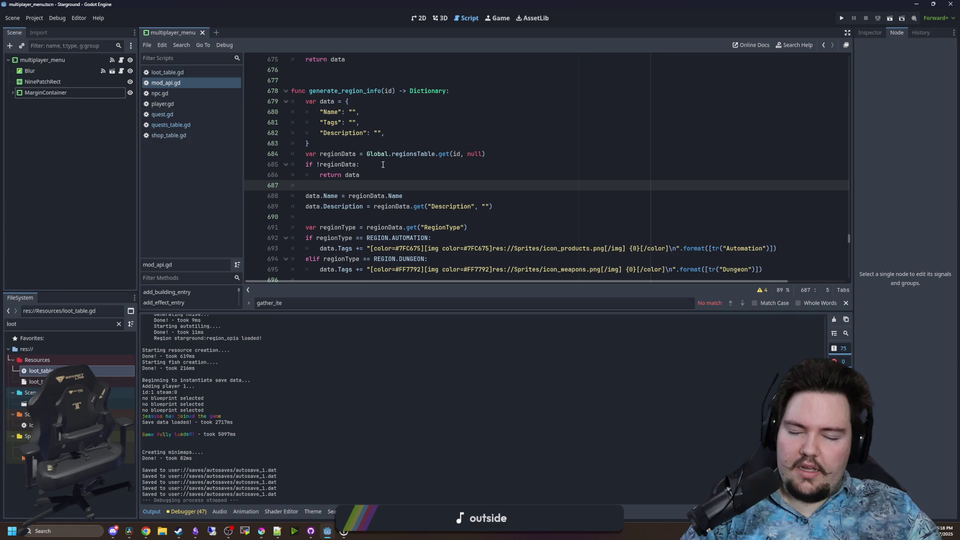
Dismiss the Global class documentation popup and enlarge the code editor above the output panel
mouse_move(374, 156)
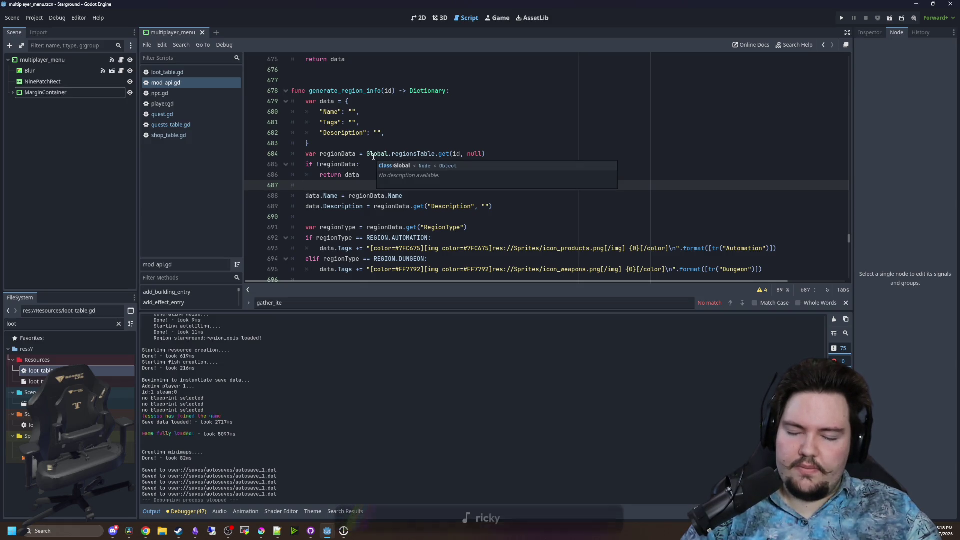
left_click(453, 143)
left_click(345, 185)
scroll(380, 170, "down", 6)
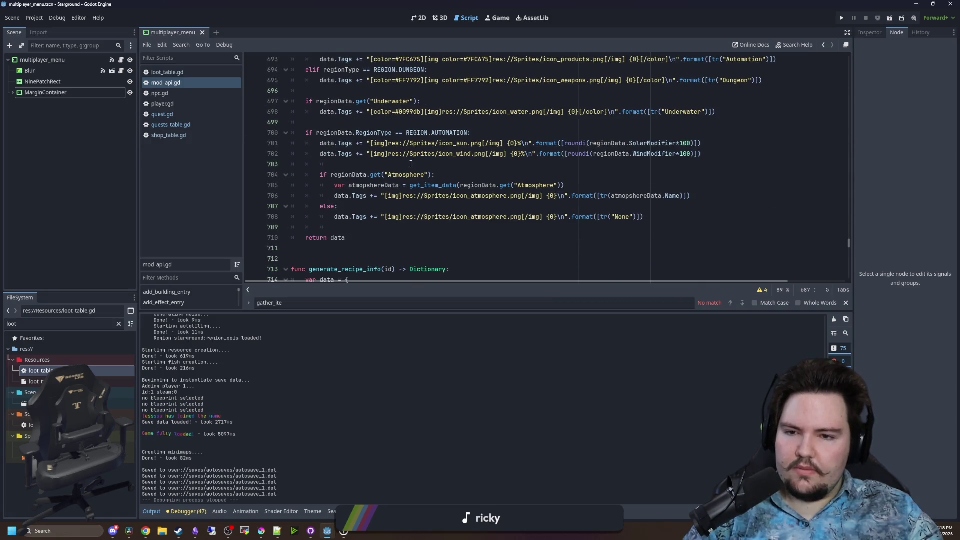
scroll(411, 163, "down", 20)
scroll(364, 249, "down", 4)
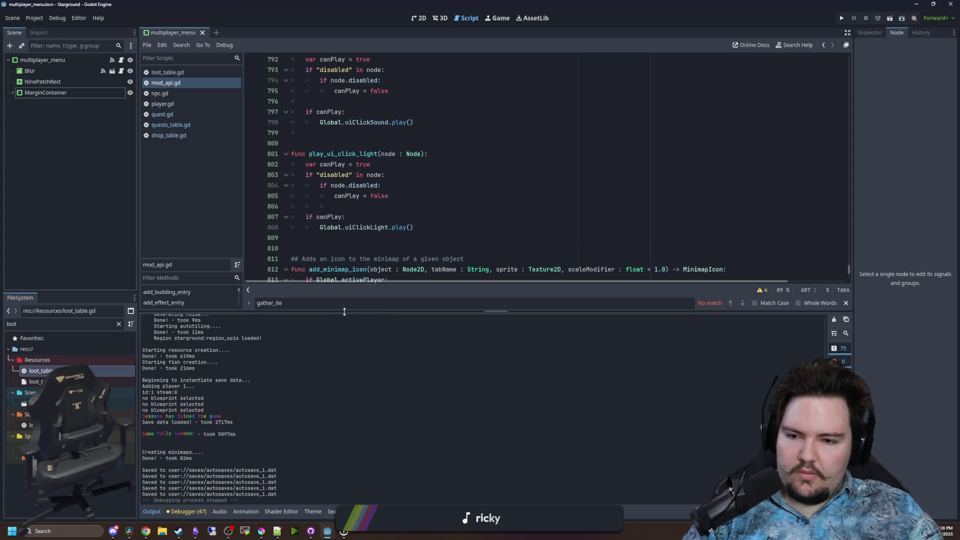
left_click_drag(337, 316, 330, 344)
Filter the FileSystem for 'tephra', open tephra_boss_room_1 and view its layout in 2D
left_click(119, 324)
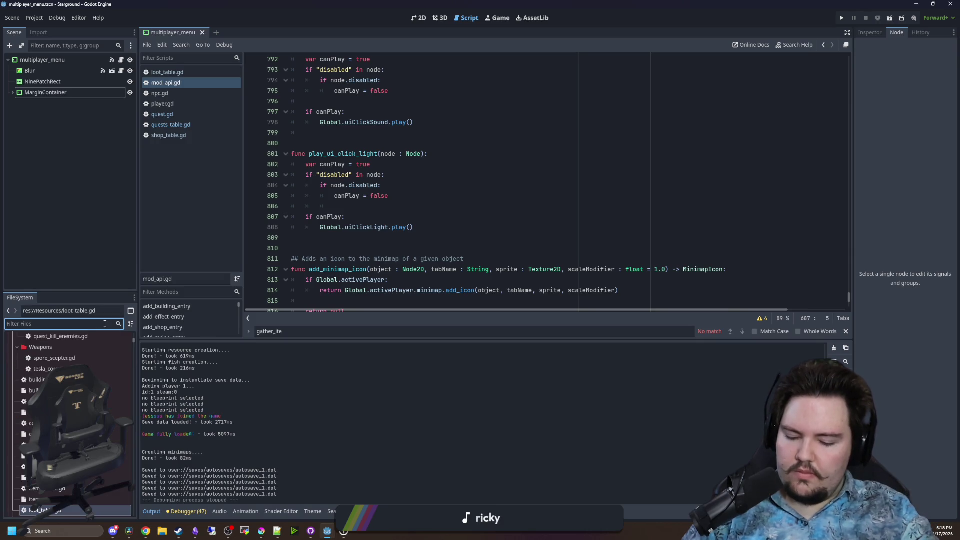
type("tephra")
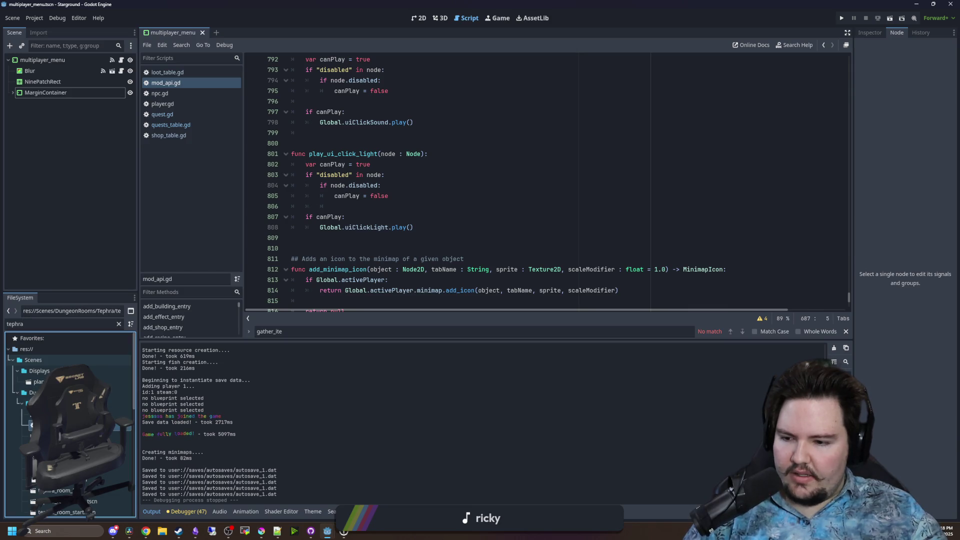
double_click(75, 425)
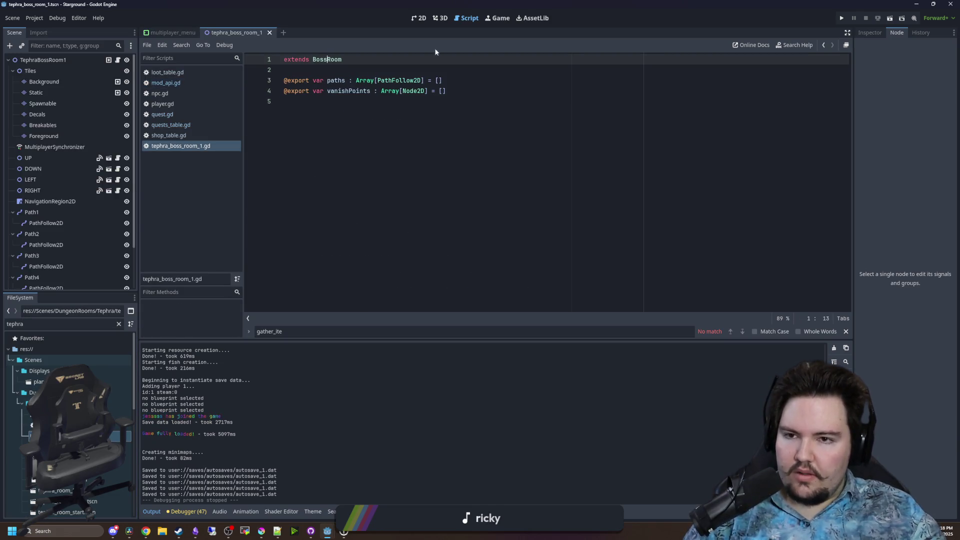
left_click(419, 18)
scroll(412, 149, "up", 3)
scroll(412, 150, "down", 1)
scroll(412, 150, "down", 2)
scroll(364, 203, "up", 3)
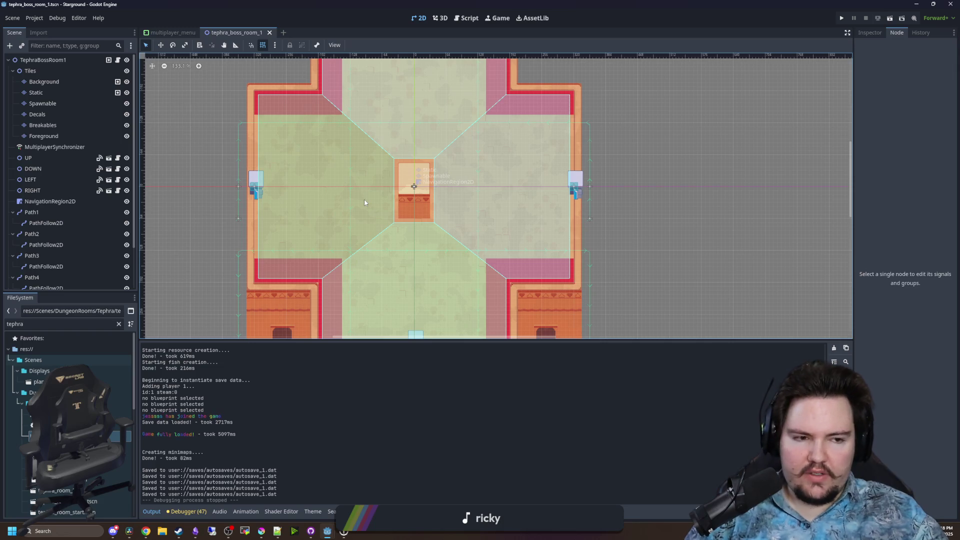
key("alt+Tab")
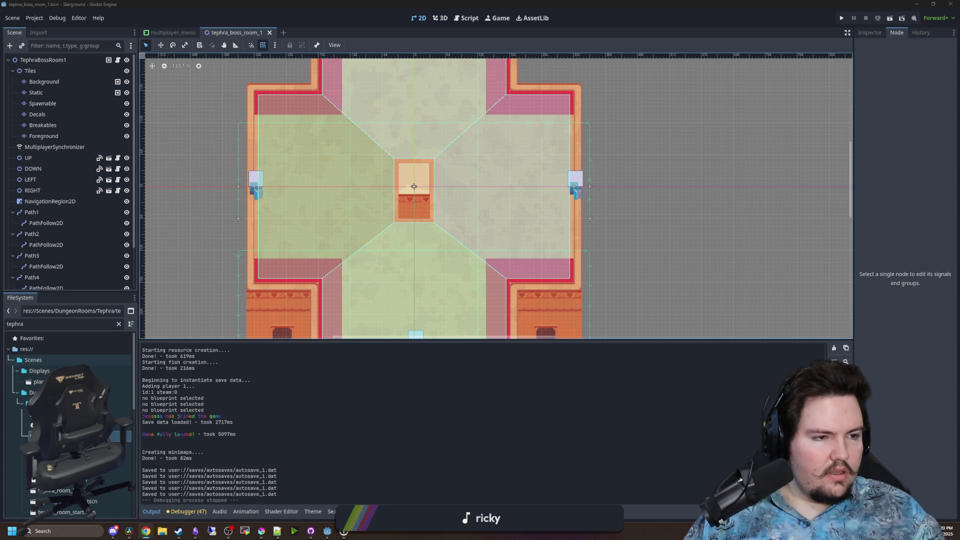
Switch from Godot to the Chrome window showing the Starground Miro board
key("alt+Tab")
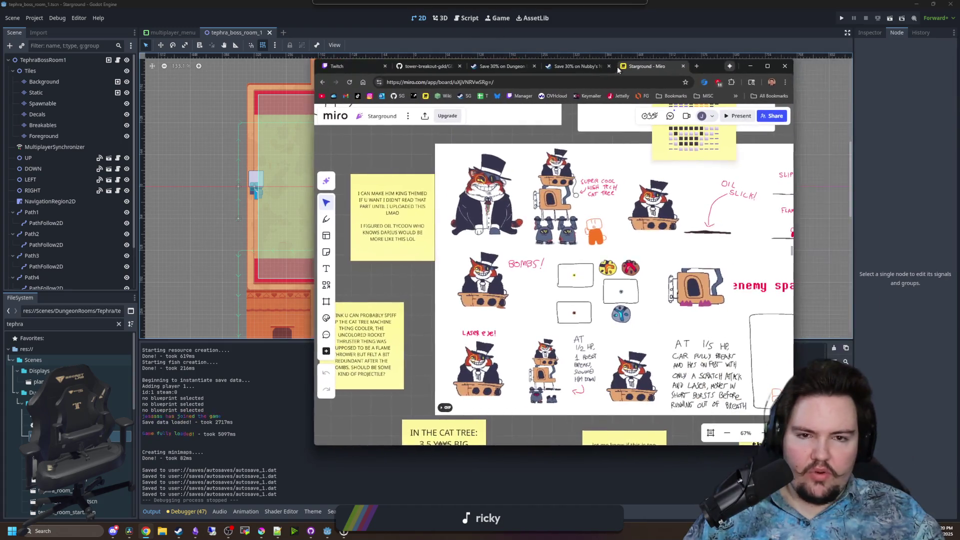
Maximize the Miro board window and zoom and pan onto the cat boss concept sheet
key("super+Up")
scroll(508, 147, "up", 5)
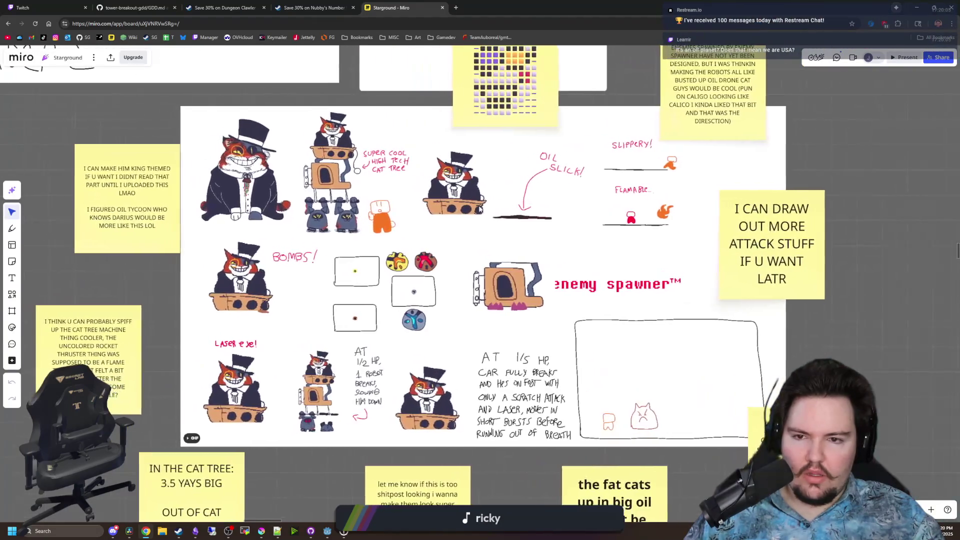
scroll(492, 221, "down", 1)
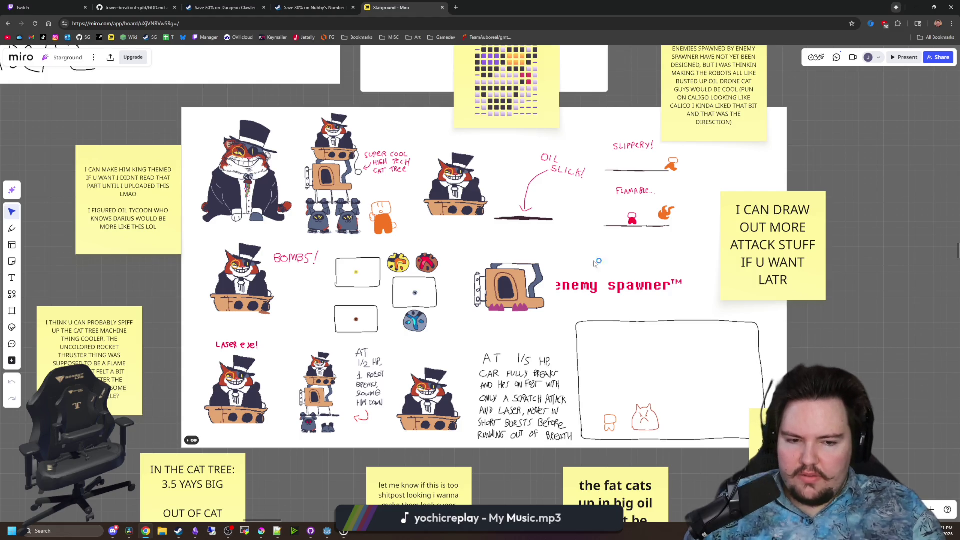
left_click_drag(855, 357, 820, 315)
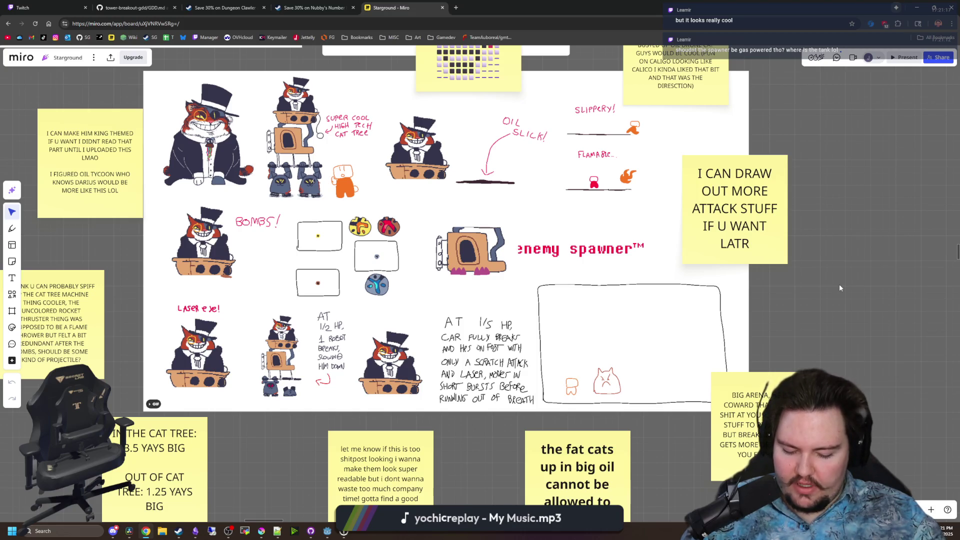
mouse_move(63, 132)
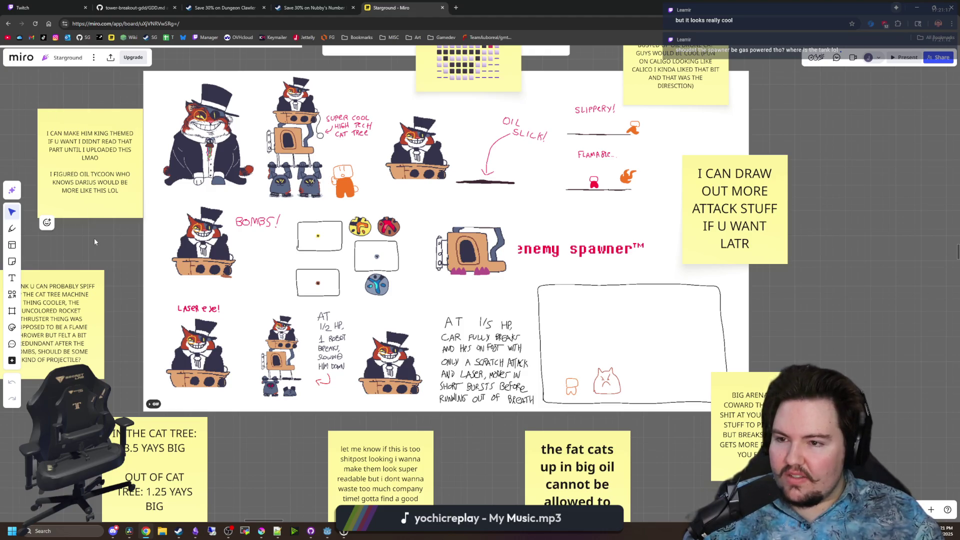
left_click_drag(94, 239, 149, 244)
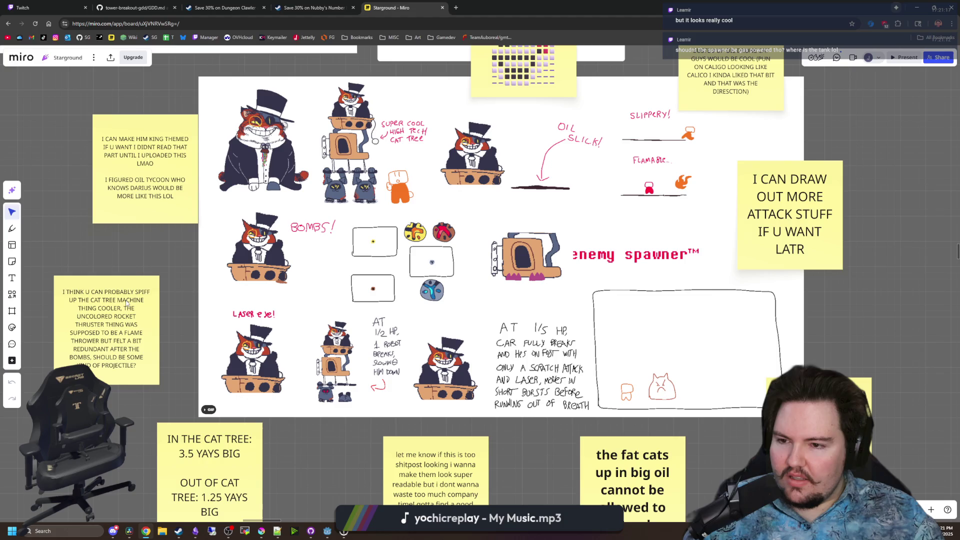
left_click(89, 308)
left_click(102, 305)
mouse_move(92, 308)
left_mouse_down()
mouse_move(127, 308)
mouse_move(138, 325)
mouse_move(134, 313)
mouse_move(97, 318)
mouse_move(121, 325)
mouse_move(124, 344)
left_mouse_up()
left_click(131, 446)
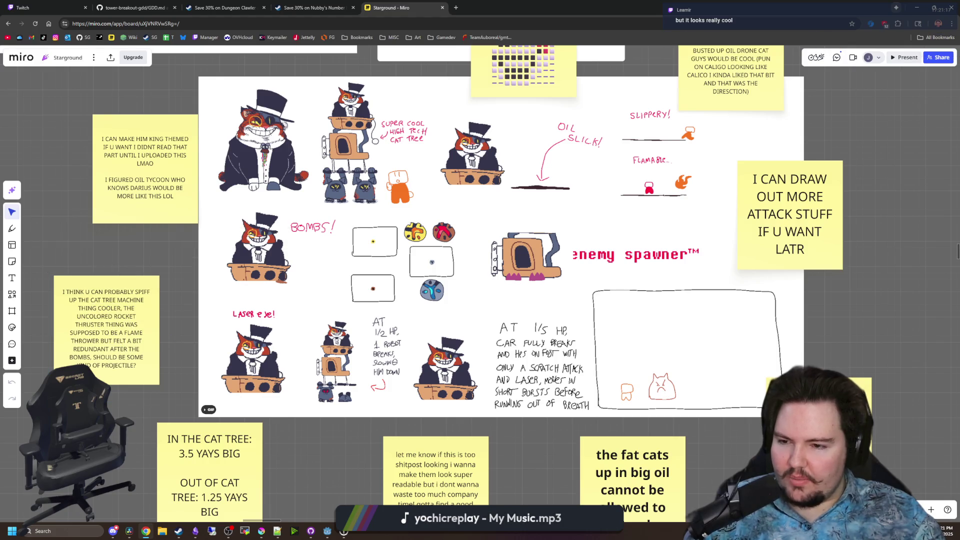
scroll(206, 362, "right", 3)
scroll(206, 362, "down", 1)
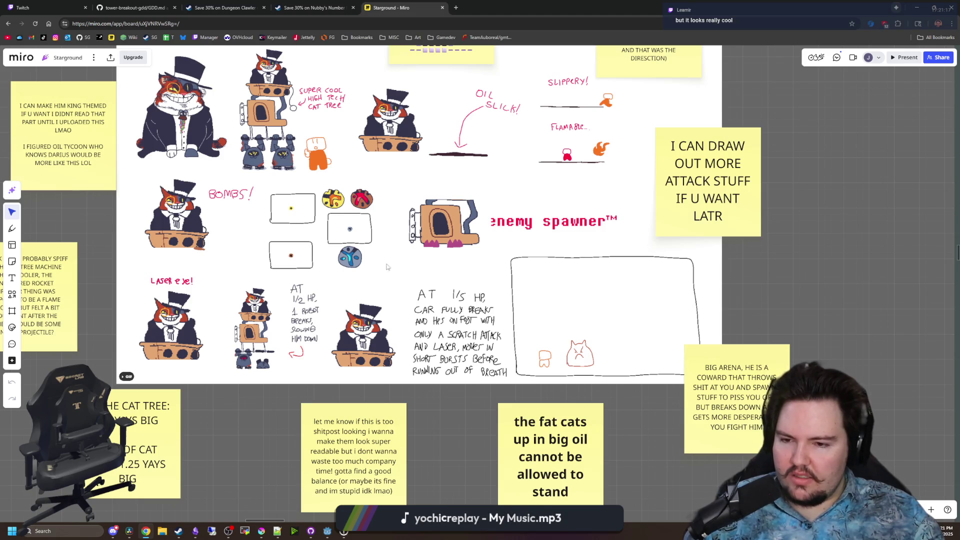
scroll(265, 431, "up", 1)
scroll(265, 430, "right", 1)
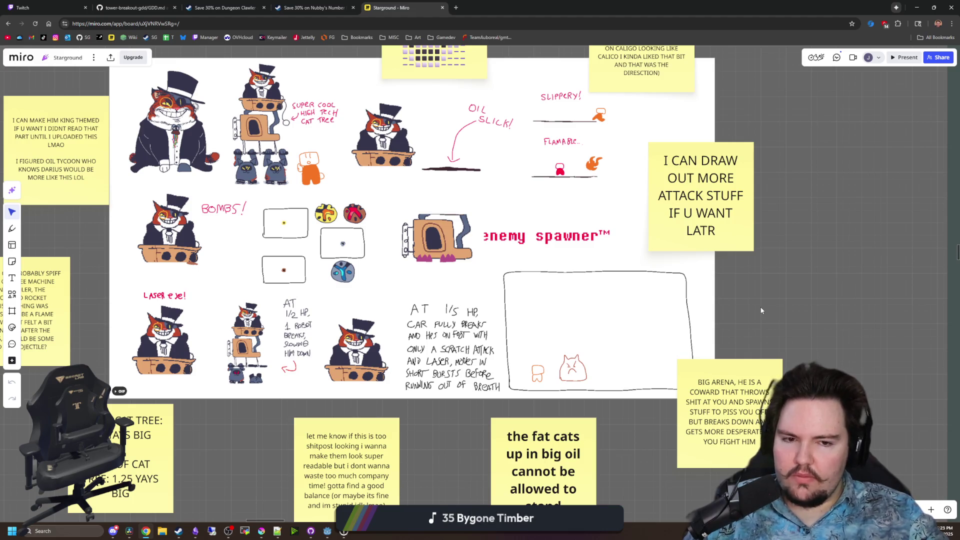
mouse_move(766, 308)
left_mouse_down()
mouse_move(790, 311)
mouse_move(842, 294)
left_mouse_up()
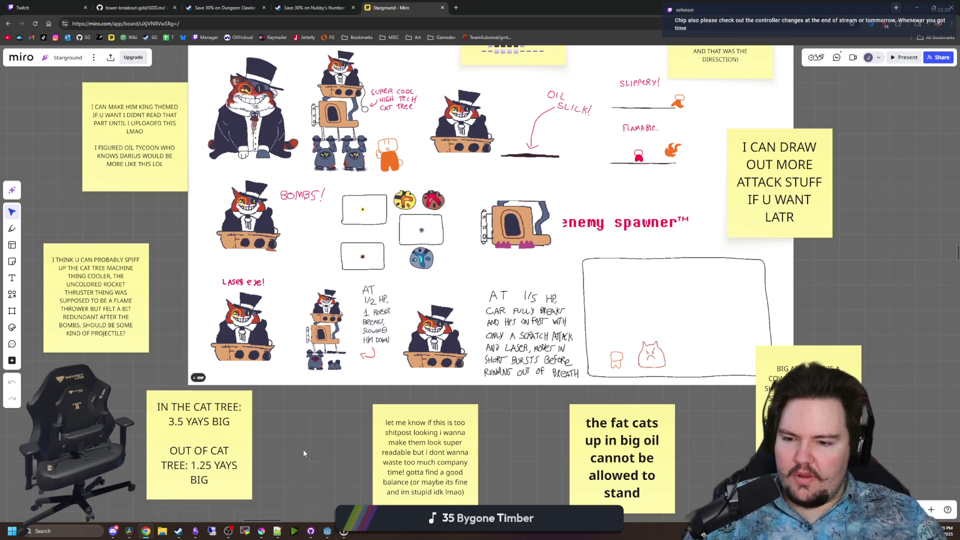
scroll(510, 429, "up", 2)
scroll(509, 429, "right", 2)
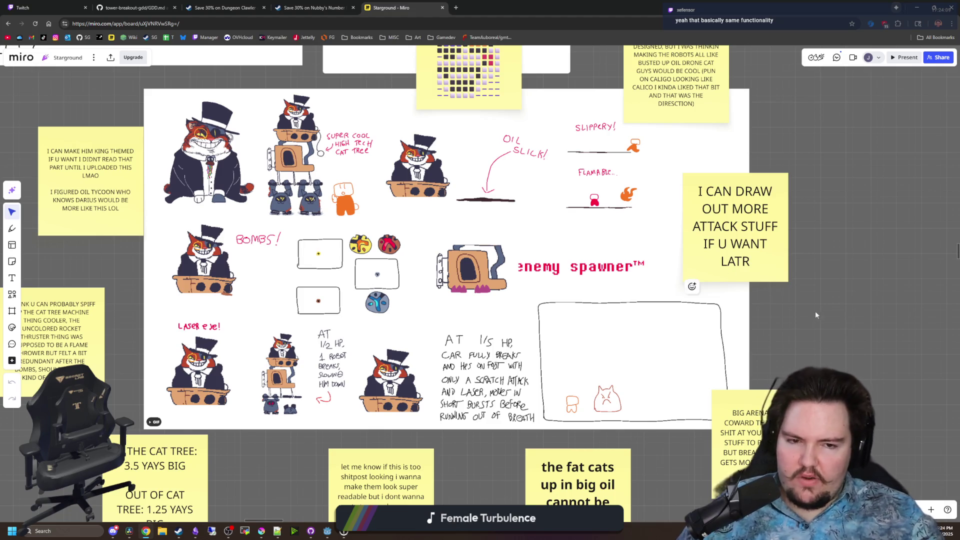
Zoom in on the empty grid right of the 'I CAN DRAW OUT MORE ATTACK STUFF' sticky
scroll(800, 299, "right", 4)
scroll(668, 329, "up", 8)
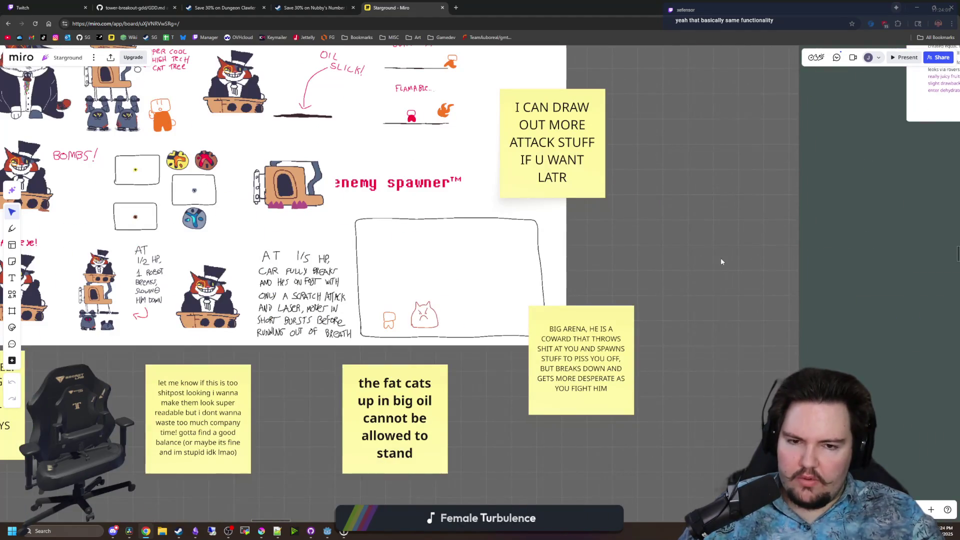
scroll(718, 267, "up", 10)
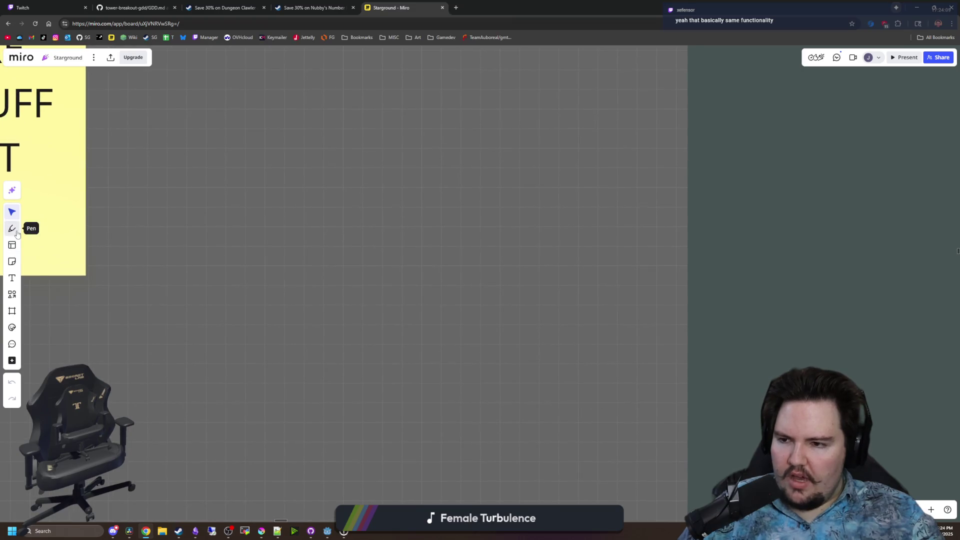
Sketch a blue box with four top tabs and four downward arrows above it with the Pen
left_click(12, 228)
mouse_move(236, 300)
left_mouse_down()
mouse_move(238, 377)
mouse_move(332, 310)
mouse_move(233, 297)
mouse_move(252, 283)
mouse_move(252, 297)
mouse_move(285, 284)
mouse_move(285, 299)
mouse_move(314, 285)
mouse_move(311, 302)
mouse_move(335, 287)
mouse_move(336, 304)
left_mouse_up()
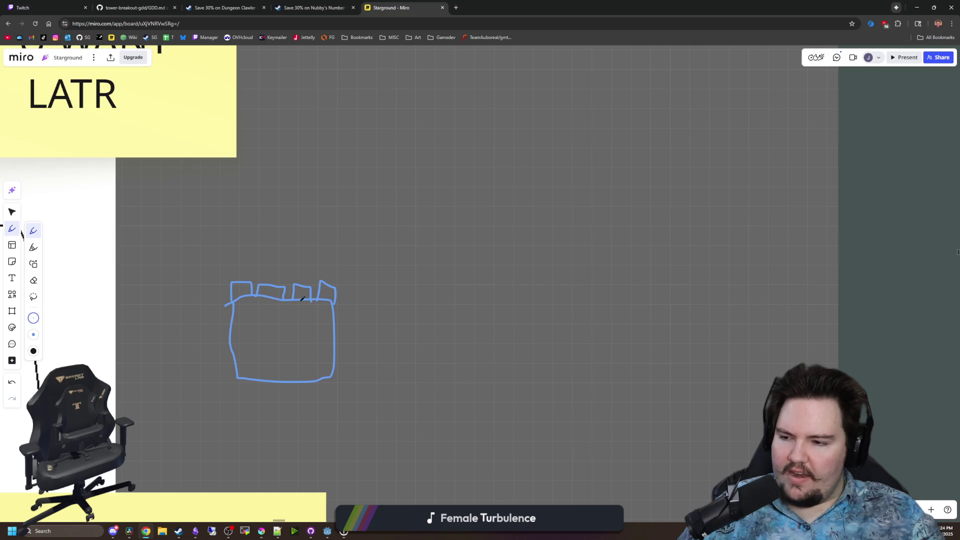
mouse_move(245, 234)
left_mouse_down()
mouse_move(239, 270)
mouse_move(246, 263)
mouse_move(274, 277)
mouse_move(284, 259)
mouse_move(303, 264)
mouse_move(302, 278)
mouse_move(315, 263)
mouse_move(343, 266)
left_mouse_up()
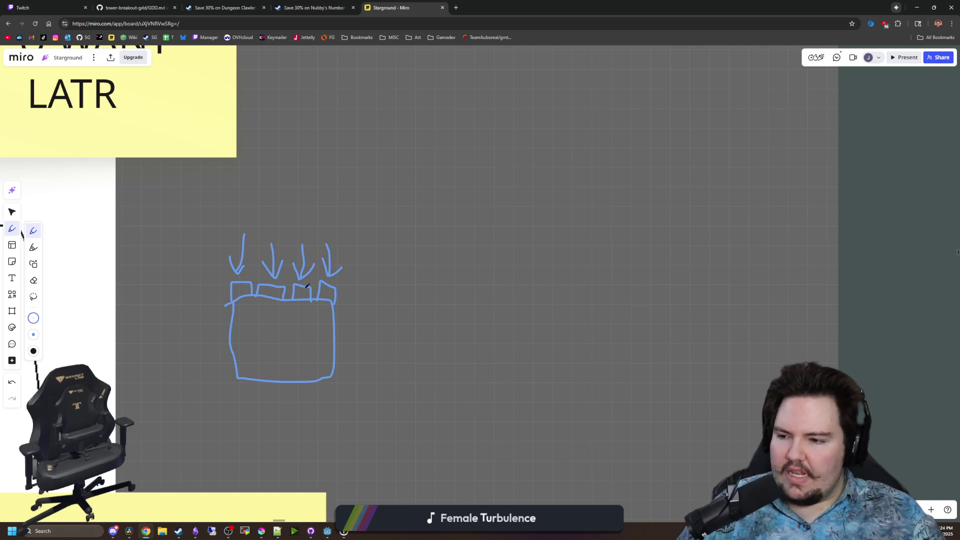
left_click_drag(230, 306, 332, 298)
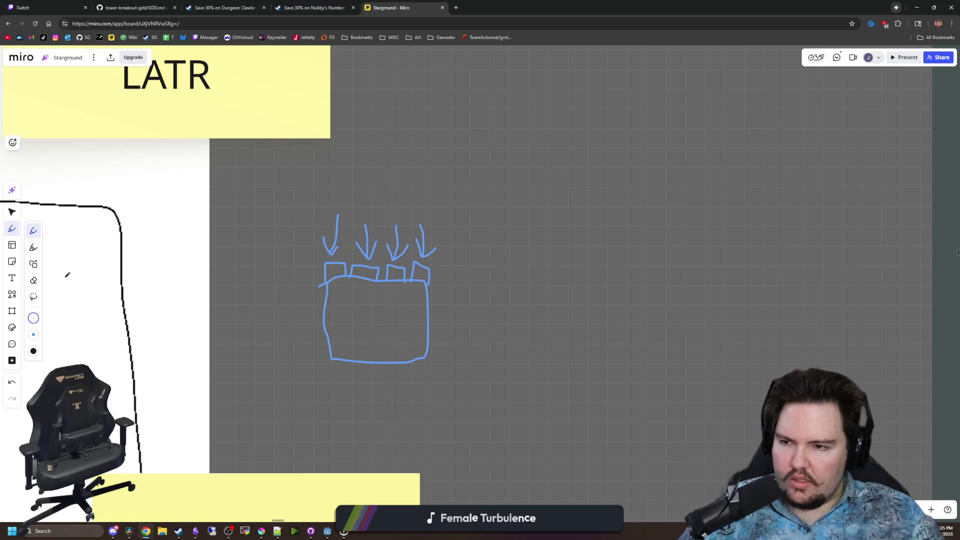
left_click(33, 280)
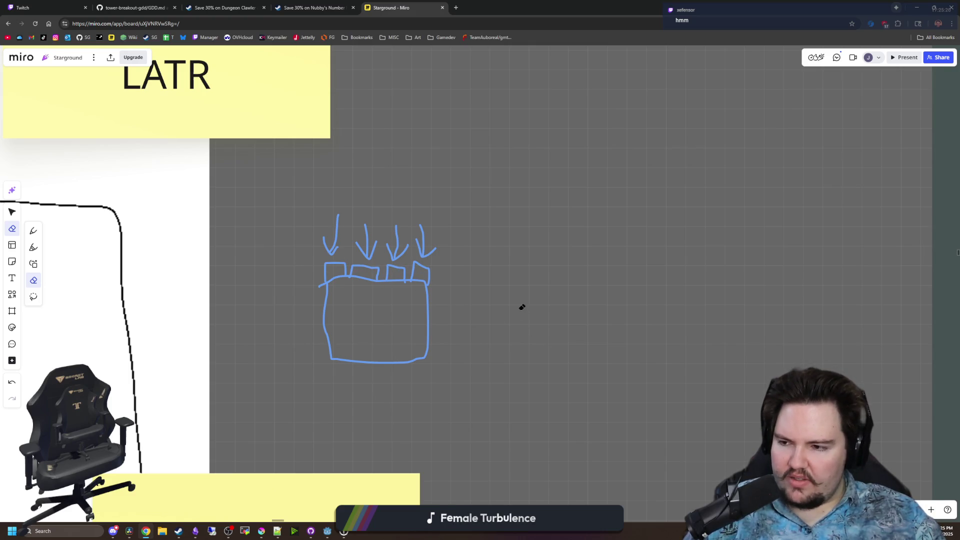
Erase part of the sketched box and return to the Select tool
scroll(522, 307, "left", 1)
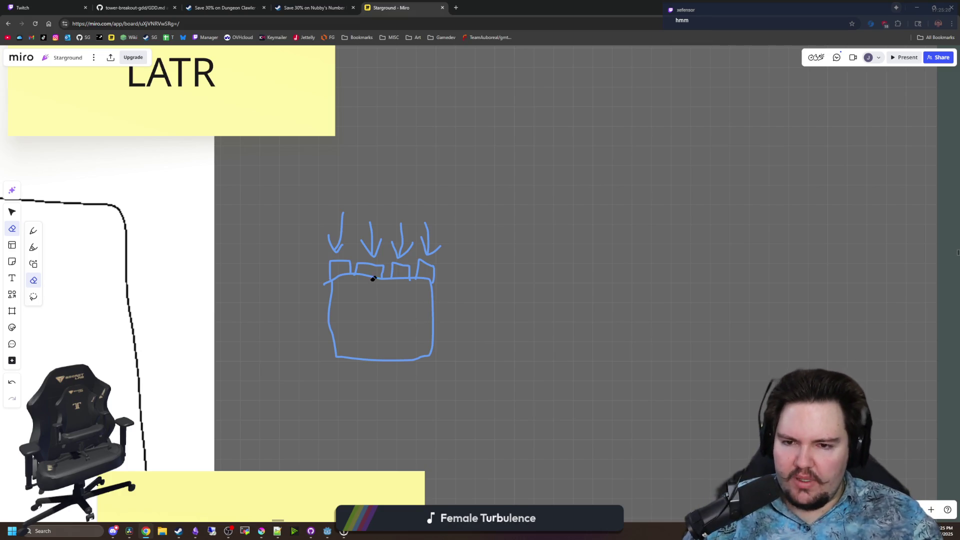
mouse_move(367, 276)
left_mouse_down()
mouse_move(367, 301)
mouse_move(397, 266)
mouse_move(343, 225)
mouse_move(353, 244)
mouse_move(248, 274)
left_mouse_up()
key("v")
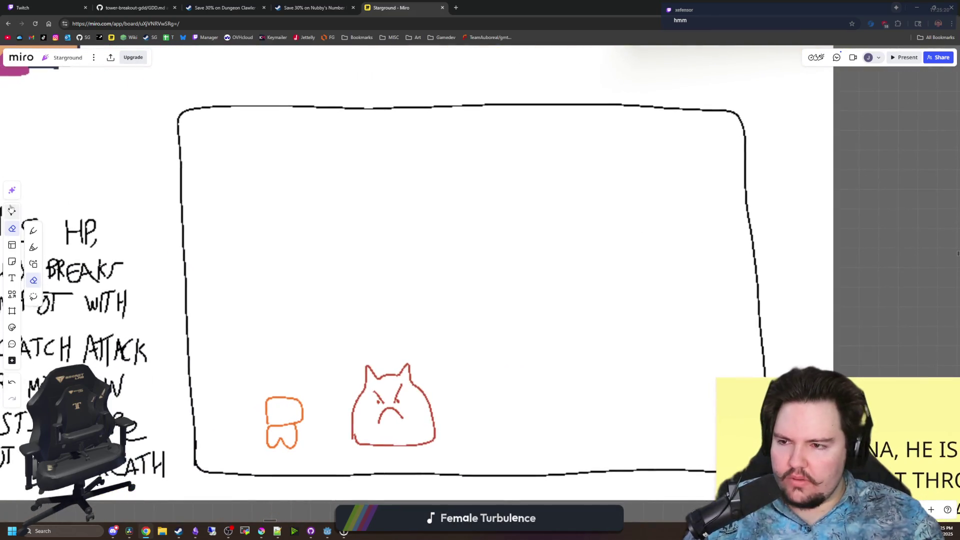
left_click_drag(354, 378, 629, 383)
scroll(525, 362, "down", 5)
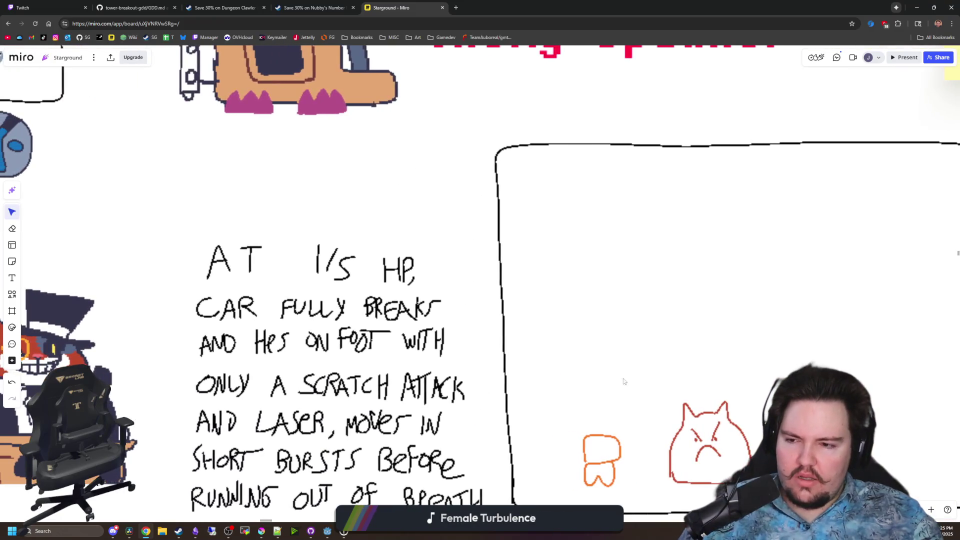
scroll(501, 356, "down", 3)
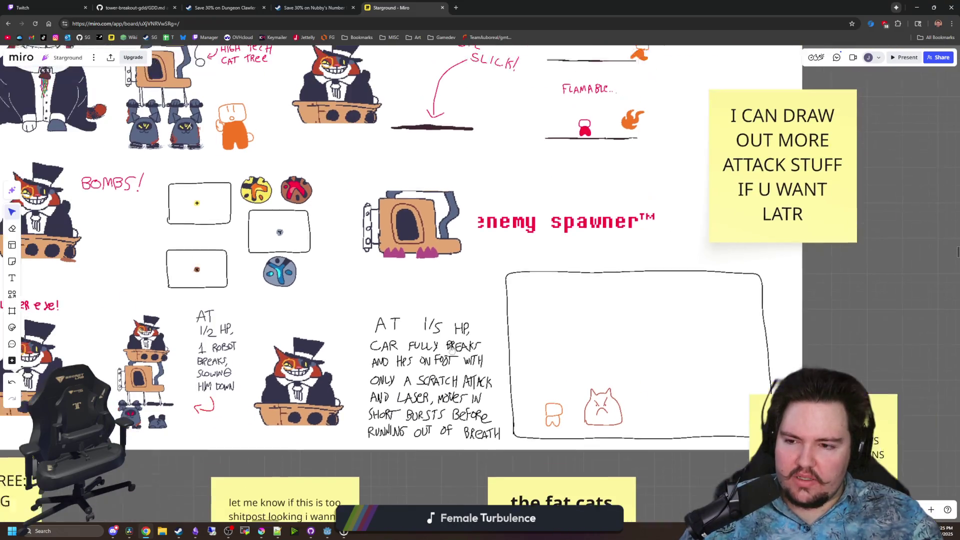
scroll(448, 350, "down", 1)
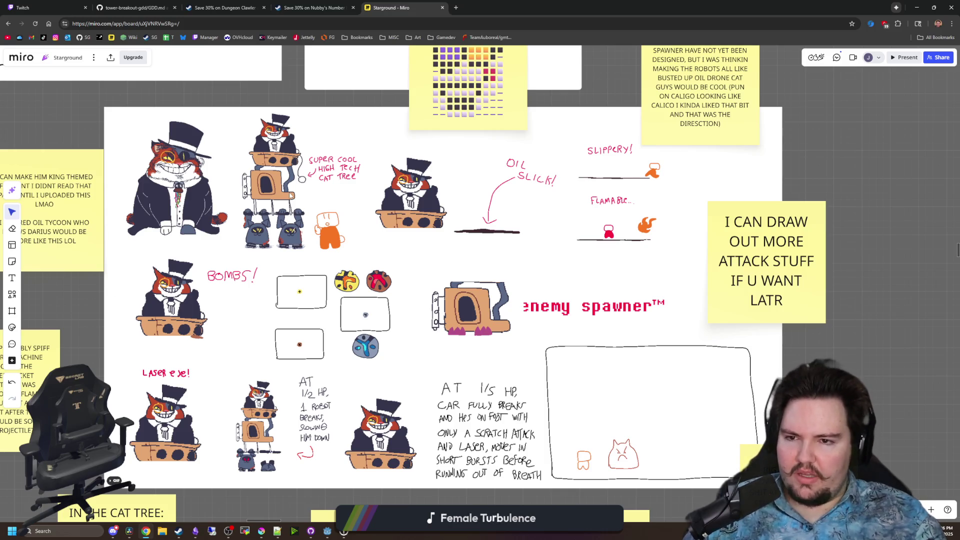
left_click(455, 8)
key("ctrl+w")
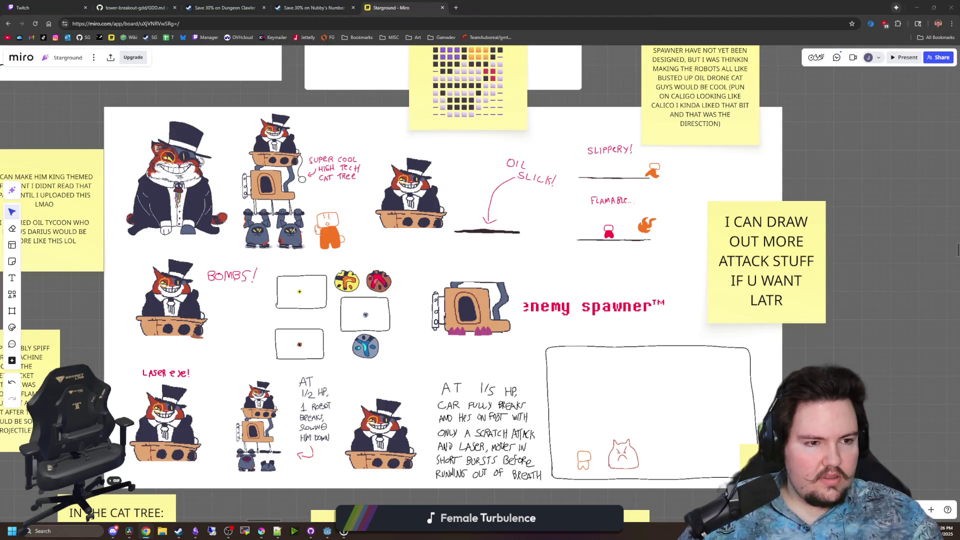
key("alt+Tab")
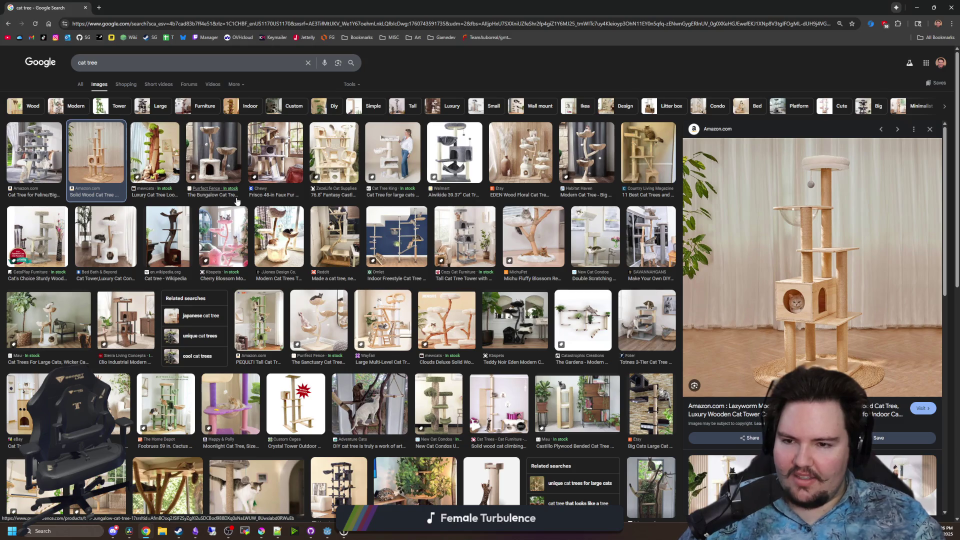
Preview the Cat Tree King, ZezeLife castle, Amazon, CatsPlay, Crystal Tower and Country Living cat trees
left_click(394, 155)
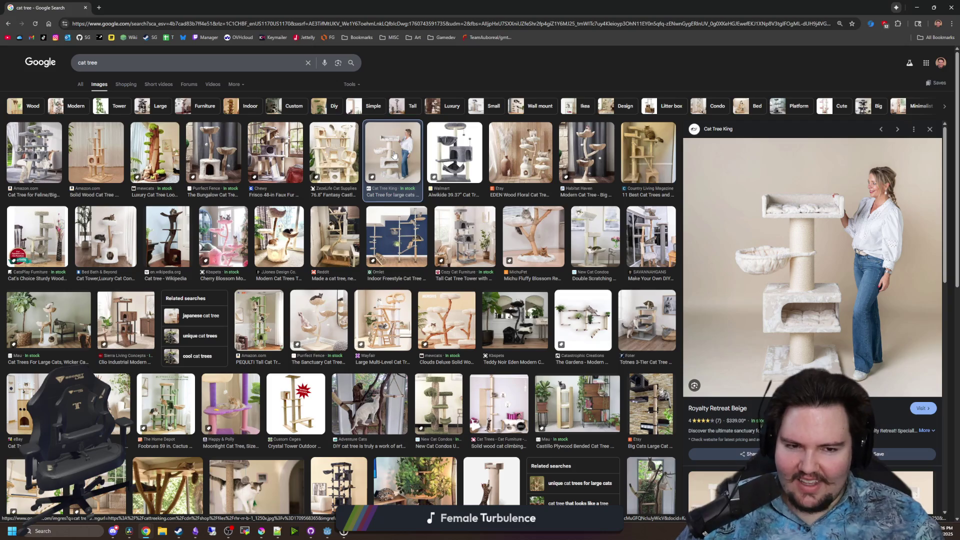
left_click(356, 165)
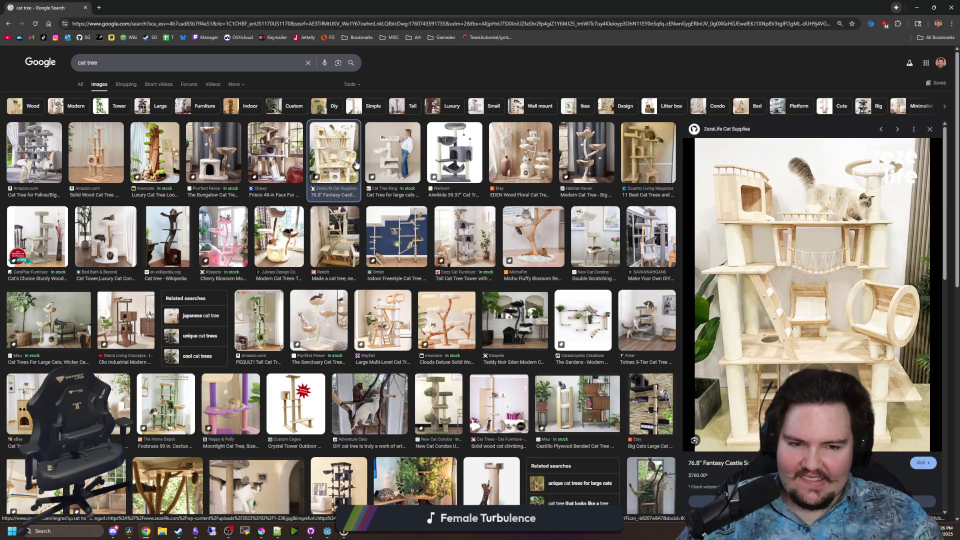
left_click(58, 151)
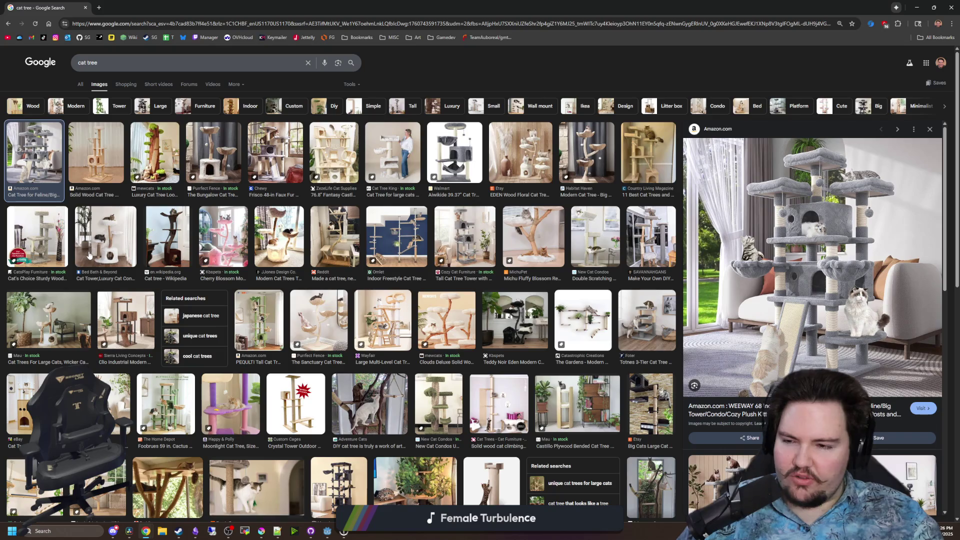
left_click(50, 240)
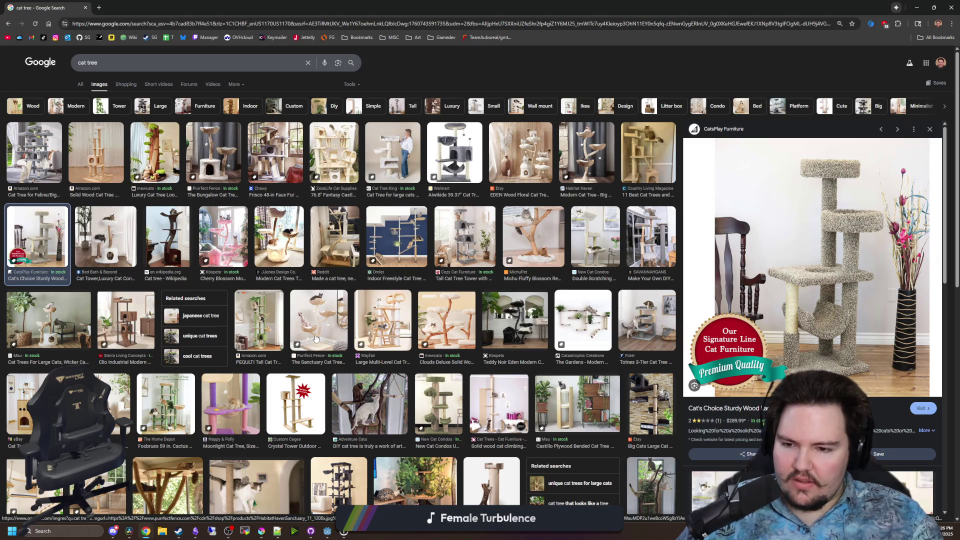
left_click(288, 396)
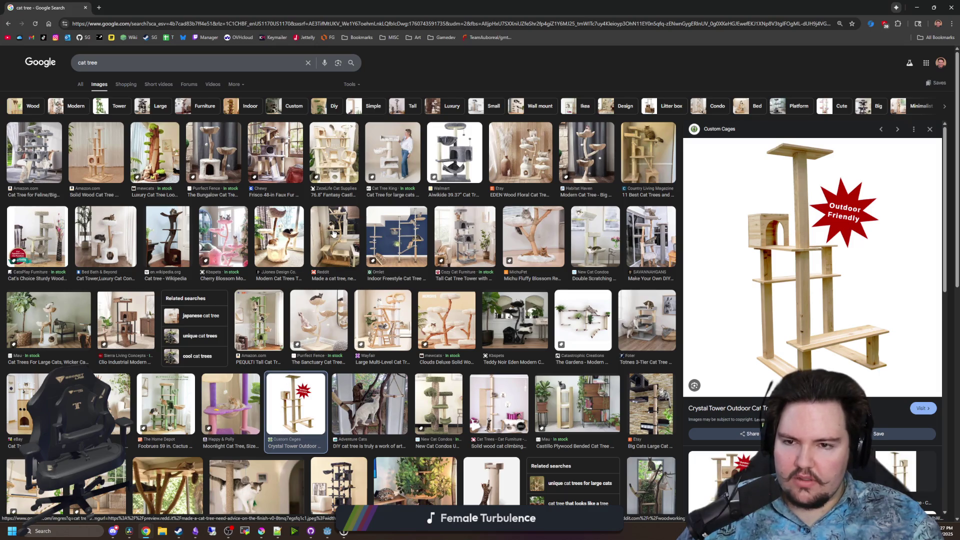
left_click(645, 148)
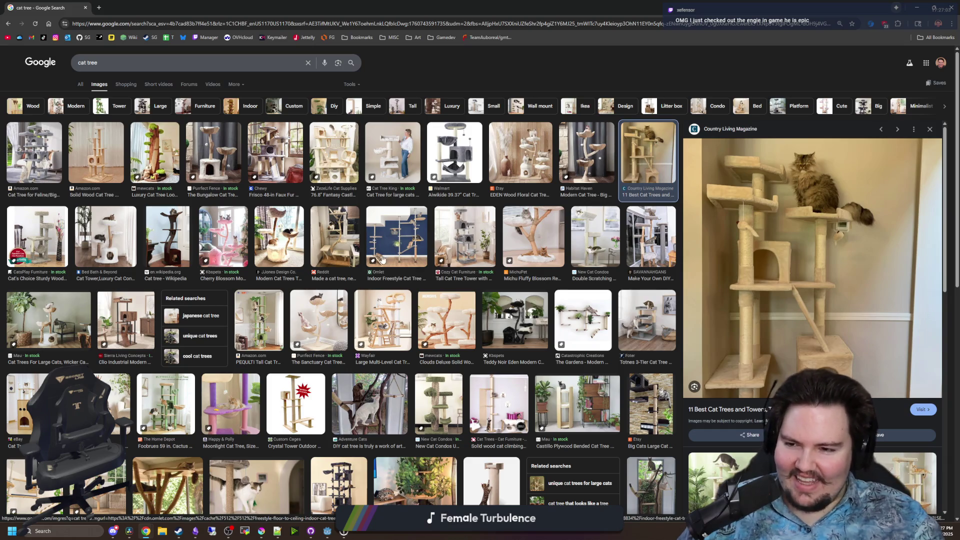
scroll(381, 321, "down", 1)
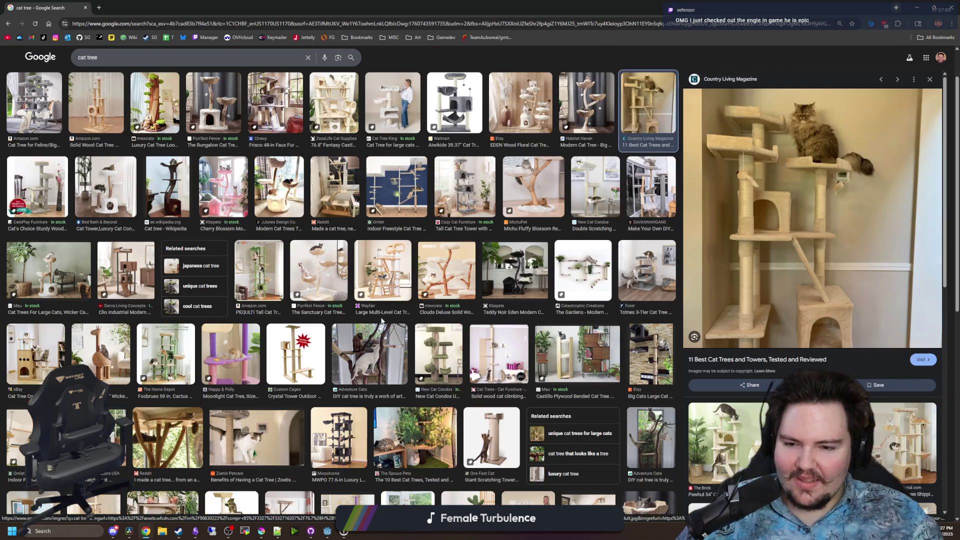
left_click(294, 362)
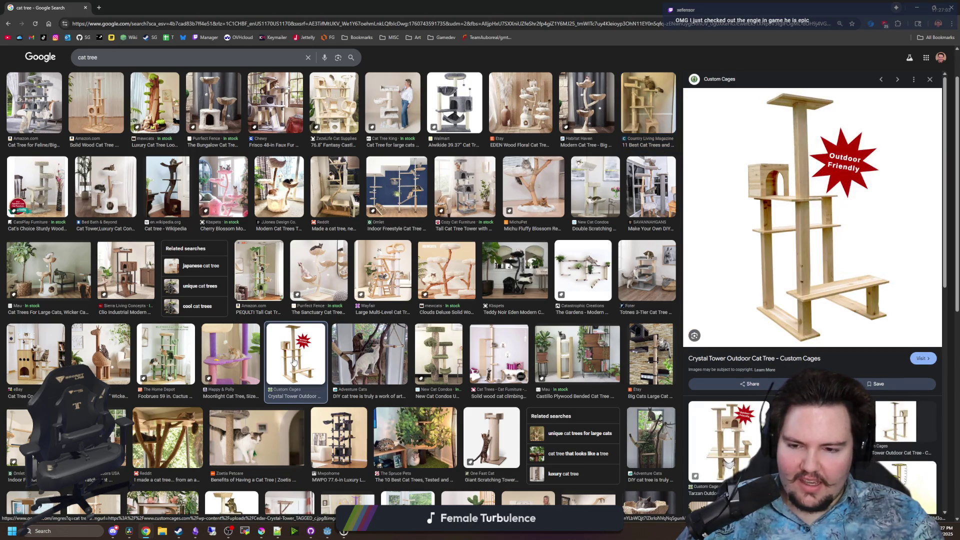
scroll(294, 363, "down", 3)
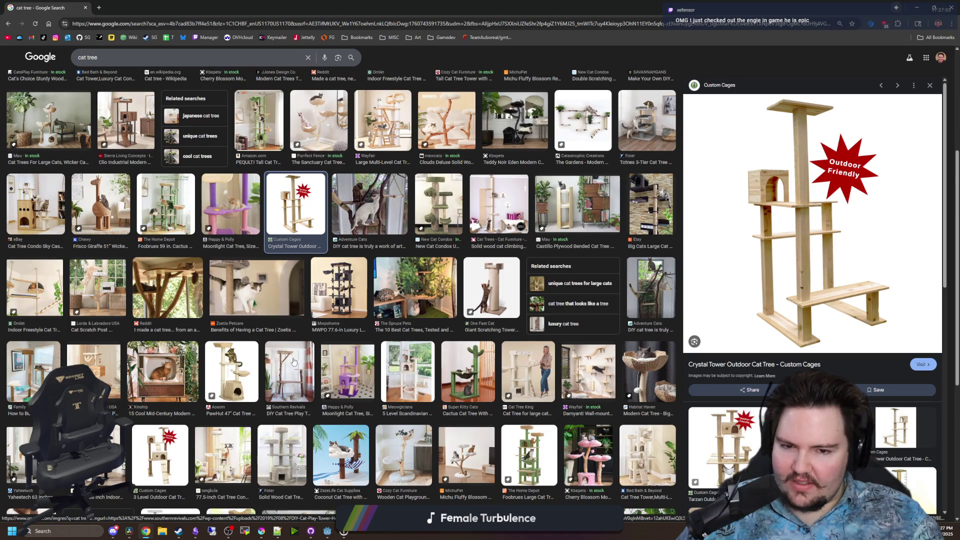
scroll(294, 362, "down", 4)
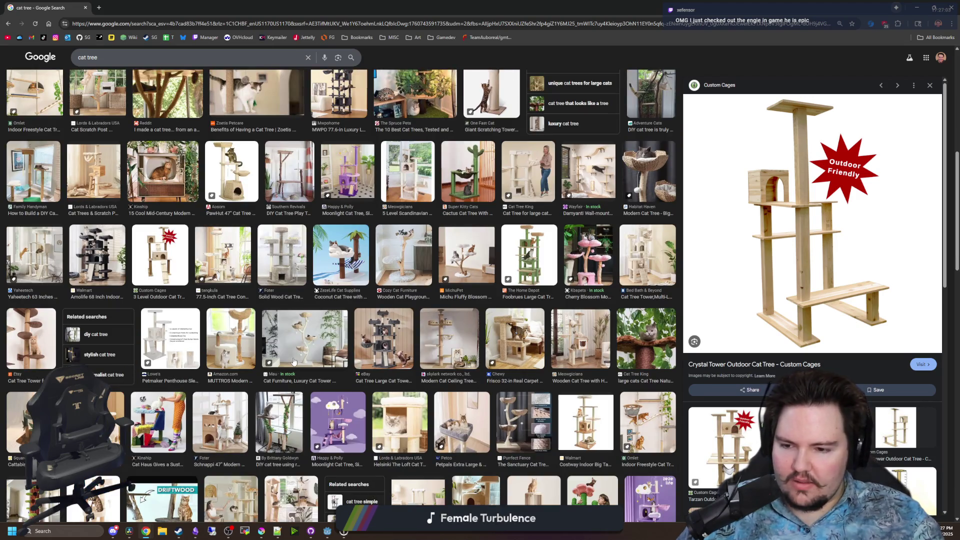
scroll(295, 362, "down", 2)
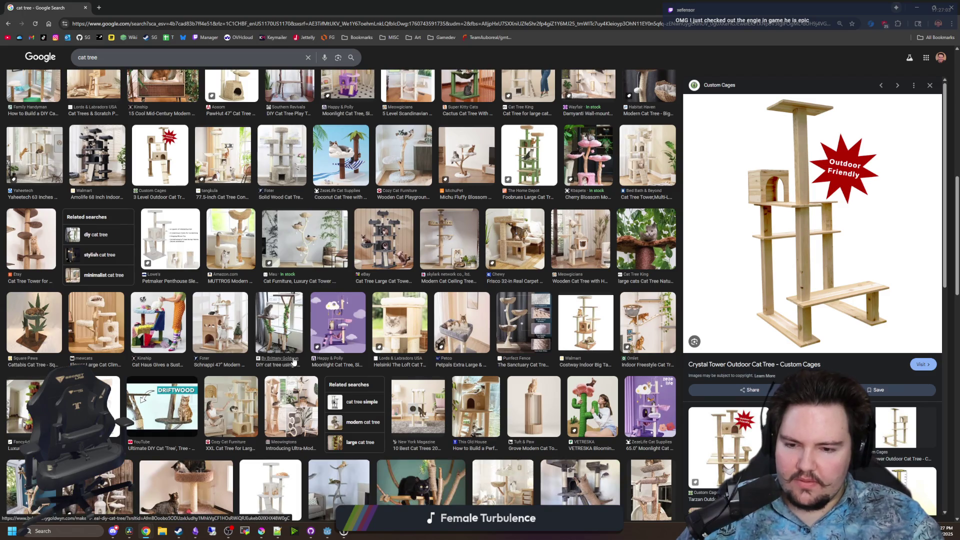
scroll(294, 353, "down", 3)
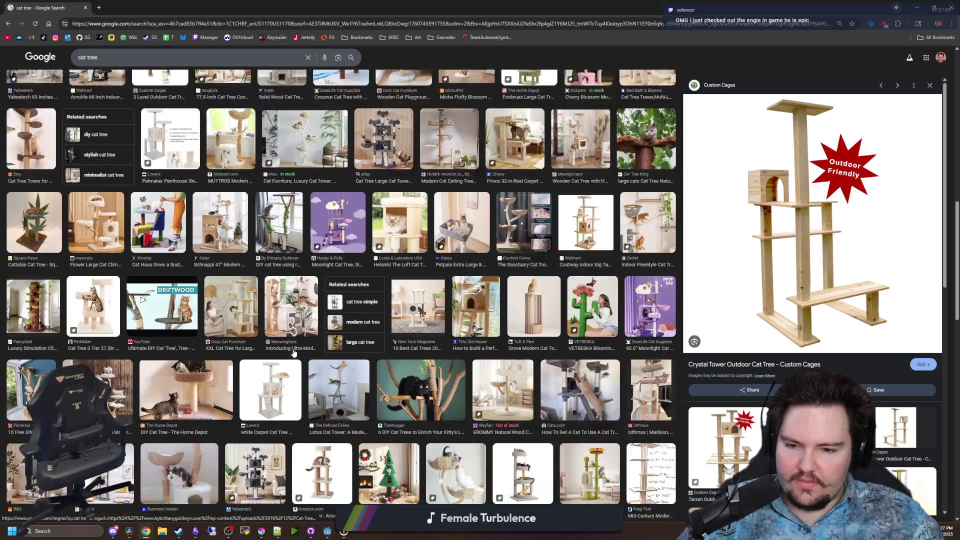
Preview the ERROMMY, Amazon Basics, iStock, Wirecutter, life-cycle poster and Tuft & Paw cat trees
left_click(491, 350)
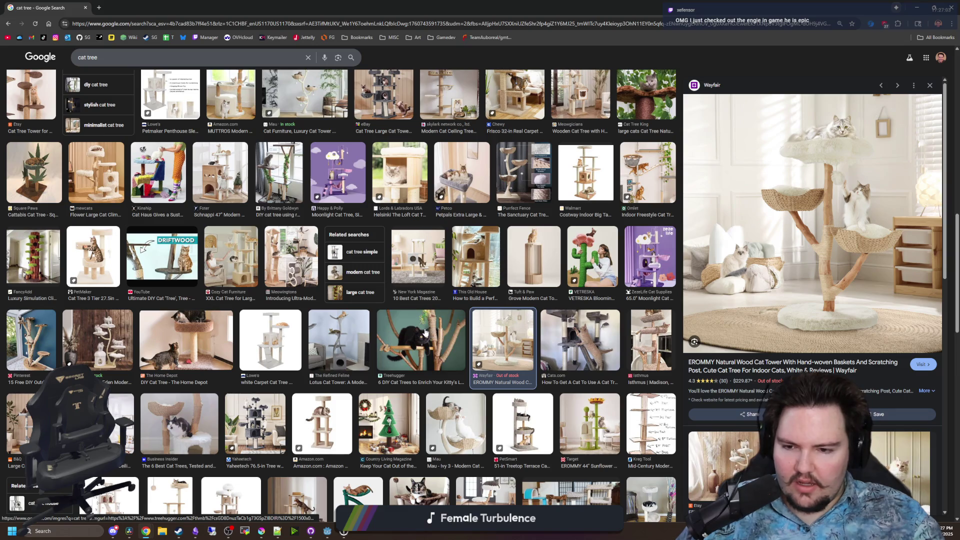
left_click(336, 434)
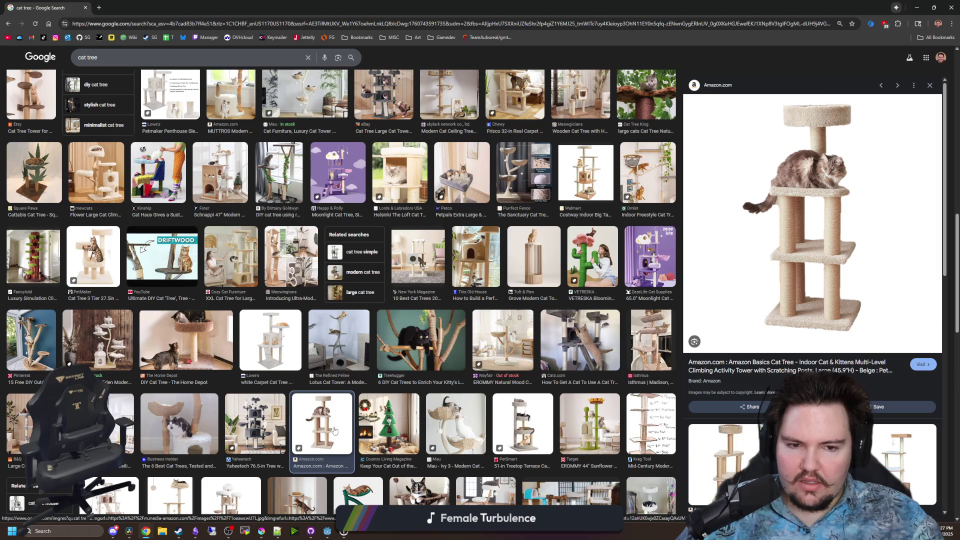
scroll(333, 428, "down", 2)
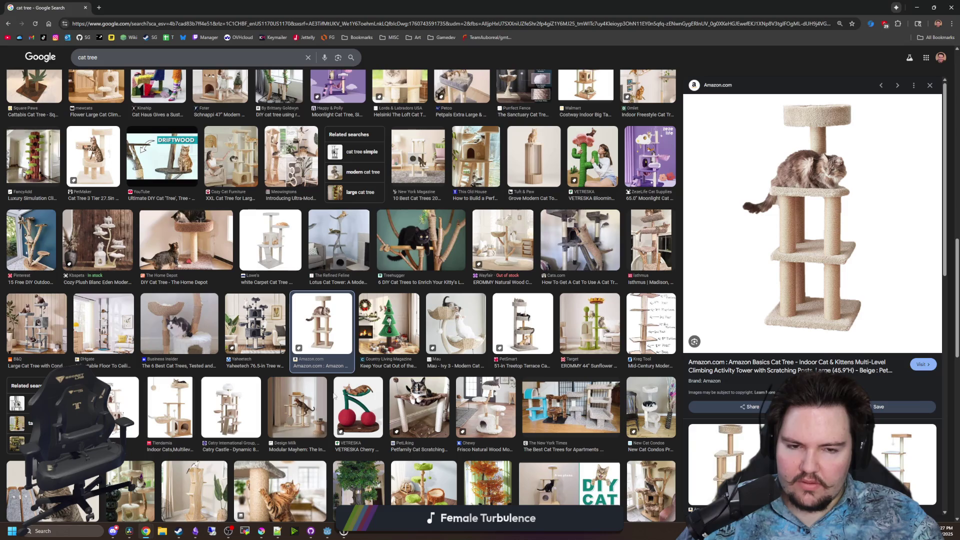
scroll(335, 396, "down", 2)
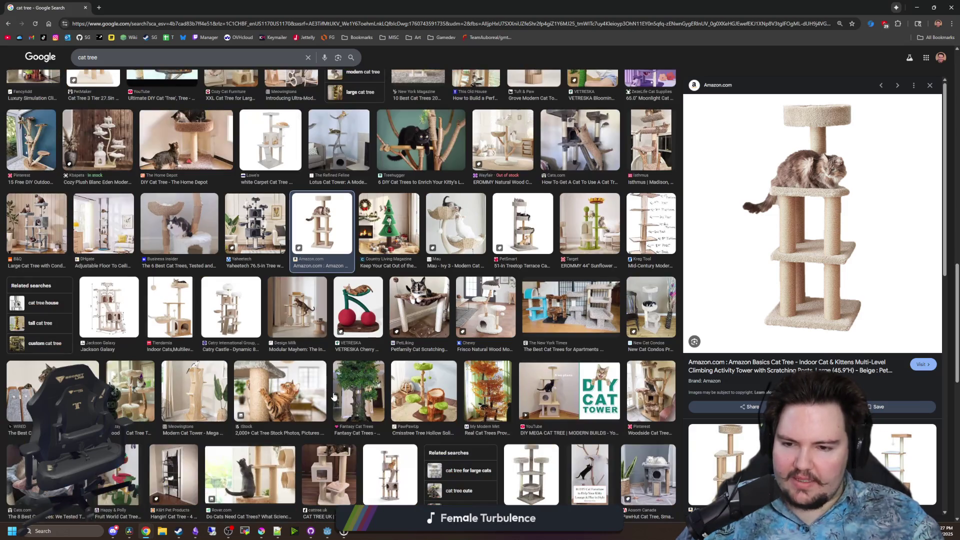
left_click(259, 390)
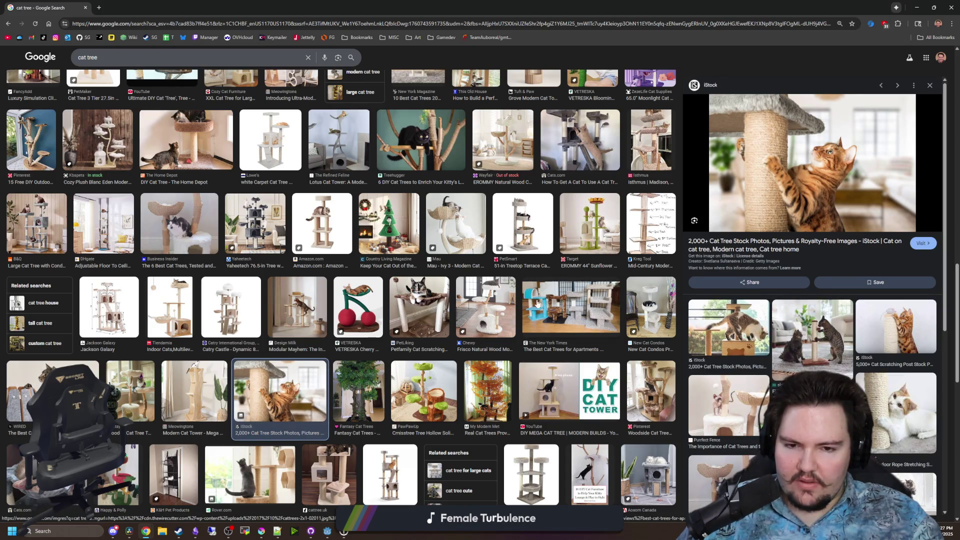
left_click(572, 301)
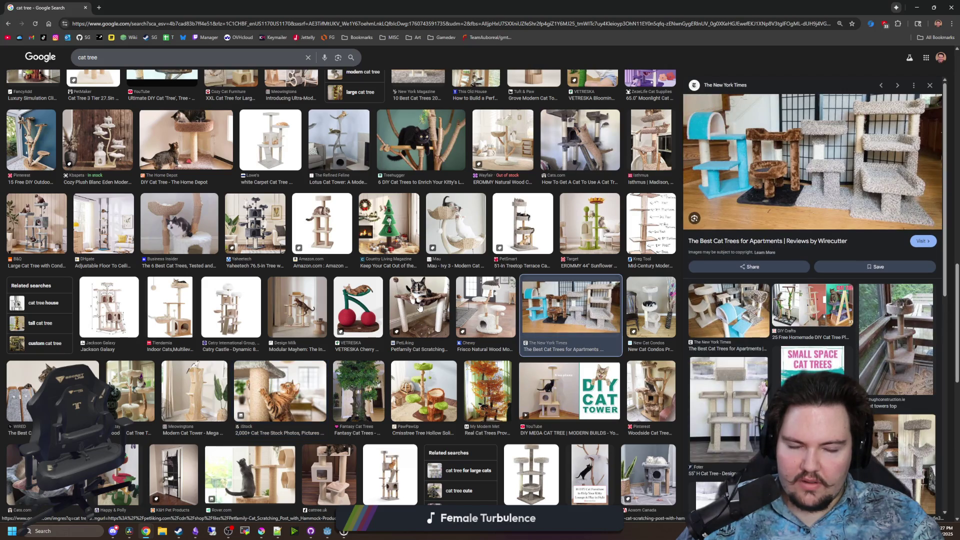
scroll(419, 307, "down", 5)
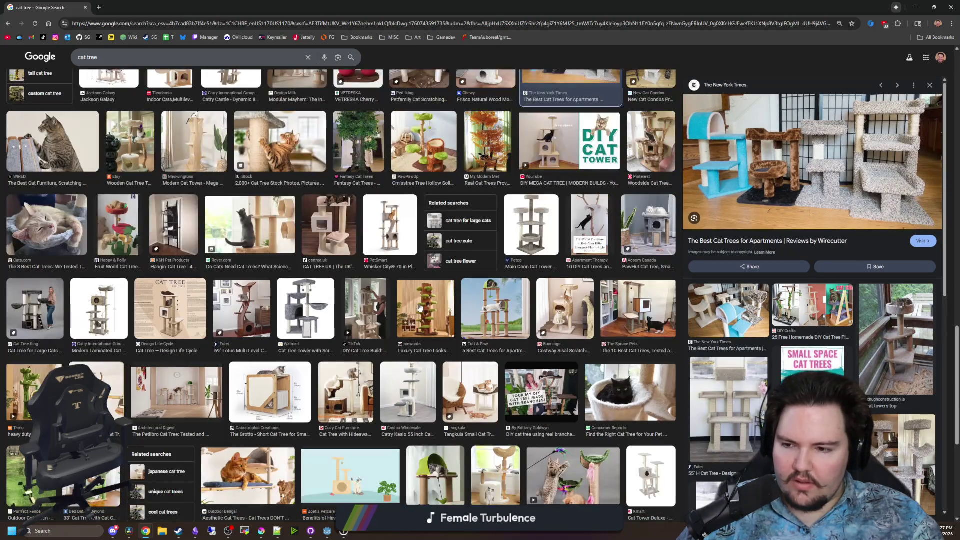
left_click(182, 300)
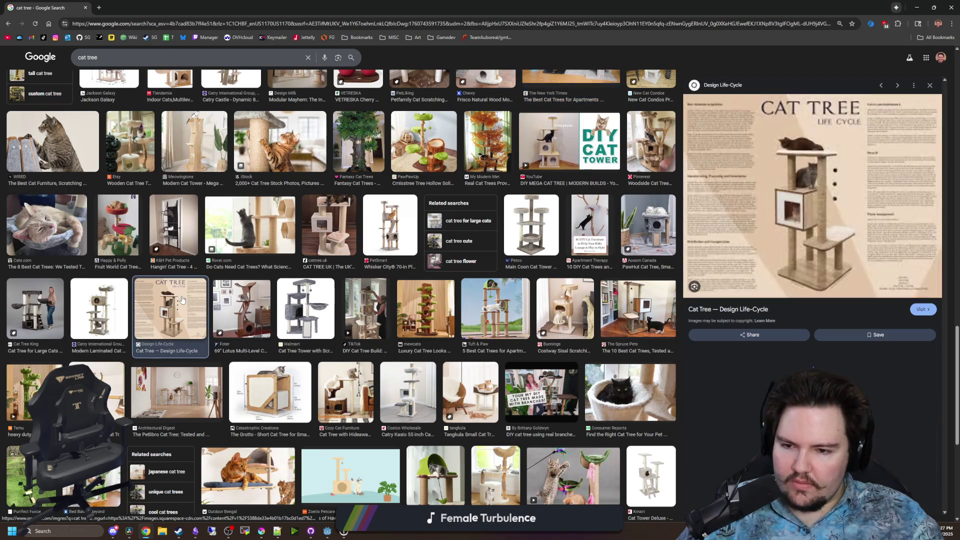
left_click(490, 315)
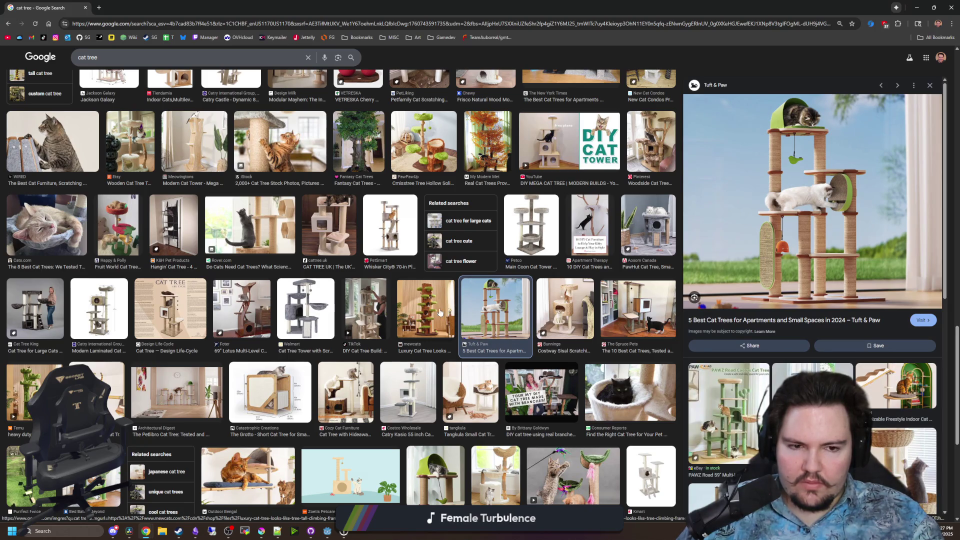
scroll(201, 283, "up", 10)
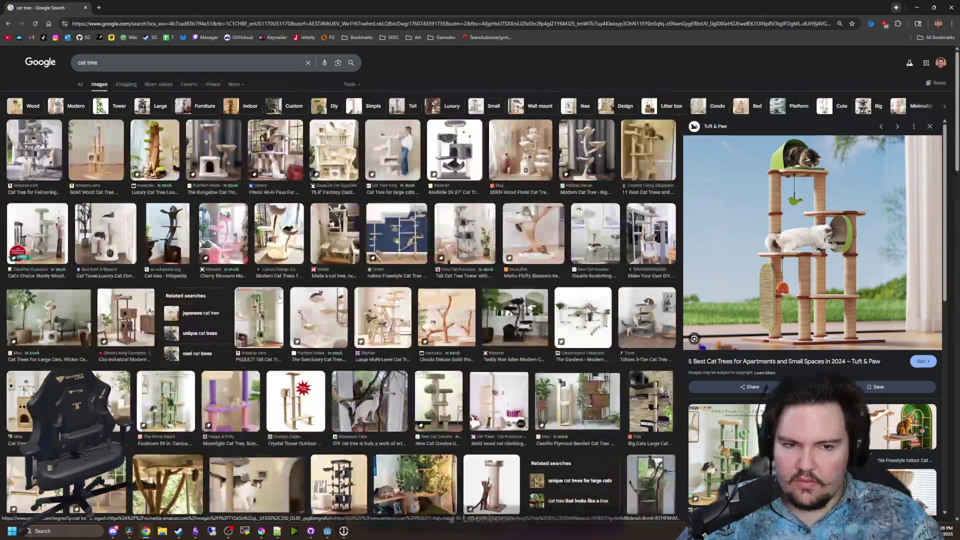
Preview the Amazon solid wood, Petmaker Penthouse, B&Q Yaheetech and Lowe's white carpet cat trees
left_click(110, 142)
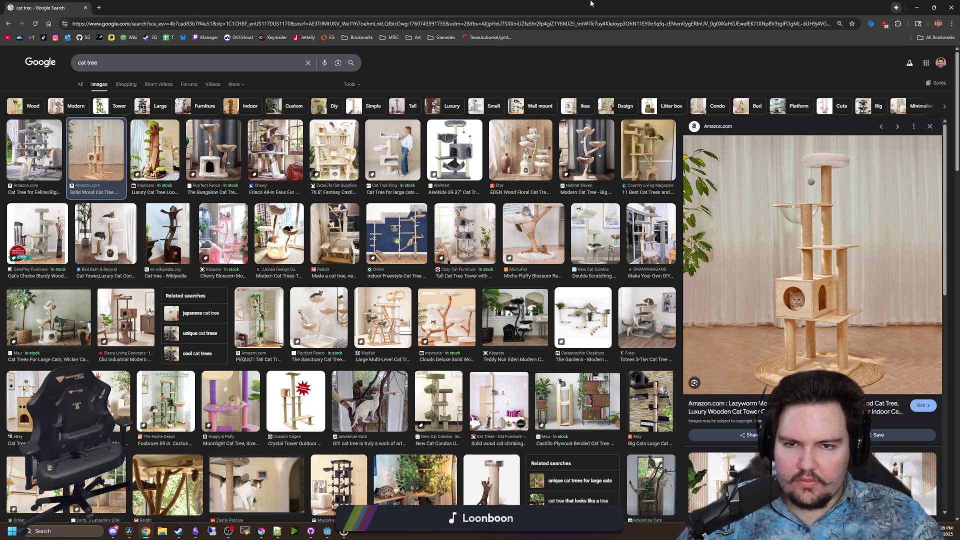
scroll(385, 271, "down", 3)
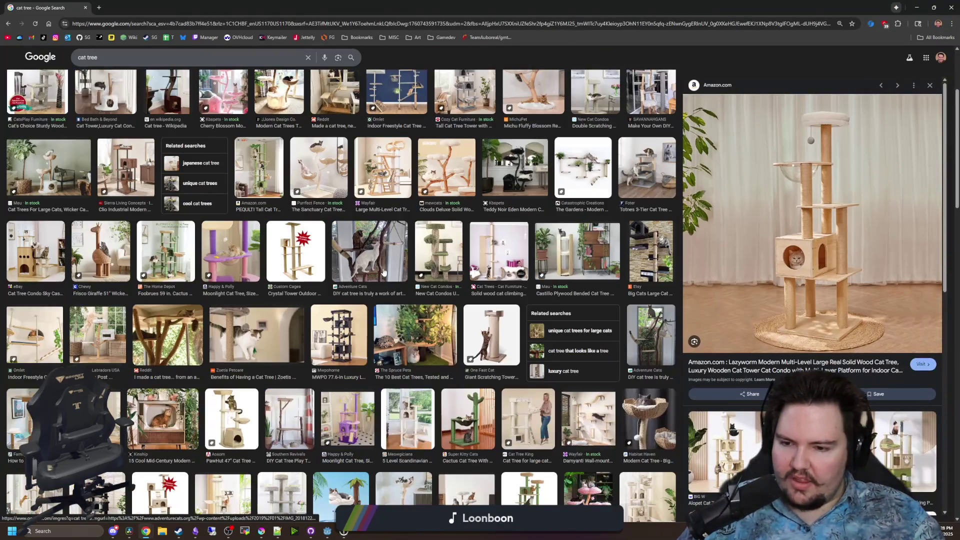
scroll(384, 272, "down", 4)
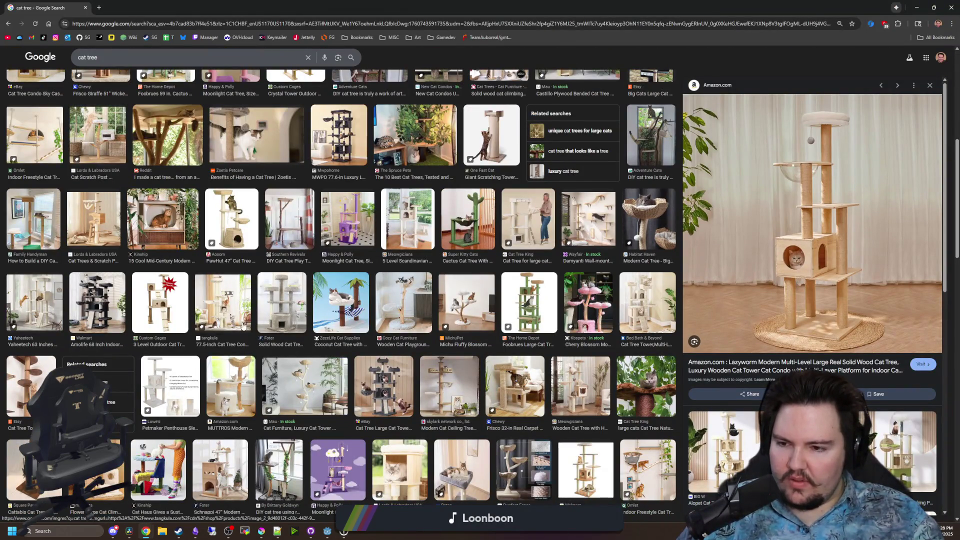
scroll(244, 326, "down", 2)
left_click(171, 274)
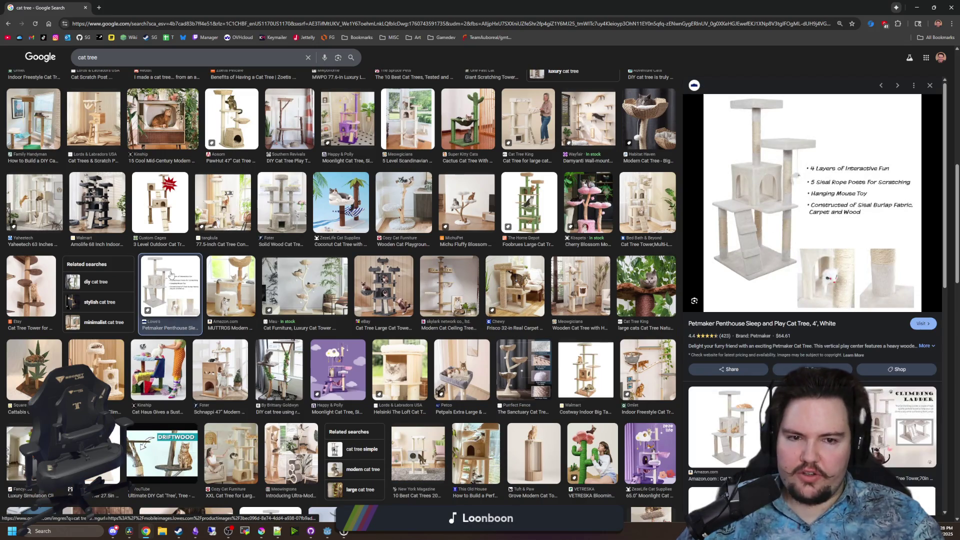
scroll(171, 275, "down", 4)
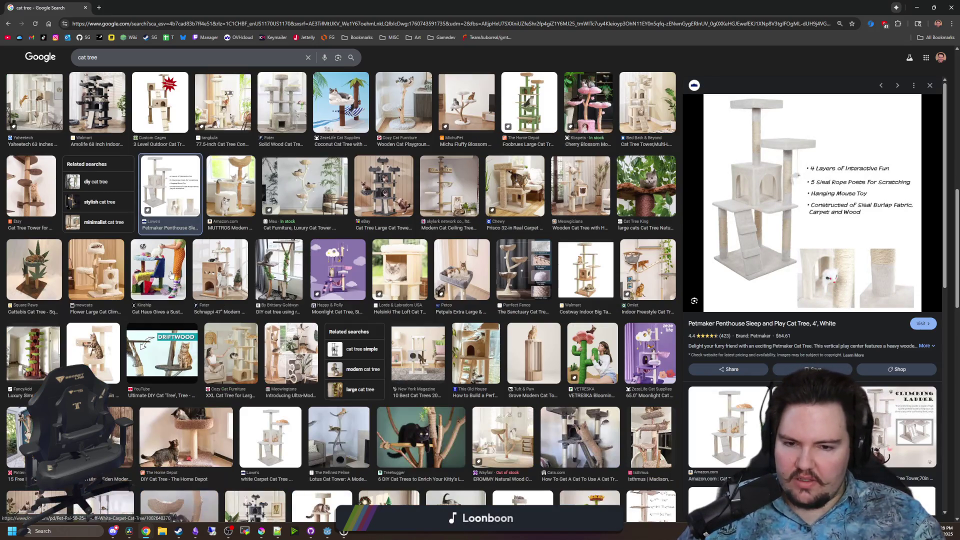
scroll(171, 275, "down", 1)
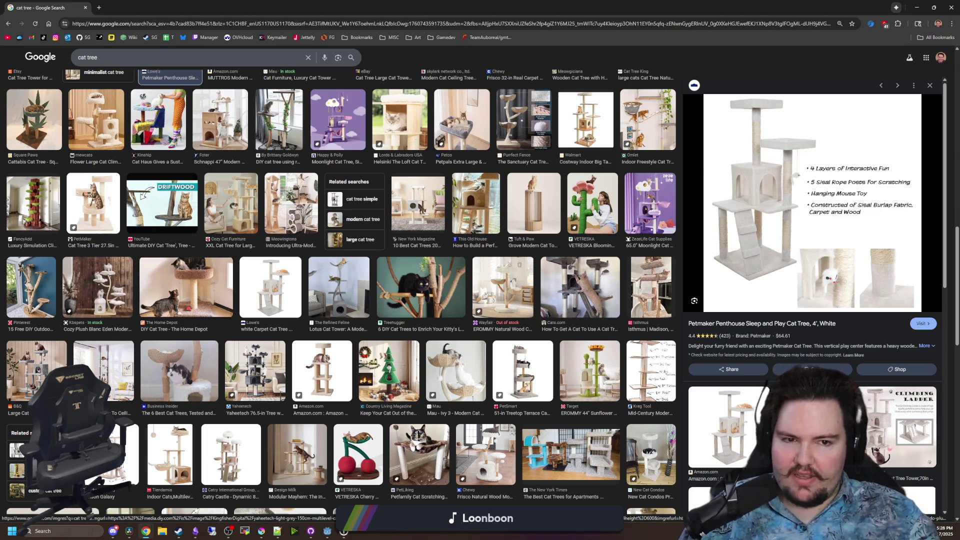
left_click(36, 373)
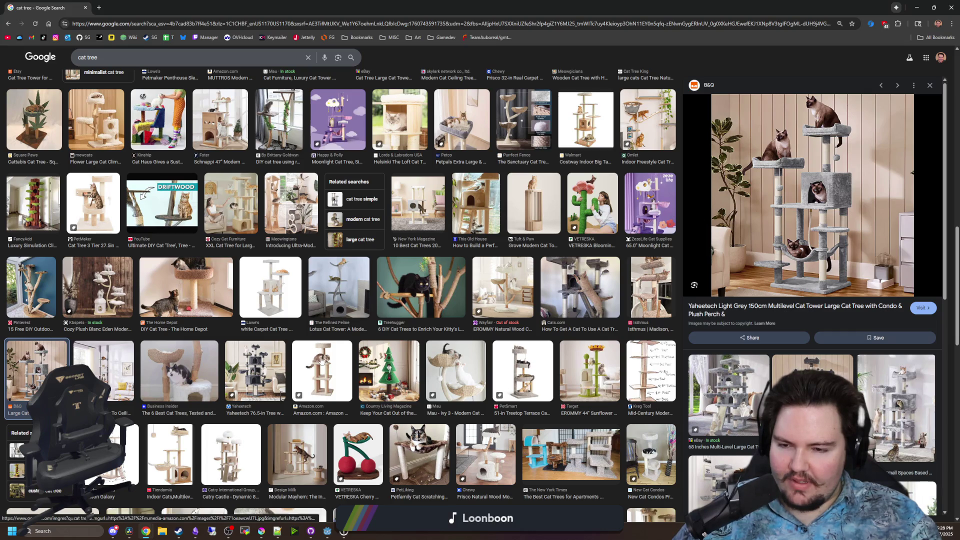
left_click(271, 287)
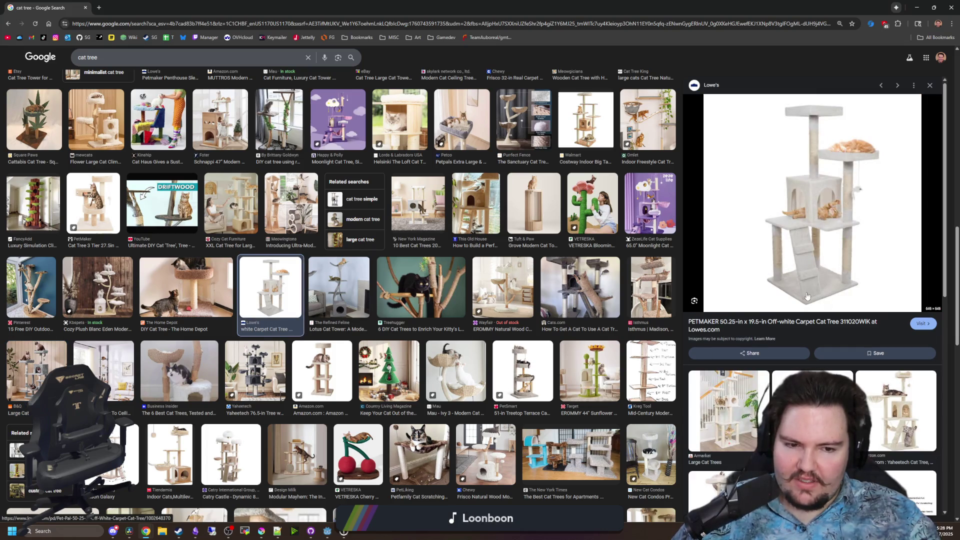
Preview the Jackson Galaxy diagram, Catry Castle, Tuft & Paw and PAWZ Road Cactus cat trees, then return to Miro
scroll(323, 261, "down", 2)
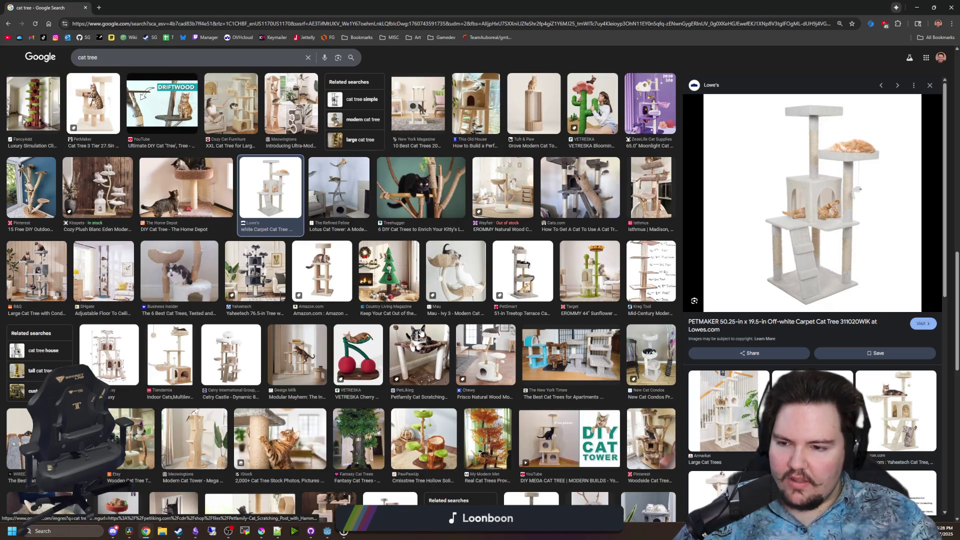
left_click(125, 345)
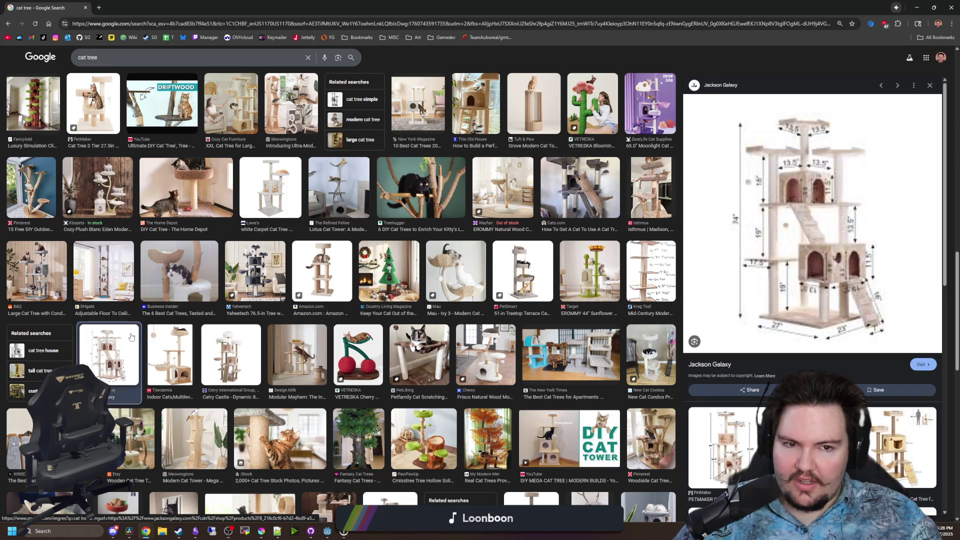
scroll(250, 331, "down", 2)
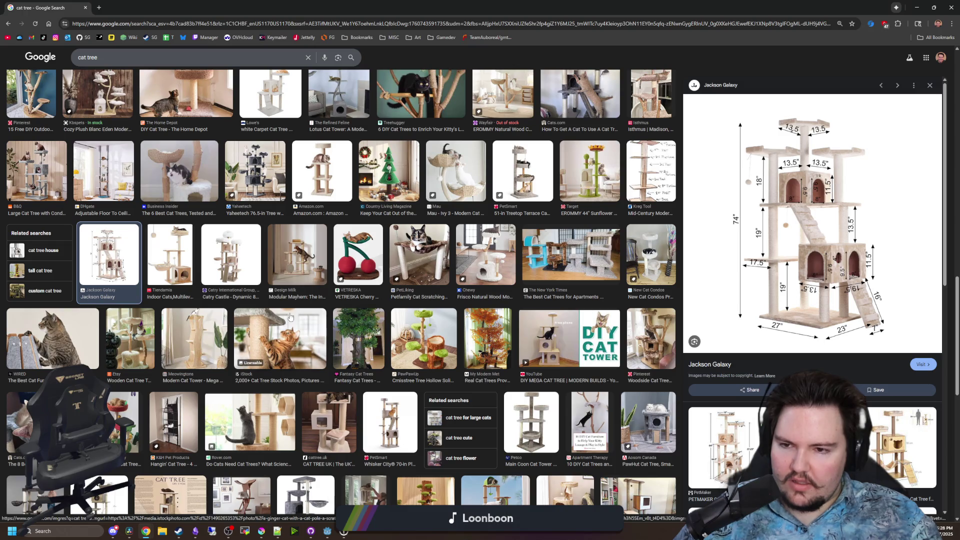
left_click(245, 267)
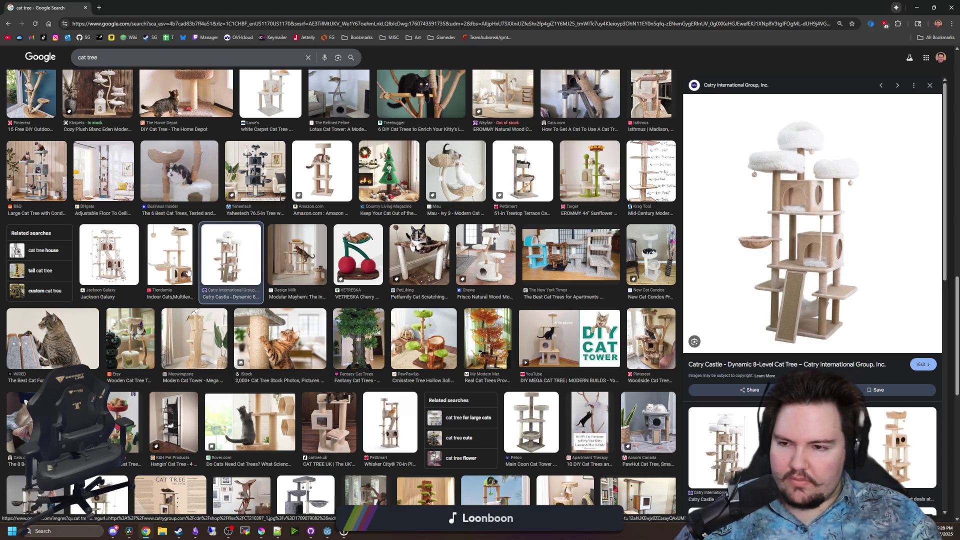
left_click(121, 251)
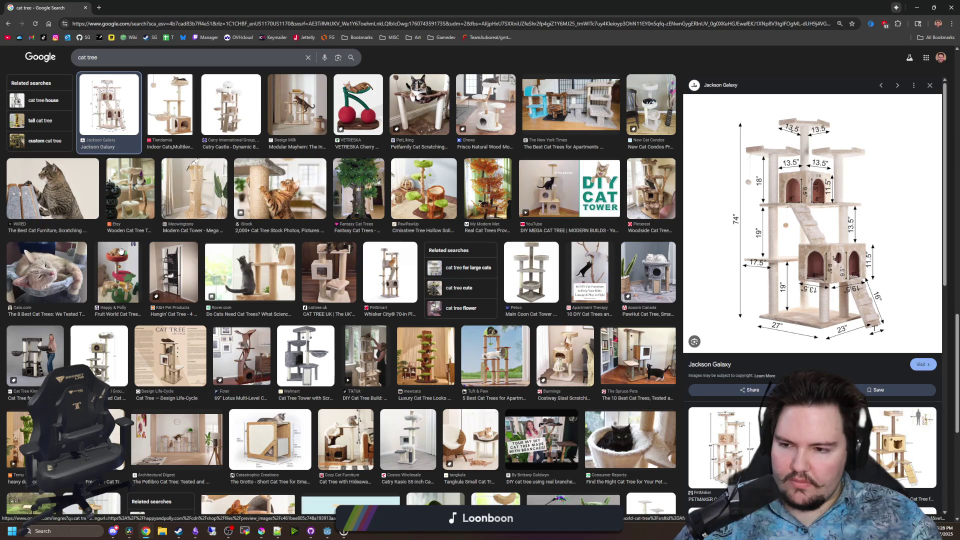
left_click(511, 365)
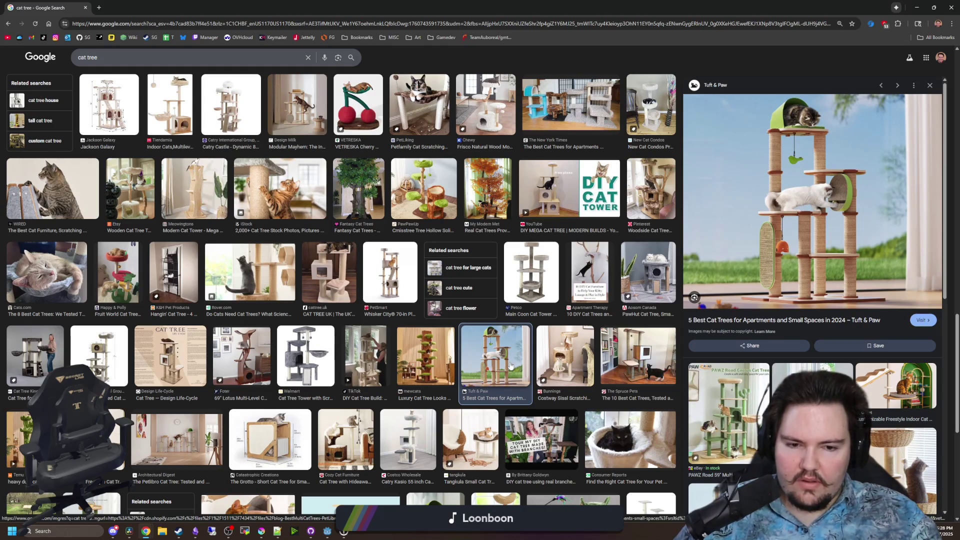
left_click(729, 415)
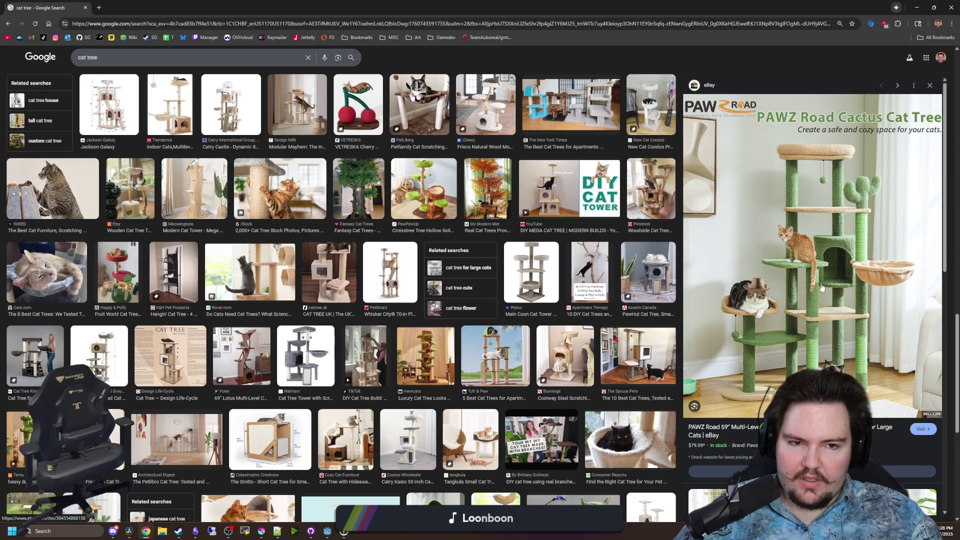
key("alt+Tab")
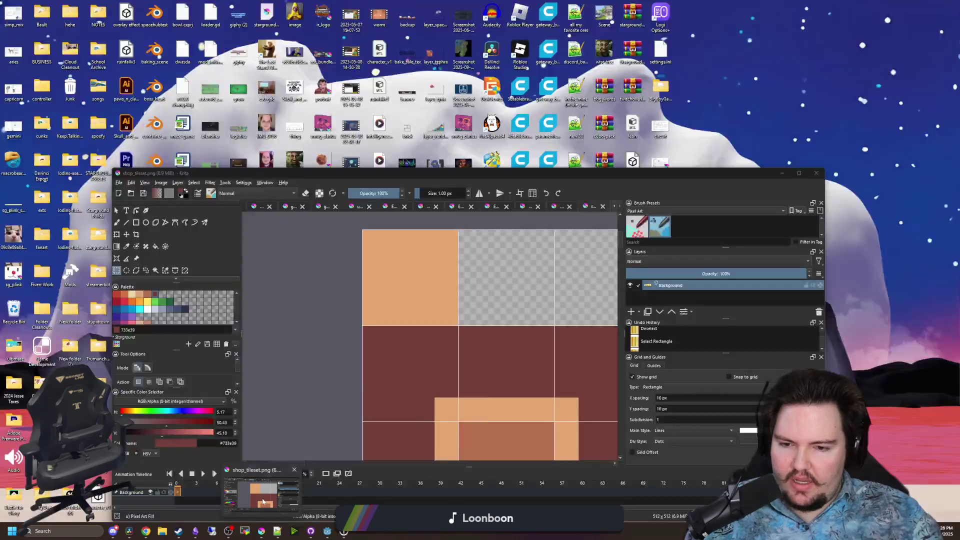
Create a new 32×32 custom document in Krita
left_click(261, 488)
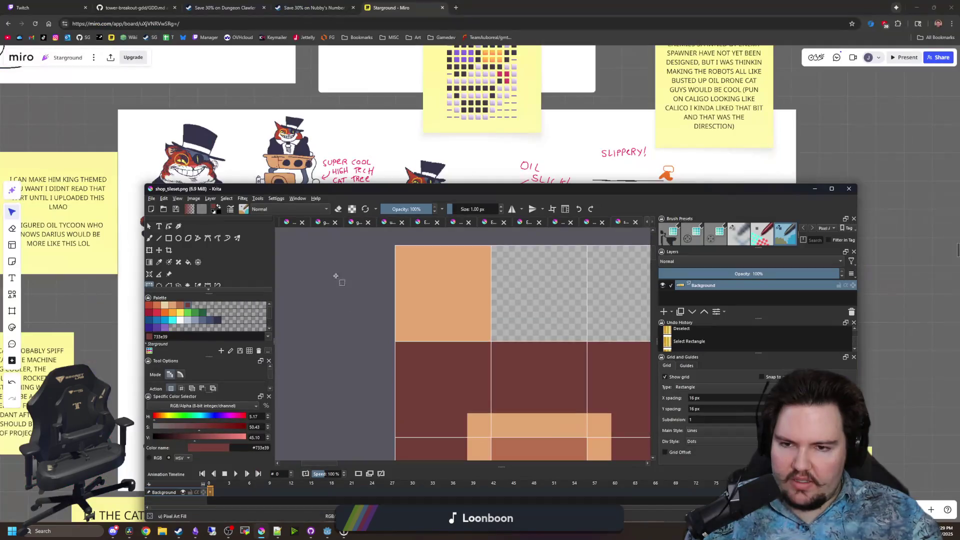
left_click(151, 199)
key("Escape")
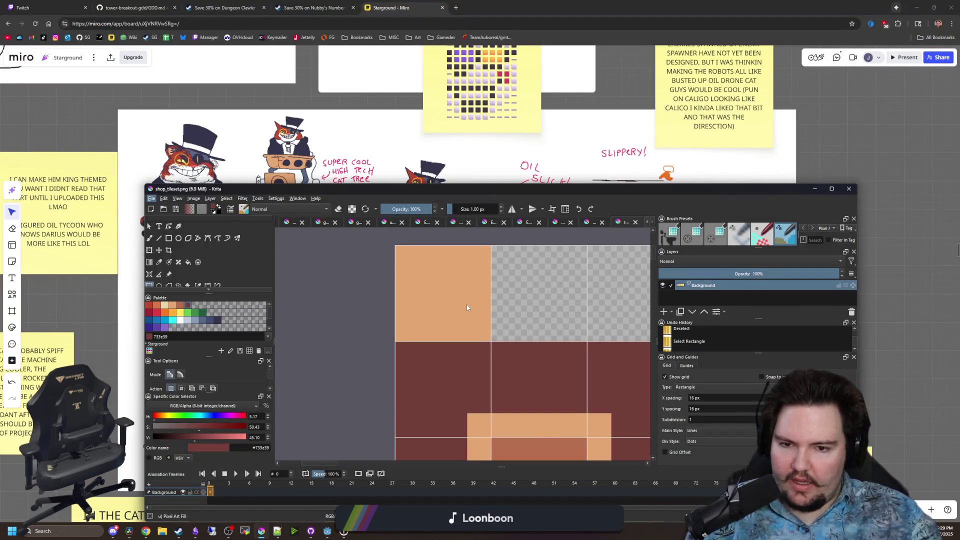
key("ctrl+n")
left_click(422, 271)
type("32")
key("Tab")
type("32")
key("Return")
Move the Krita window aside and bring the Miro board back to the front
mouse_move(502, 189)
left_mouse_down()
mouse_move(529, 215)
mouse_move(668, 487)
mouse_move(553, 125)
mouse_move(636, 126)
left_mouse_up()
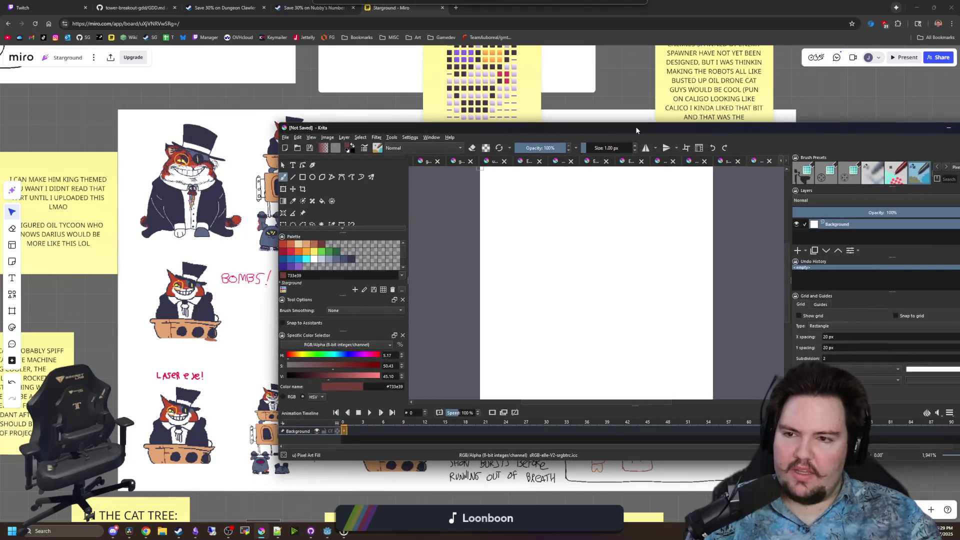
scroll(186, 201, "up", 5)
scroll(186, 201, "down", 4)
left_click(186, 201)
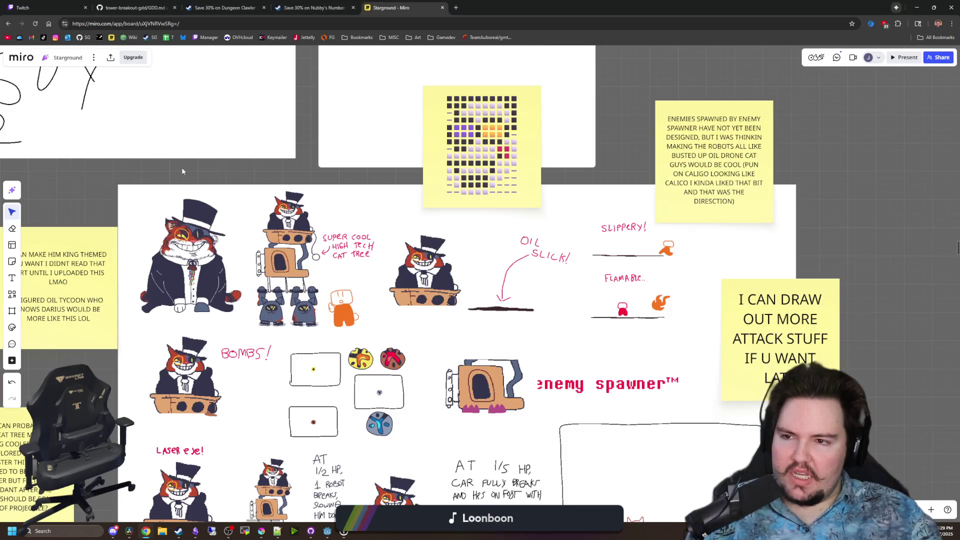
Snip a screen capture of the large top-hat cat drawing on the Miro board
scroll(181, 167, "up", 10)
scroll(402, 303, "down", 1)
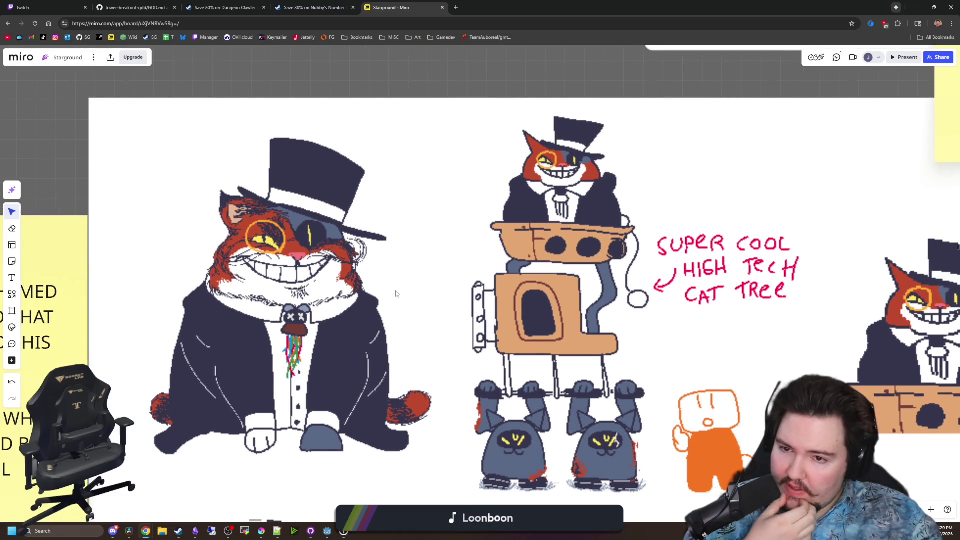
scroll(592, 359, "down", 2)
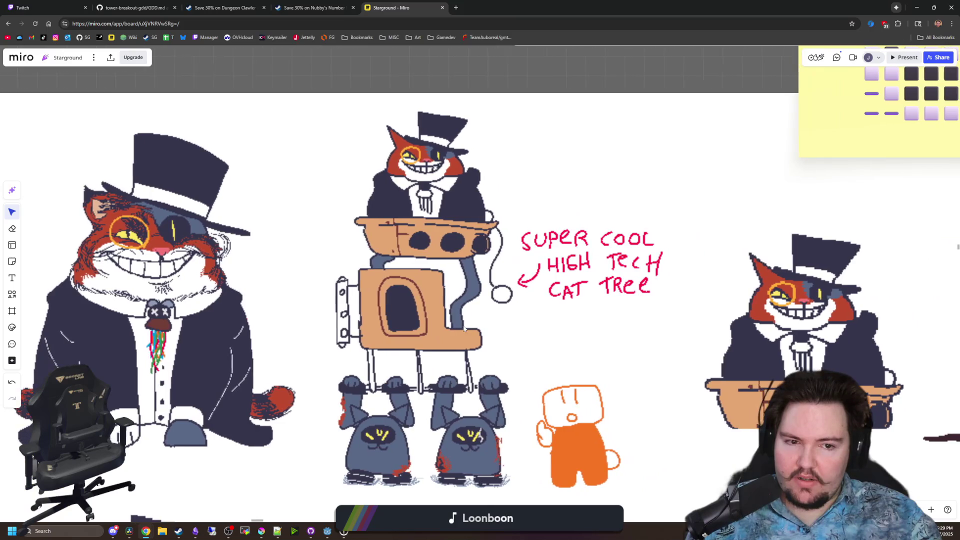
scroll(592, 359, "up", 2)
scroll(321, 231, "up", 2)
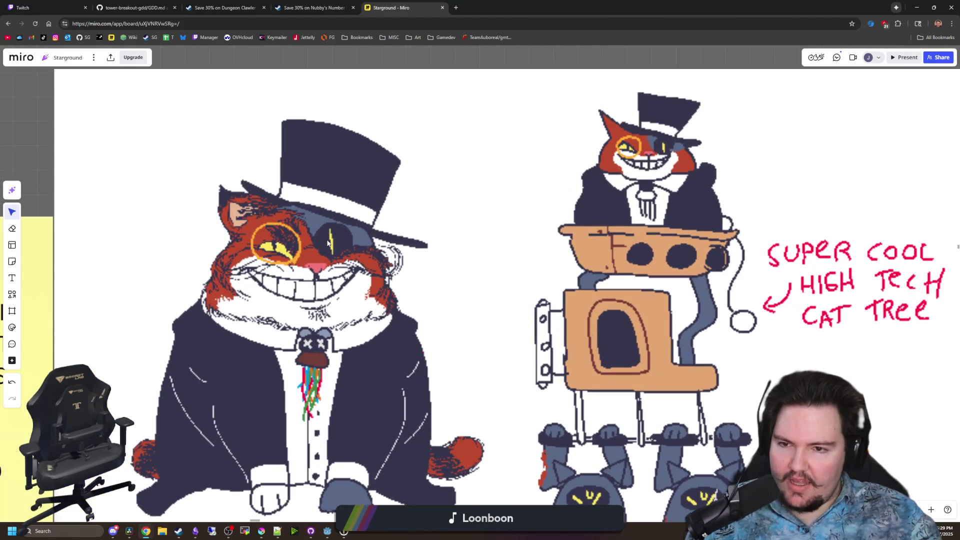
scroll(359, 232, "down", 3)
scroll(221, 238, "up", 2)
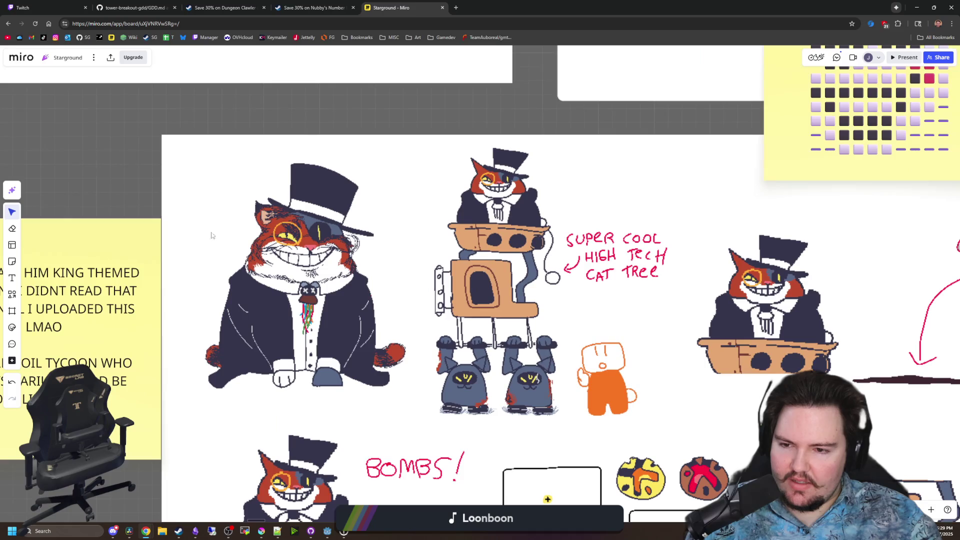
key("super+shift+s")
mouse_move(196, 153)
left_mouse_down()
mouse_move(401, 367)
mouse_move(414, 399)
left_mouse_up()
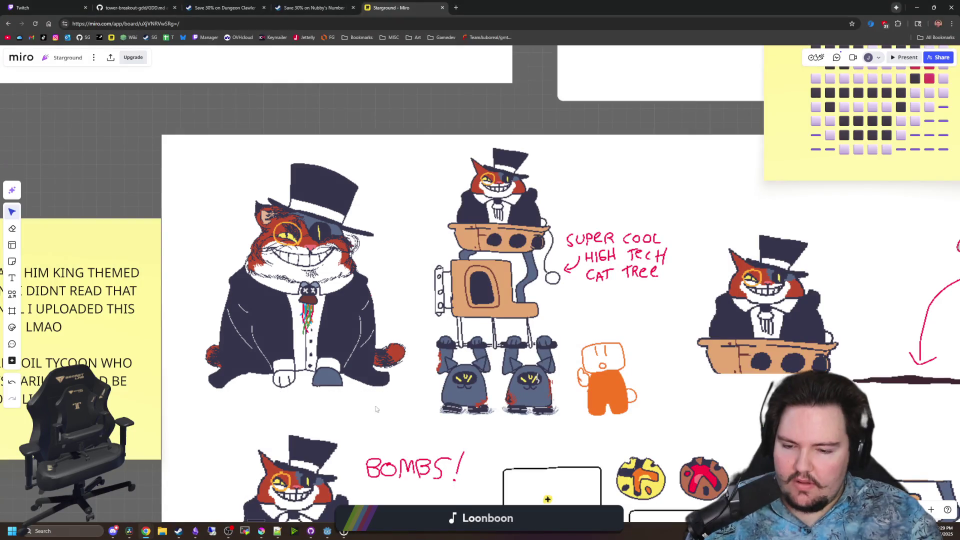
left_click(262, 530)
Maximize Krita and try creating a new image from the captured drawing
mouse_move(576, 136)
left_mouse_down()
mouse_move(563, 194)
mouse_move(550, 1)
left_mouse_up()
key("ctrl+shift+n")
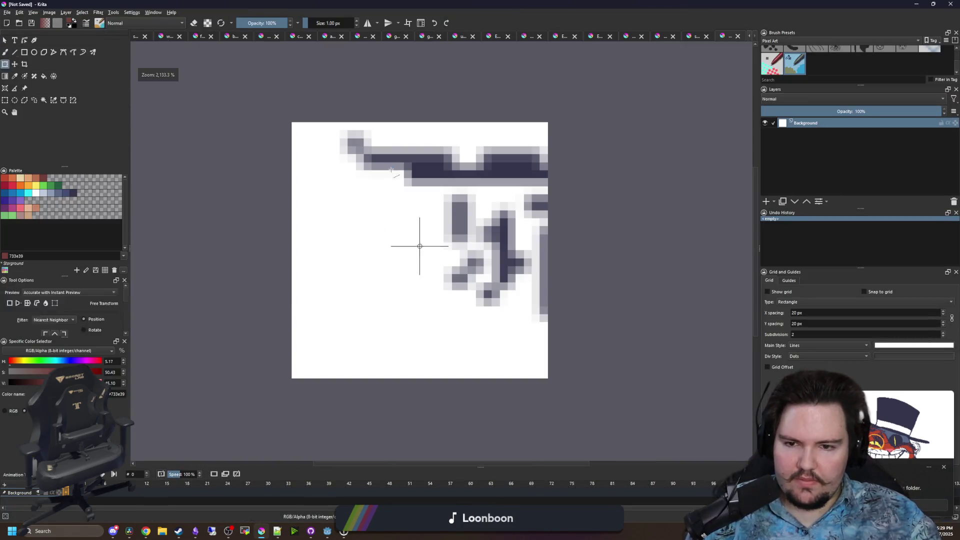
left_click(391, 170)
scroll(398, 246, "down", 5)
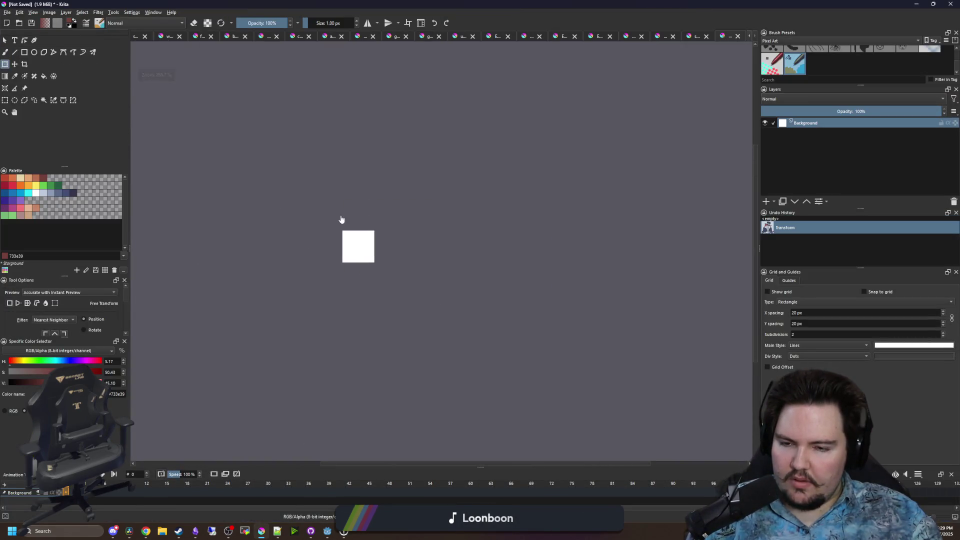
scroll(378, 255, "up", 3)
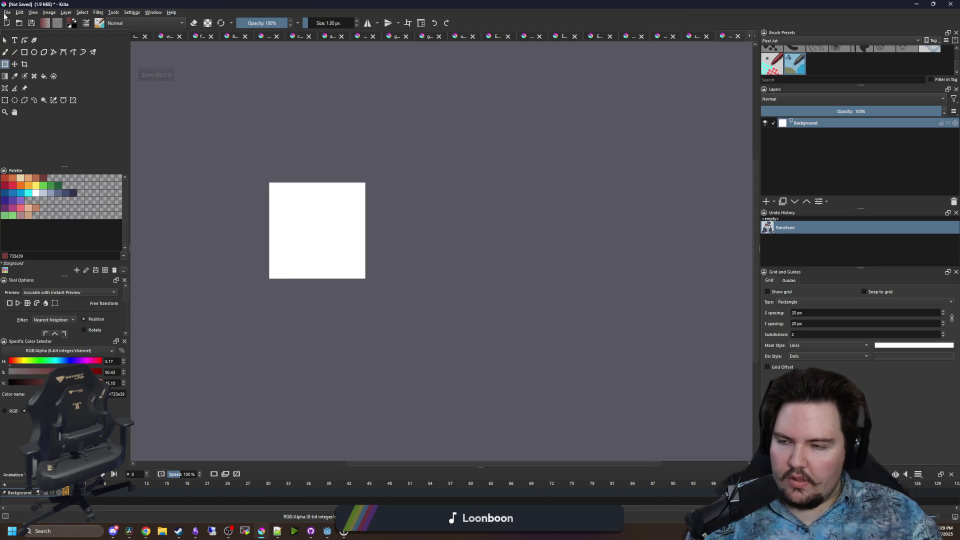
left_click(7, 12)
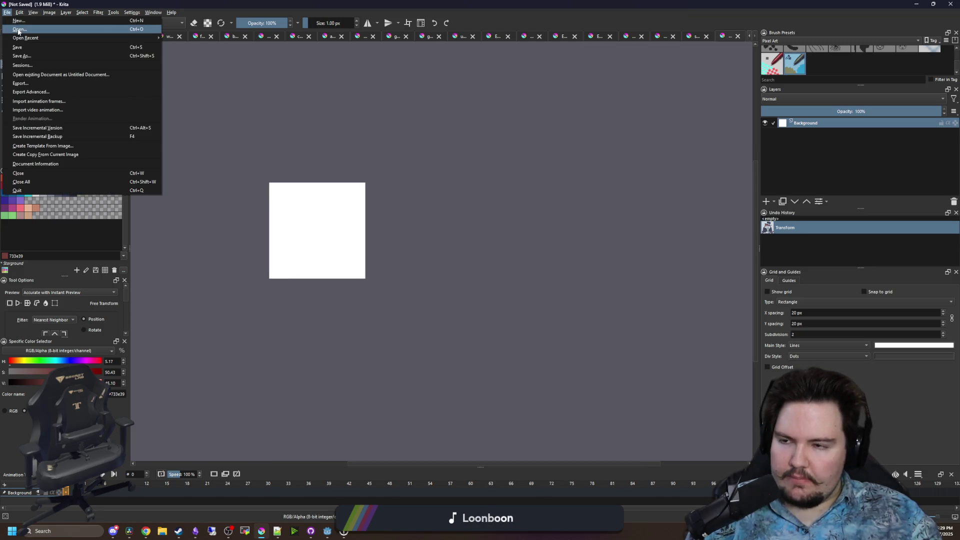
left_click(531, 203)
Create a new blank 512×512 document
left_click(7, 12)
left_click(20, 21)
double_click(478, 213)
type("512")
key("Tab")
type("512")
left_click(546, 358)
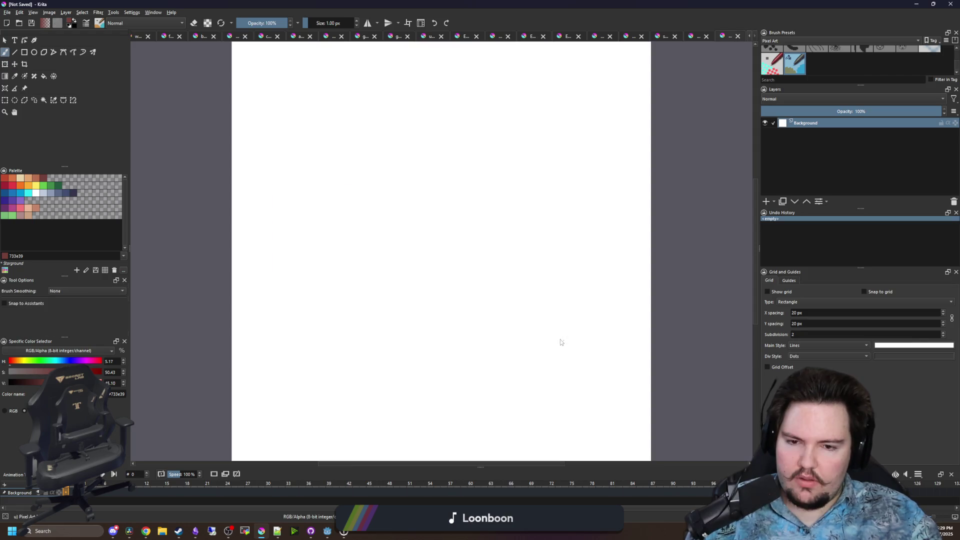
Open the player sprite strip player_idle_right.png from the Forager-Game Sprites folder
left_click(7, 12)
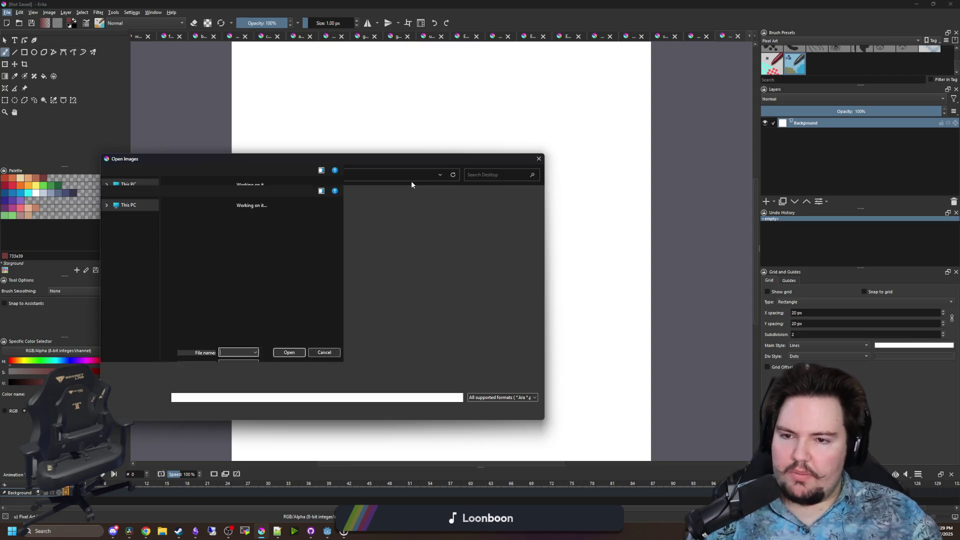
scroll(127, 308, "up", 3)
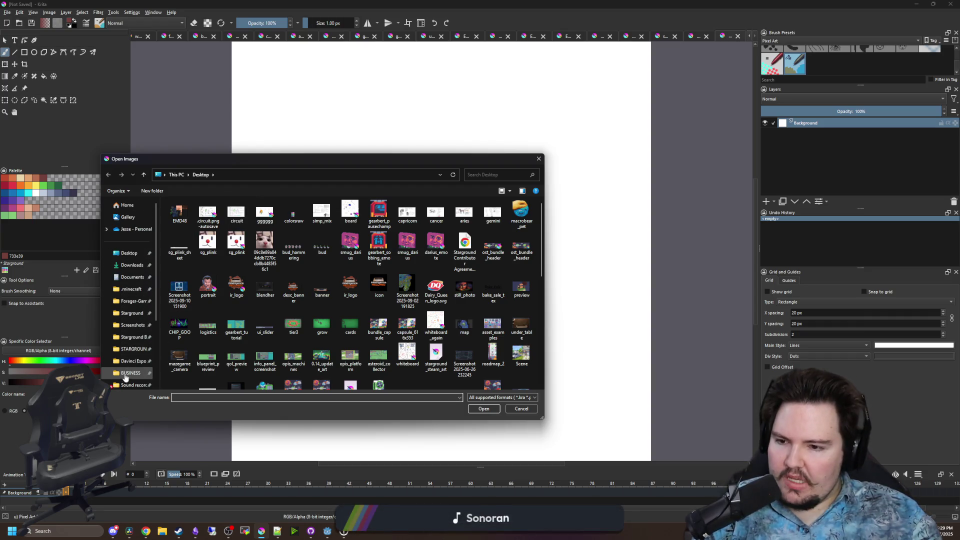
left_click(131, 301)
double_click(188, 327)
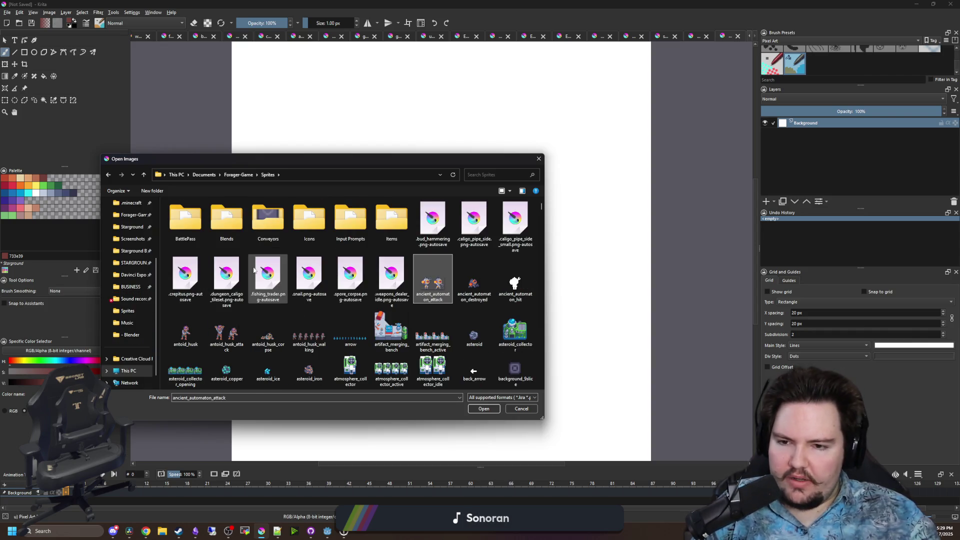
scroll(254, 270, "down", 15)
left_click(284, 260)
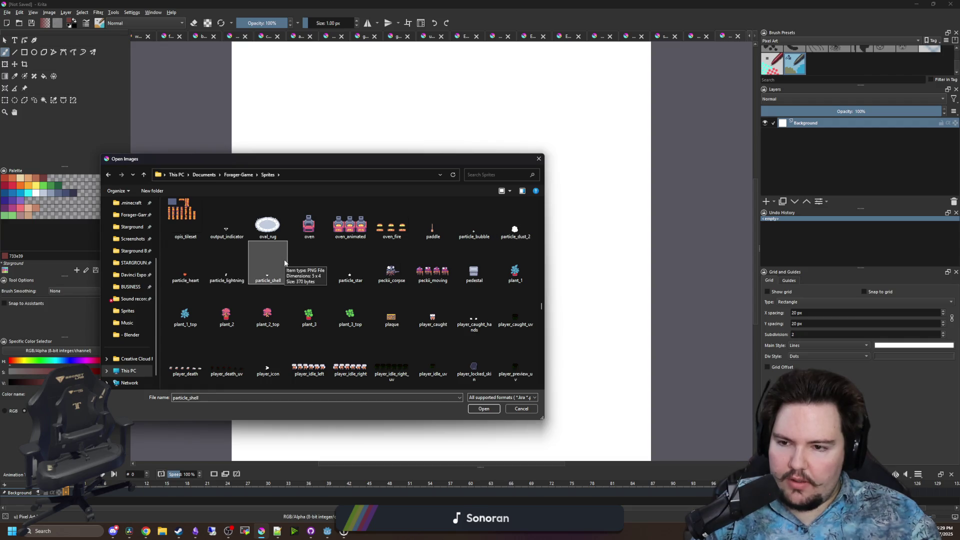
double_click(324, 361)
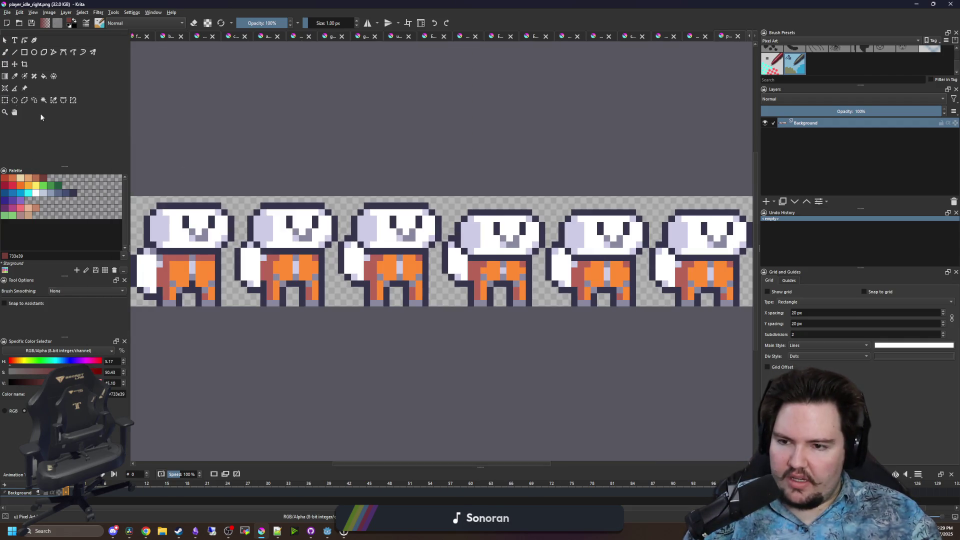
Copy the first sprite frame and paste it near the top-left of the new document
key("ctrl+r")
left_click_drag(318, 228, 422, 343)
key("ctrl+c")
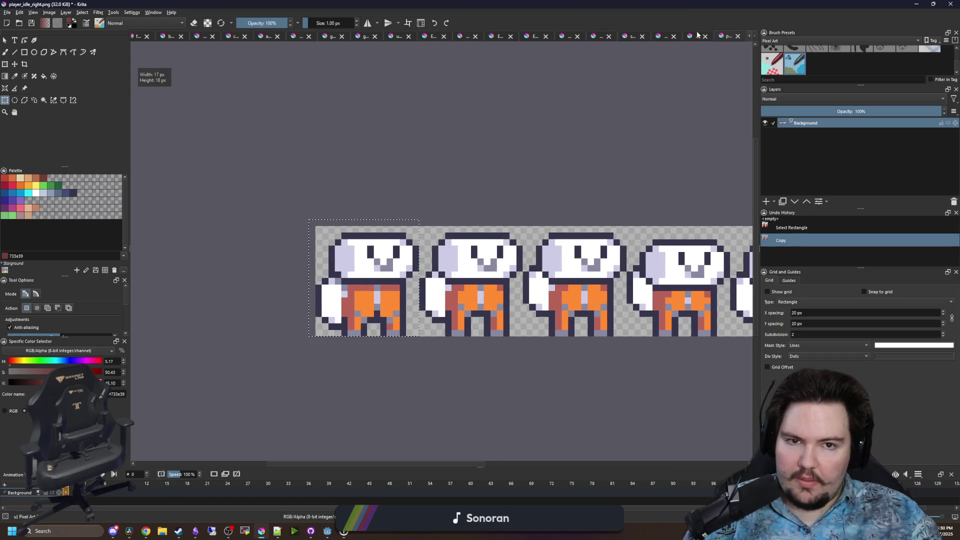
left_click(698, 35)
key("ctrl+alt+v")
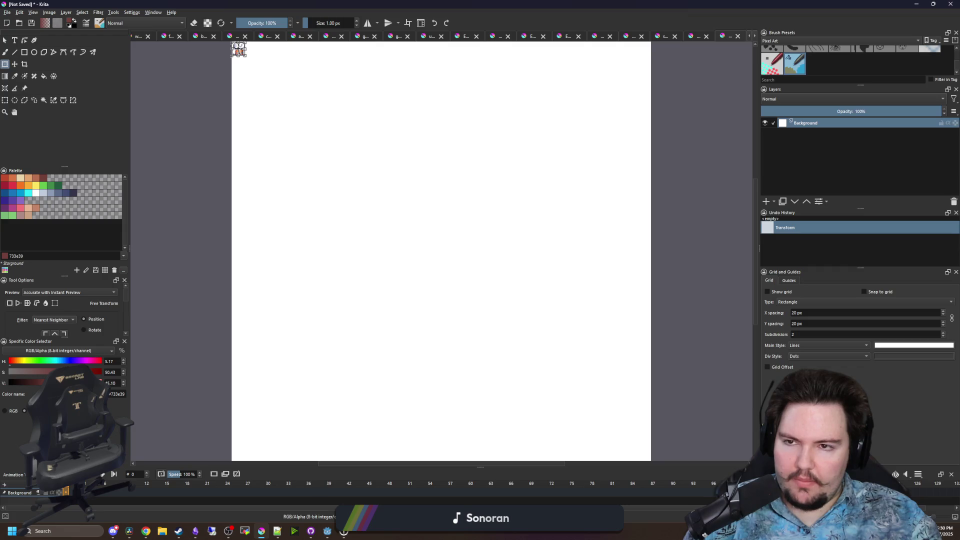
scroll(251, 63, "up", 5)
left_click_drag(239, 125, 482, 400)
scroll(301, 243, "down", 3)
key("super+Down")
key("super+Down")
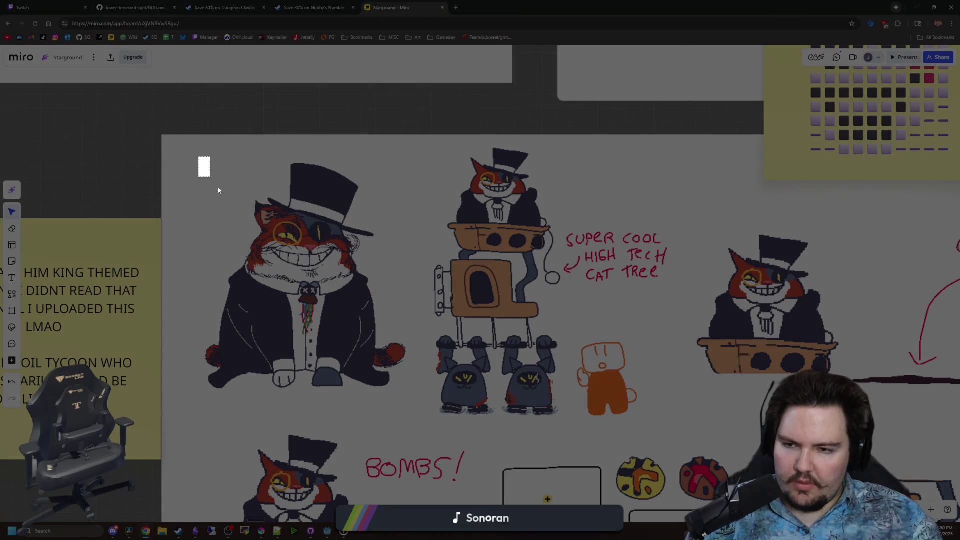
Screenshot the top-hat cat sketch, commit the sprite placement, and paste the cat into Krita
left_click_drag(199, 157, 416, 399)
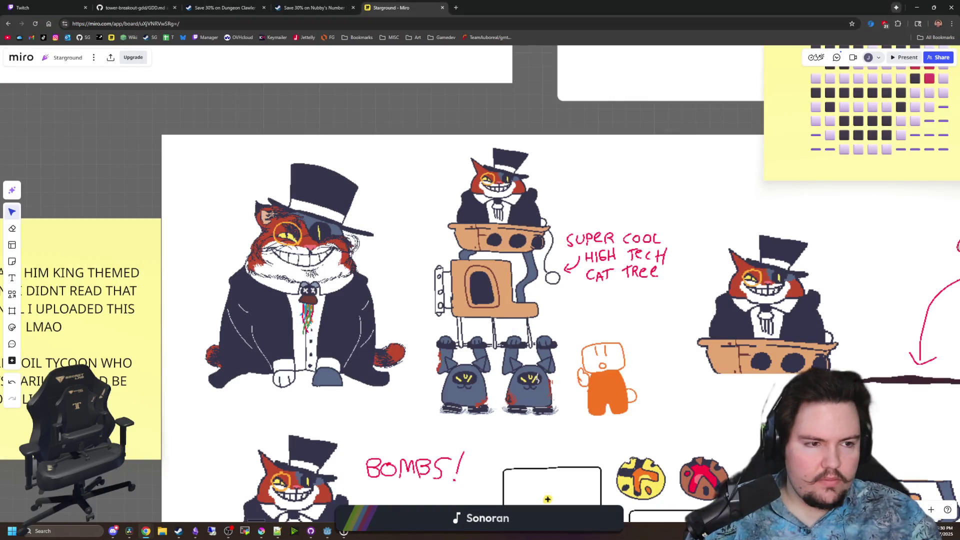
key("alt+Tab")
key("Return")
key("ctrl+v")
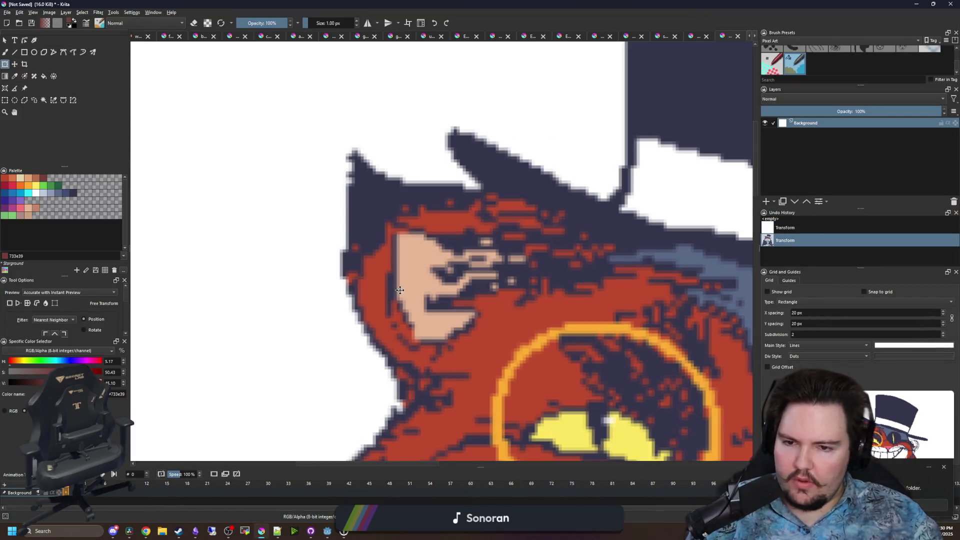
Shrink the pasted cat to a thumbnail and move it down-right onto the canvas
scroll(464, 358, "down", 5)
left_click_drag(464, 359, 341, 235)
scroll(341, 235, "up", 3)
left_click_drag(328, 203, 433, 253)
scroll(433, 253, "up", 2)
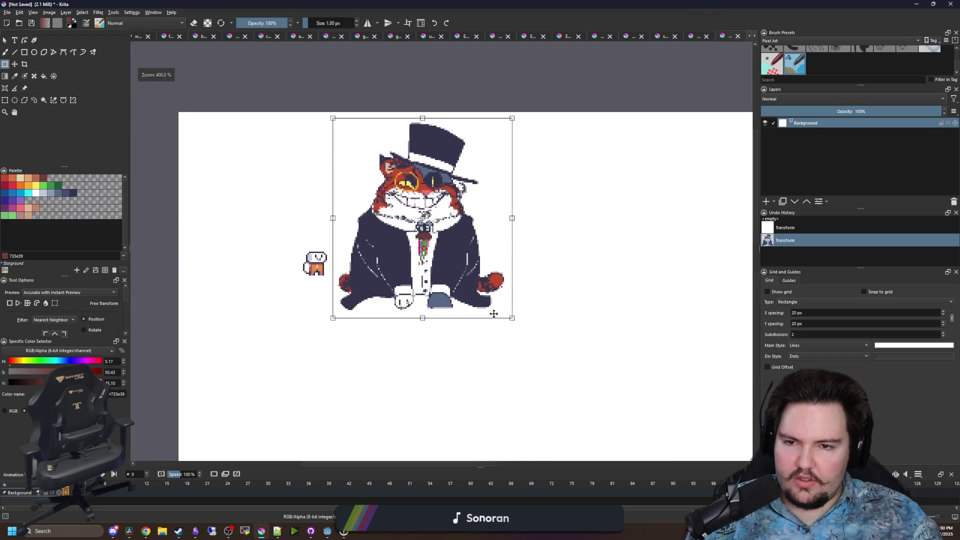
scroll(493, 313, "up", 2)
Refine the cat to about 169×187 px and nudge it slightly left and down
mouse_move(562, 375)
left_mouse_down()
mouse_move(407, 202)
mouse_move(393, 299)
mouse_move(379, 295)
left_mouse_up()
scroll(342, 293, "up", 3)
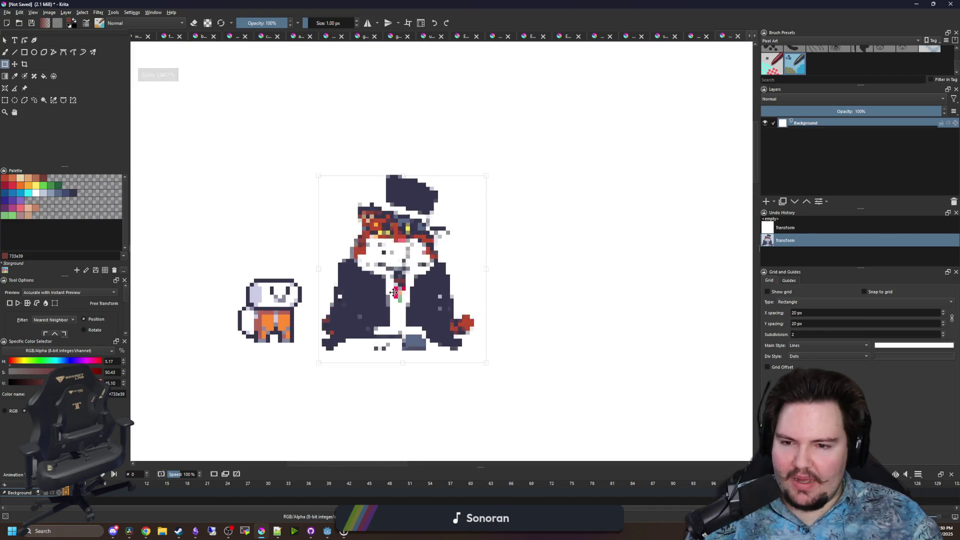
scroll(408, 281, "up", 1)
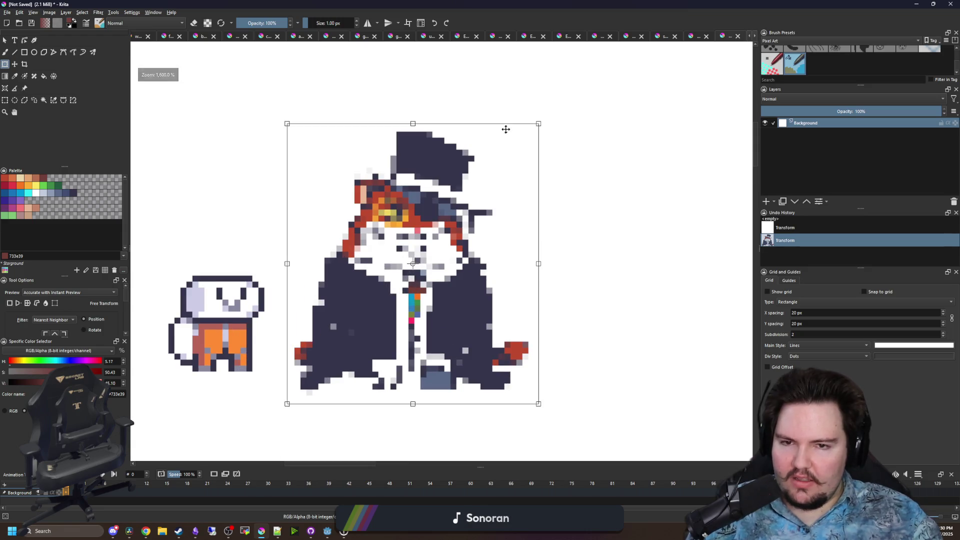
left_click_drag(538, 124, 533, 135)
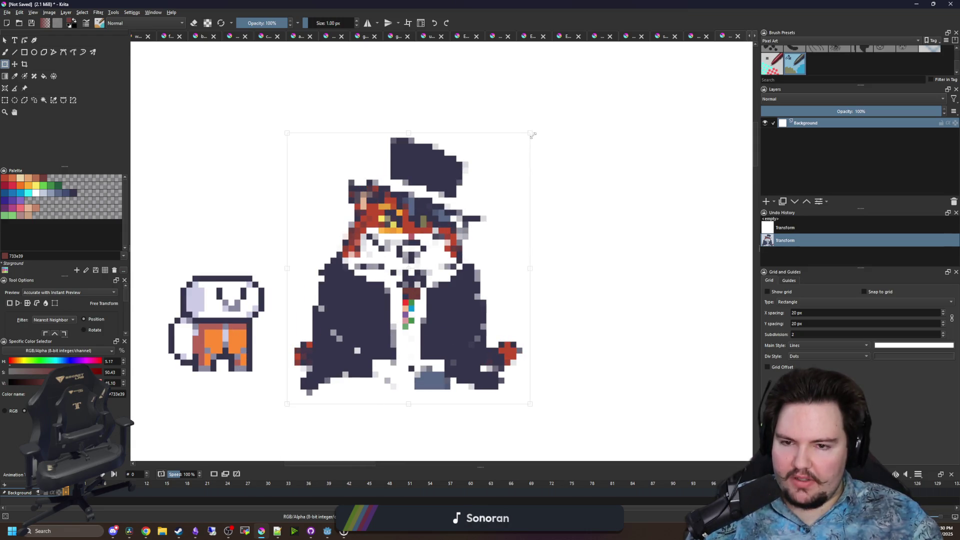
mouse_move(469, 211)
left_mouse_down()
mouse_move(457, 223)
mouse_move(449, 216)
left_mouse_up()
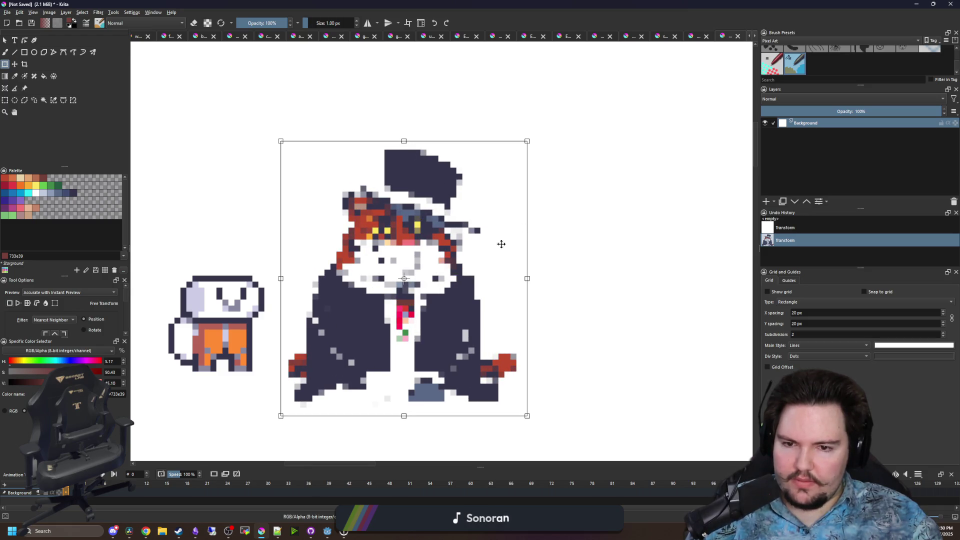
scroll(447, 251, "down", 1)
scroll(423, 335, "up", 2)
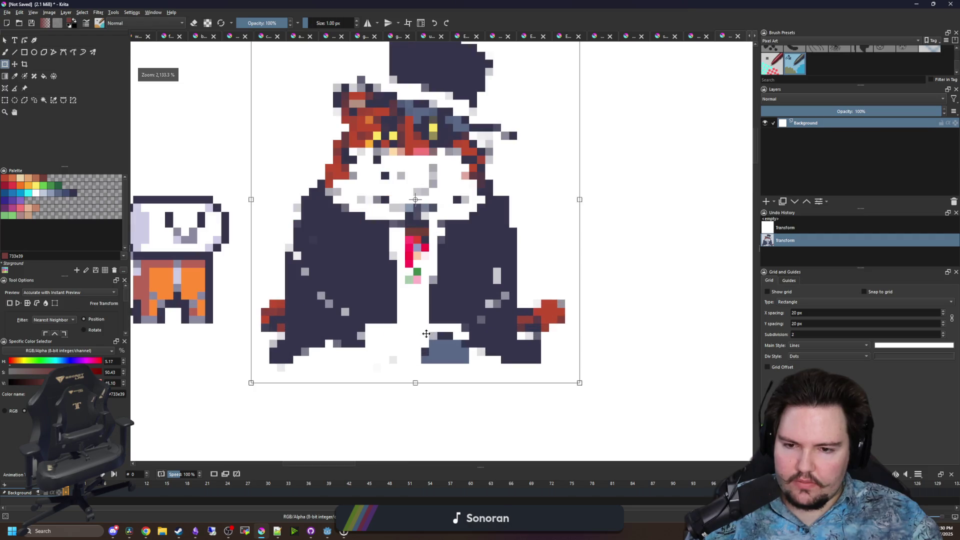
key("b")
key("period")
left_click(345, 264)
Undo the stray stroke and fill the jacket gap with the sampled navy
key("ctrl+z")
key("p")
left_click(349, 258)
key("f")
left_click(349, 258)
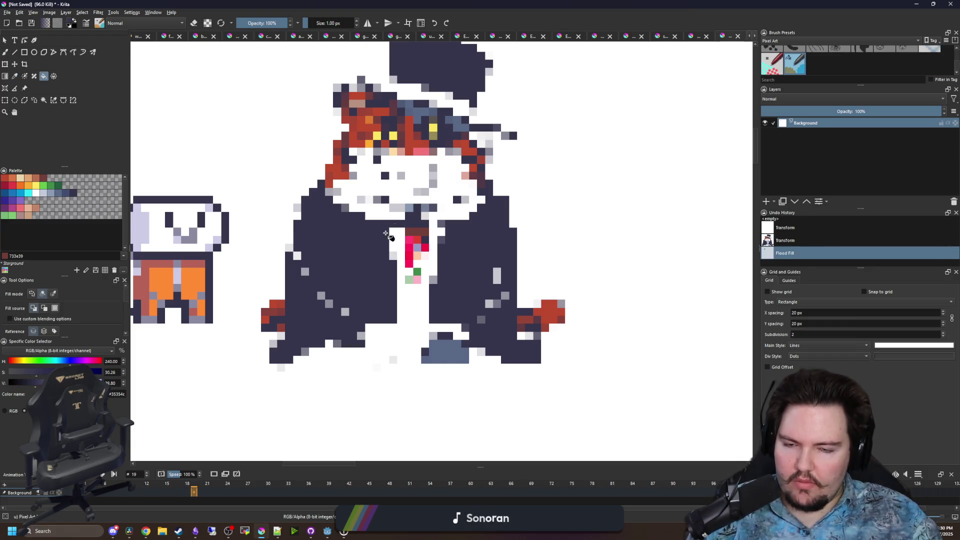
Switch to the brush and pick tan e4a672 from the palette
mouse_move(705, 4)
left_mouse_down()
mouse_move(765, 28)
mouse_move(685, 138)
mouse_move(707, 138)
mouse_move(711, 1)
left_mouse_up()
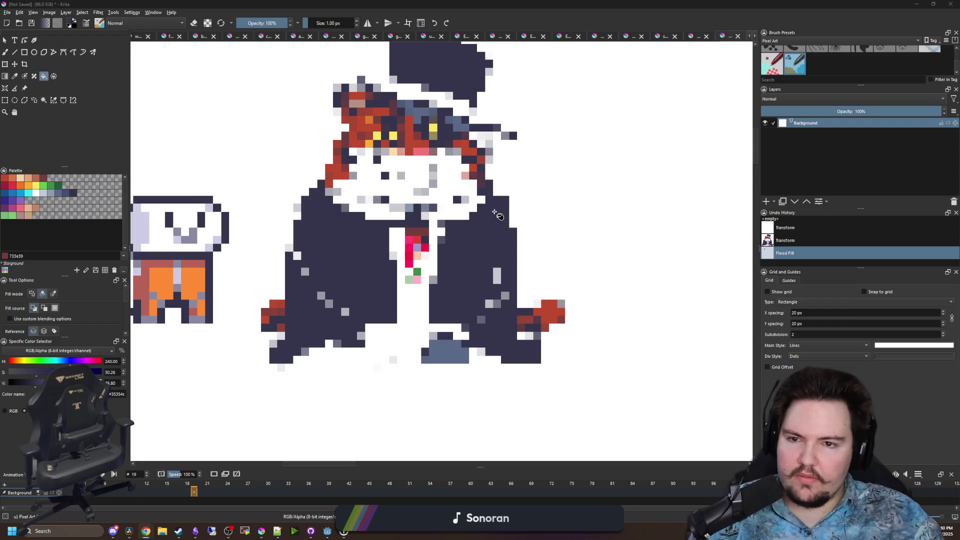
scroll(319, 201, "down", 8)
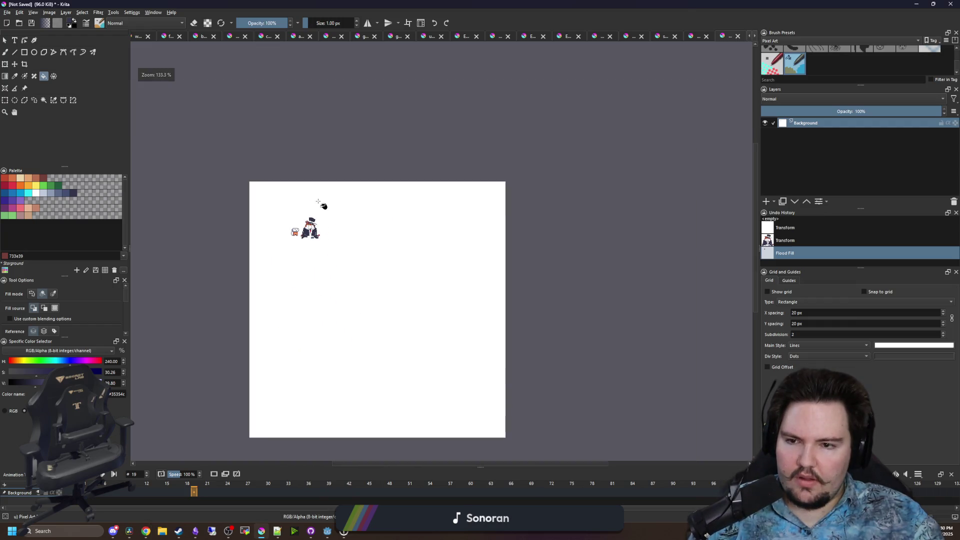
scroll(320, 203, "up", 5)
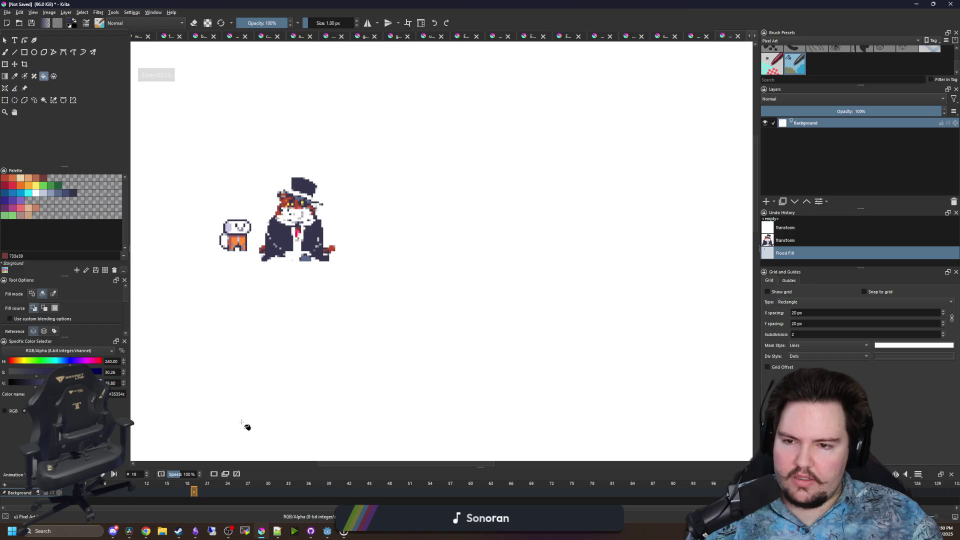
scroll(264, 220, "up", 4)
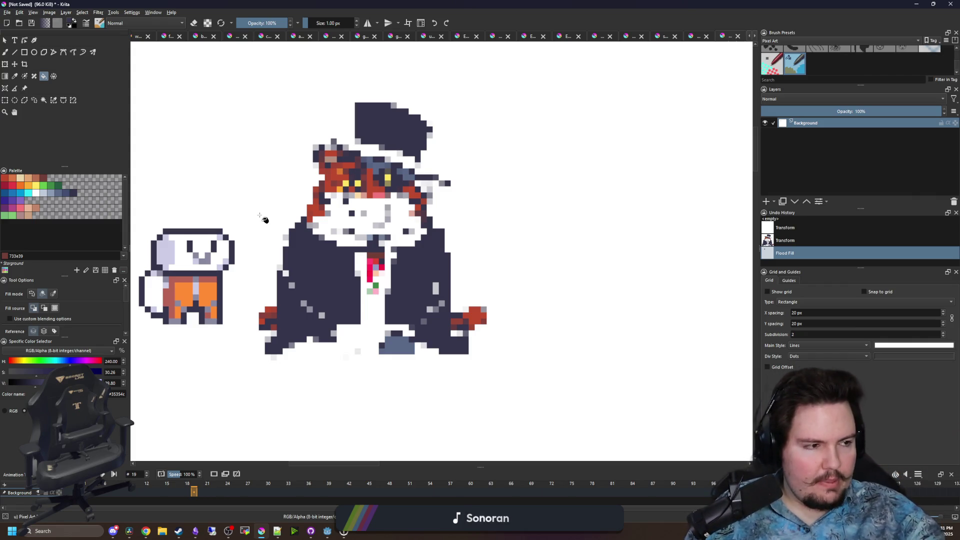
scroll(330, 226, "down", 2)
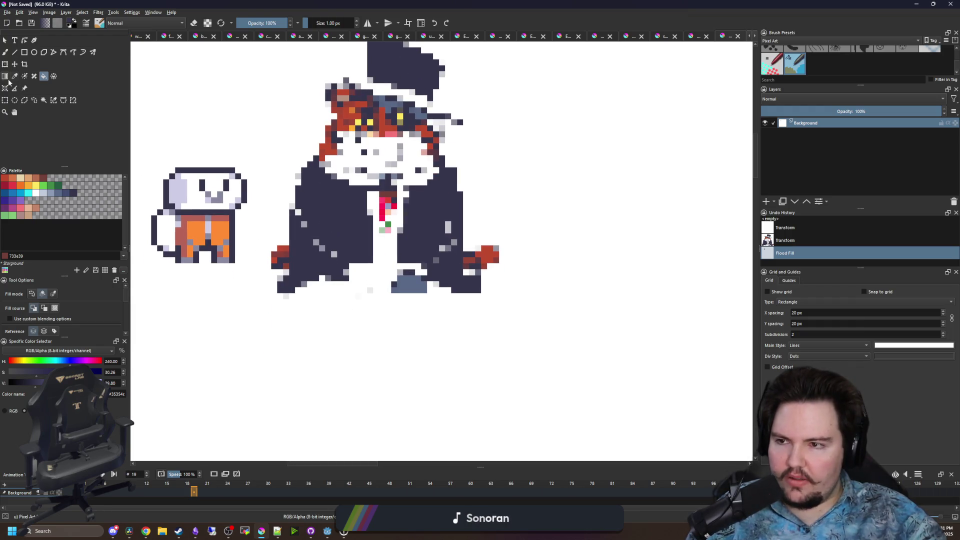
key("b")
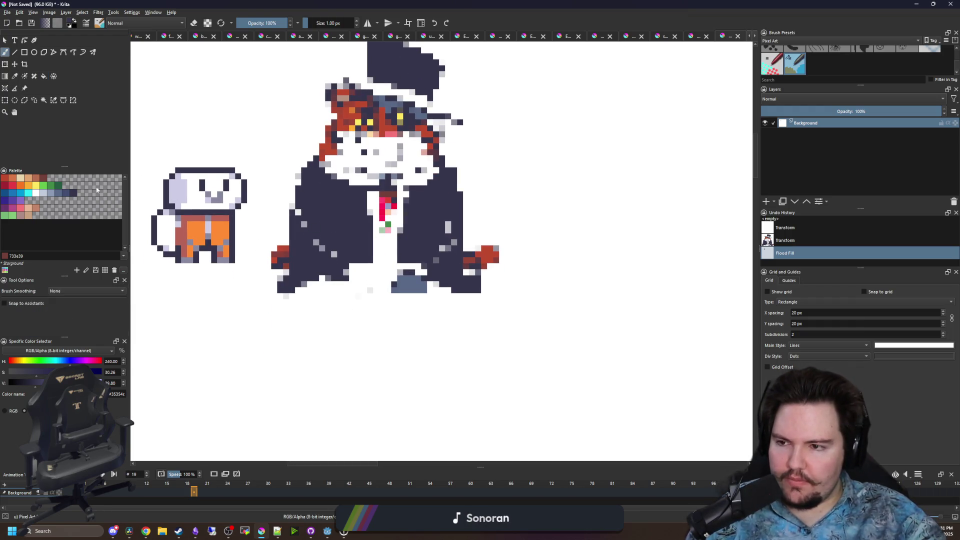
left_click(26, 179)
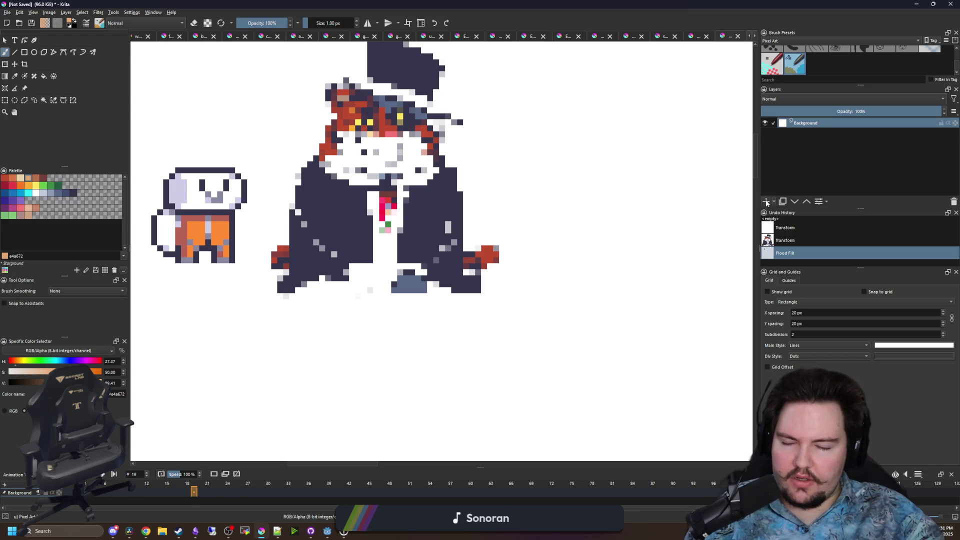
Add a new paint layer above the cat and try tan outlines, undoing them
left_click(767, 203)
scroll(400, 258, "up", 1)
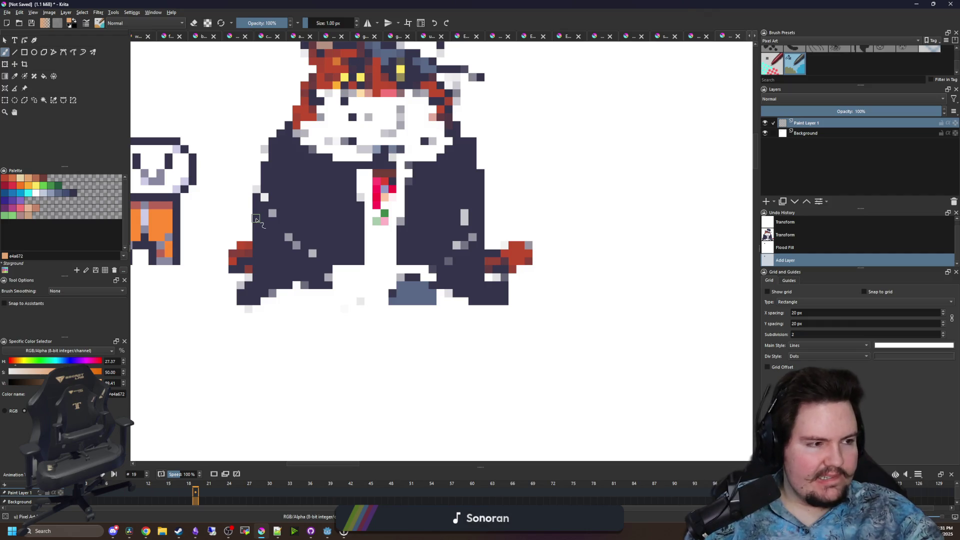
mouse_move(264, 170)
left_mouse_down()
mouse_move(243, 189)
mouse_move(263, 249)
mouse_move(348, 269)
mouse_move(447, 269)
mouse_move(492, 233)
mouse_move(489, 180)
mouse_move(487, 255)
left_mouse_up()
key("ctrl+z")
key("ctrl+z")
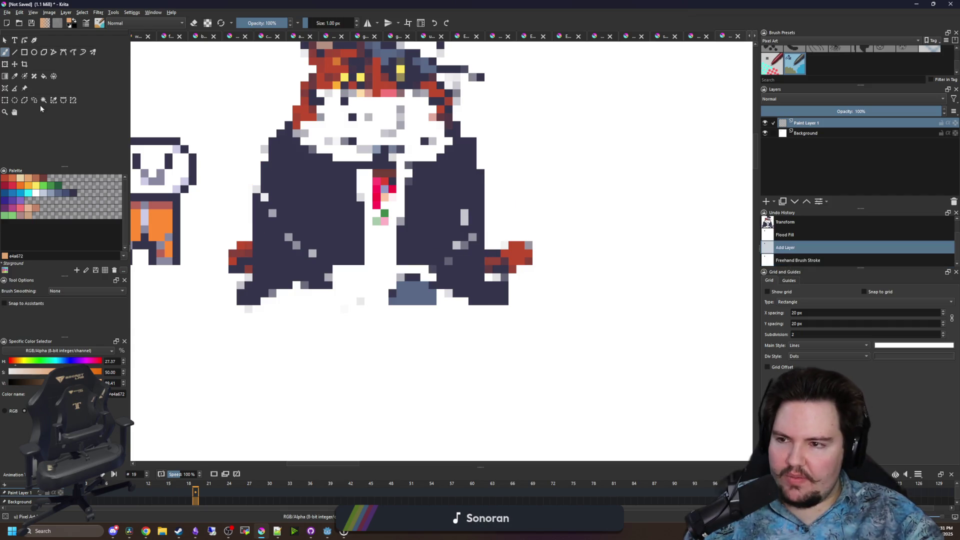
left_click(34, 52)
mouse_move(230, 174)
left_mouse_down()
mouse_move(509, 269)
mouse_move(341, 282)
mouse_move(349, 289)
left_mouse_up()
key("ctrl+z")
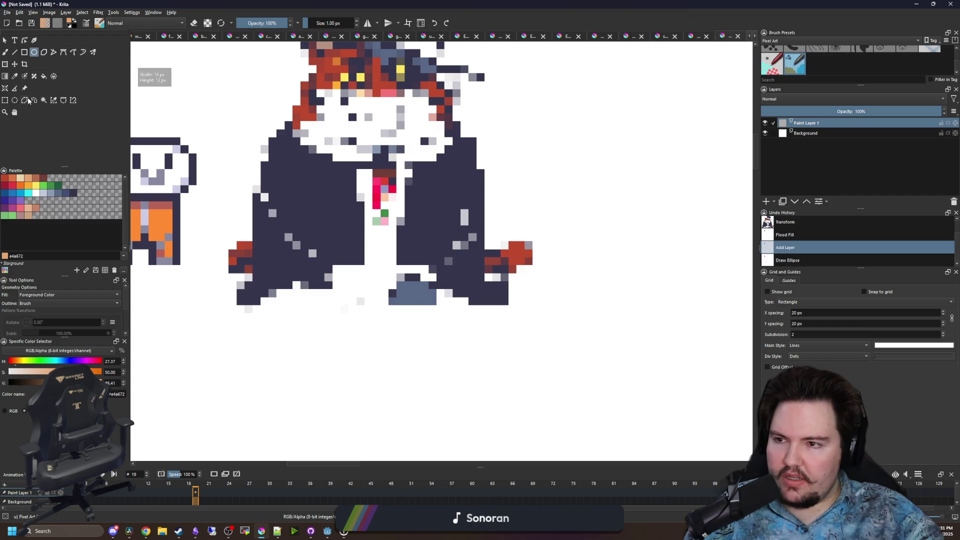
Fill an oval selection over the cat's lower body with tan and move it about 80 px down
left_click(14, 101)
mouse_move(240, 187)
left_mouse_down()
mouse_move(541, 234)
mouse_move(528, 253)
mouse_move(517, 240)
mouse_move(509, 281)
left_mouse_up()
key("f")
left_click(349, 220)
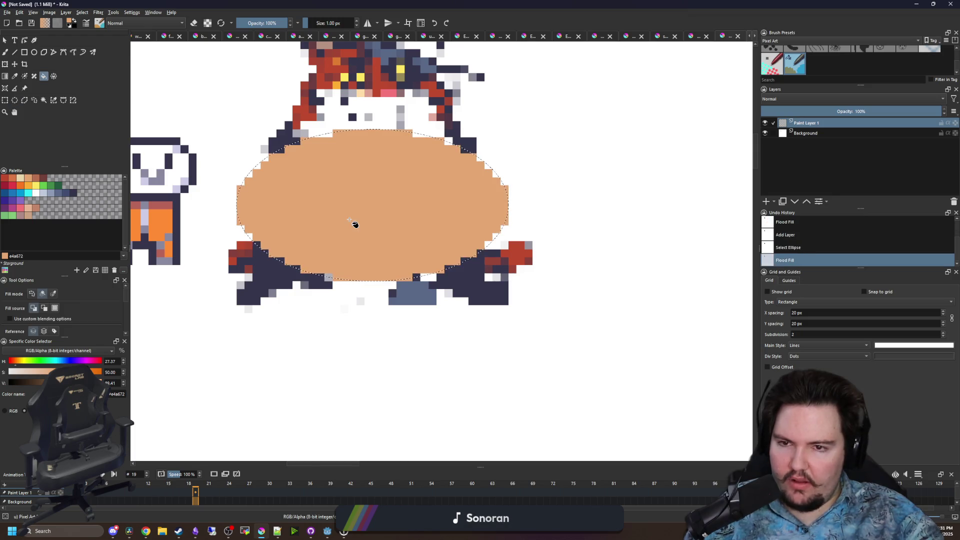
key("ctrl+shift+a")
left_click(15, 64)
mouse_move(413, 210)
left_mouse_down()
mouse_move(425, 285)
mouse_move(414, 253)
left_mouse_up()
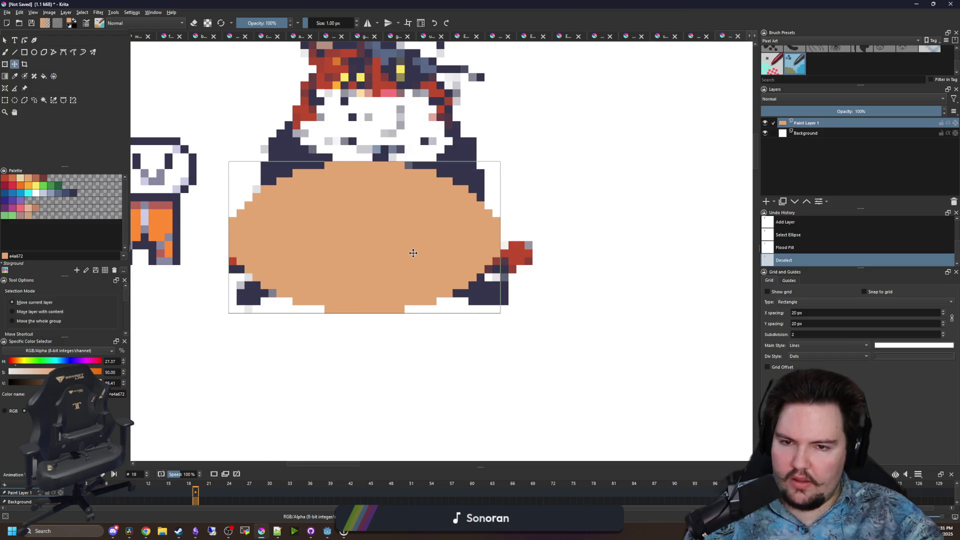
Pick the darker brown and select the whole tan oval by contiguous selection
key("b")
scroll(281, 281, "up", 1)
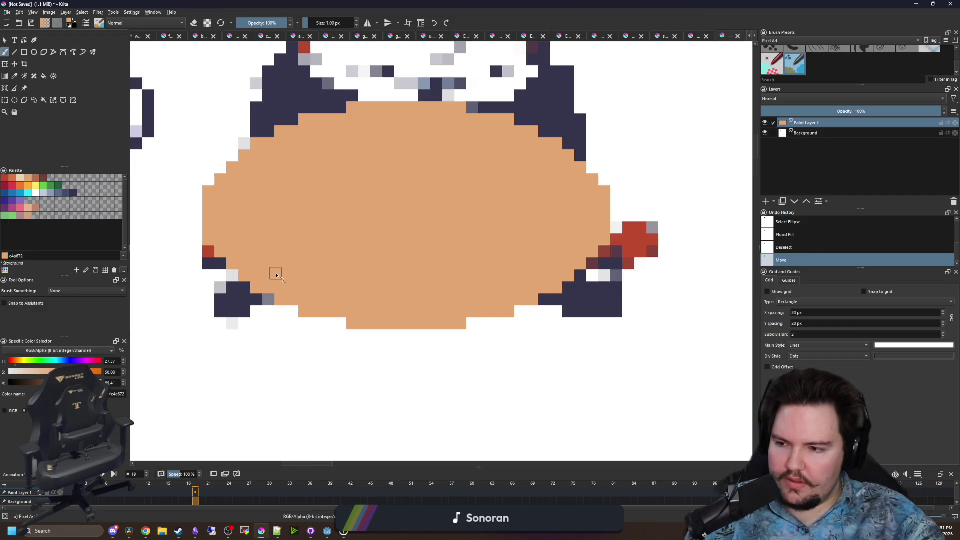
scroll(270, 350, "down", 1)
scroll(270, 350, "up", 1)
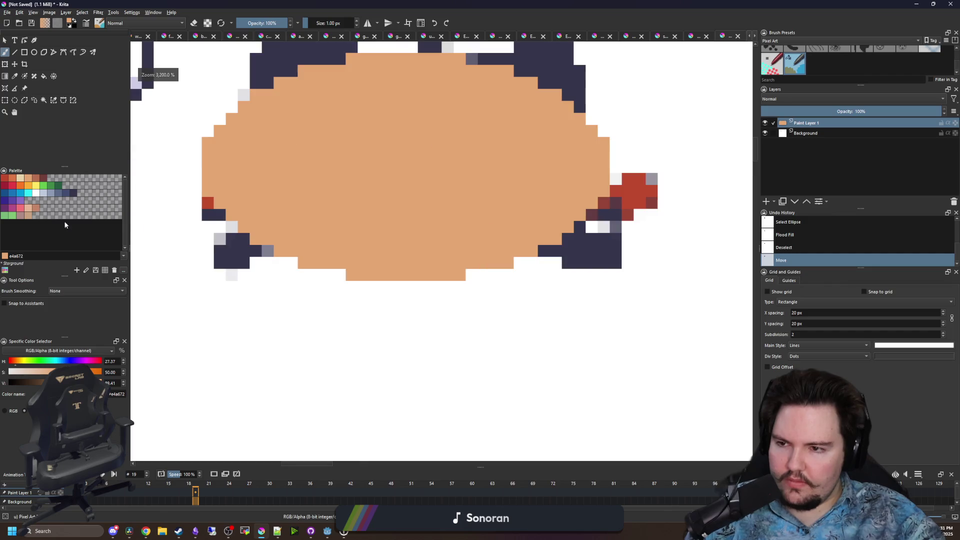
left_click(36, 178)
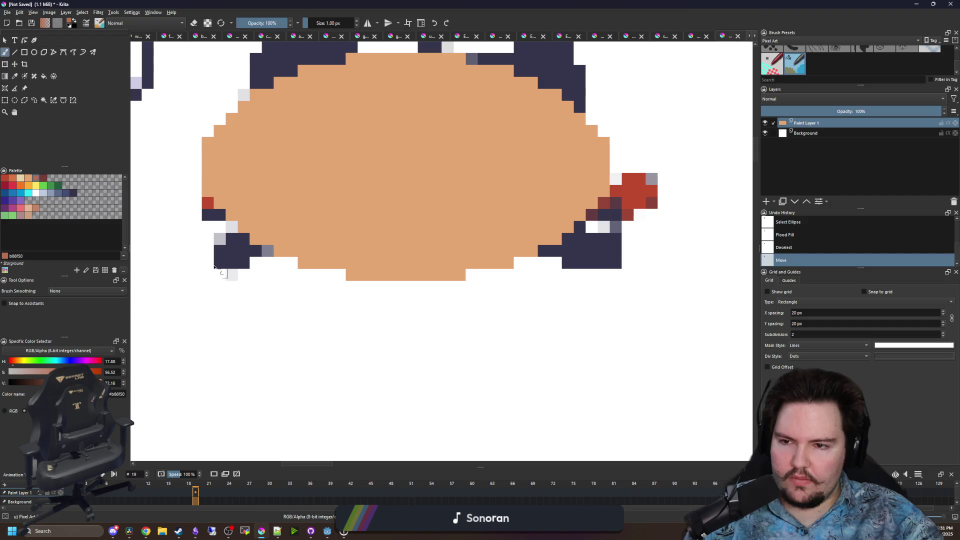
left_click_drag(208, 208, 209, 219)
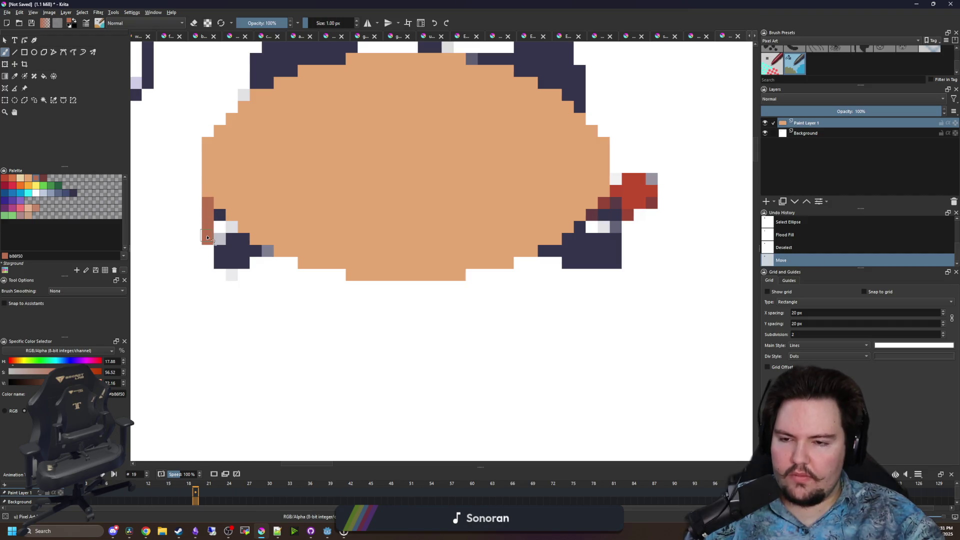
key("ctrl+z")
left_click(44, 102)
left_click(439, 167)
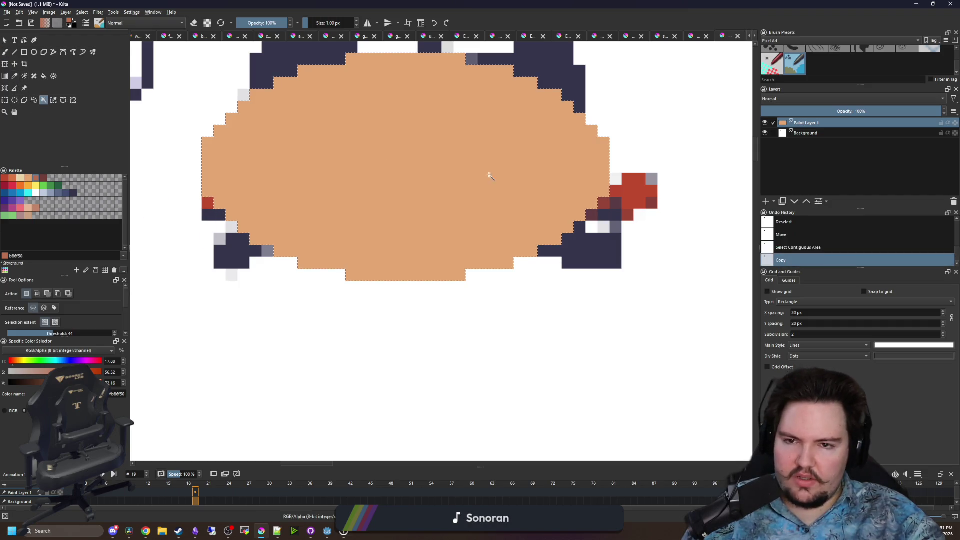
Duplicate the tan oval onto a layer below, shift it about 100 px down, and fill it darker brown
key("ctrl+alt+j")
left_click_drag(805, 130, 805, 140)
key("ctrl+t")
left_click_drag(416, 185, 426, 237)
key("Return")
key("ctrl+shift+a")
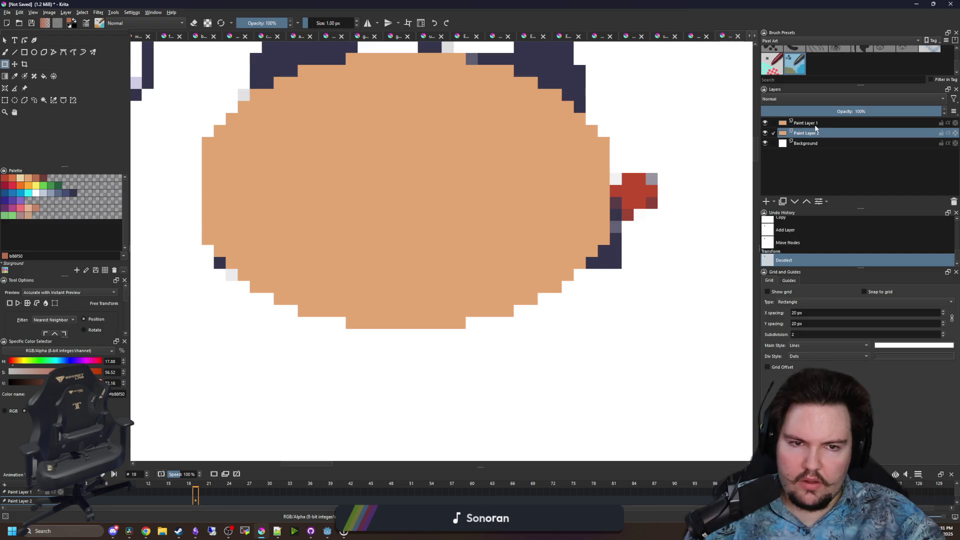
key("f")
left_click(371, 196)
Shift the darker brown layer further down and touch up two edge pixels
scroll(393, 260, "down", 2)
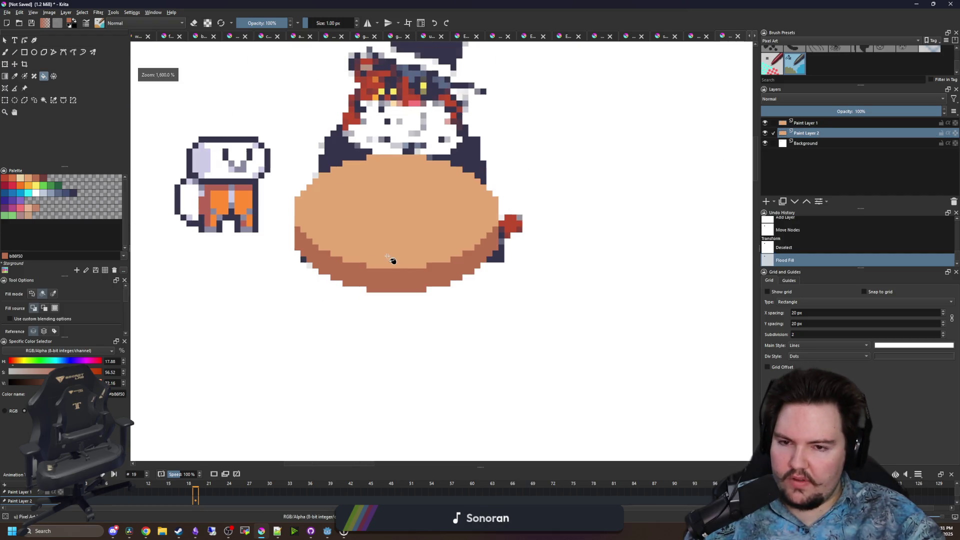
left_click(14, 64)
scroll(392, 210, "down", 4)
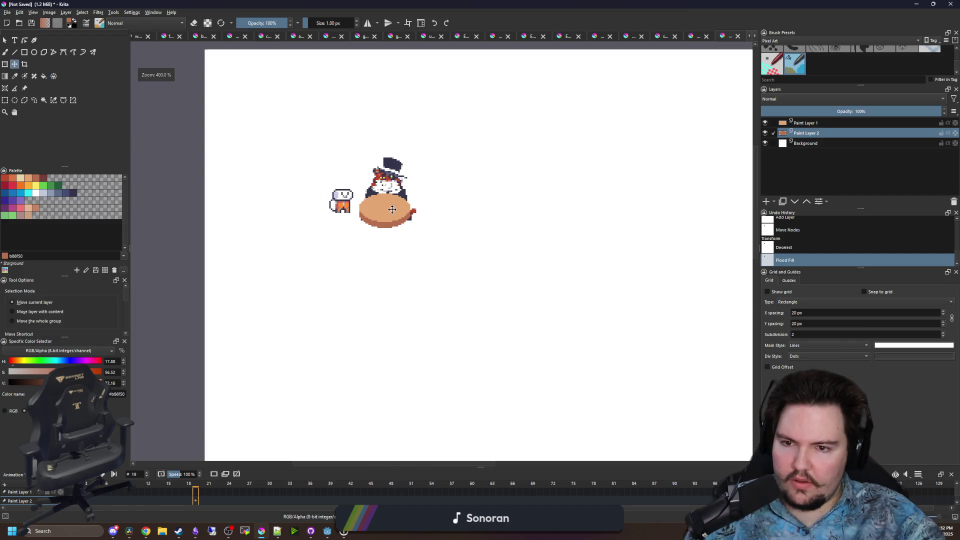
scroll(393, 212, "up", 3)
left_click_drag(390, 216, 395, 235)
scroll(309, 226, "up", 2)
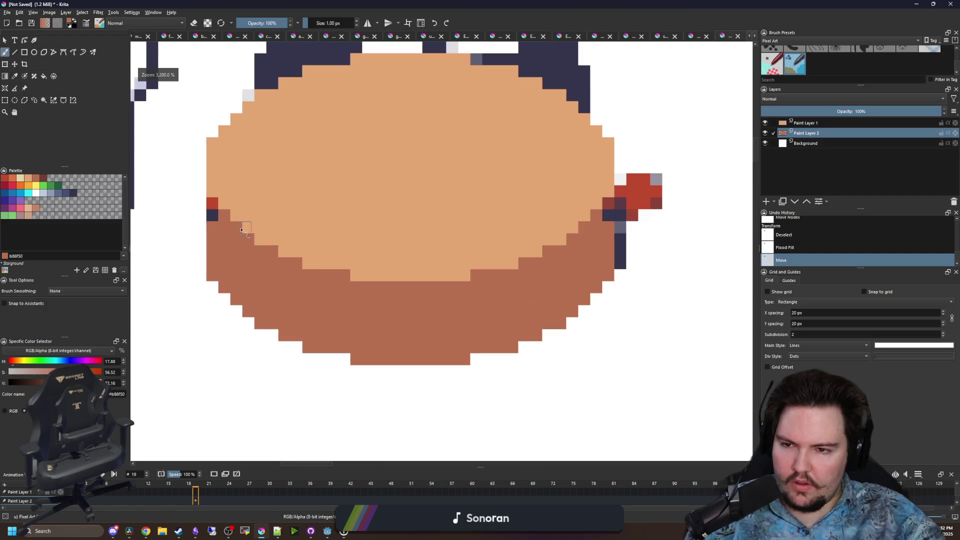
key("b")
left_click(615, 215)
left_click(615, 216)
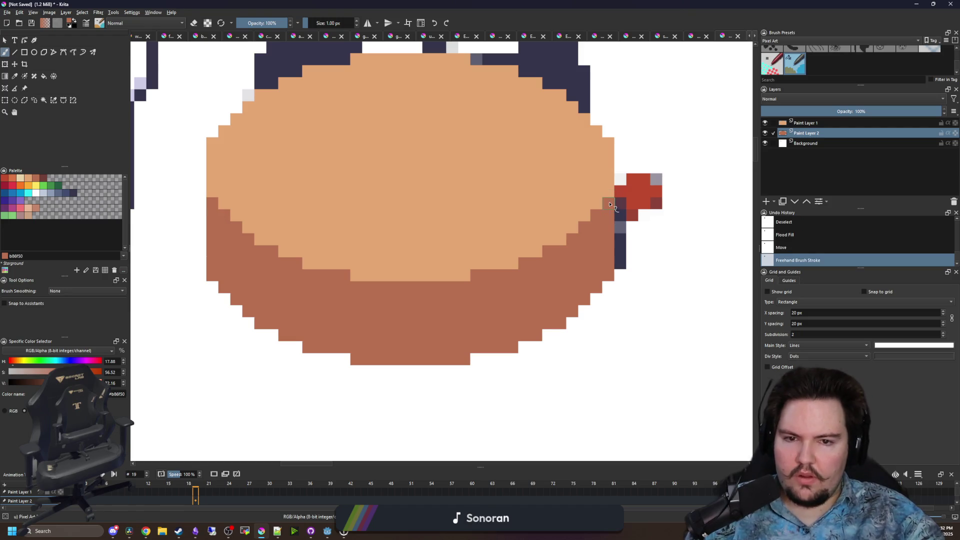
Select the platform's lower right area and shift those pixels into place
scroll(451, 253, "up", 1)
scroll(261, 311, "down", 1)
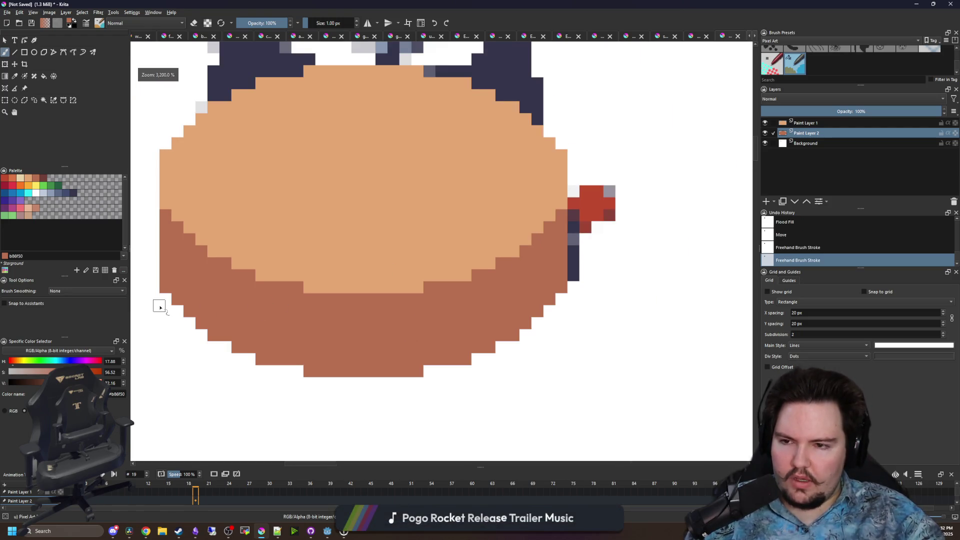
scroll(390, 290, "down", 3)
scroll(393, 301, "up", 2)
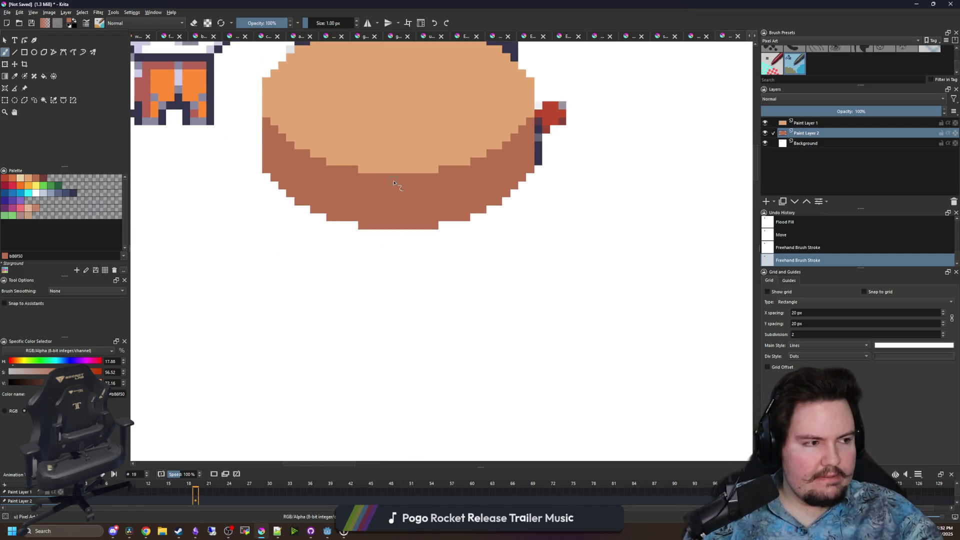
scroll(430, 177, "down", 1)
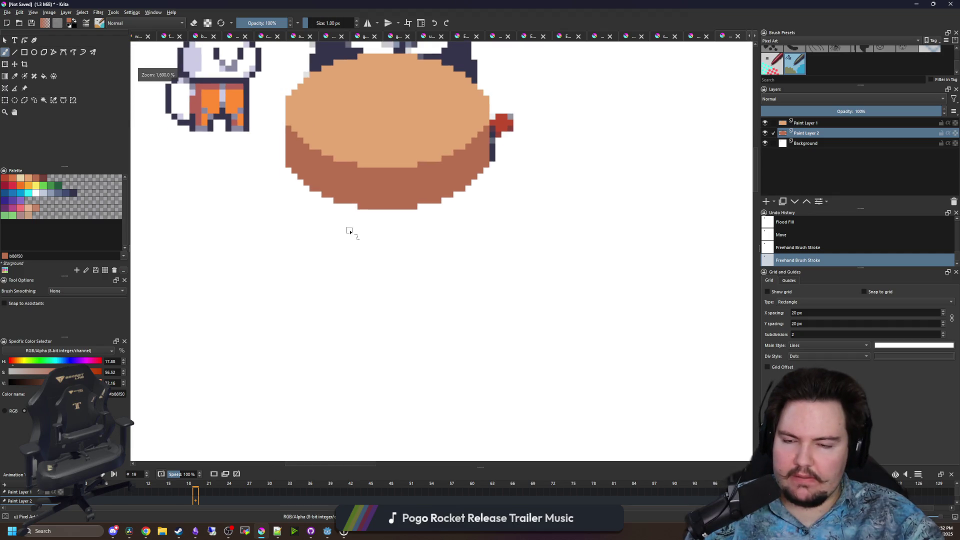
key("alt+Tab")
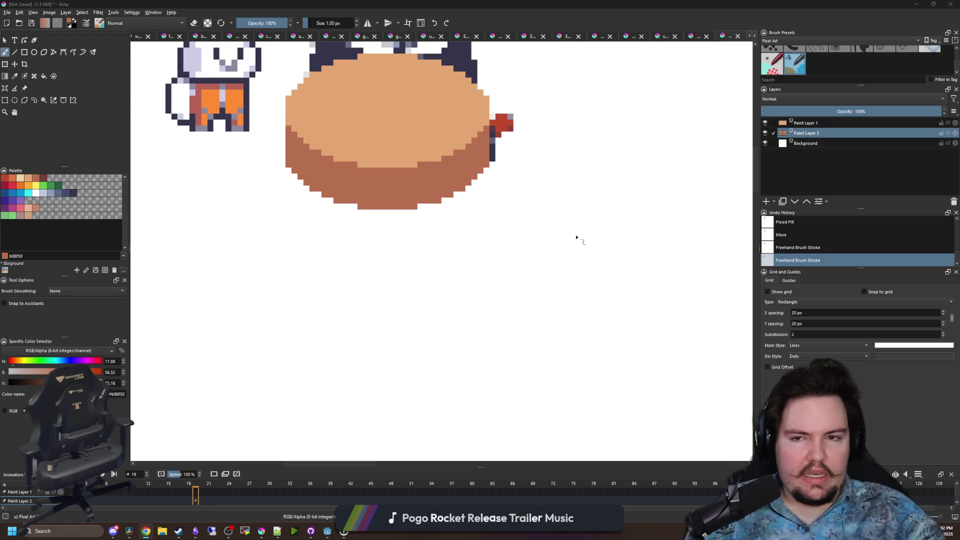
left_click_drag(335, 214, 333, 256)
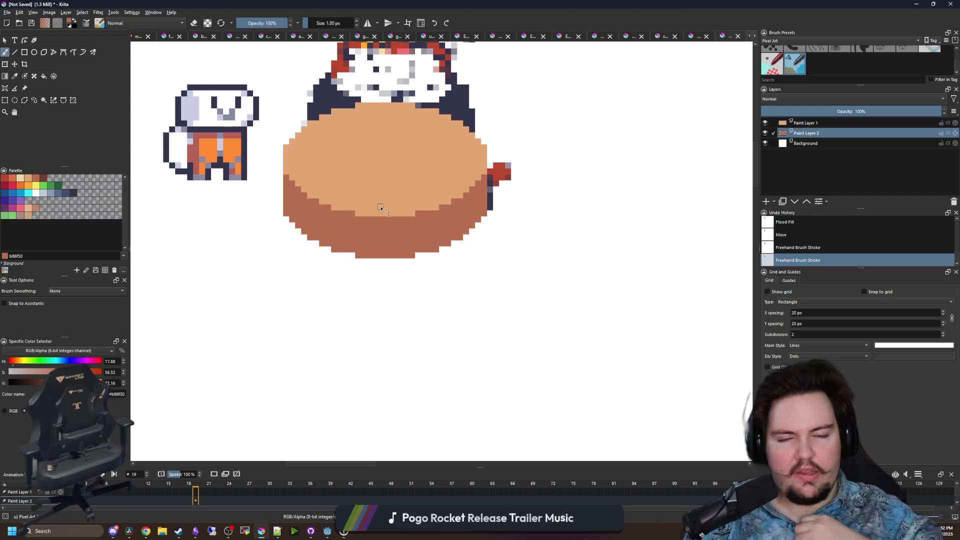
left_click(10, 102)
left_click_drag(529, 313, 230, 79)
key("t")
left_click_drag(320, 163, 331, 165)
Deselect, merge the top layer down into the platform layer, and shift it slightly right
key("ctrl+shift+a")
right_click(820, 129)
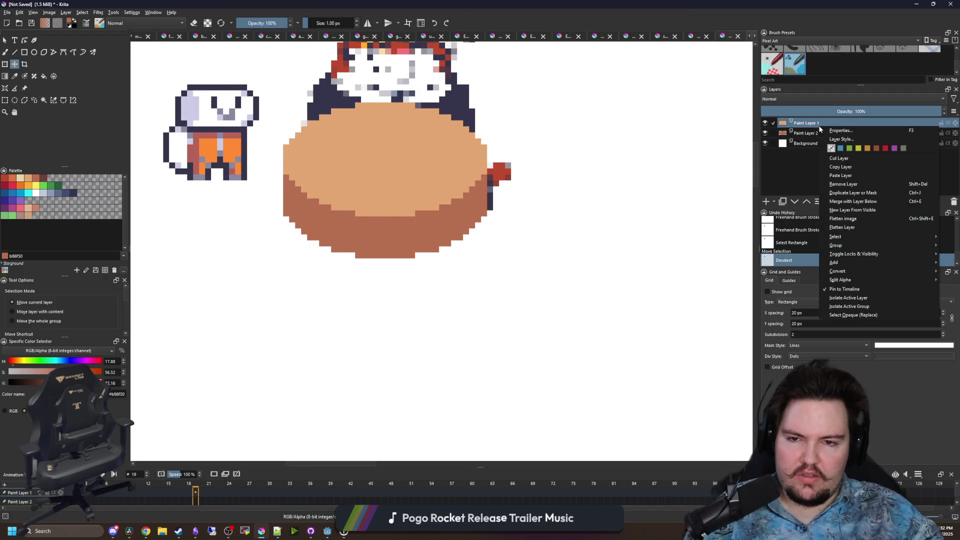
left_click(850, 197)
left_click_drag(380, 182, 386, 182)
left_click(6, 100)
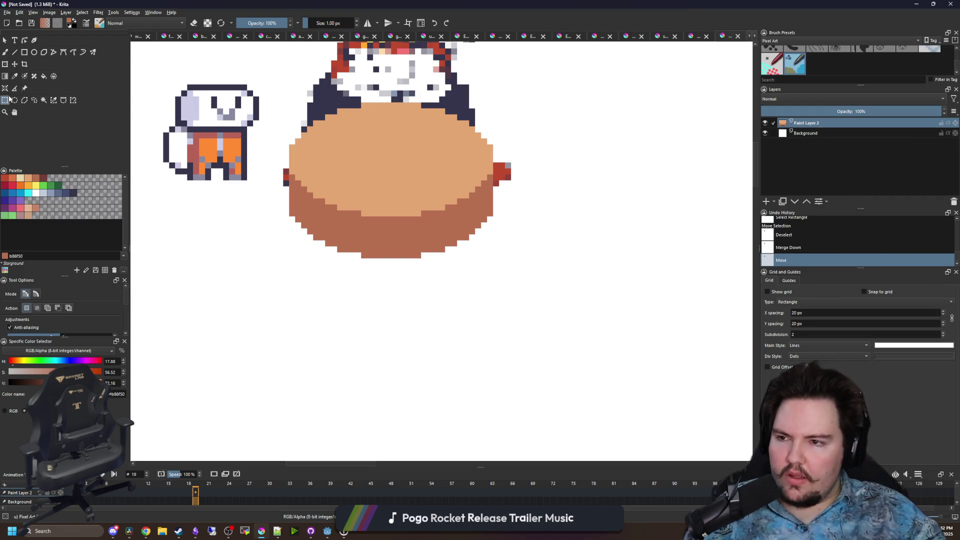
scroll(366, 196, "up", 2)
scroll(379, 150, "up", 2)
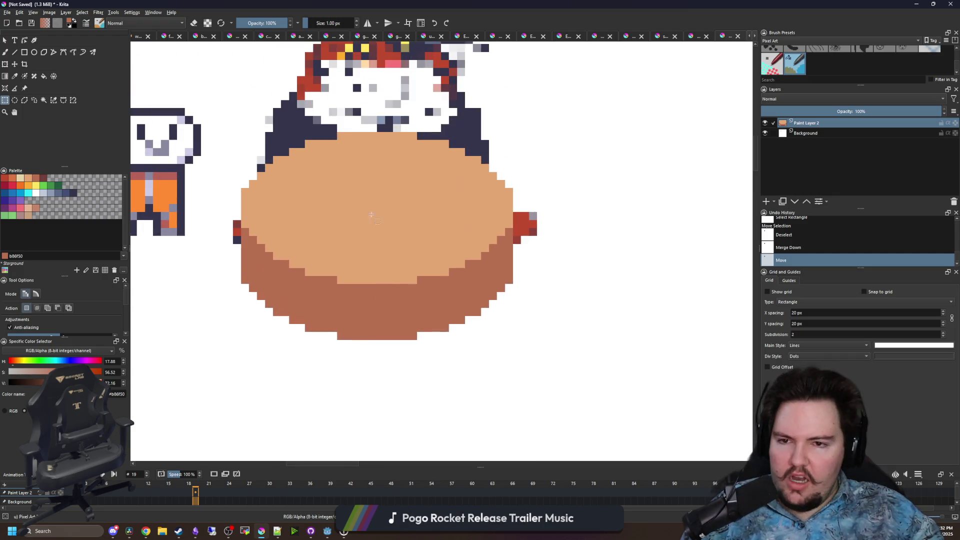
scroll(351, 244, "up", 1)
key("p")
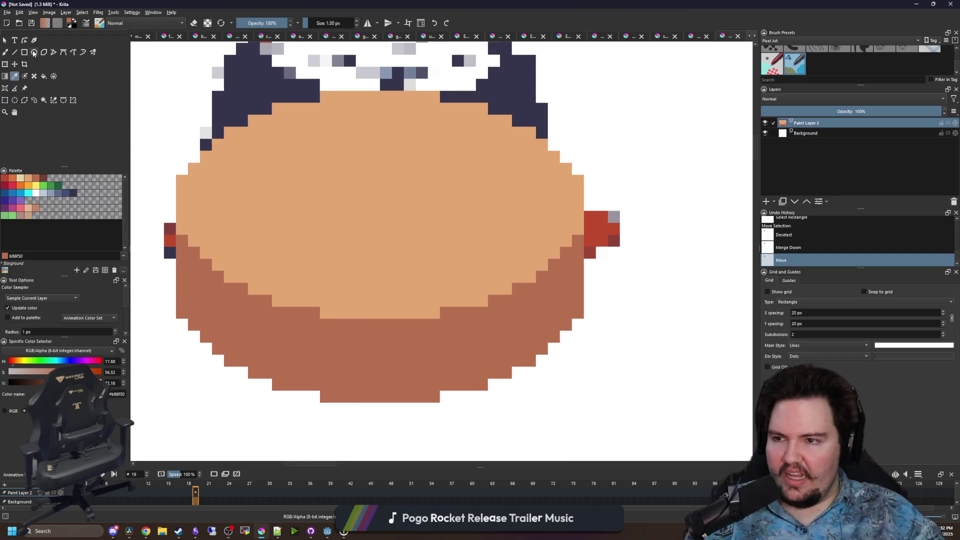
left_click(34, 52)
scroll(237, 172, "down", 1)
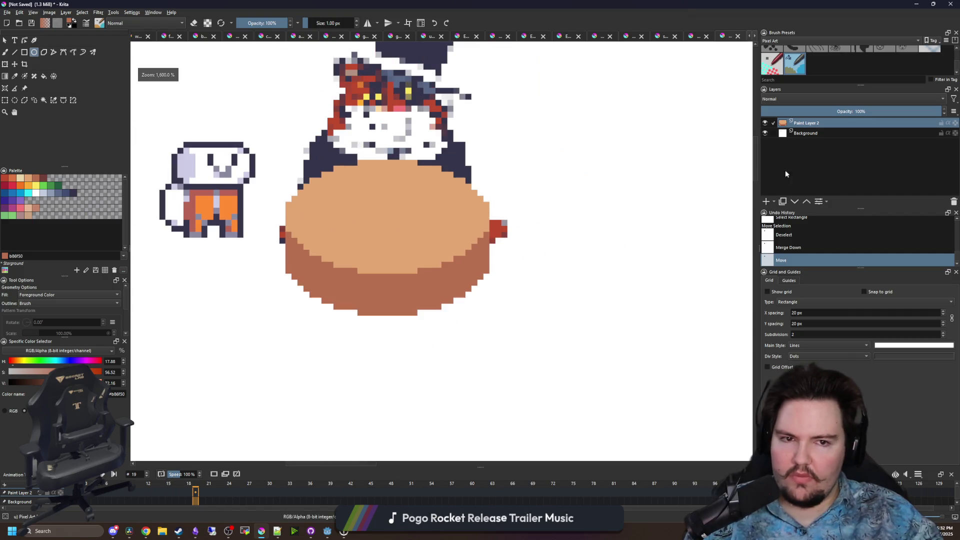
Nudge the Background layer down and right, then make Paint Layer 2 active again
left_click(799, 135)
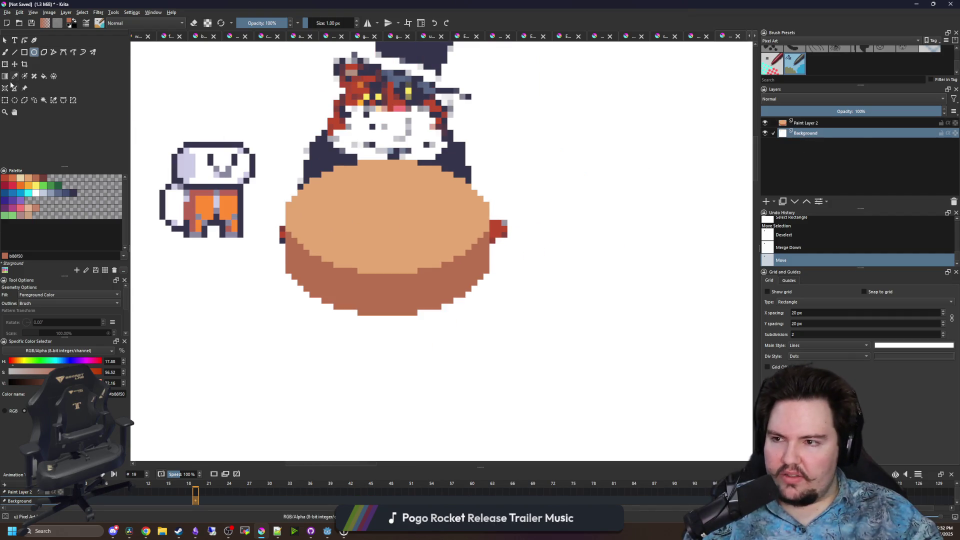
left_click(14, 65)
key("Down")
key("Down")
key("Down")
key("Right")
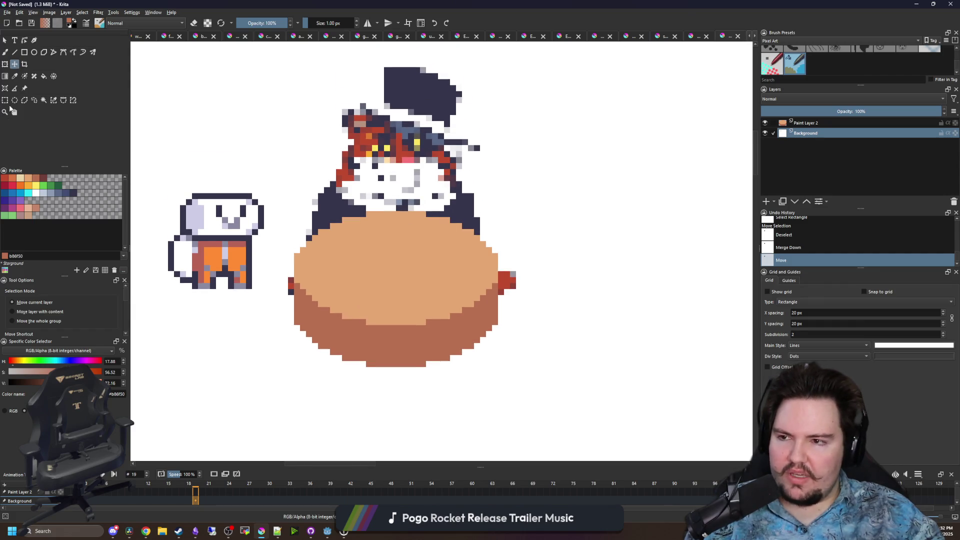
left_click(5, 101)
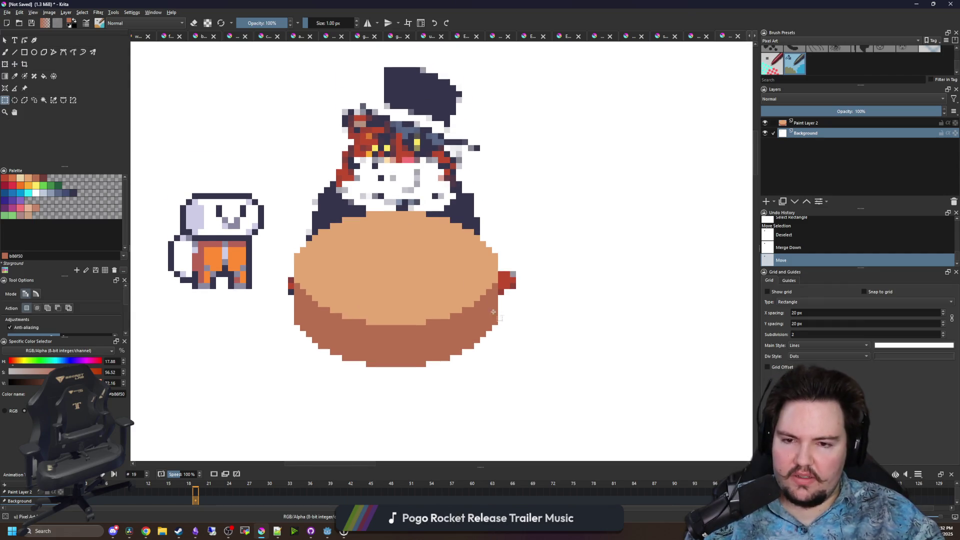
scroll(486, 303, "down", 5)
left_click(805, 123)
scroll(210, 210, "up", 2)
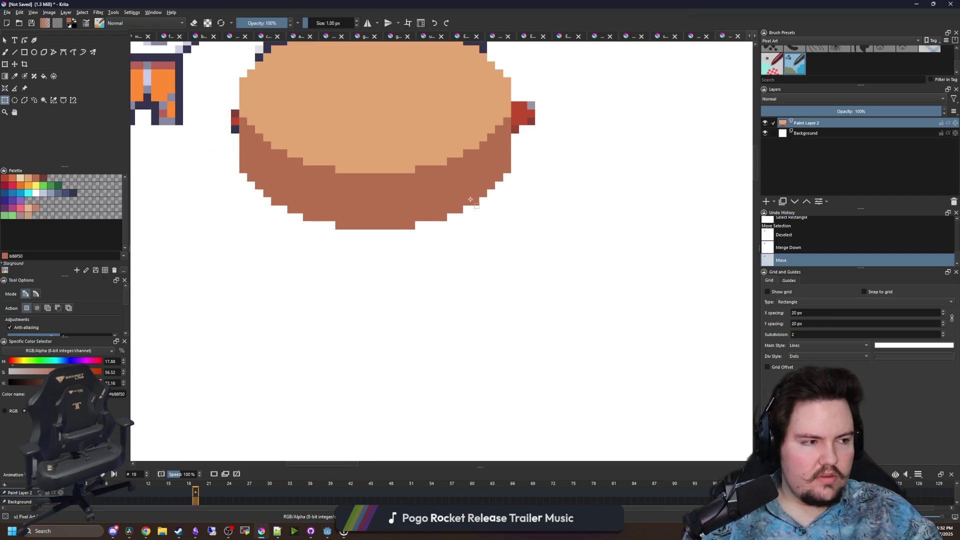
Draw a filled yellow block under the platform, filling the gaps and widening it rightward
left_click(37, 186)
key("b")
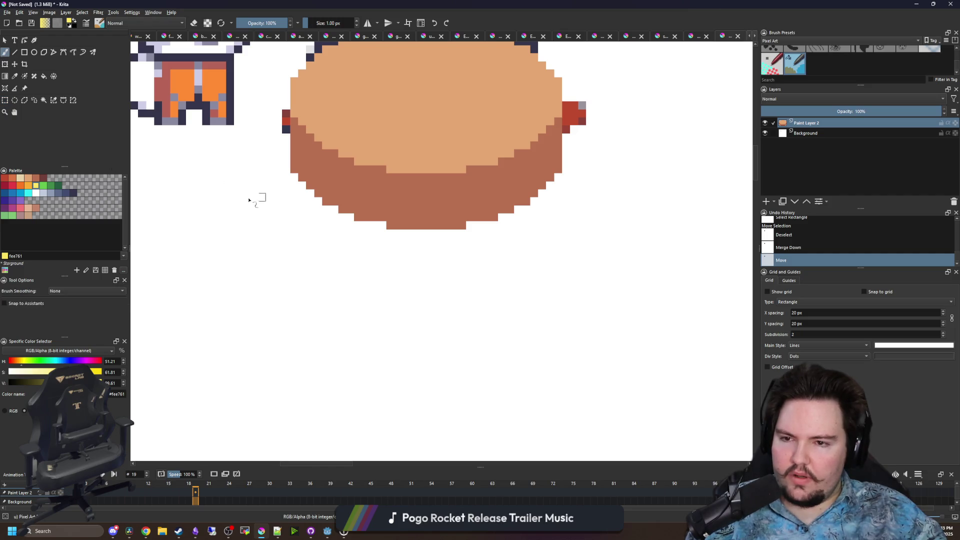
left_click(24, 52)
mouse_move(289, 166)
left_mouse_down()
mouse_move(233, 277)
mouse_move(389, 217)
mouse_move(430, 274)
left_mouse_up()
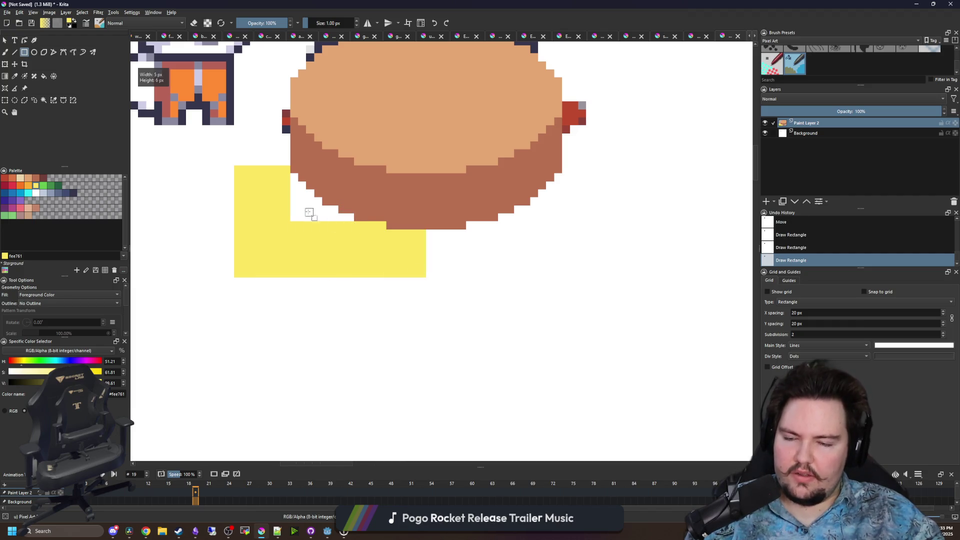
key("b")
left_click(310, 209)
key("f")
left_click(299, 208)
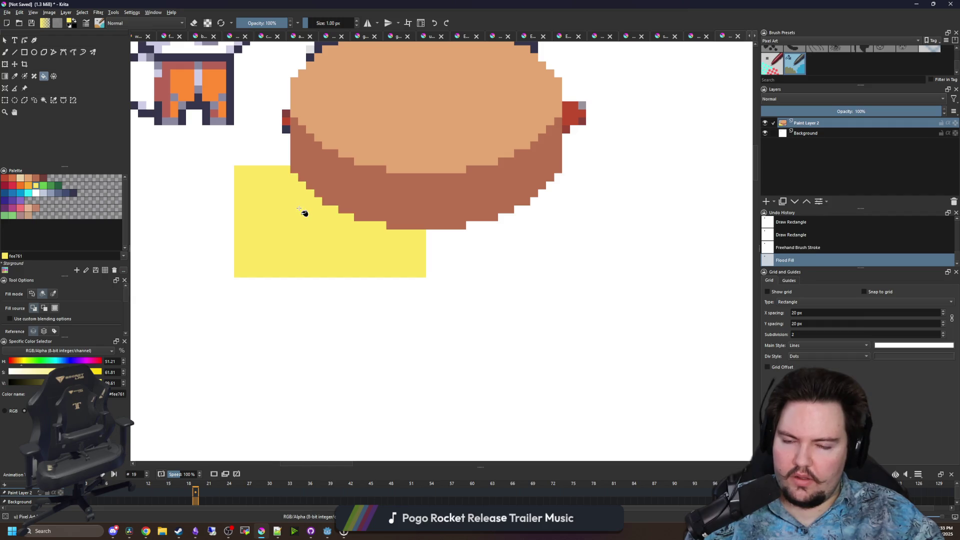
key("b")
mouse_move(429, 276)
left_mouse_down()
mouse_move(436, 242)
mouse_move(466, 235)
mouse_move(464, 272)
mouse_move(440, 249)
mouse_move(449, 240)
left_mouse_up()
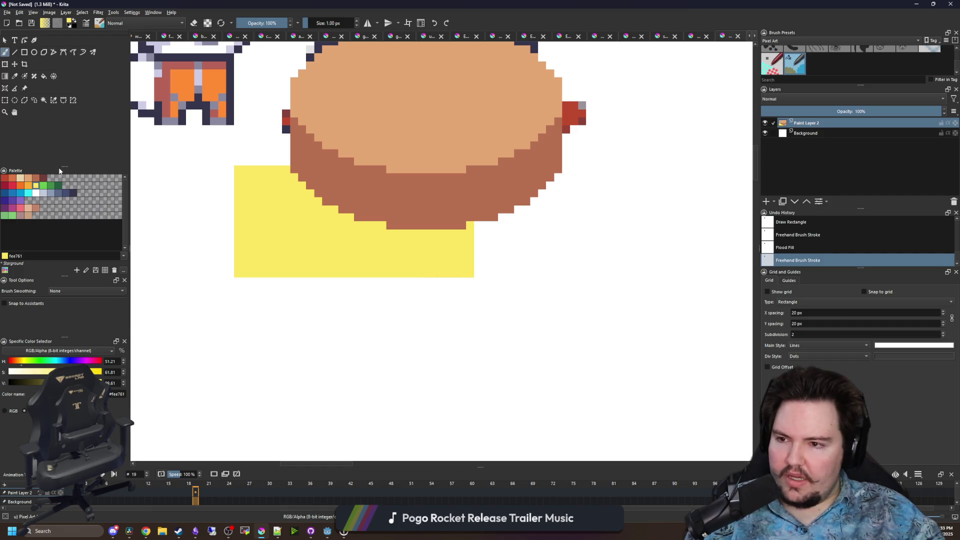
Add a taller orange block beneath the yellow one, then nudge both blocks down
left_click(29, 186)
left_click(24, 52)
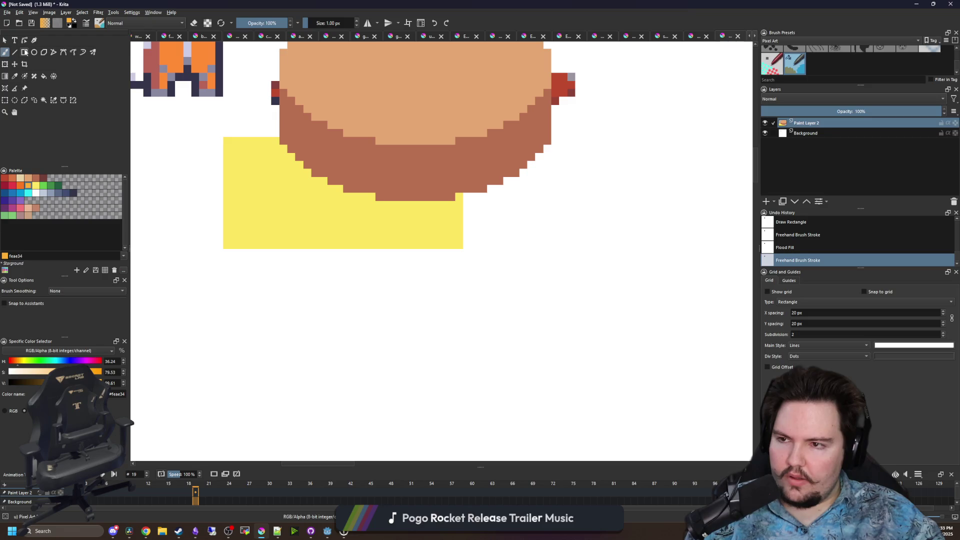
mouse_move(224, 252)
left_mouse_down()
mouse_move(479, 375)
mouse_move(463, 374)
mouse_move(465, 400)
left_mouse_up()
scroll(350, 282, "down", 1)
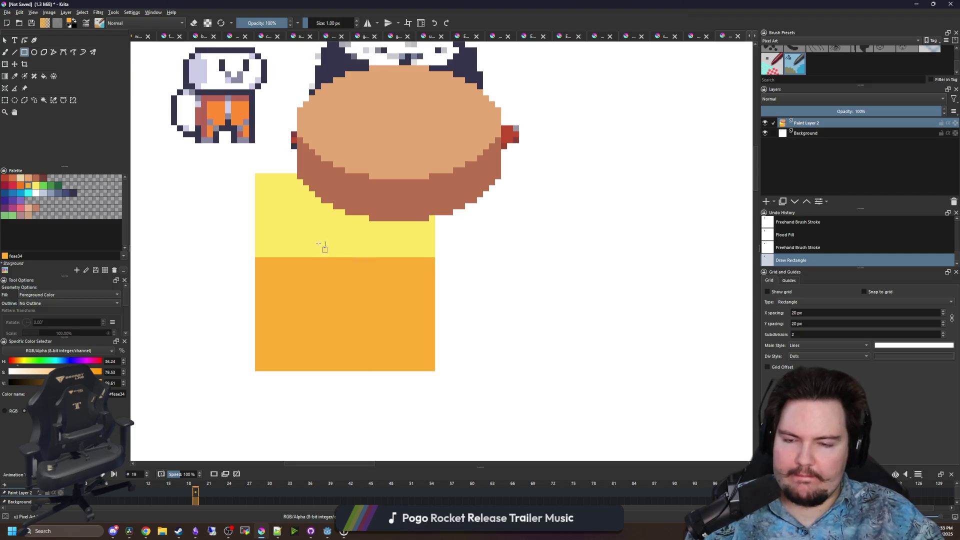
left_click(44, 100)
left_click(317, 214)
left_click(313, 281, "shift")
key("t")
key("Down")
key("Down")
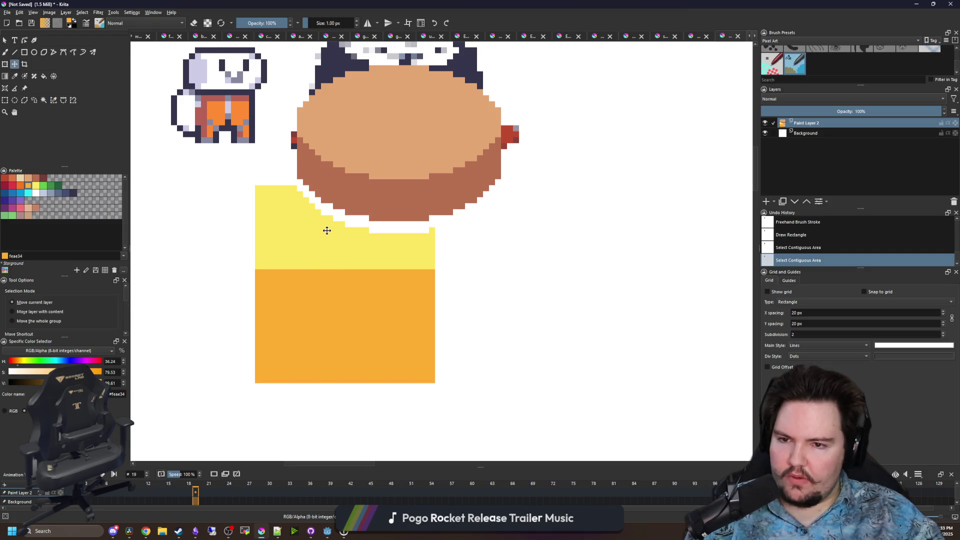
key("ctrl+shift+a")
Patch the remaining yellow gaps under the platform rim and at the stair-step corner
scroll(358, 227, "up", 1)
key("b")
left_click_drag(459, 227, 457, 214)
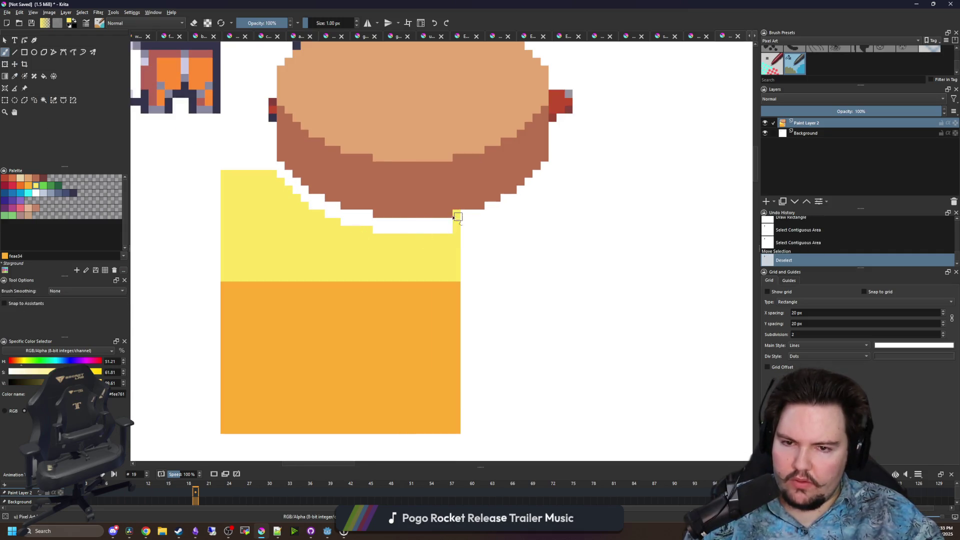
left_click(287, 174)
key("f")
left_click(302, 190)
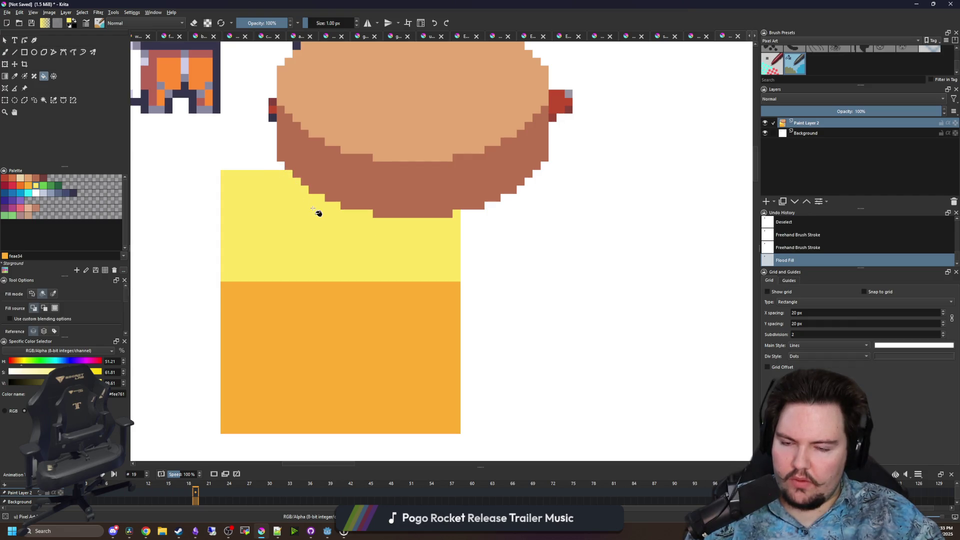
left_click_drag(318, 214, 304, 159)
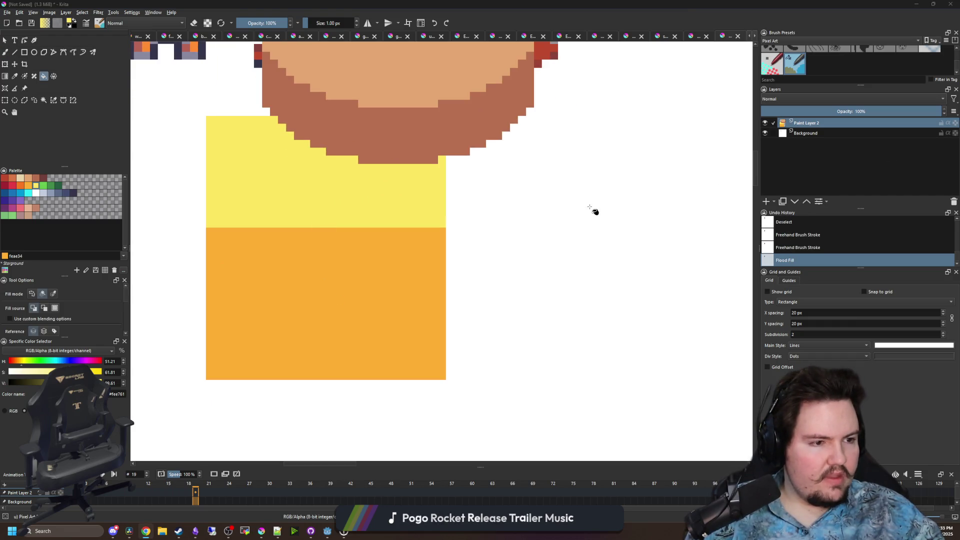
scroll(289, 255, "right", 5)
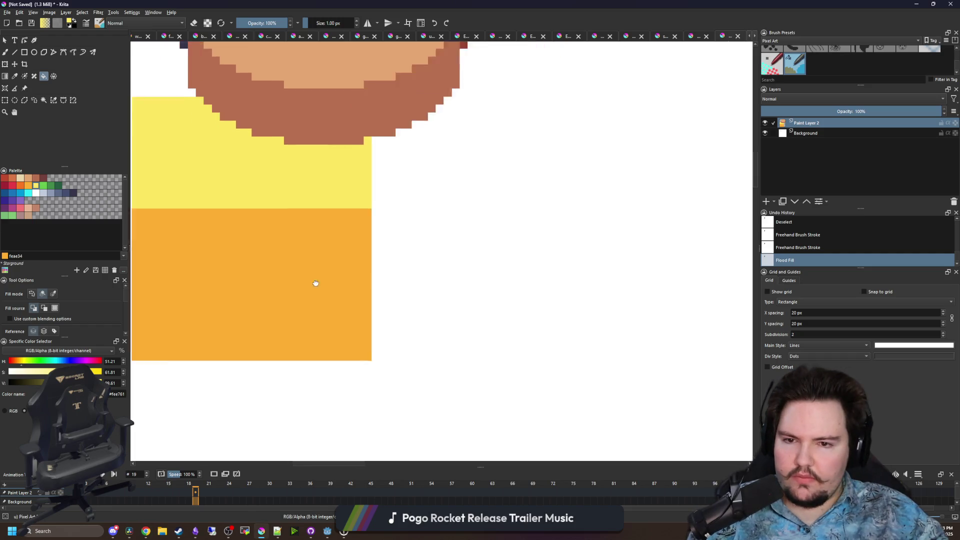
left_click(290, 258, "ctrl")
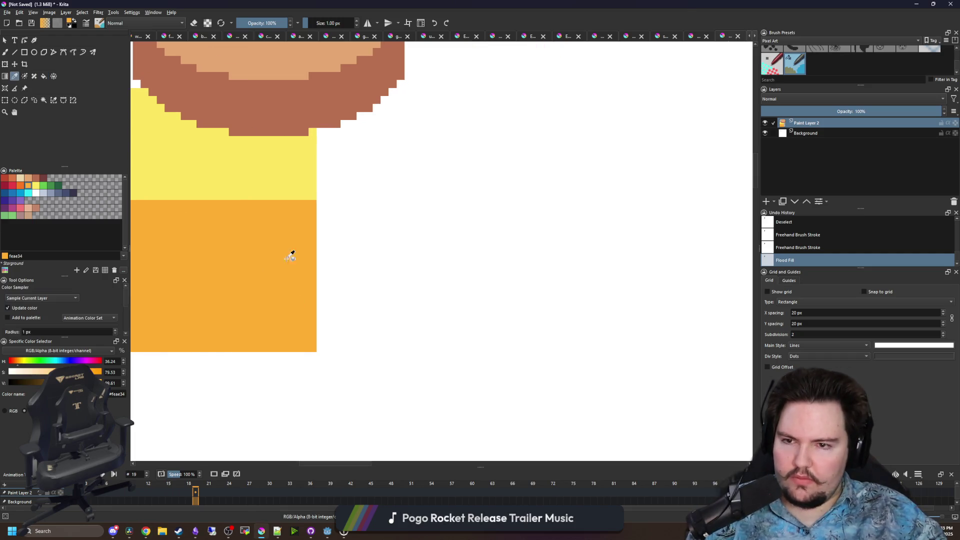
left_click(25, 56)
scroll(331, 341, "down", 2)
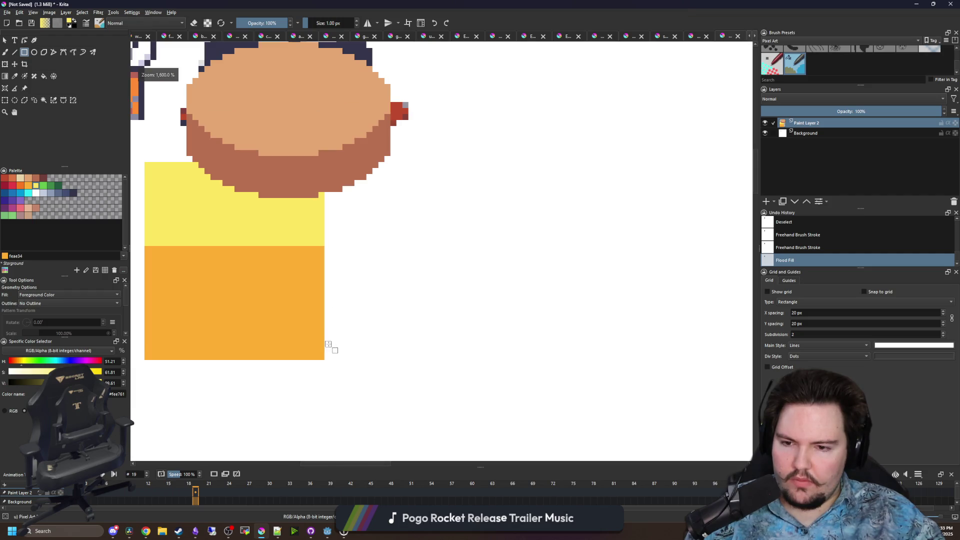
Draw a second yellow box to the right of the orange block
mouse_move(325, 340)
left_mouse_down()
mouse_move(436, 296)
mouse_move(432, 277)
left_mouse_up()
key("ctrl+z")
left_click_drag(154, 245, 173, 164)
mouse_move(329, 341)
left_mouse_down()
mouse_move(388, 317)
mouse_move(431, 279)
mouse_move(434, 262)
left_mouse_up()
left_click_drag(337, 342, 326, 259)
left_click_drag(325, 259, 431, 341)
Add an orange base strip under the right yellow box and patch the notch with yellow
key("p")
scroll(314, 349, "up", 2)
left_click(305, 325)
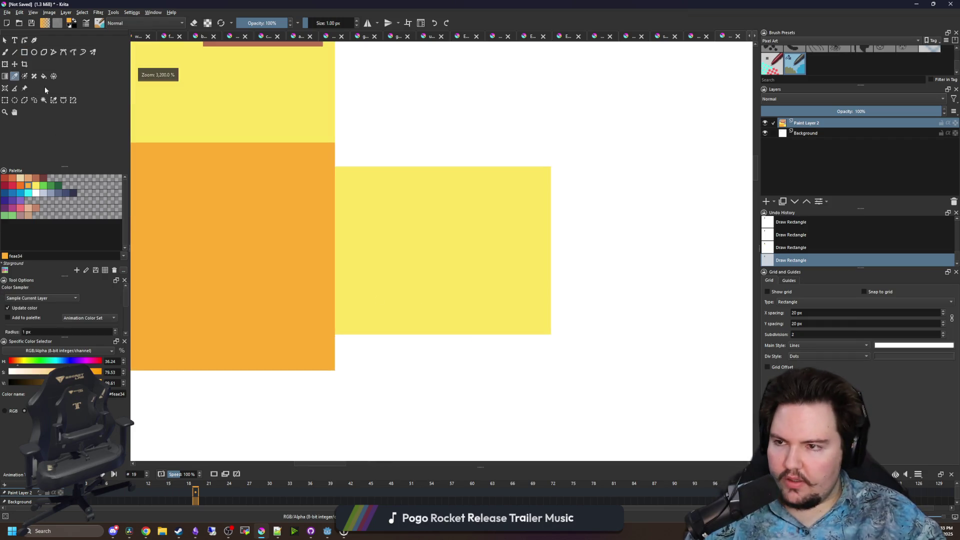
left_click(24, 53)
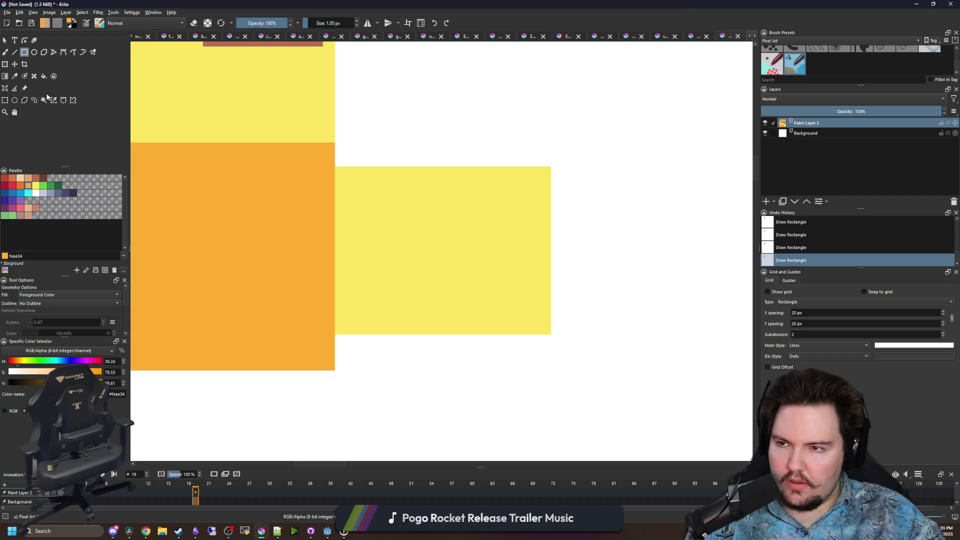
left_click_drag(340, 371, 548, 340)
scroll(420, 317, "up", 2)
key("p")
left_click(518, 275)
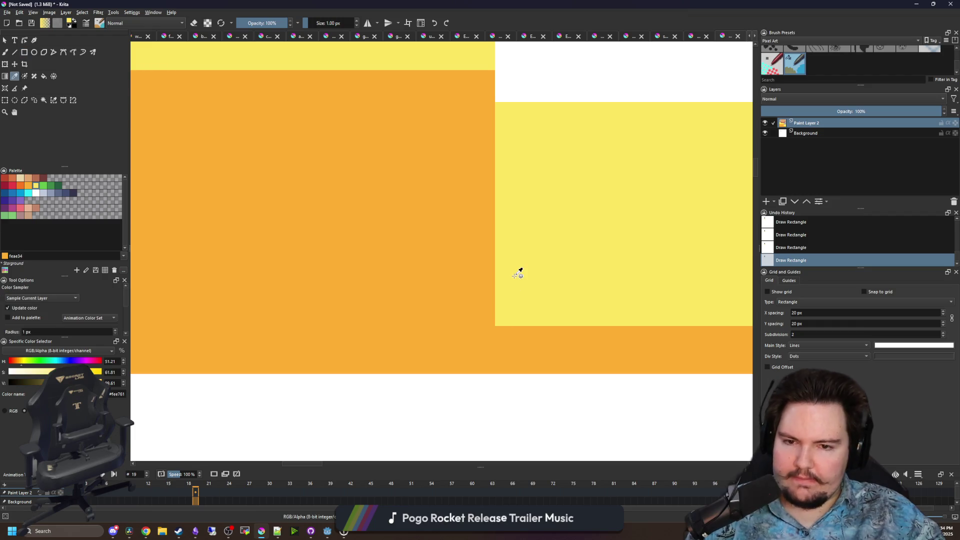
left_click_drag(518, 274, 360, 296)
key("b")
left_click_drag(332, 339, 302, 342)
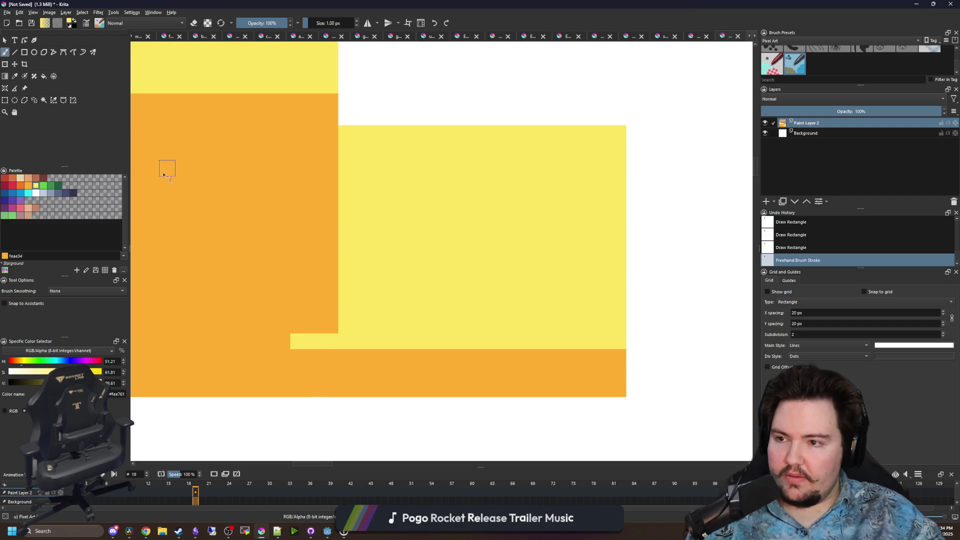
Paint an orange ledge across the orange block's top, under the yellow top
left_click_drag(174, 164, 365, 255)
scroll(243, 148, "down", 2)
scroll(296, 236, "up", 1)
key("p")
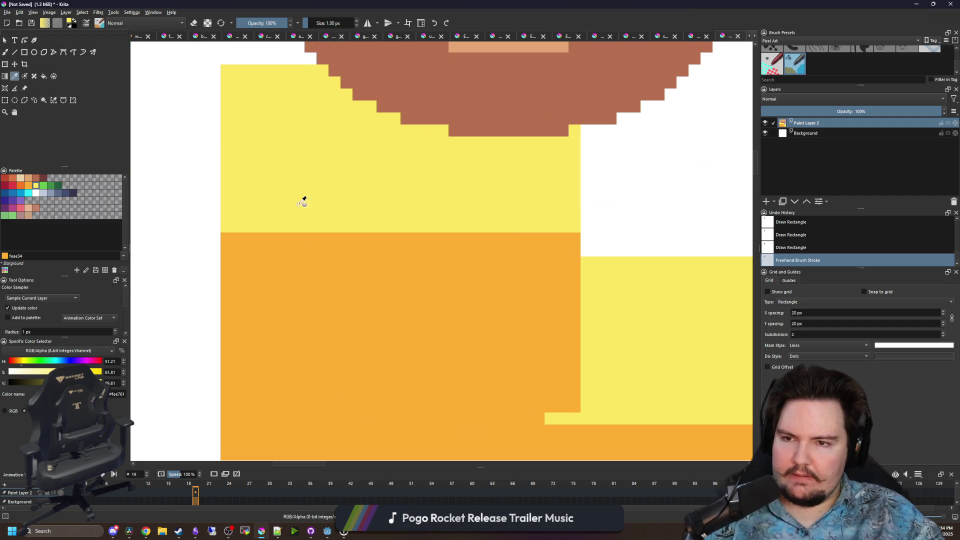
left_click_drag(276, 174, 284, 220)
key("b")
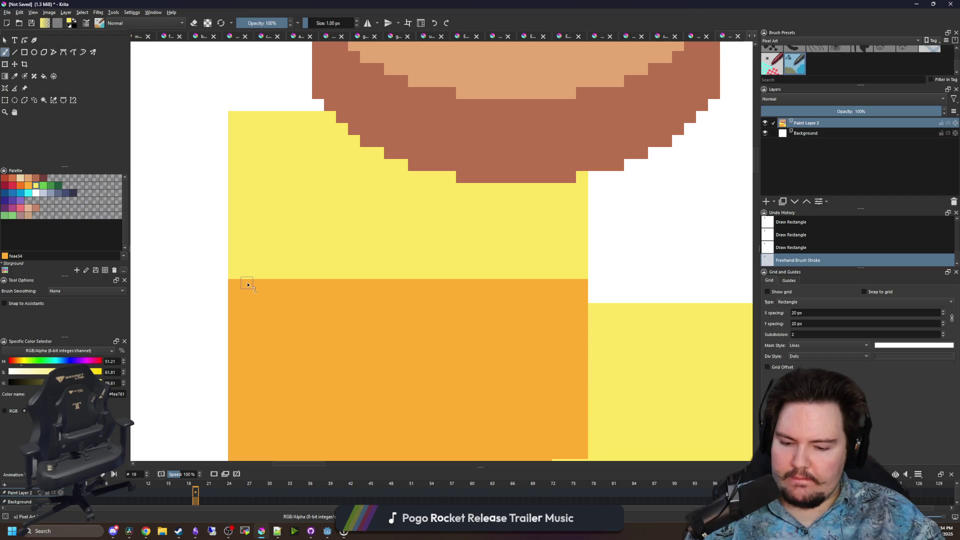
mouse_move(214, 272)
left_mouse_down()
mouse_move(228, 140)
mouse_move(223, 152)
left_mouse_up()
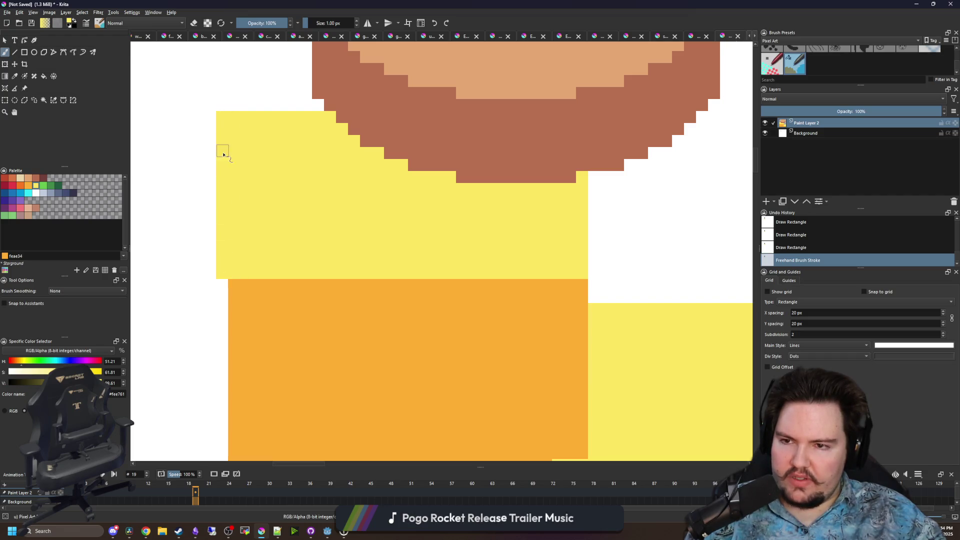
mouse_move(600, 282)
left_mouse_down()
mouse_move(594, 176)
mouse_move(583, 280)
mouse_move(544, 283)
left_mouse_up()
key("ctrl+z")
left_click(360, 291, "ctrl")
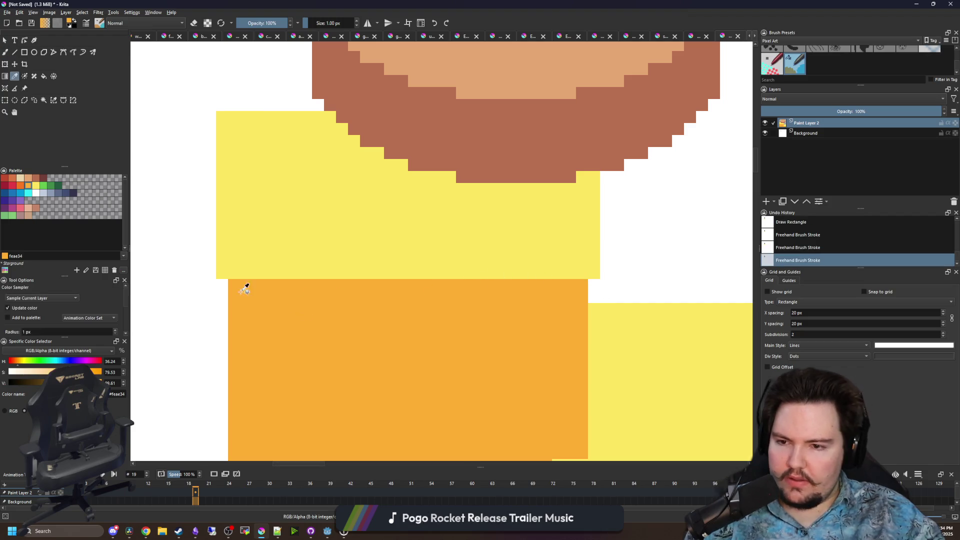
left_click_drag(228, 291, 223, 283)
left_click_drag(593, 283, 594, 294)
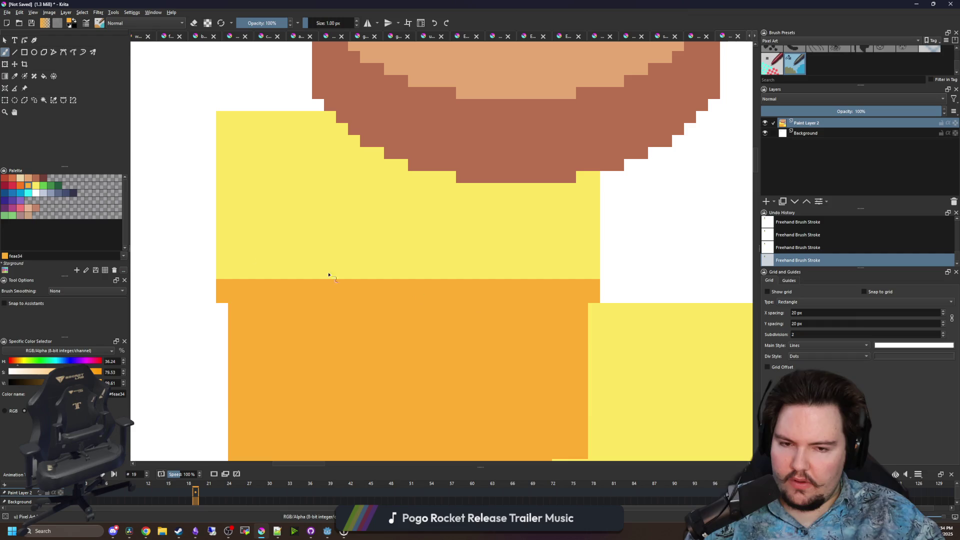
Draw a dark-orange shadow line under the orange ledge
left_click(23, 188)
left_click(24, 52)
left_click_drag(229, 300, 589, 308)
left_click_drag(569, 350, 306, 302)
Paint dark-orange step pixels where the boxes meet at the base
left_click_drag(285, 338, 283, 295)
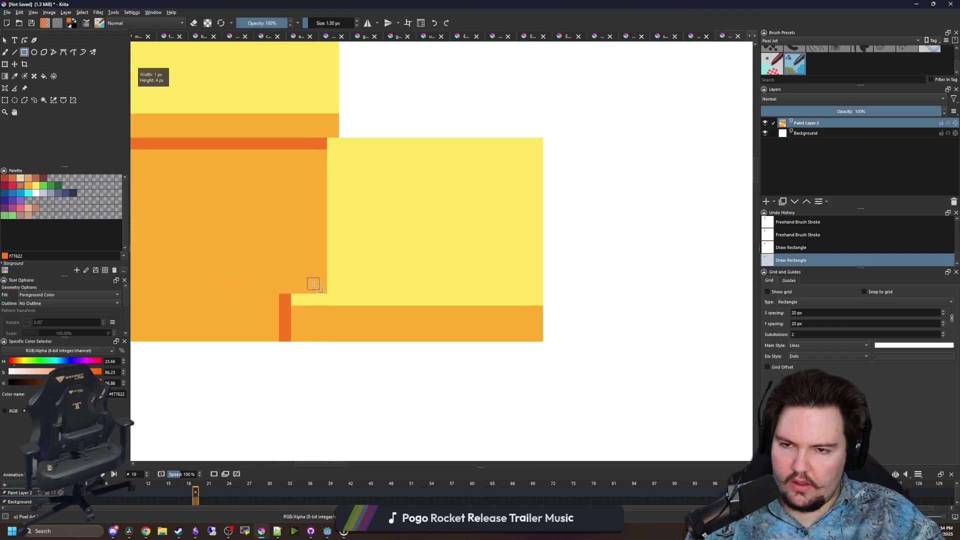
key("ctrl+z")
key("ctrl+z")
key("b")
key("ctrl+shift+z")
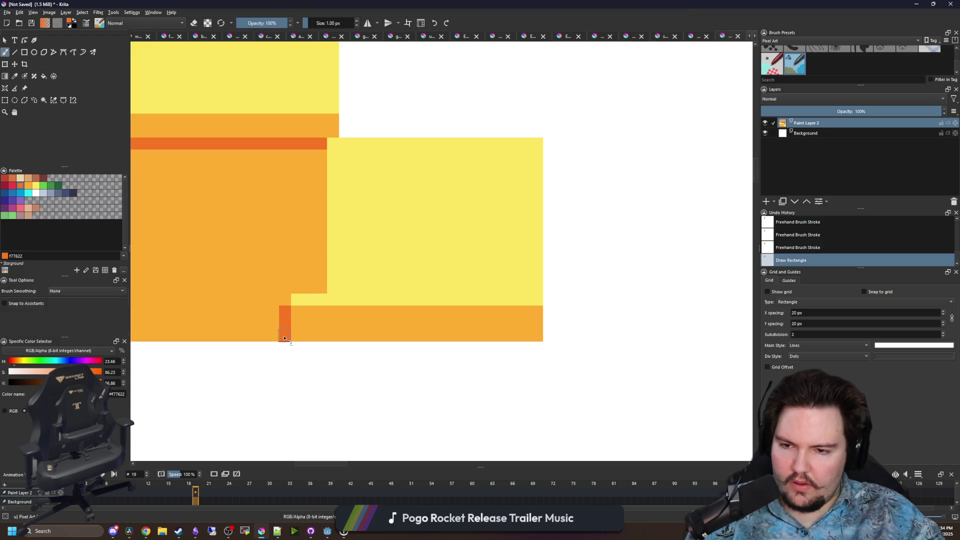
left_click_drag(275, 331, 258, 345)
key("ctrl+z")
scroll(338, 248, "down", 5)
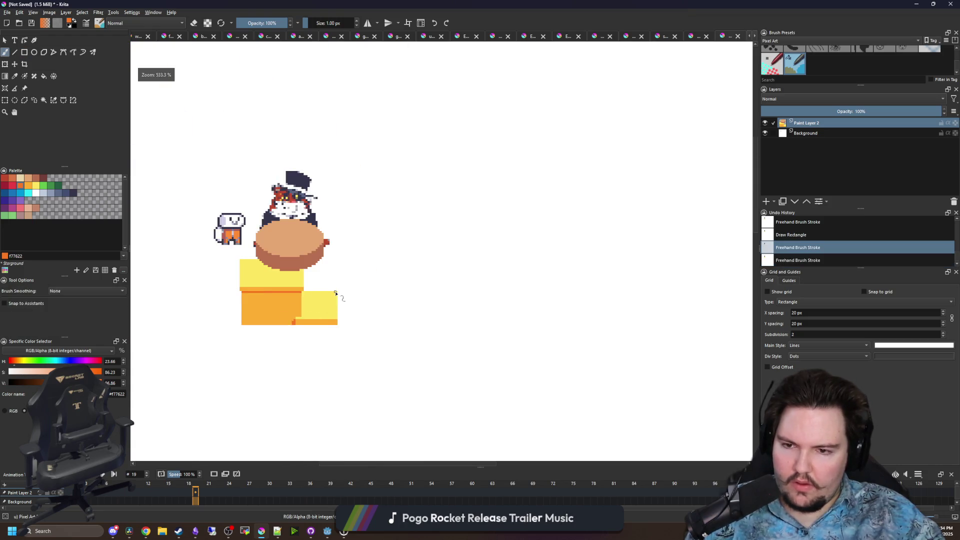
scroll(356, 279, "up", 6)
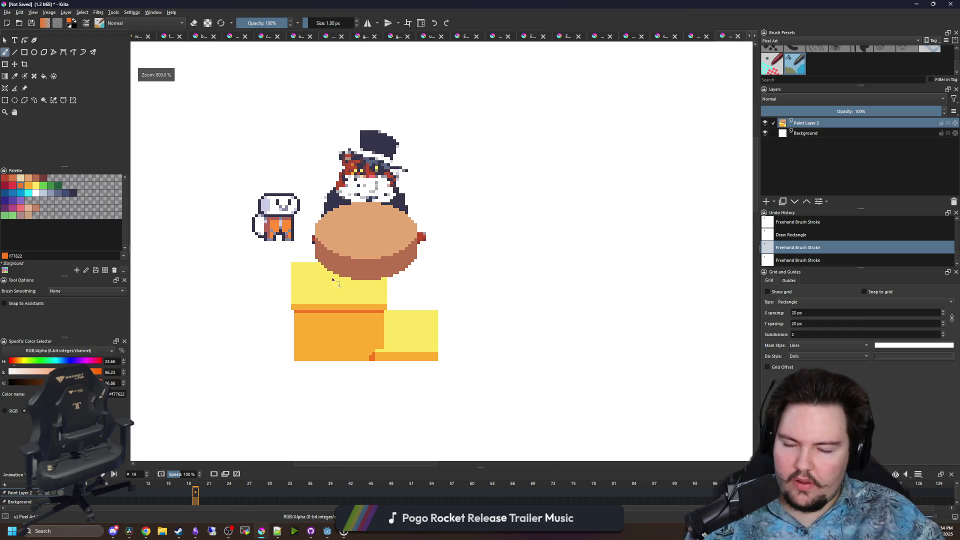
scroll(355, 279, "down", 2)
scroll(241, 160, "up", 3)
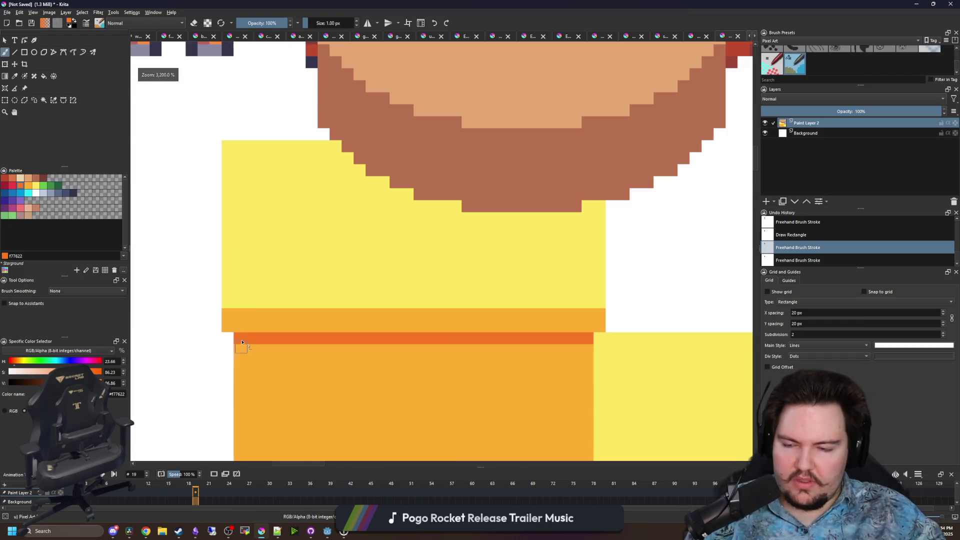
Paint orange into the yellow box's bottom-left and bottom-right corners, then choose green
key("e")
left_click(224, 152)
left_click(233, 314, "ctrl")
left_click(228, 302)
left_click(600, 302)
scroll(352, 269, "down", 5)
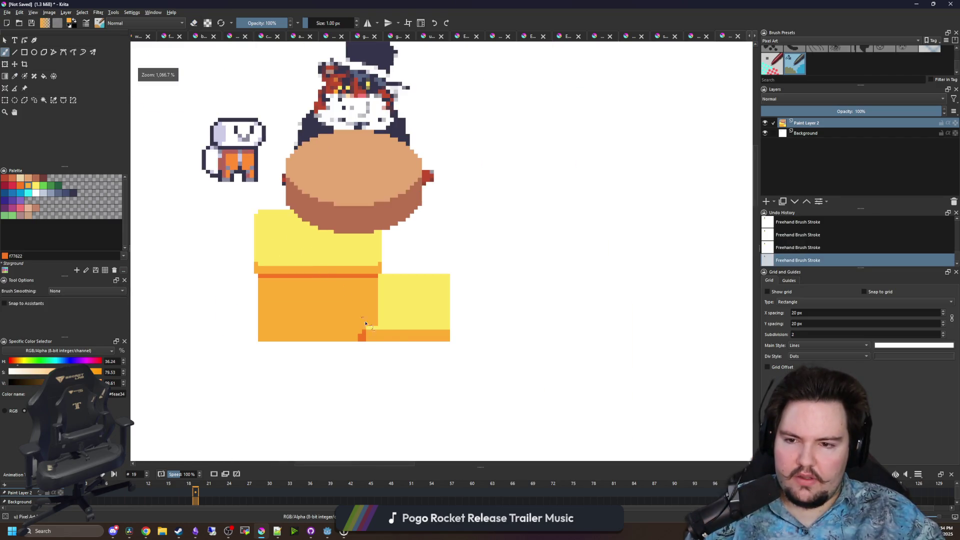
scroll(564, 257, "up", 8)
key("e")
scroll(595, 295, "right", 5)
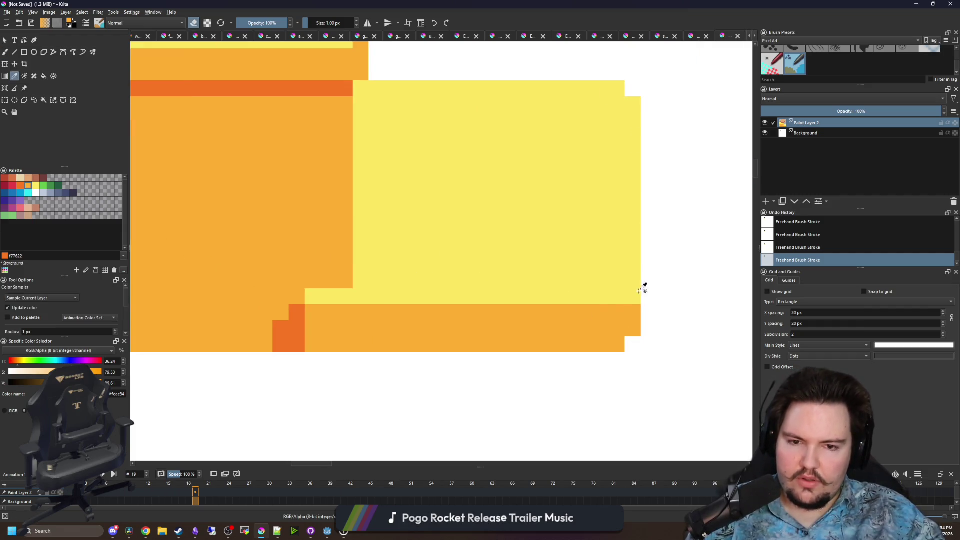
key("e")
scroll(423, 300, "down", 3)
scroll(430, 248, "up", 4)
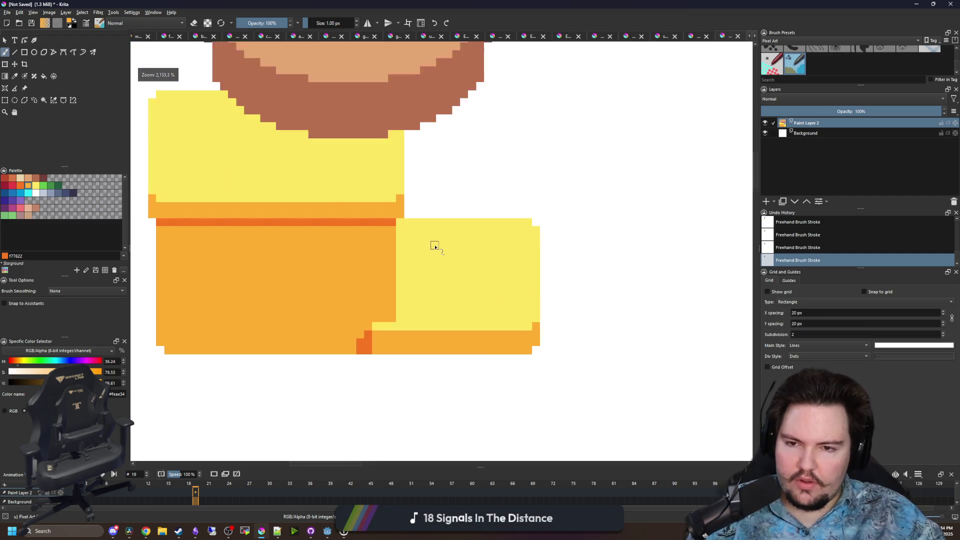
left_click(49, 185)
scroll(462, 242, "down", 5)
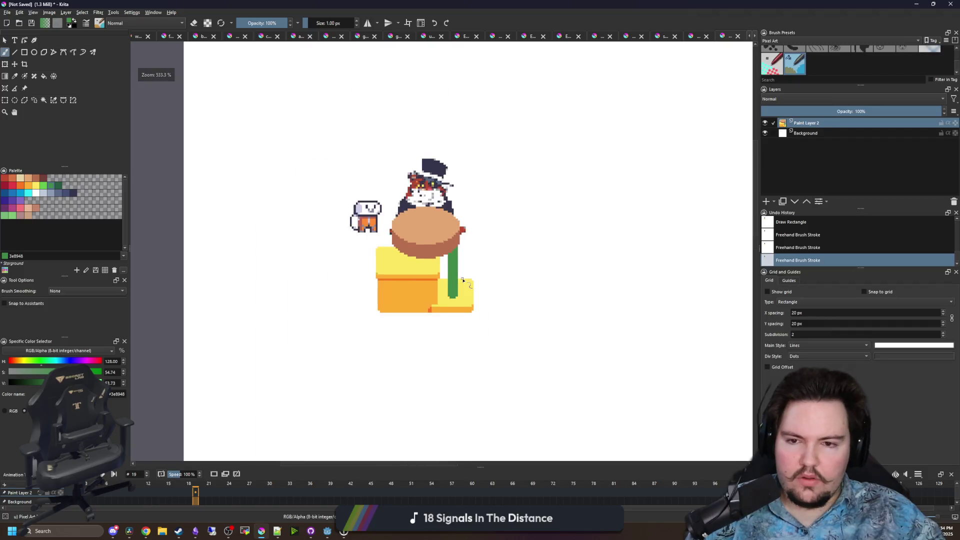
Outline the left post in green under the platform and flood-fill it solid
scroll(463, 280, "up", 3)
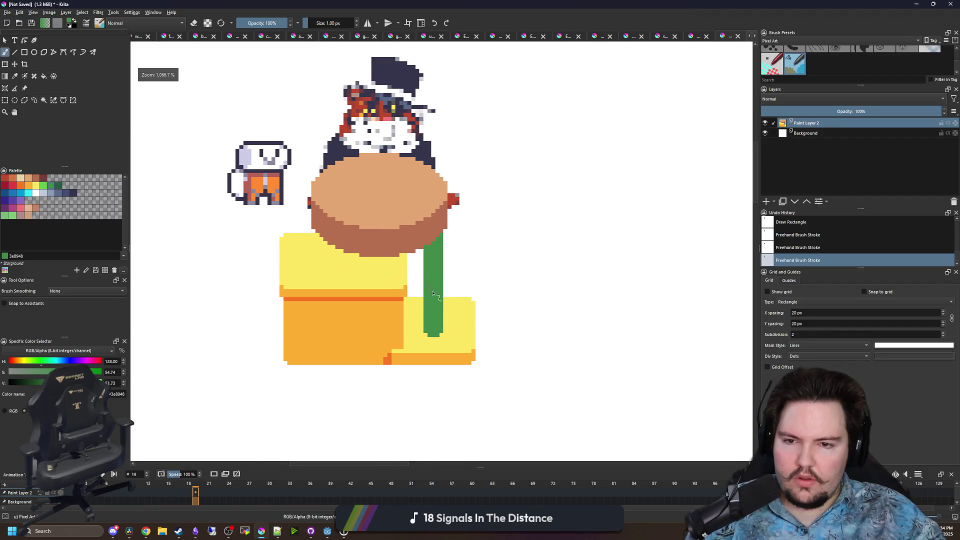
scroll(322, 259, "up", 3)
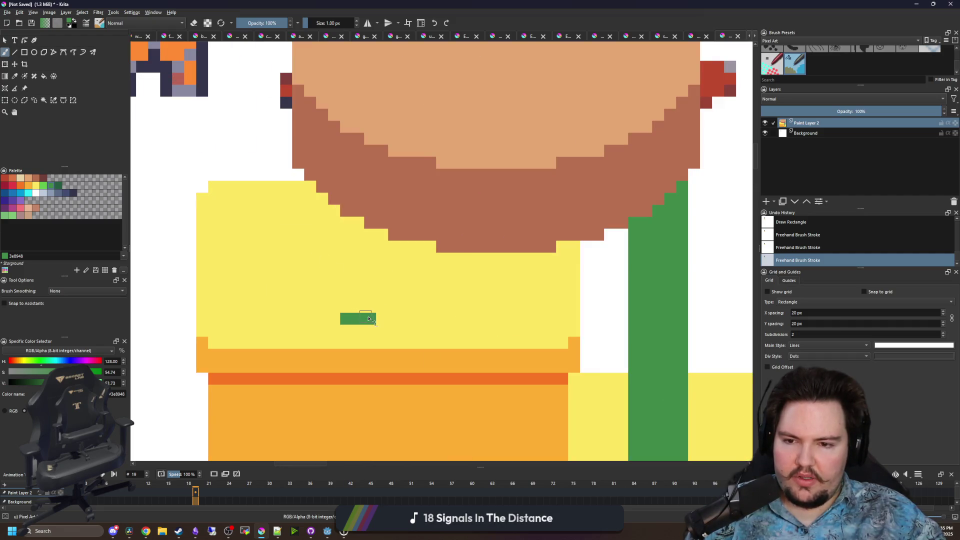
scroll(368, 318, "down", 3)
scroll(390, 310, "up", 3)
left_click_drag(389, 307, 393, 238)
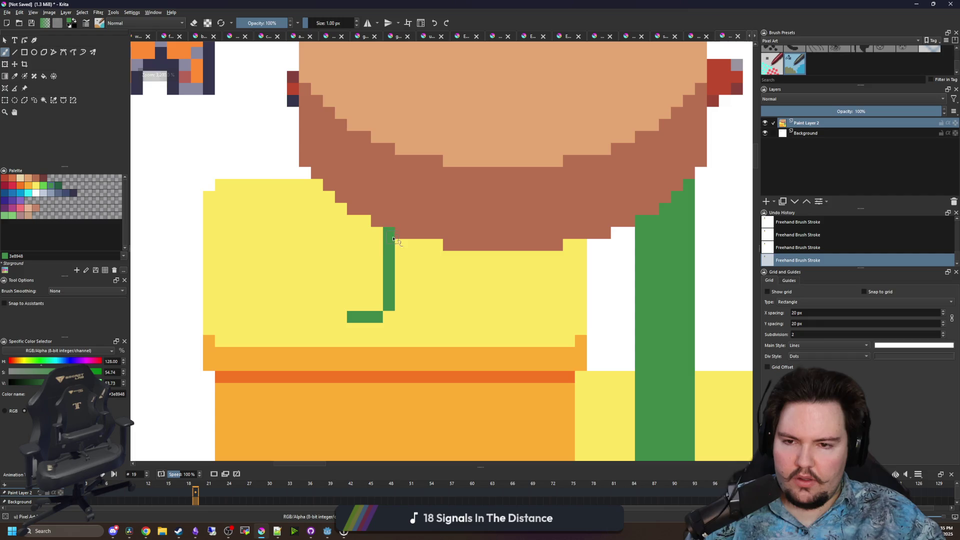
left_click_drag(342, 311, 341, 206)
key("f")
left_click(360, 262)
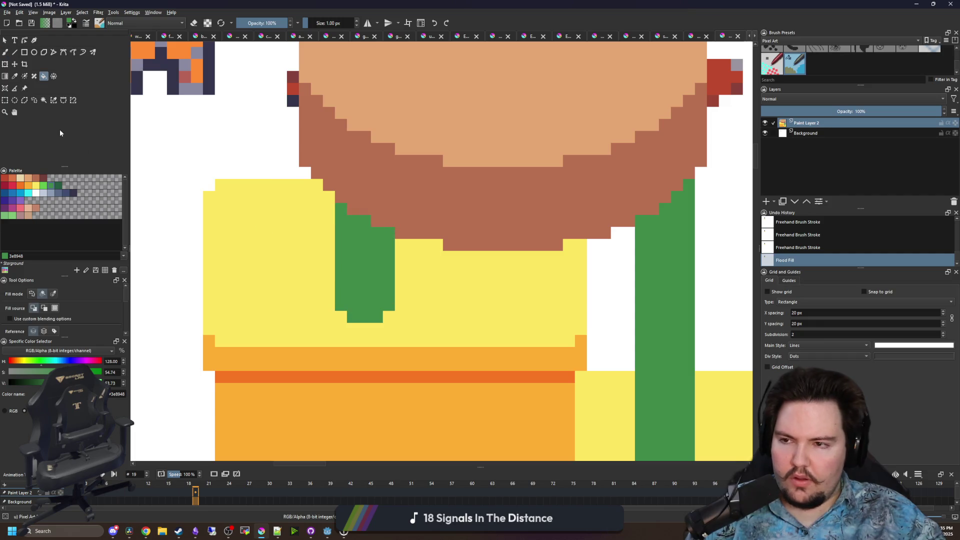
Flood-fill both green posts with dark navy
left_click(70, 193)
left_click(369, 275)
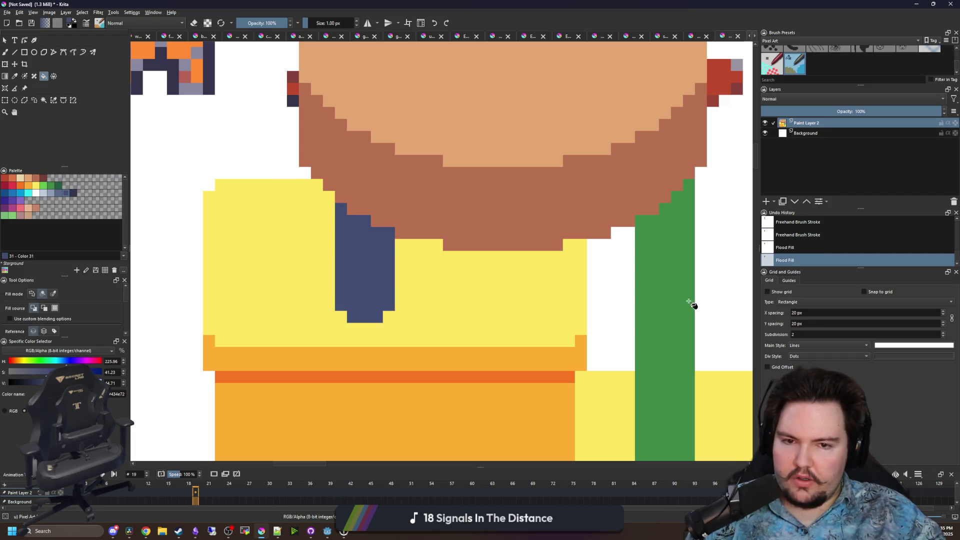
left_click(691, 302)
scroll(353, 267, "down", 5)
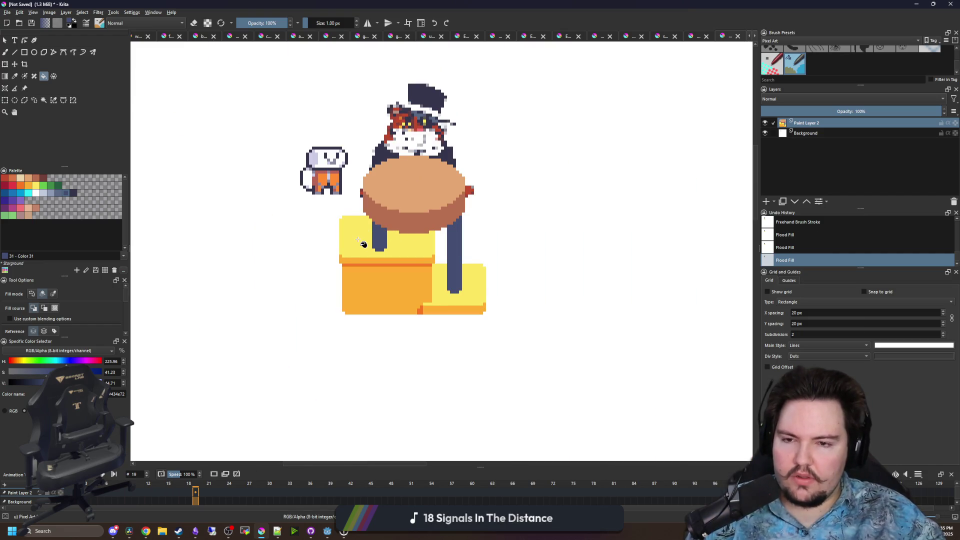
scroll(354, 267, "down", 1)
scroll(377, 269, "up", 8)
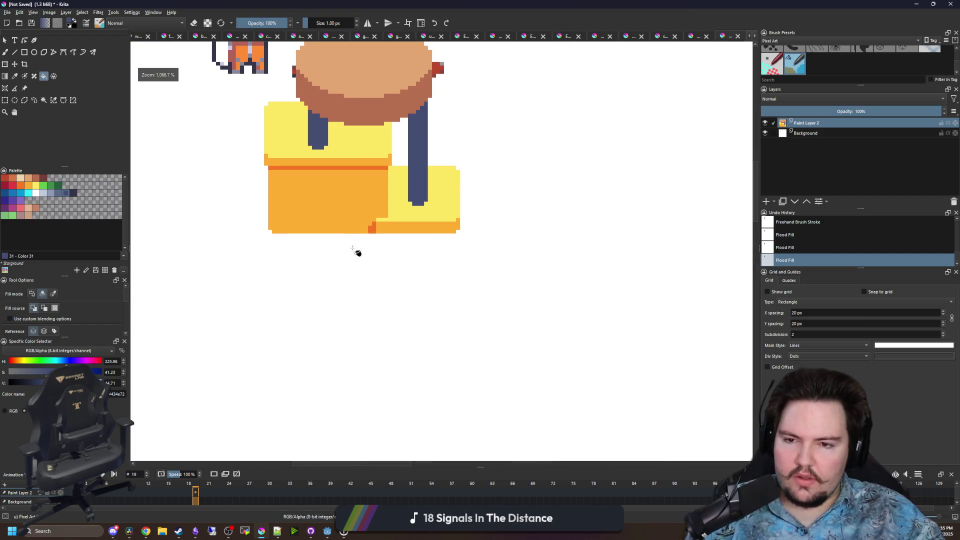
Draw a navy doorway rectangle on the front of the orange box
left_click(24, 52)
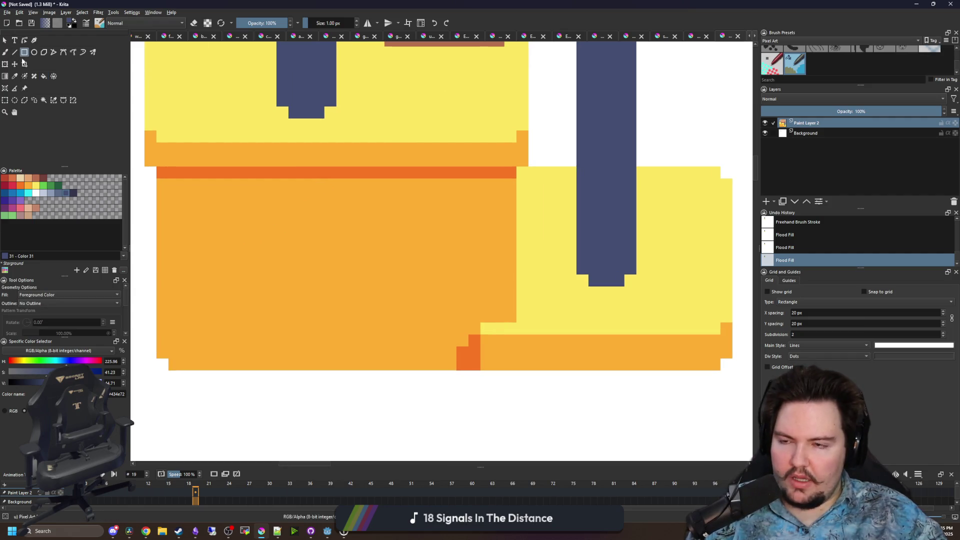
scroll(431, 261, "down", 3)
scroll(431, 260, "up", 1)
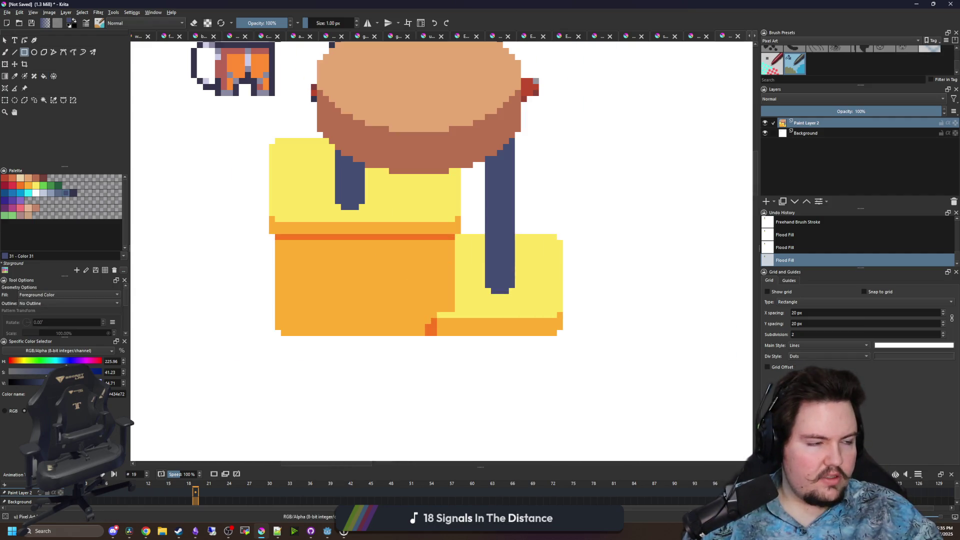
scroll(388, 334, "up", 1)
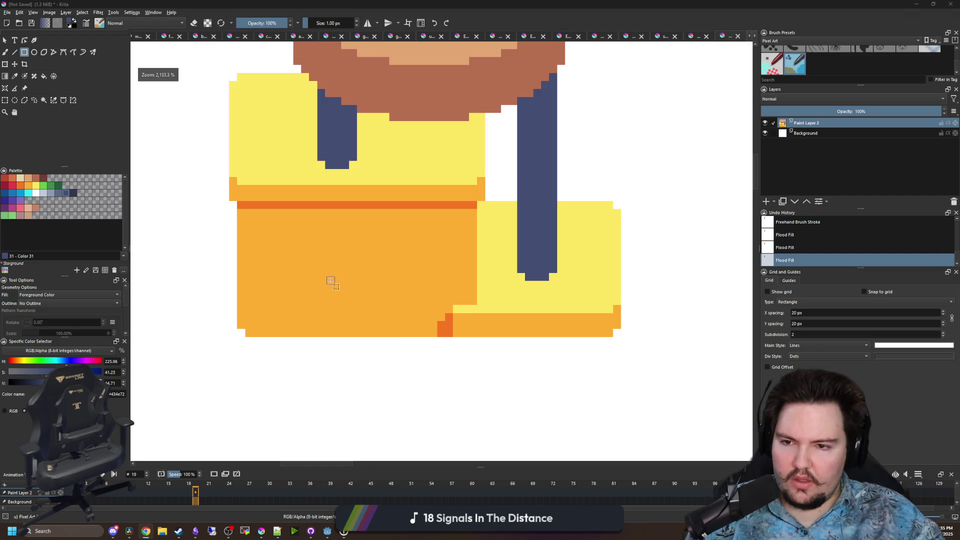
scroll(280, 240, "up", 1)
mouse_move(275, 210)
left_mouse_down()
mouse_move(481, 347)
mouse_move(280, 345)
mouse_move(280, 323)
left_mouse_up()
key("b")
left_click(489, 335, "ctrl")
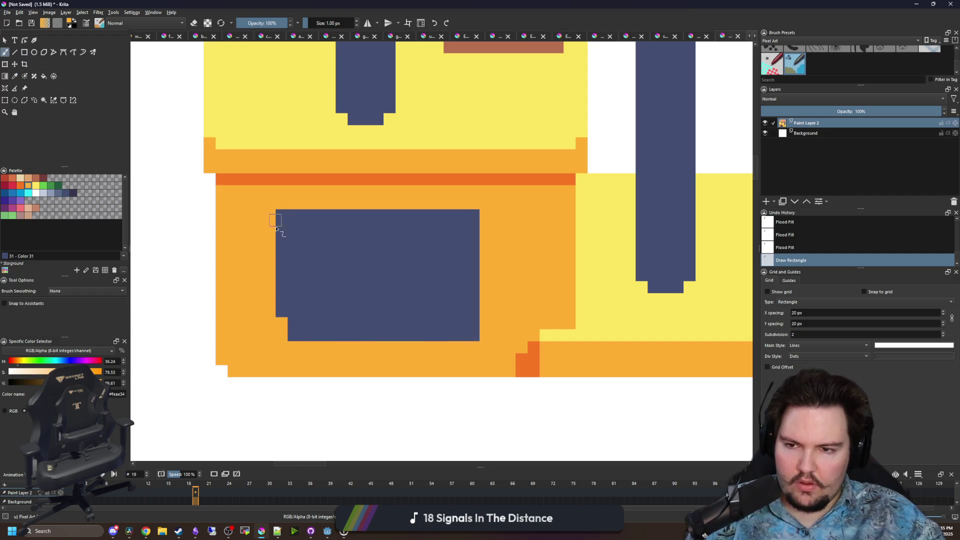
Narrow the navy doorway and step its top corners into an arch
left_click_drag(276, 228, 287, 313)
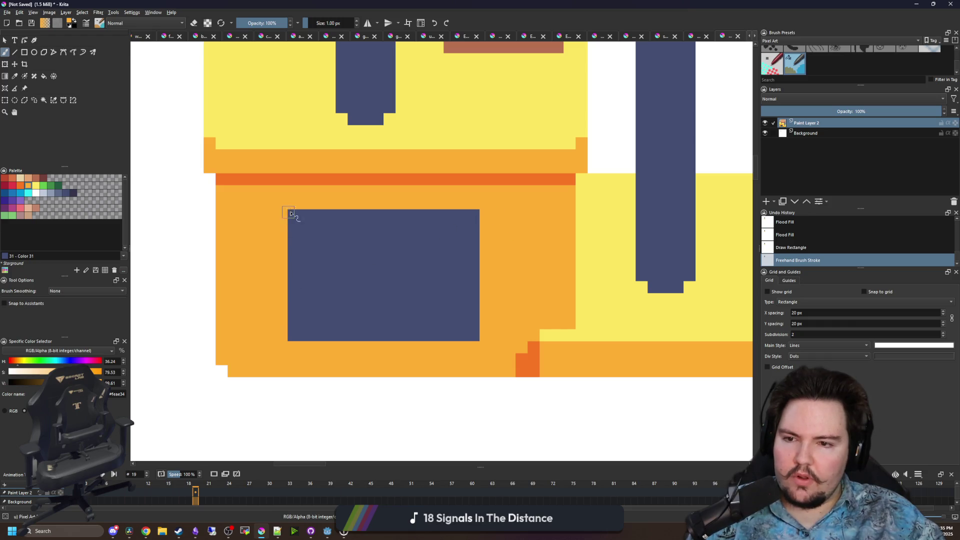
left_click_drag(291, 214, 299, 340)
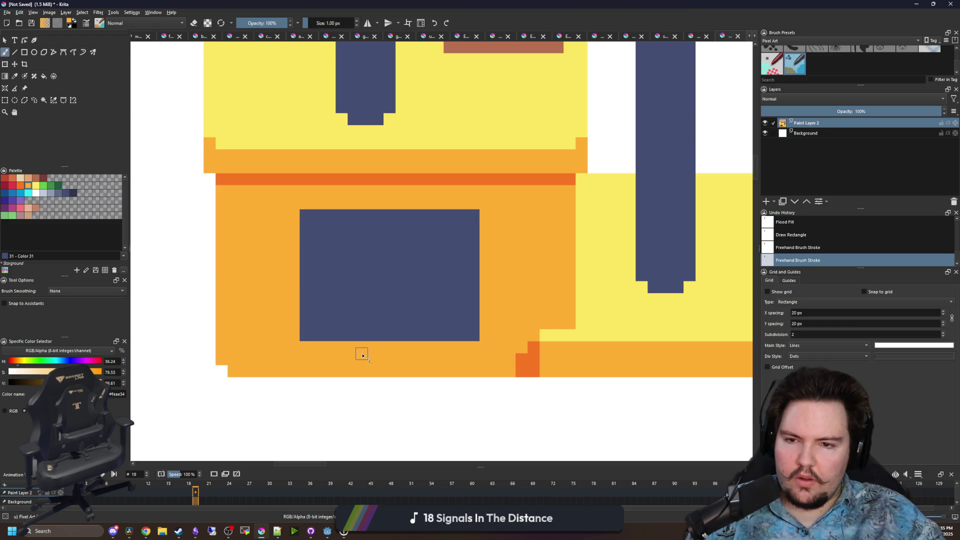
left_click_drag(305, 215, 306, 229)
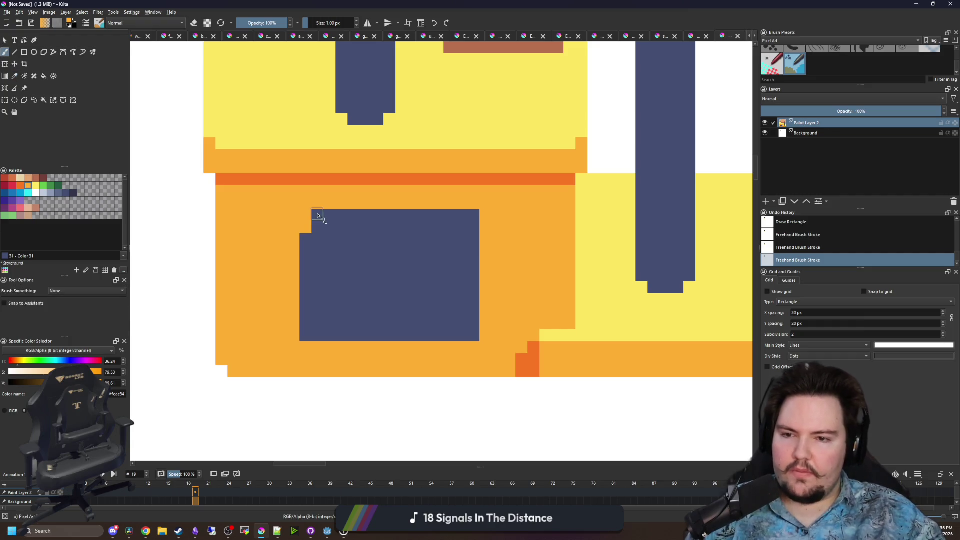
left_click(318, 216)
left_click_drag(479, 217, 465, 220)
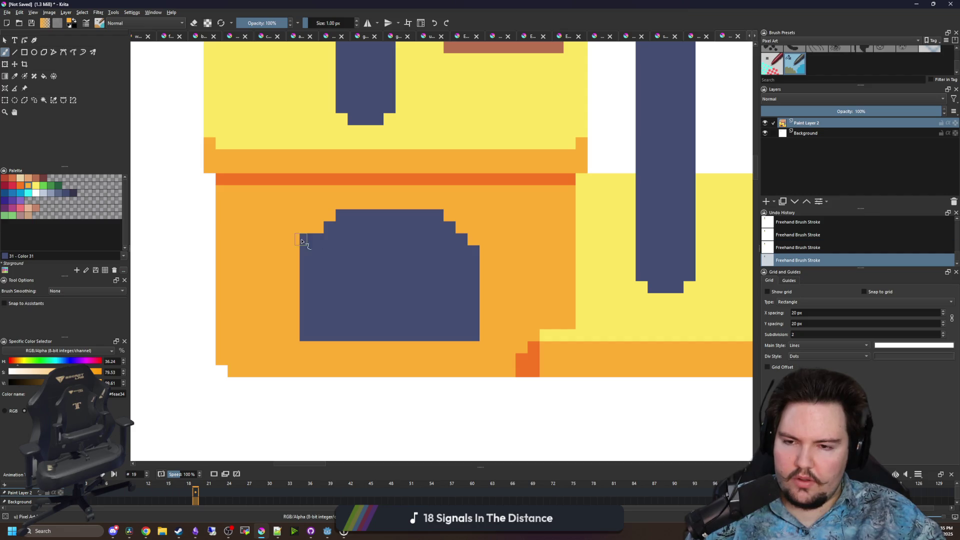
Paint a yellow arc over the doorway, running down both sides
left_click(439, 215)
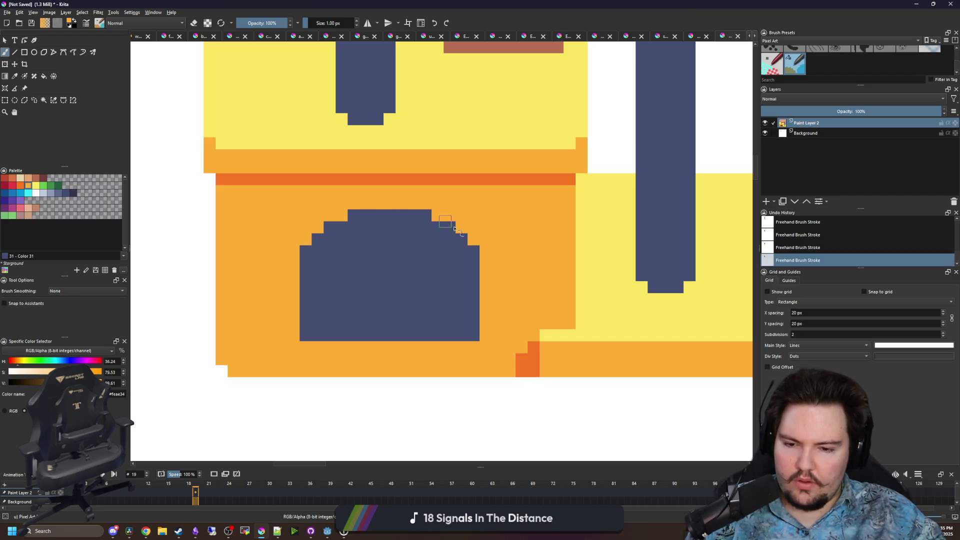
left_click(622, 287, "ctrl")
scroll(349, 211, "up", 1)
mouse_move(349, 210)
left_mouse_down()
mouse_move(455, 200)
mouse_move(330, 226)
mouse_move(295, 264)
left_mouse_up()
mouse_move(474, 225)
left_mouse_down()
mouse_move(475, 237)
mouse_move(534, 265)
left_mouse_up()
left_click_drag(284, 270, 279, 281)
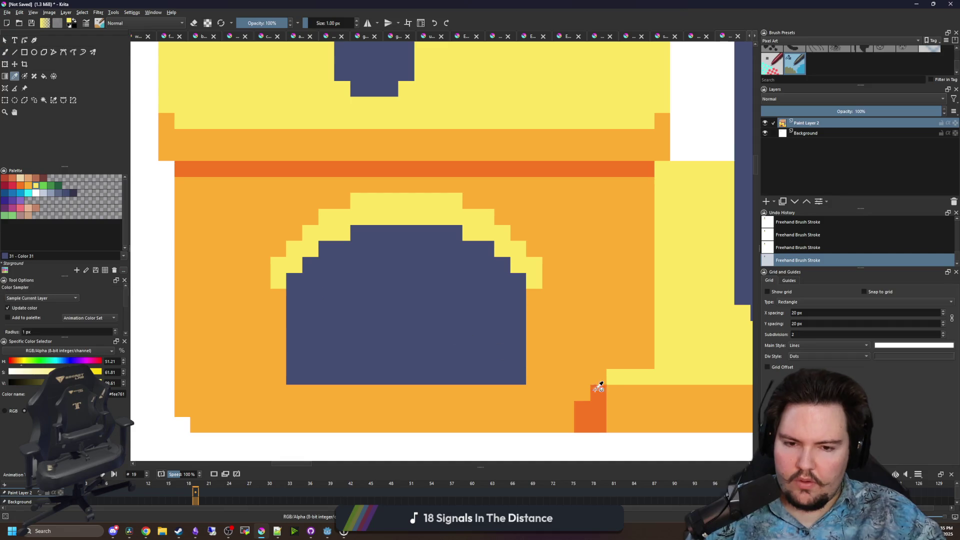
Recolour the doorway's top edge orange and add dark-orange shading beside the arch
left_click(626, 392, "ctrl")
mouse_move(518, 283)
left_mouse_down()
mouse_move(470, 248)
mouse_move(373, 232)
mouse_move(293, 285)
mouse_move(360, 253)
mouse_move(451, 247)
mouse_move(508, 279)
mouse_move(518, 297)
left_mouse_up()
left_click(598, 400, "ctrl")
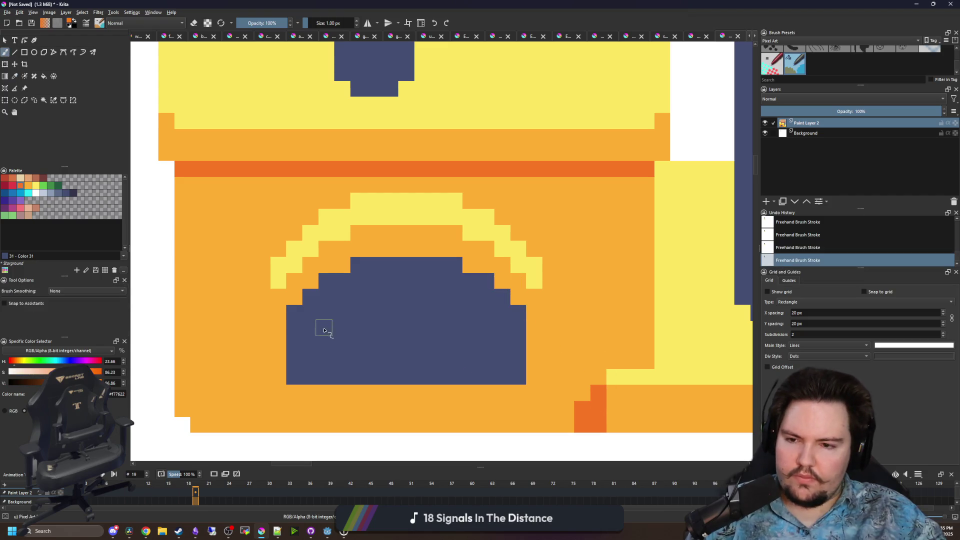
left_click_drag(277, 323, 260, 297)
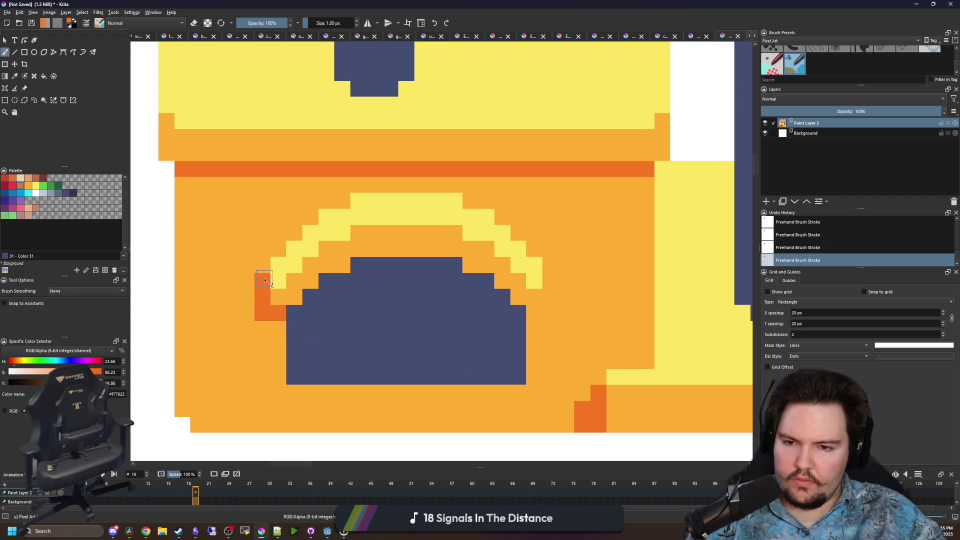
left_click_drag(535, 309, 545, 318)
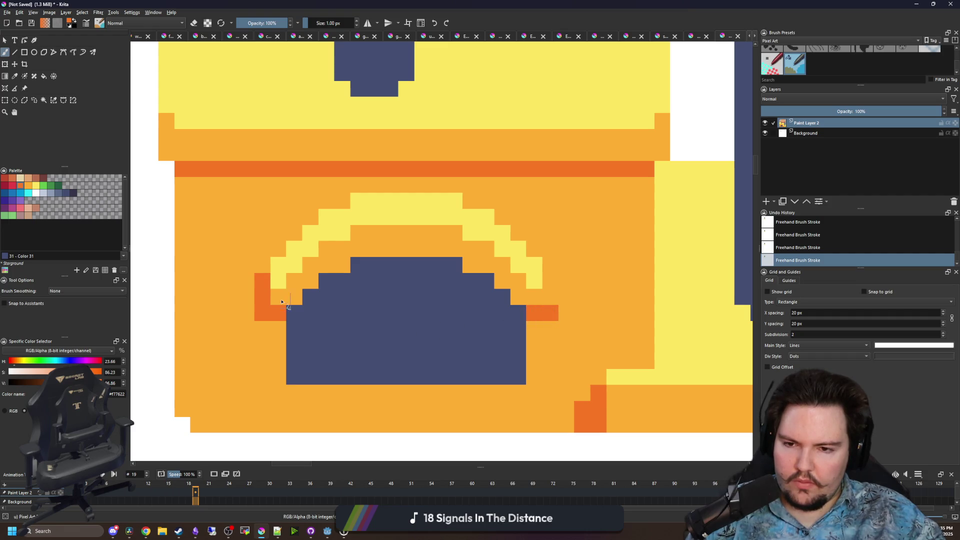
scroll(281, 302, "down", 5)
scroll(280, 300, "up", 5)
mouse_move(284, 297)
left_mouse_down()
mouse_move(290, 273)
mouse_move(346, 218)
mouse_move(381, 203)
left_mouse_up()
scroll(316, 270, "down", 5)
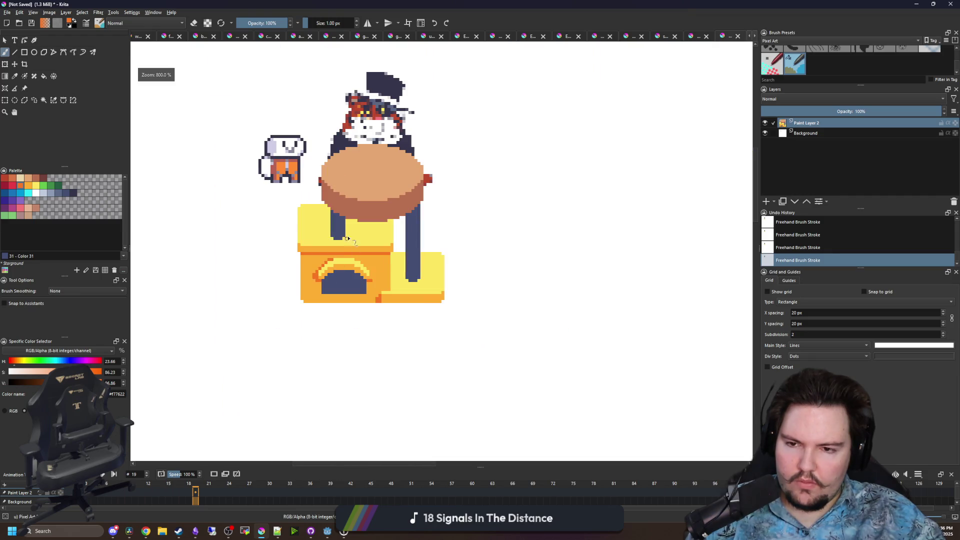
Flood-fill the platform rim dark brown #733e39 with the Fill tool
key("ctrl+z")
scroll(347, 239, "down", 5)
scroll(354, 222, "up", 8)
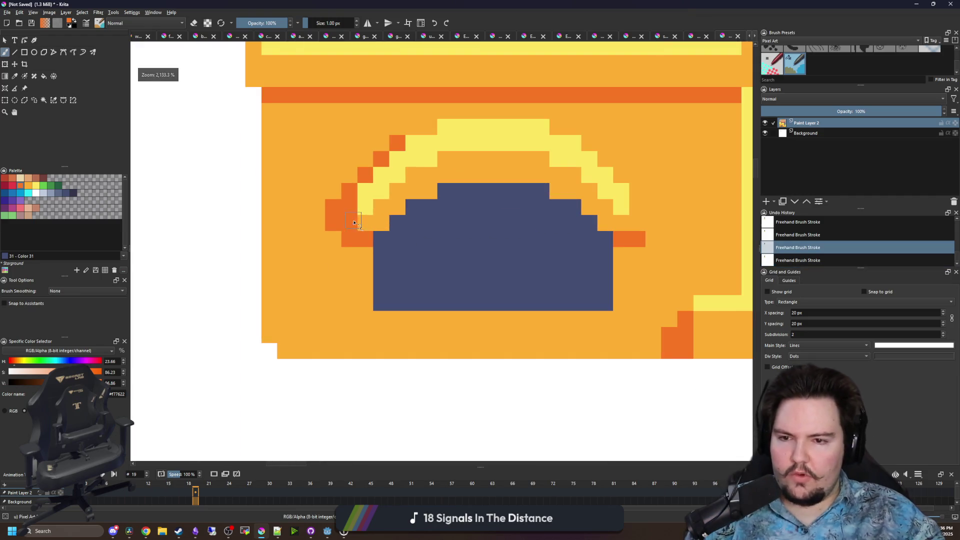
key("ctrl+shift+z")
scroll(354, 222, "down", 6)
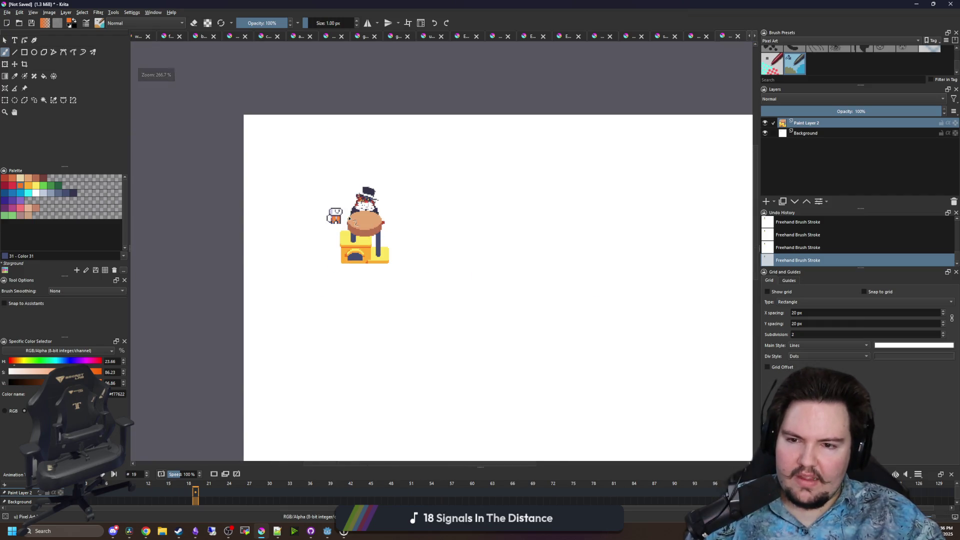
scroll(353, 222, "up", 4)
scroll(321, 272, "up", 3)
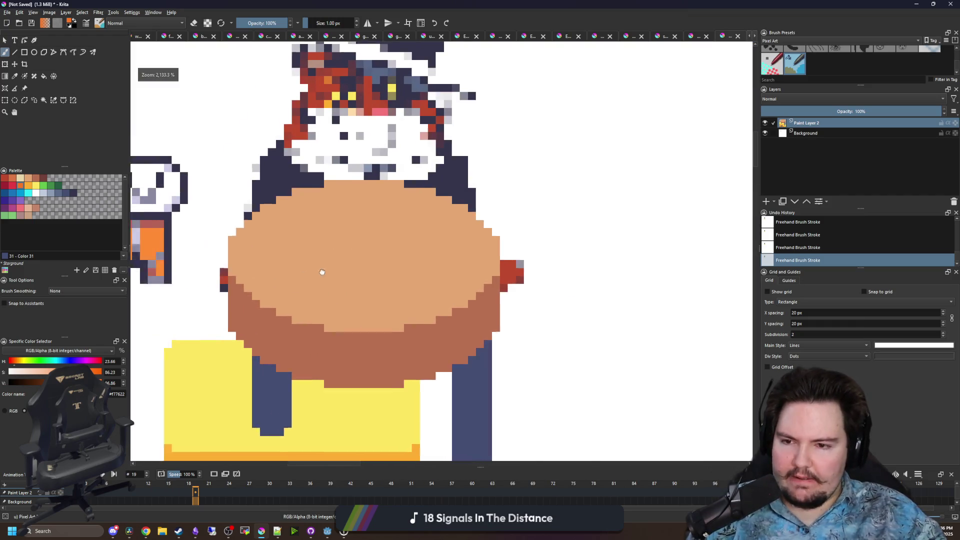
left_click(372, 256, "ctrl")
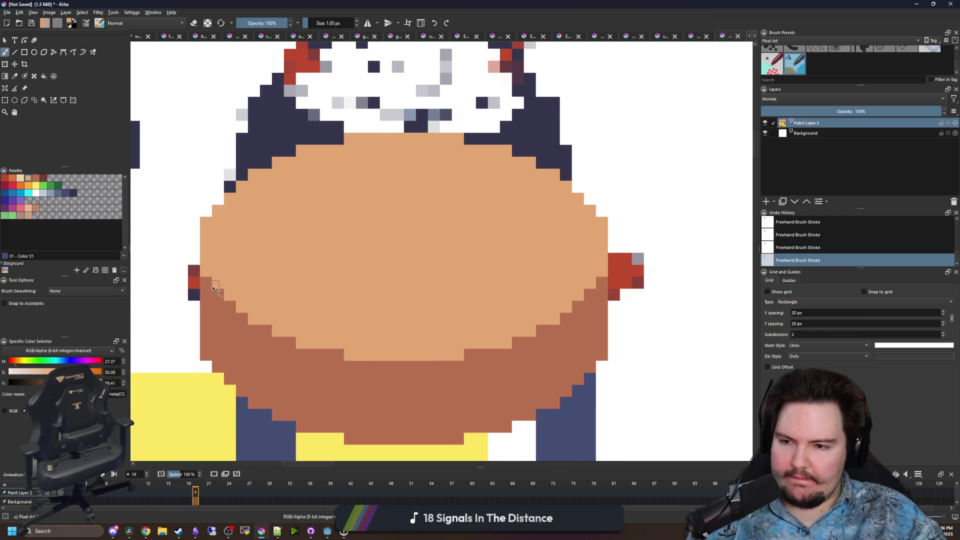
scroll(170, 261, "down", 1)
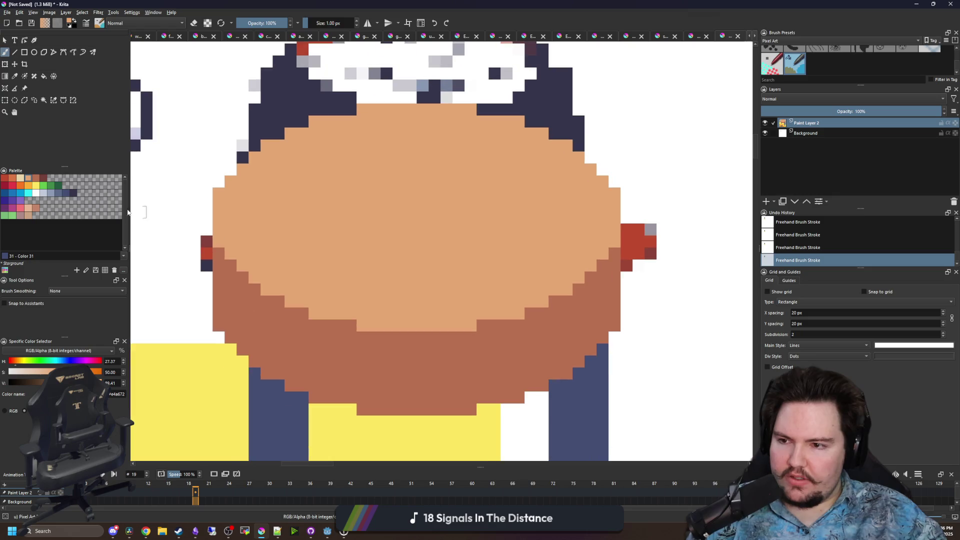
left_click(43, 177)
key("f")
left_click(368, 361)
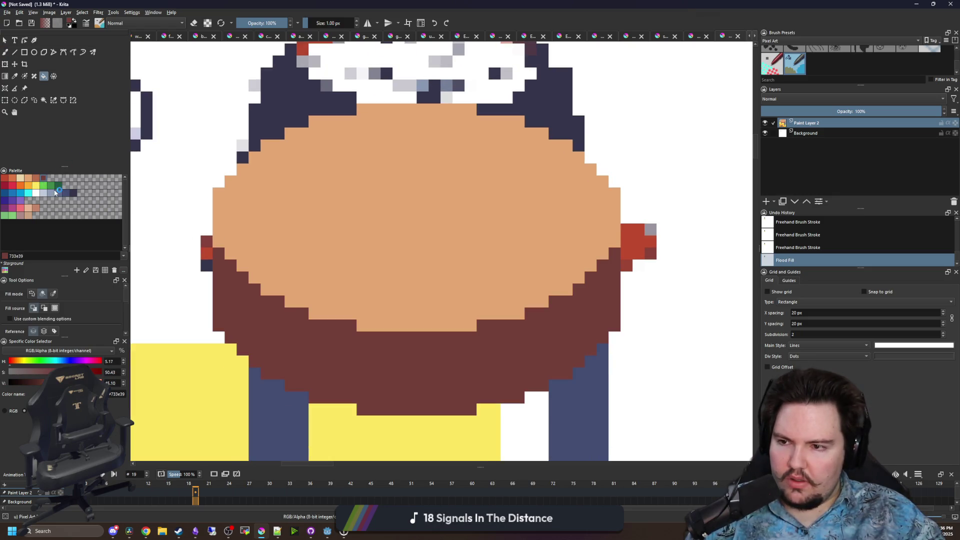
Brush a medium-brown #b86f50 band along the rim's top, left and right edges and lower middle
left_click(36, 178)
key("b")
scroll(382, 150, "down", 1)
scroll(368, 307, "up", 1)
left_click(352, 300)
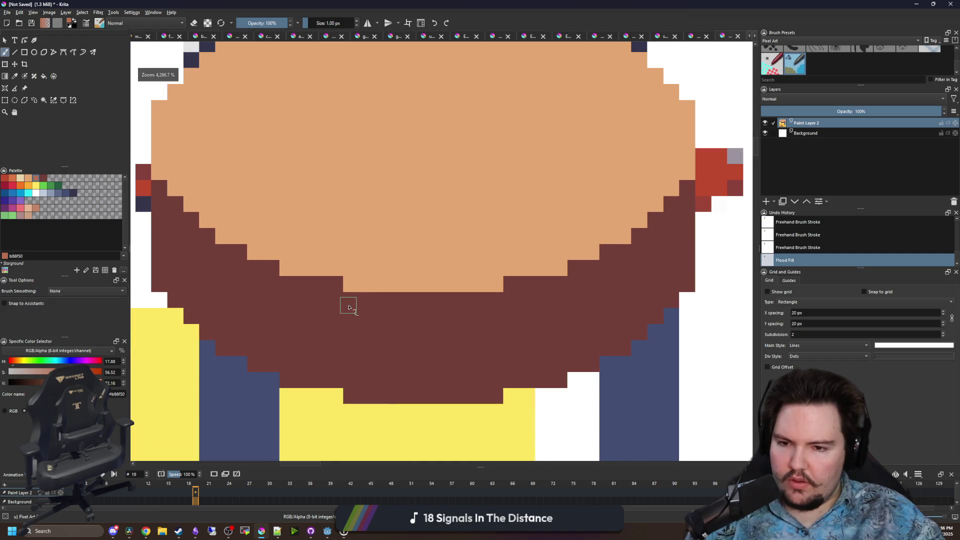
mouse_move(355, 317)
left_mouse_down()
mouse_move(459, 317)
mouse_move(449, 300)
mouse_move(285, 290)
mouse_move(338, 284)
left_mouse_up()
left_click_drag(339, 292, 435, 322)
mouse_move(369, 310)
left_mouse_down()
mouse_move(303, 280)
mouse_move(258, 225)
mouse_move(241, 200)
mouse_move(240, 151)
left_mouse_up()
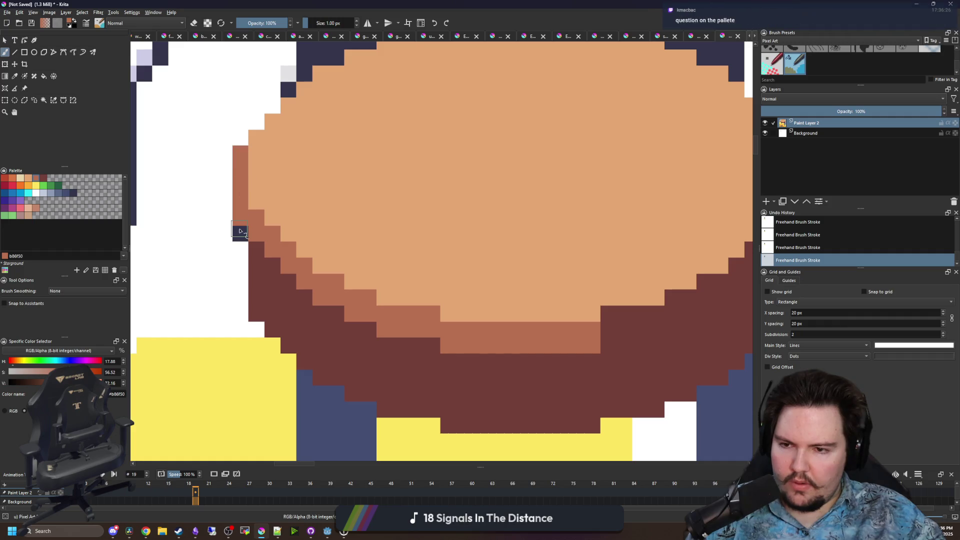
mouse_move(258, 248)
left_mouse_down()
mouse_move(287, 280)
mouse_move(349, 310)
left_mouse_up()
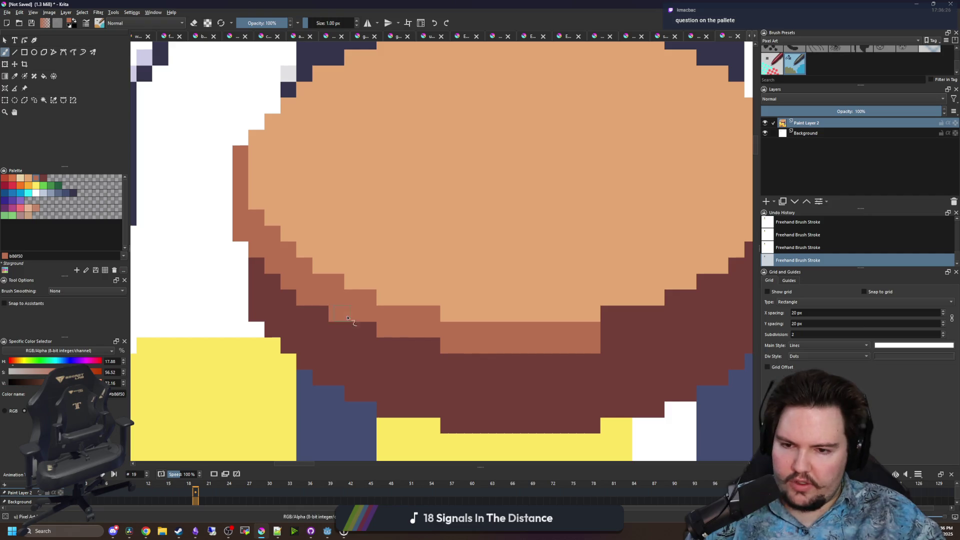
scroll(390, 368, "down", 2)
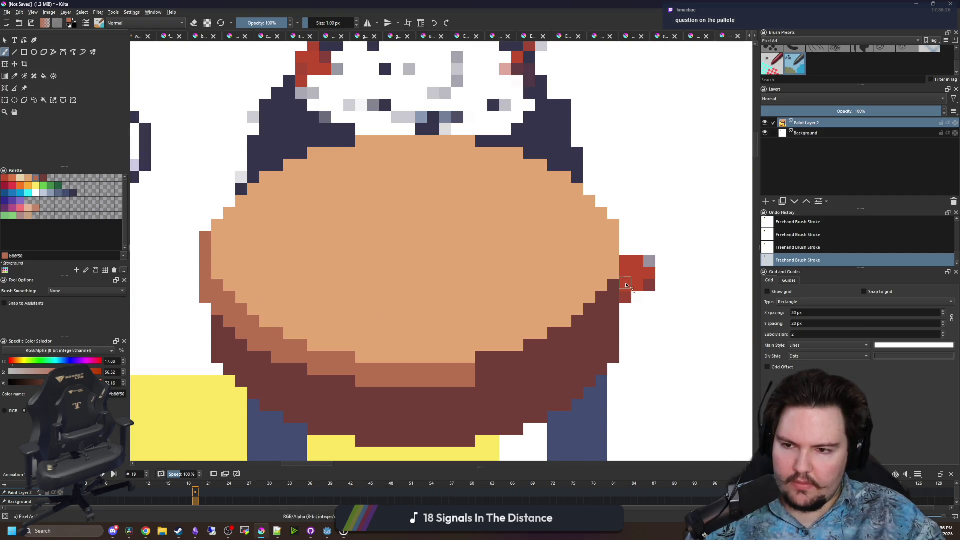
left_click_drag(629, 284, 629, 240)
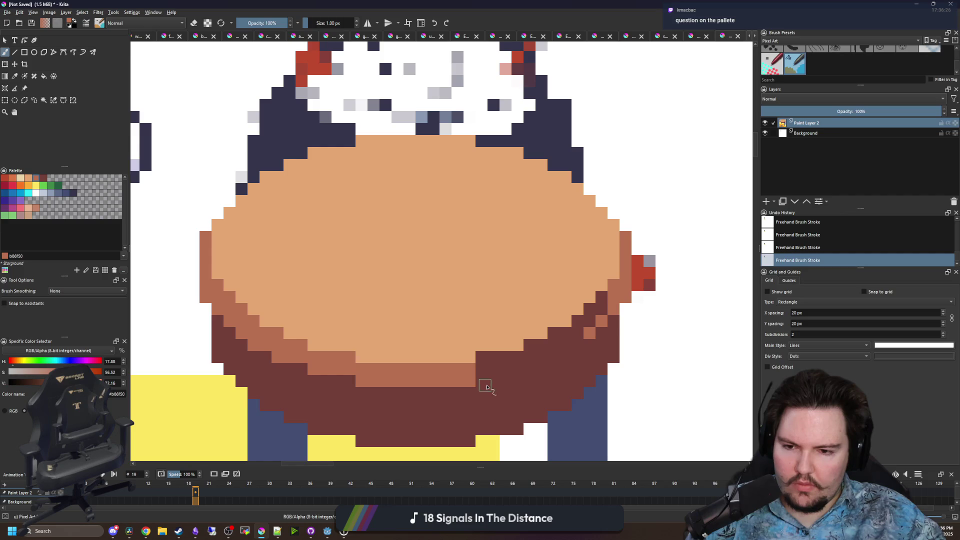
left_click_drag(484, 369, 552, 358)
Fill three leftover dark gaps in the band with medium brown, then sample the rim's dark brown
key("f")
left_click(556, 340)
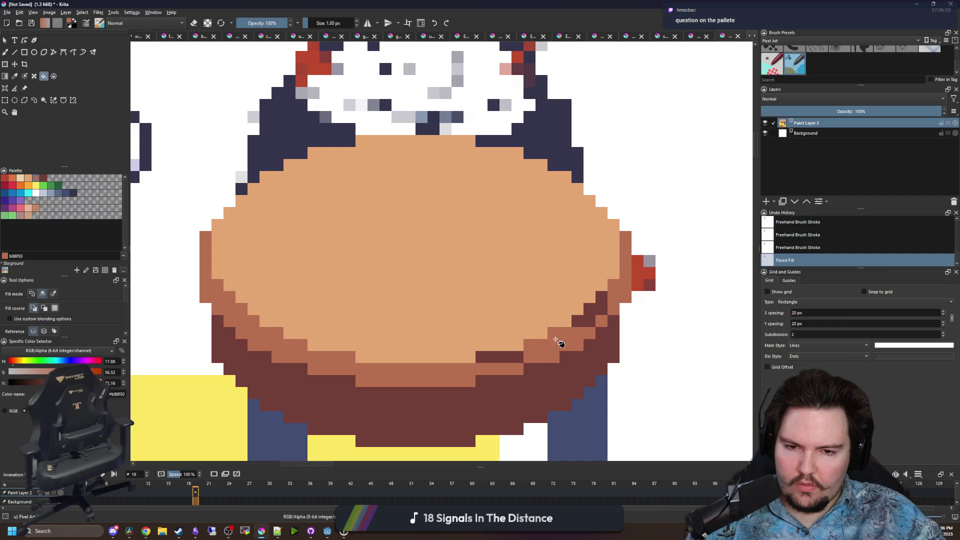
left_click(589, 322)
left_click(517, 360)
key("b")
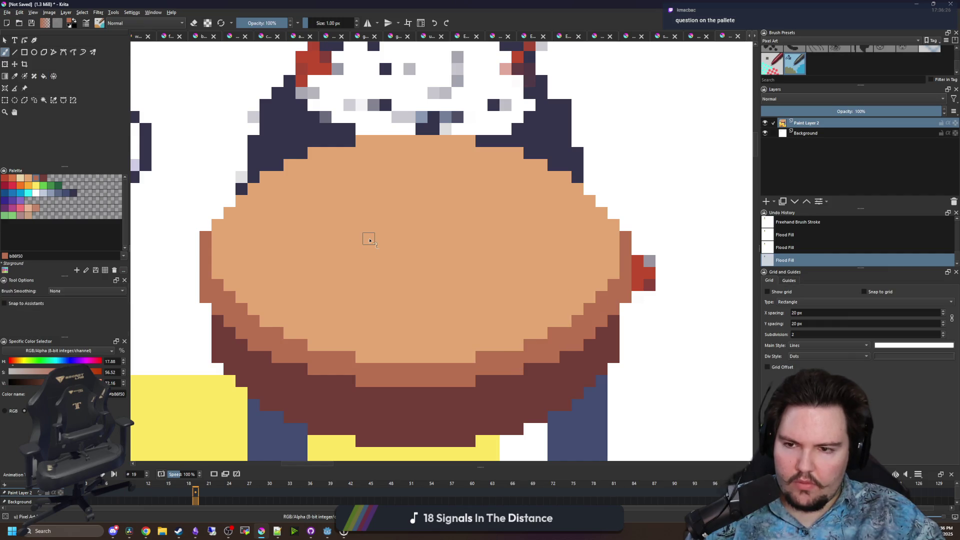
scroll(303, 264, "up", 2)
key("p")
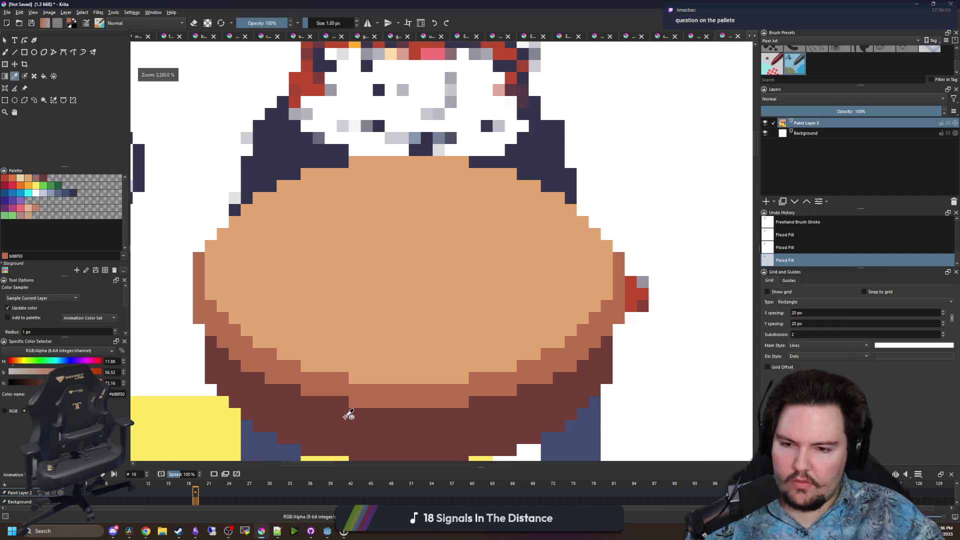
left_click(350, 417)
scroll(367, 337, "up", 1)
Draw dark-brown filled rectangles across the platform top to form the bowl interior
key("b")
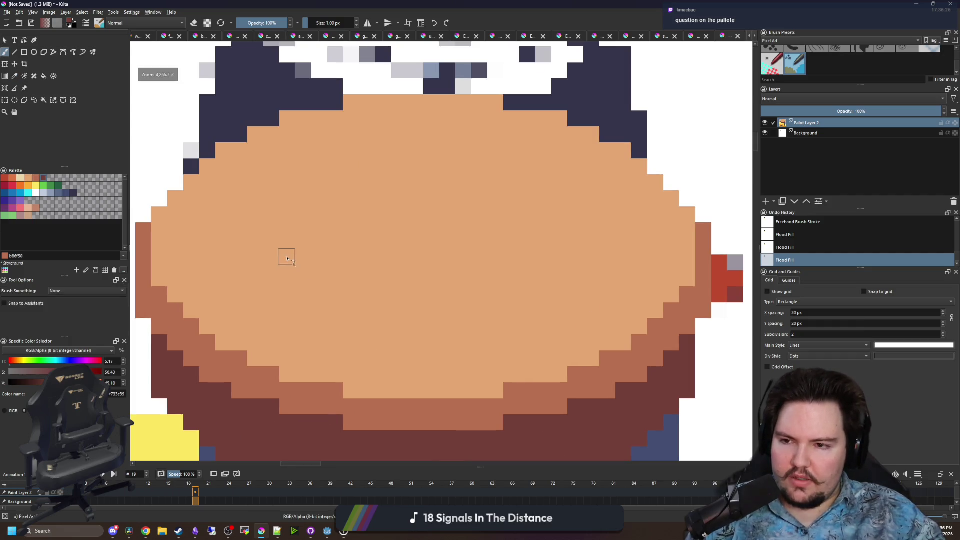
left_click(24, 52)
mouse_move(345, 366)
left_mouse_down()
mouse_move(506, 223)
mouse_move(500, 127)
left_mouse_up()
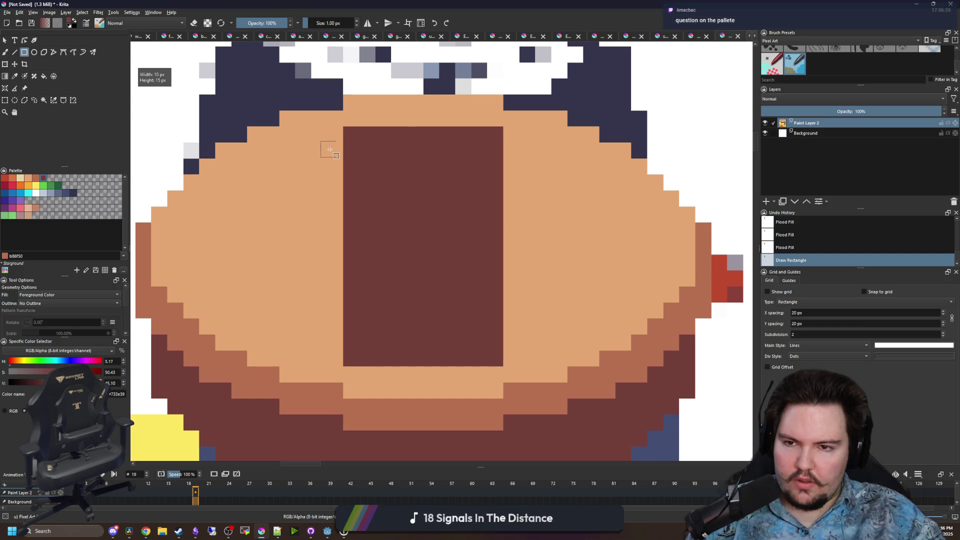
mouse_move(343, 143)
left_mouse_down()
mouse_move(266, 210)
mouse_move(283, 347)
left_mouse_up()
left_click_drag(505, 351, 568, 144)
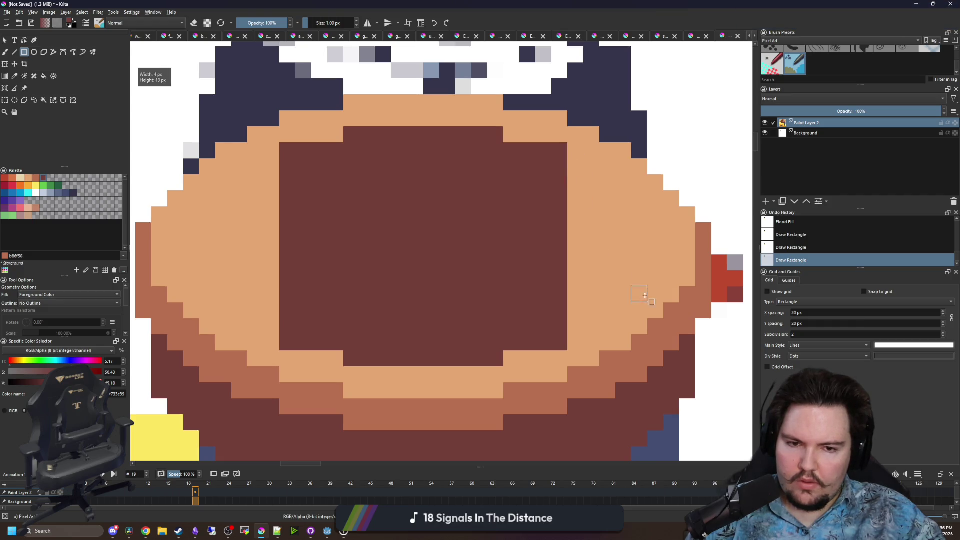
left_click_drag(663, 287, 192, 206)
Round off the dark-brown shape's four corners with the pixel brush
key("b")
left_click_drag(255, 295, 275, 326)
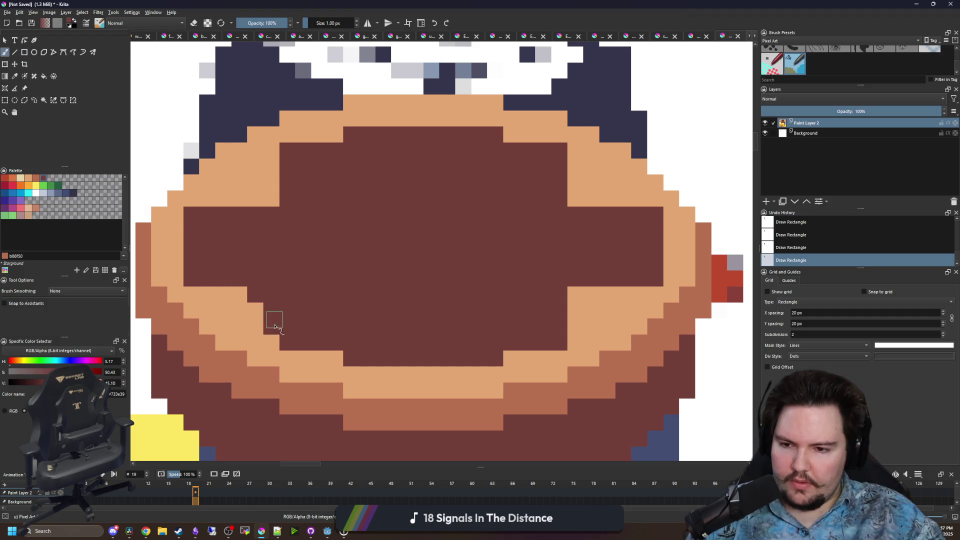
left_click(250, 332, "ctrl")
left_click(271, 343)
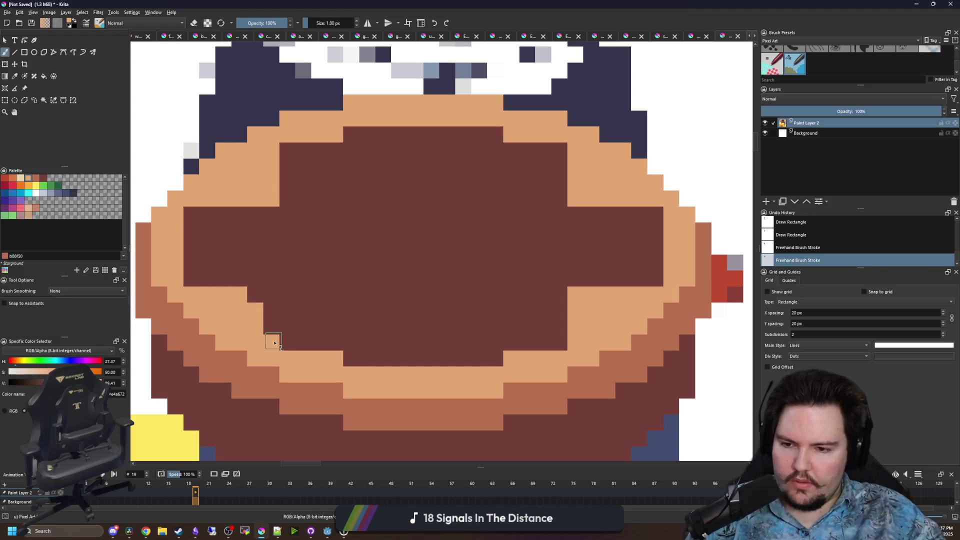
mouse_move(288, 313)
left_mouse_down()
mouse_move(223, 307)
mouse_move(202, 290)
left_mouse_up()
mouse_move(275, 213)
left_mouse_down()
mouse_move(212, 200)
mouse_move(265, 170)
mouse_move(255, 163)
left_mouse_up()
mouse_move(570, 165)
left_mouse_down()
mouse_move(608, 200)
mouse_move(618, 188)
mouse_move(638, 202)
left_mouse_up()
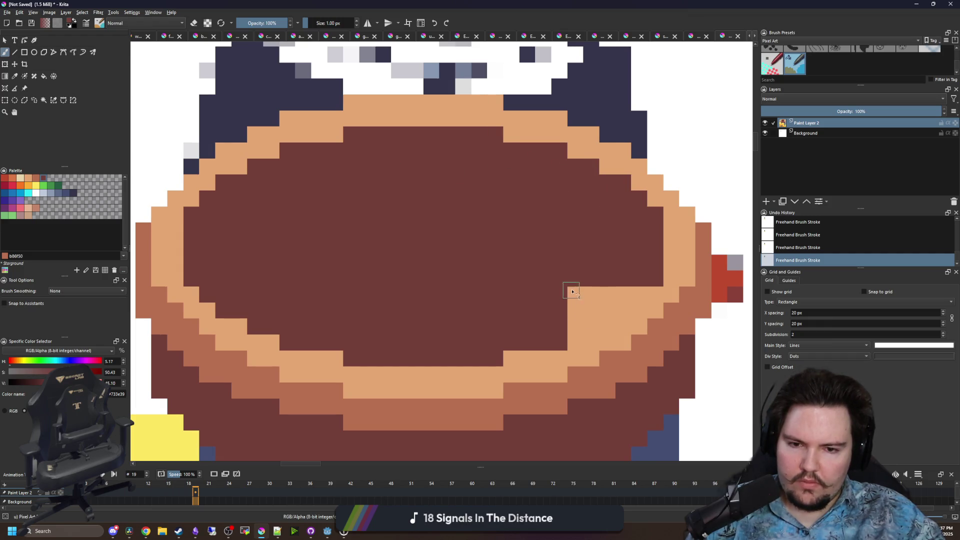
mouse_move(573, 292)
left_mouse_down()
mouse_move(589, 321)
mouse_move(603, 302)
mouse_move(637, 294)
left_mouse_up()
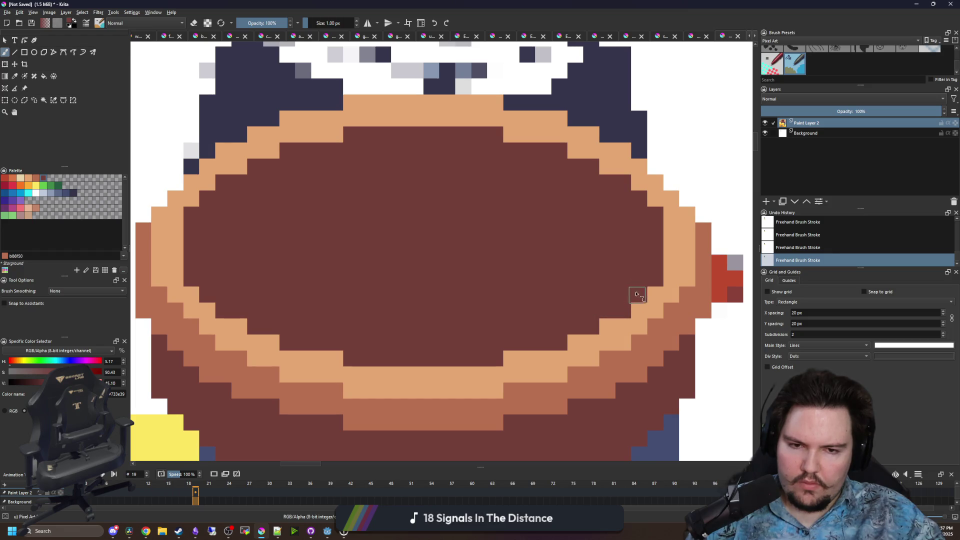
Thicken the bowl's tan inner rim along its left and right edges
left_click(392, 373, "ctrl")
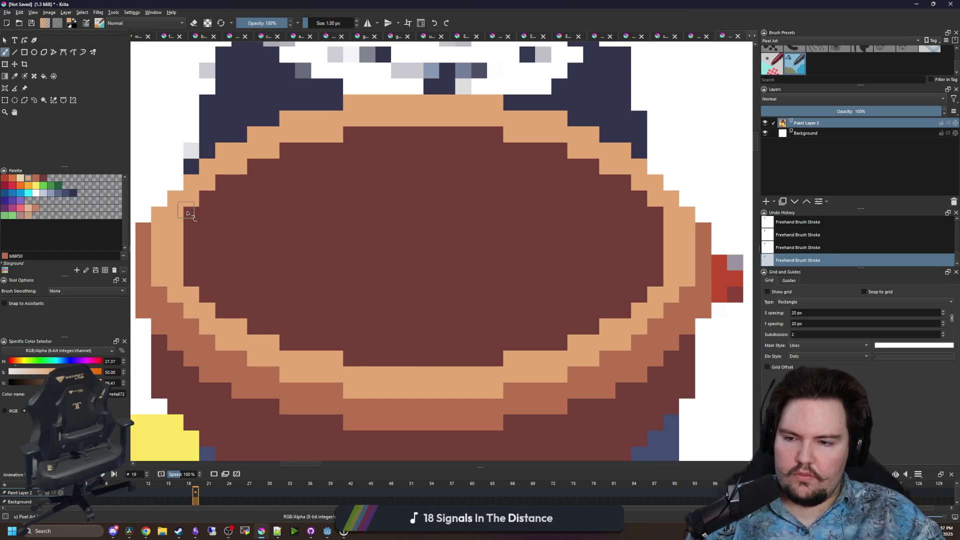
left_click_drag(190, 286, 192, 197)
mouse_move(655, 212)
left_mouse_down()
mouse_move(636, 294)
mouse_move(606, 326)
left_mouse_up()
mouse_move(213, 263)
left_mouse_down()
mouse_move(215, 300)
mouse_move(208, 203)
mouse_move(222, 183)
left_mouse_up()
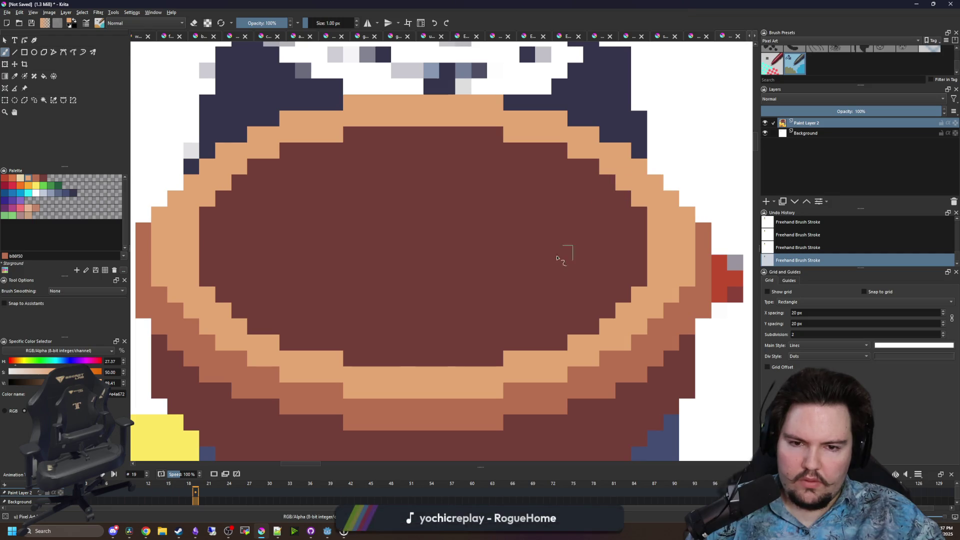
scroll(347, 253, "down", 3)
scroll(347, 252, "up", 5)
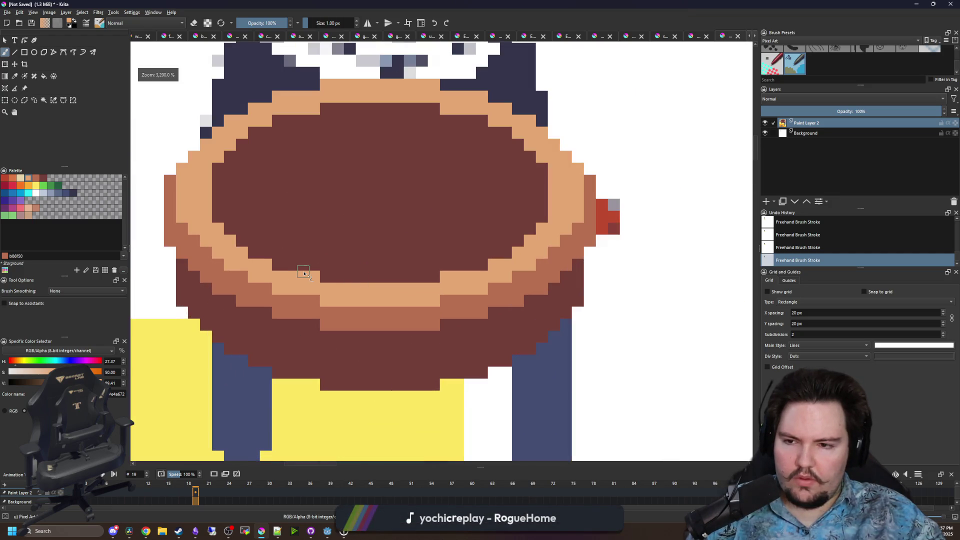
scroll(342, 274, "down", 1)
Sample the medium rim brown #b86f50 from the bowl
key("p")
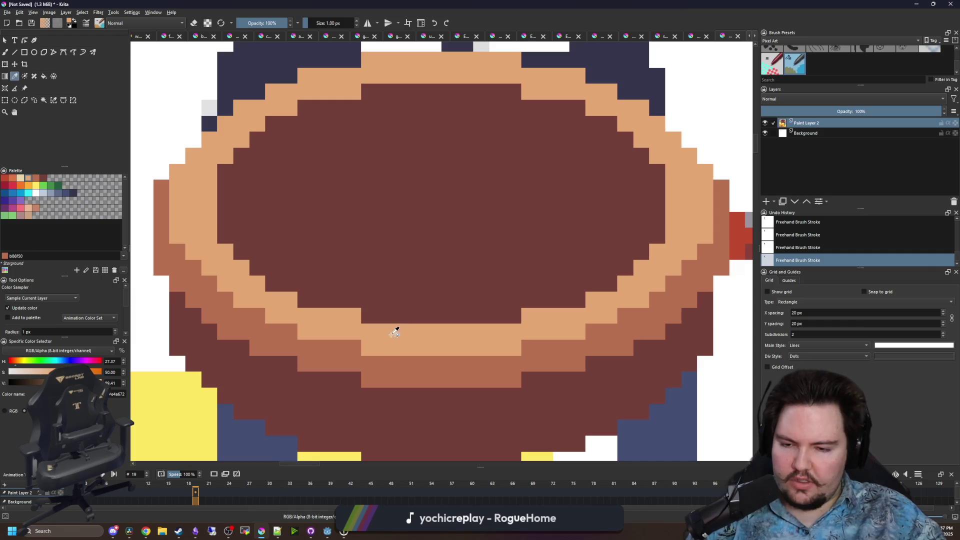
scroll(299, 267, "right", 1)
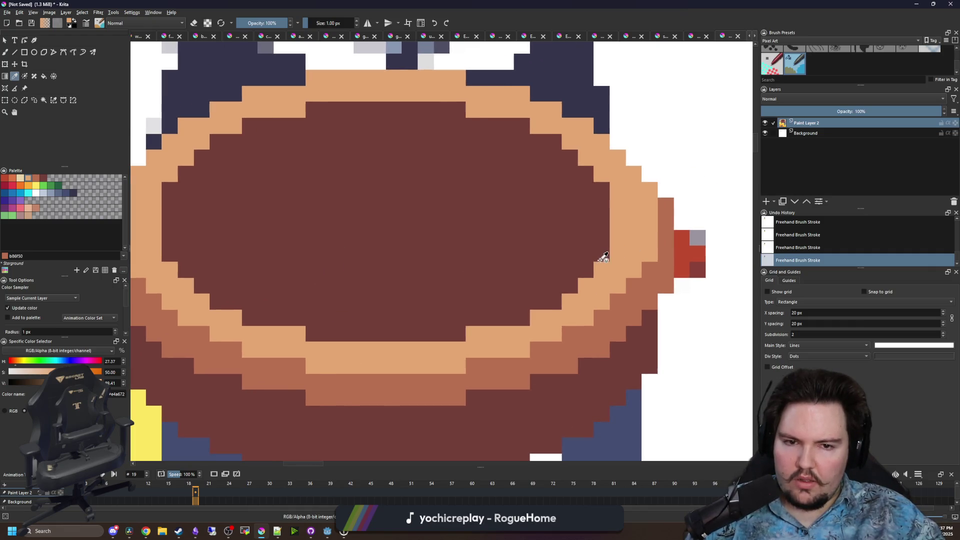
scroll(604, 258, "down", 2)
scroll(425, 262, "down", 4)
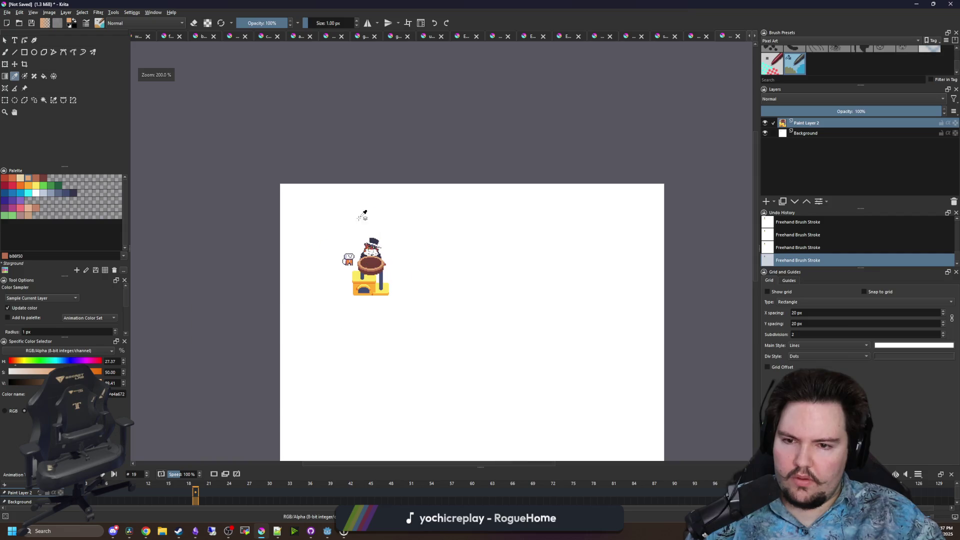
scroll(363, 214, "up", 6)
scroll(355, 324, "left", 2)
key("b")
key("e")
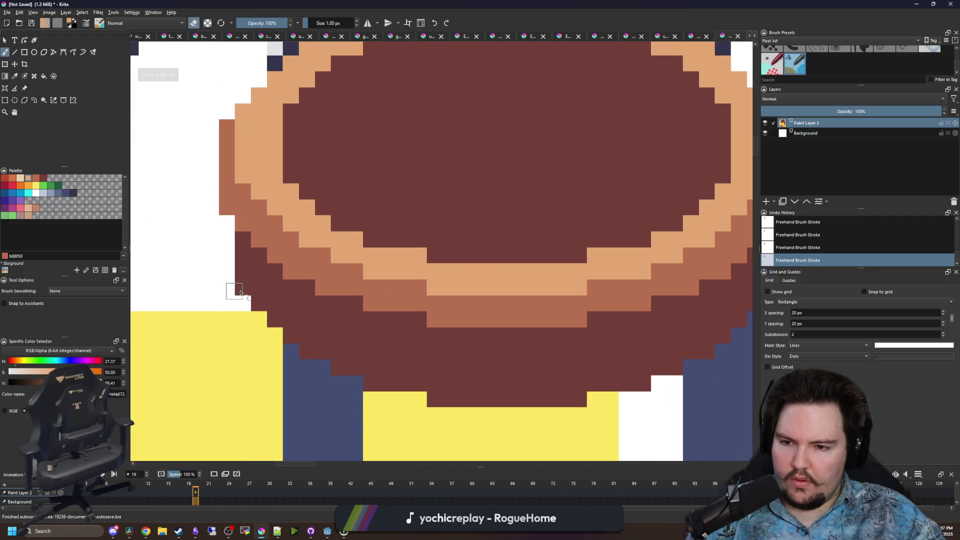
scroll(234, 283, "down", 1)
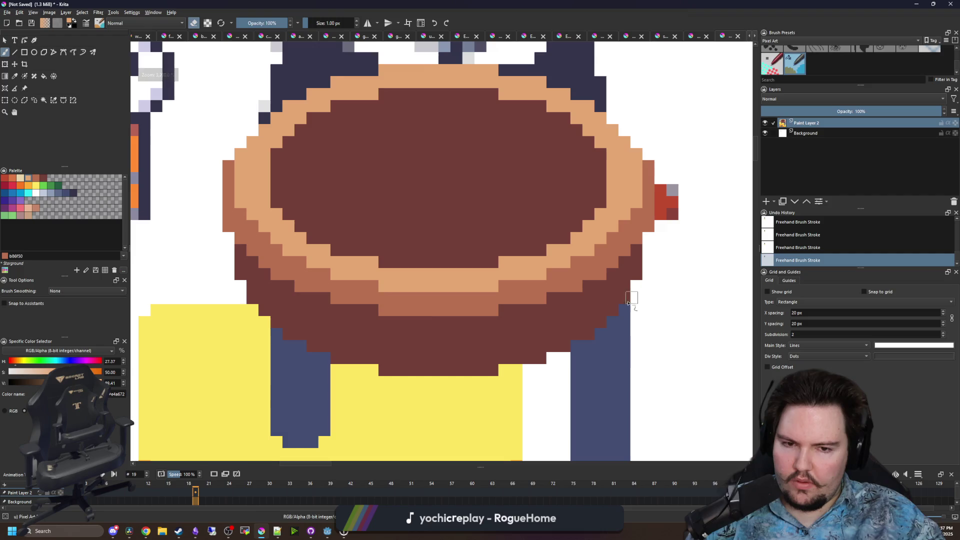
scroll(392, 225, "down", 3)
scroll(395, 226, "up", 5)
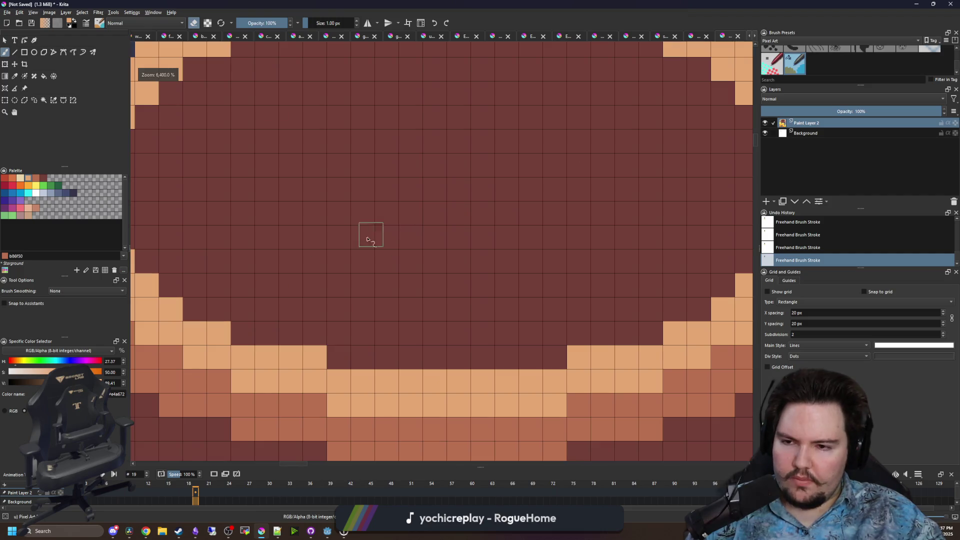
scroll(367, 240, "down", 4)
scroll(358, 335, "up", 3)
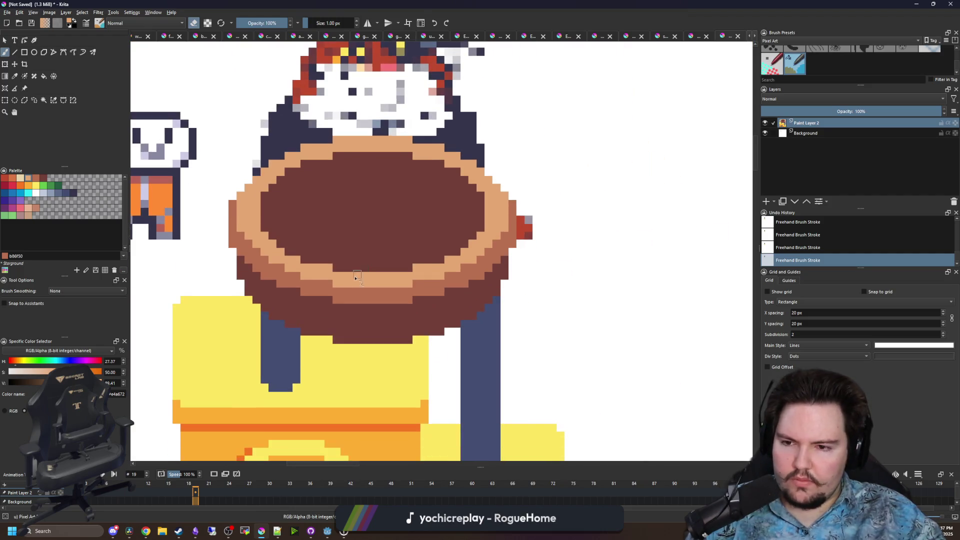
key("p")
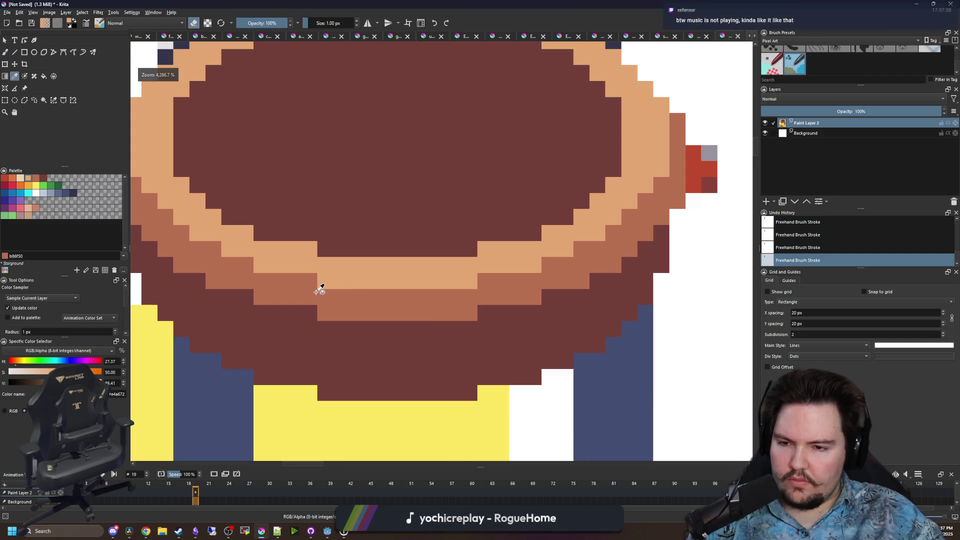
scroll(317, 294, "down", 1)
left_click(359, 310)
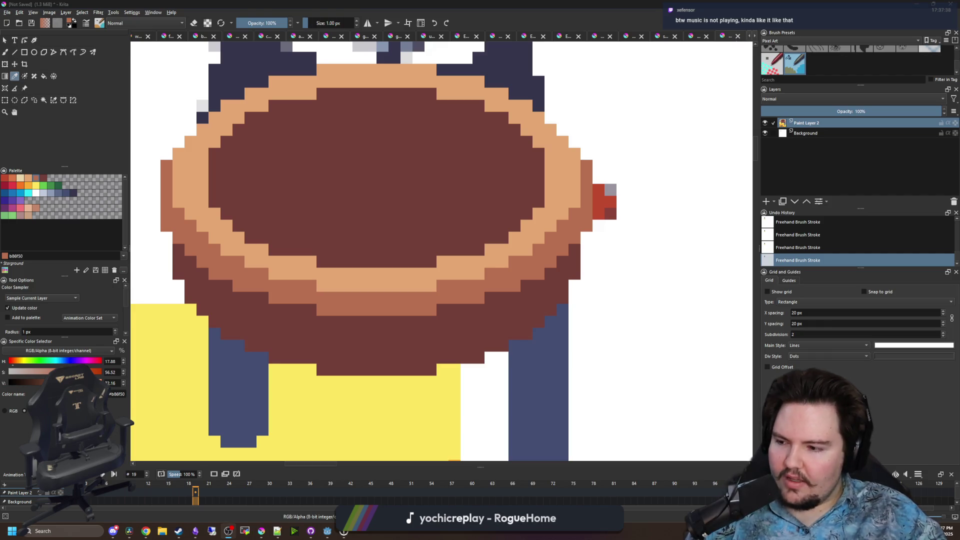
Paint a medium-brown row across the bowl's underside
key("b")
scroll(345, 350, "up", 1)
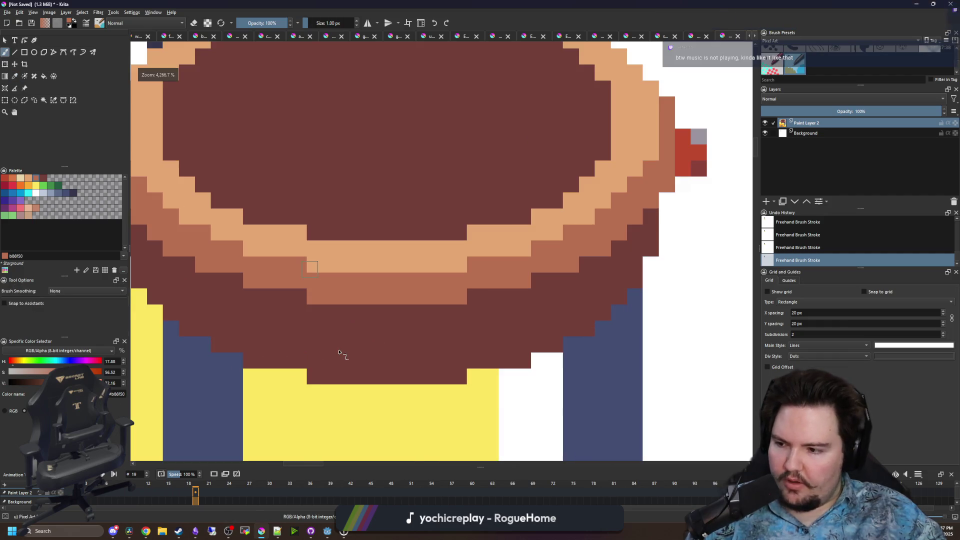
scroll(353, 328, "left", 1)
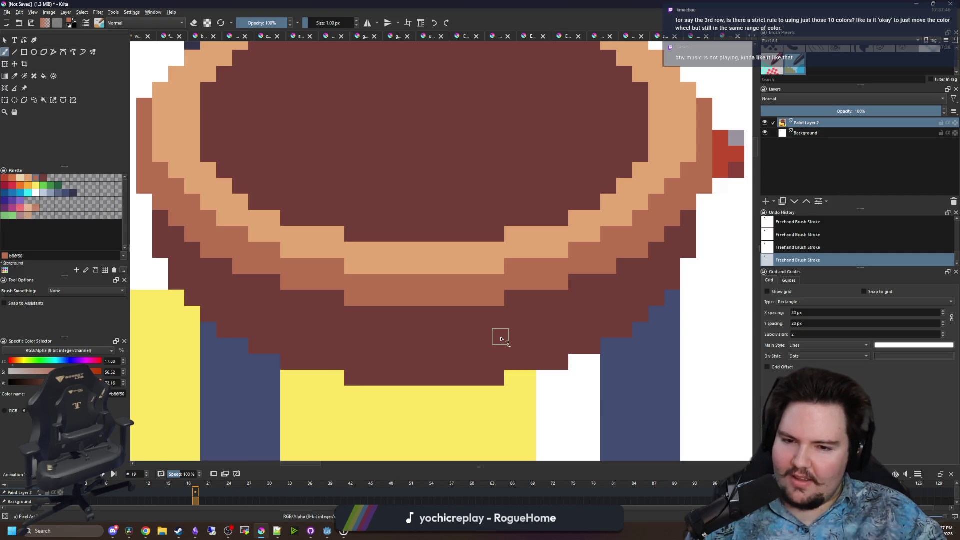
left_click_drag(502, 339, 362, 333)
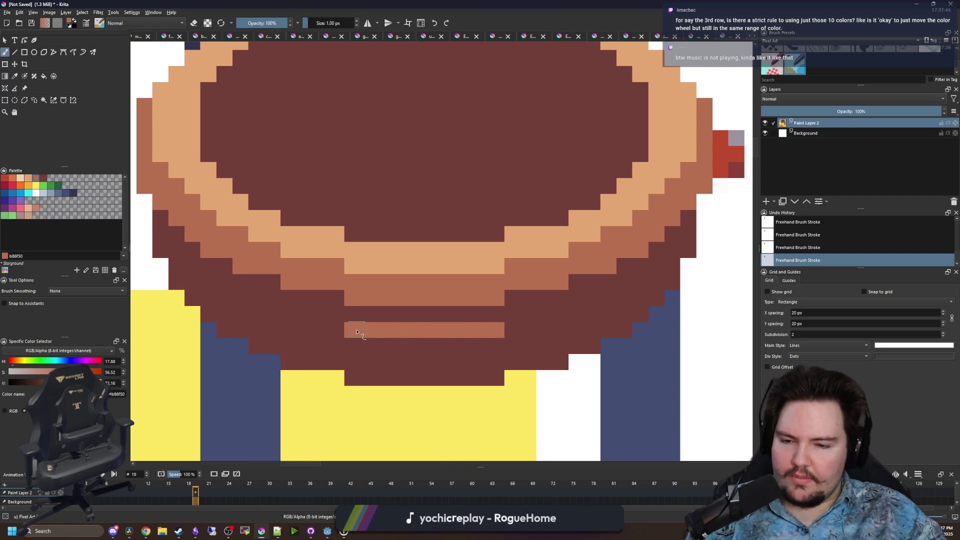
Redo the brown row one pixel lower and paint the underside and right rim medium brown
key("ctrl+z")
mouse_move(501, 346)
left_mouse_down()
mouse_move(351, 346)
mouse_move(223, 299)
mouse_move(159, 239)
mouse_move(198, 295)
mouse_move(323, 361)
left_mouse_up()
mouse_move(303, 365)
left_mouse_down()
mouse_move(493, 366)
mouse_move(355, 375)
left_mouse_up()
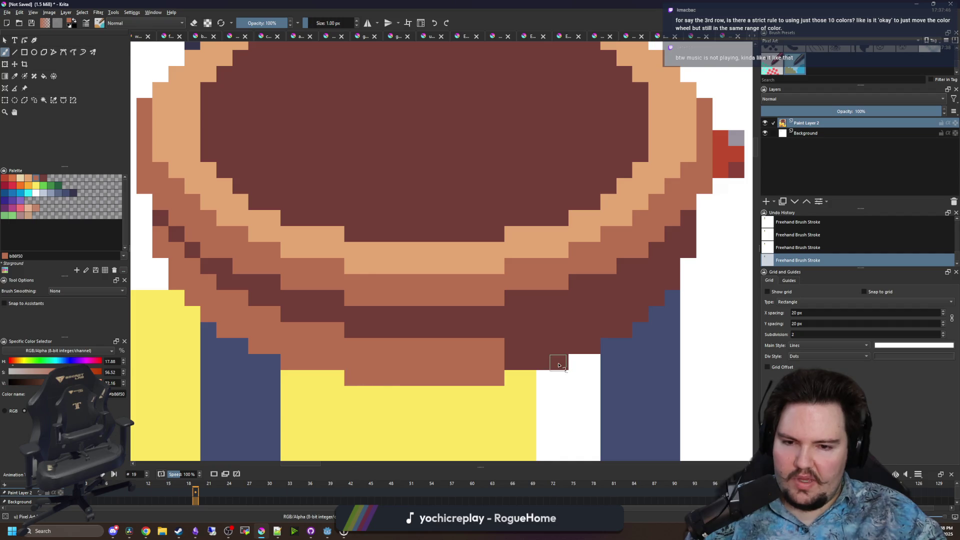
mouse_move(522, 347)
left_mouse_down()
mouse_move(590, 346)
mouse_move(514, 360)
mouse_move(590, 329)
mouse_move(623, 335)
left_mouse_up()
left_click(640, 314)
left_click(689, 244)
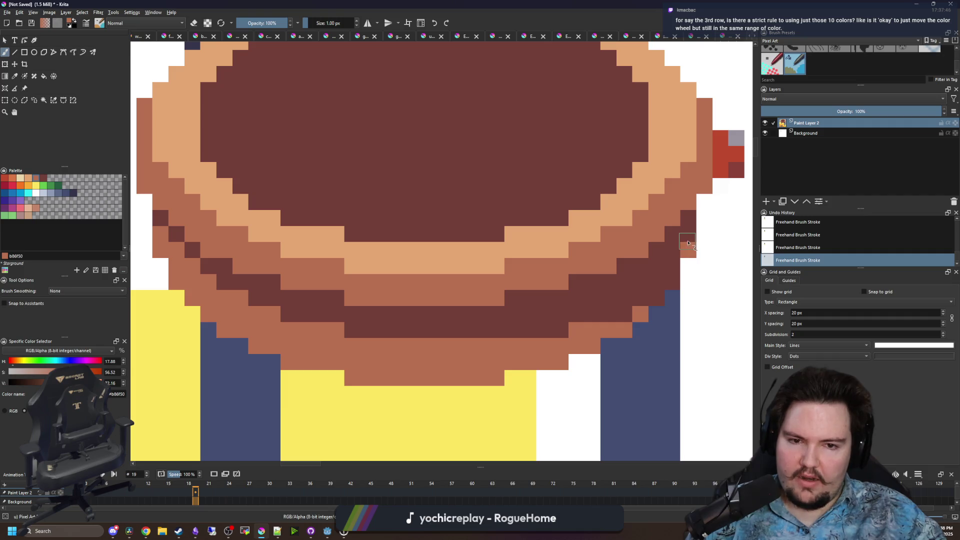
mouse_move(676, 251)
left_mouse_down()
mouse_move(614, 292)
mouse_move(633, 280)
mouse_move(580, 297)
mouse_move(649, 295)
mouse_move(673, 270)
mouse_move(605, 317)
mouse_move(520, 313)
mouse_move(569, 328)
mouse_move(345, 331)
mouse_move(435, 330)
left_mouse_up()
Sample dark maroon #733e39 and draw stepped shading lines along the lower-left rim
key("p")
left_click(326, 314)
key("b")
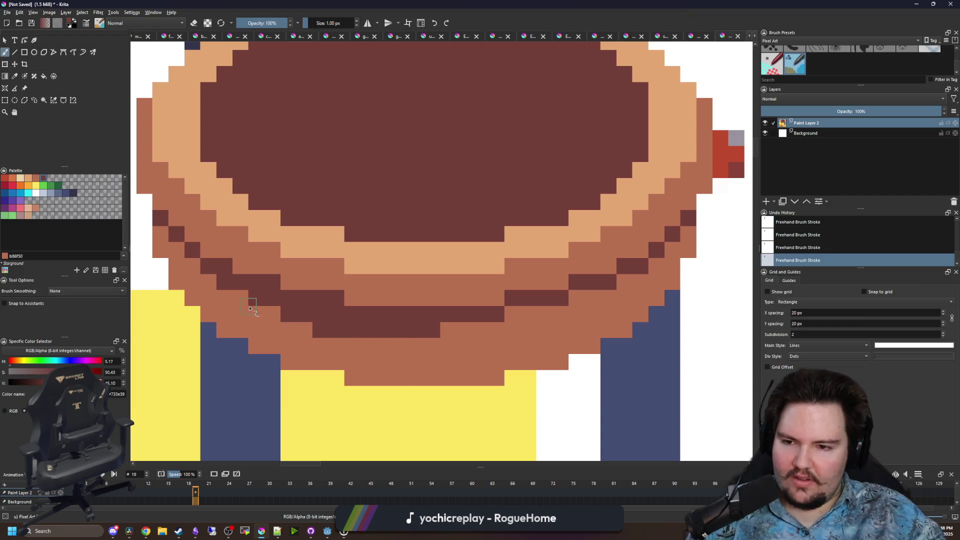
left_click(272, 314)
mouse_move(251, 308)
left_mouse_down()
mouse_move(190, 270)
mouse_move(166, 239)
left_mouse_up()
left_click(161, 234)
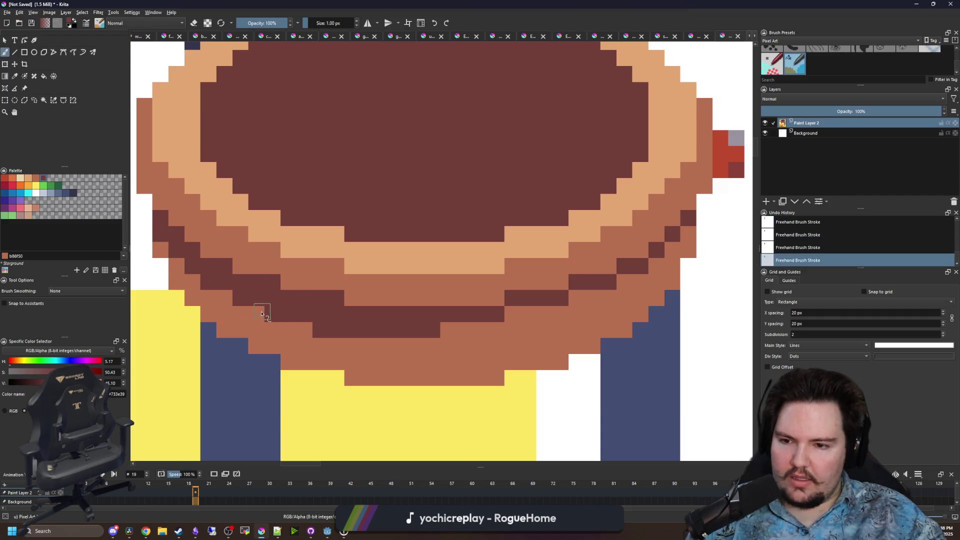
left_click_drag(261, 314, 162, 253)
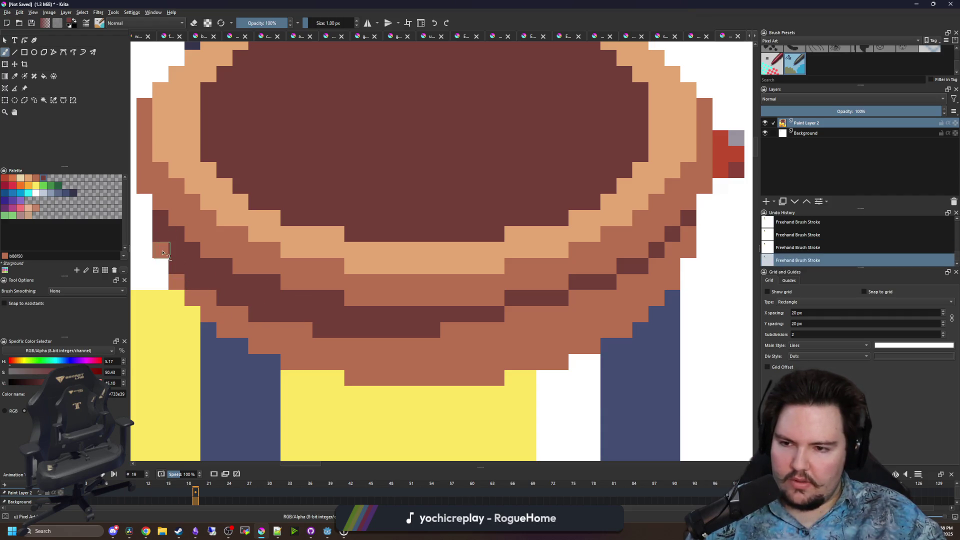
scroll(450, 329, "down", 10)
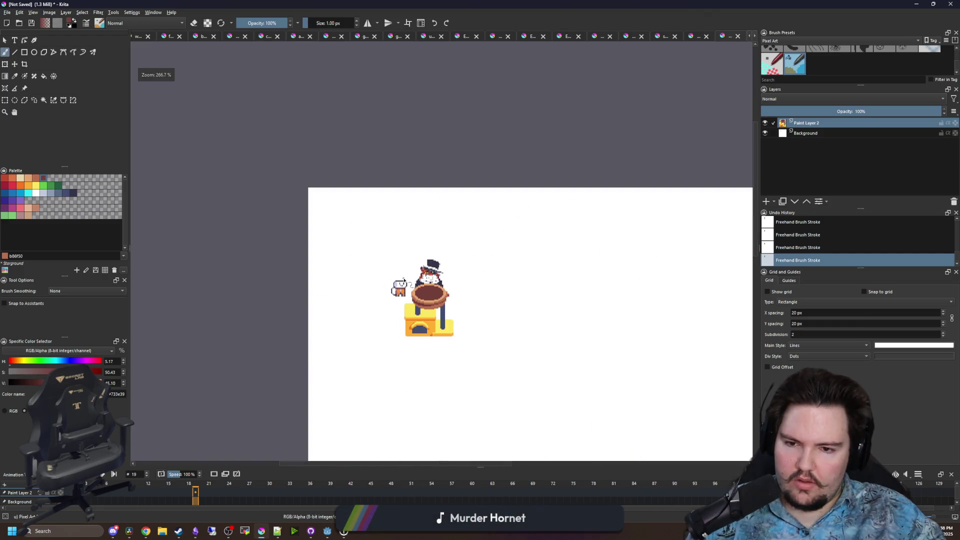
Bring the boxes under the platform into view and select the orange, then yellow, swatch
scroll(424, 298, "up", 10)
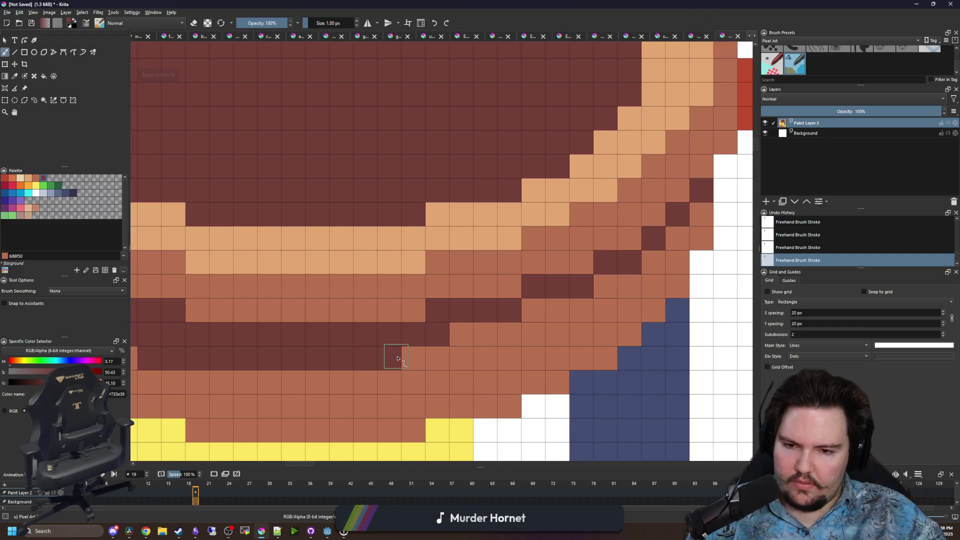
scroll(500, 317, "down", 8)
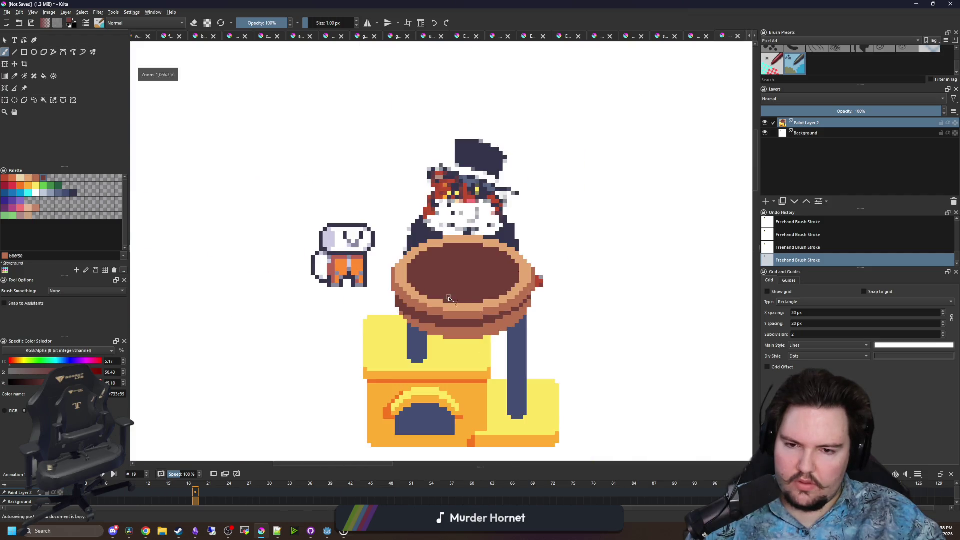
scroll(394, 274, "down", 3)
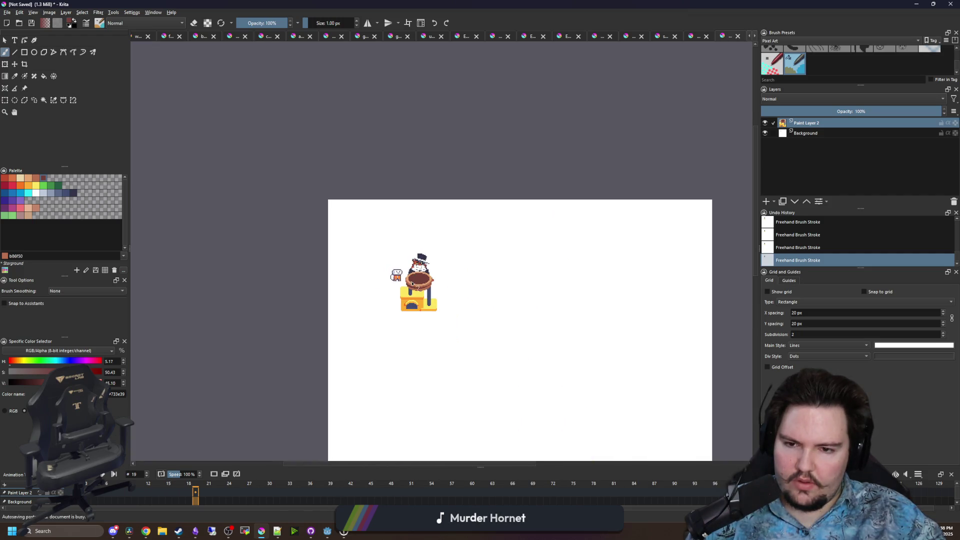
scroll(418, 283, "up", 7)
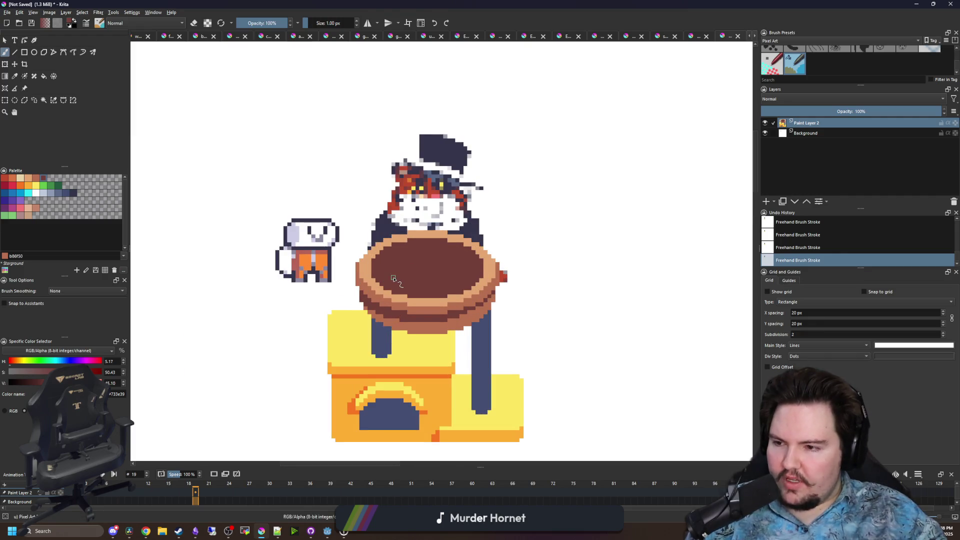
scroll(401, 297, "up", 2)
left_click_drag(379, 359, 409, 280)
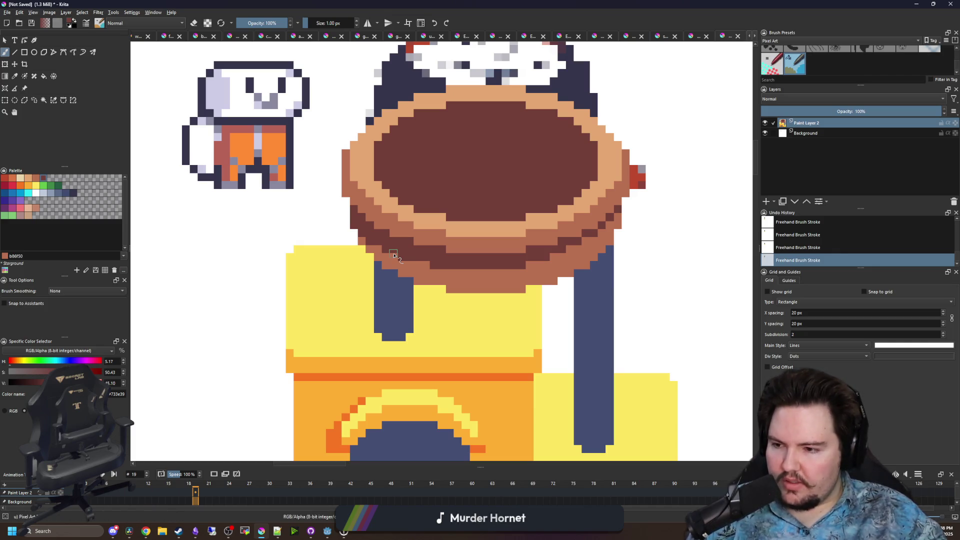
scroll(372, 308, "down", 5)
scroll(250, 210, "right", 2)
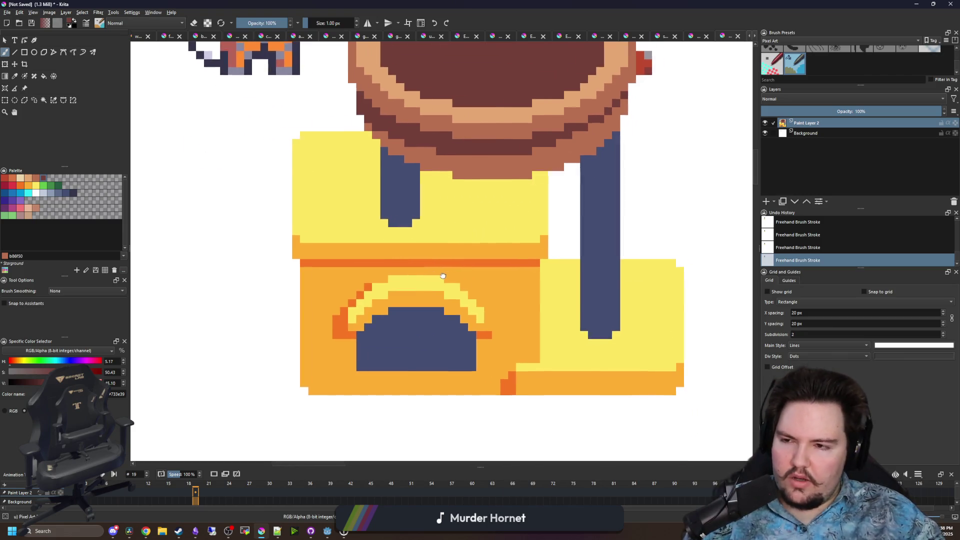
left_click(27, 187)
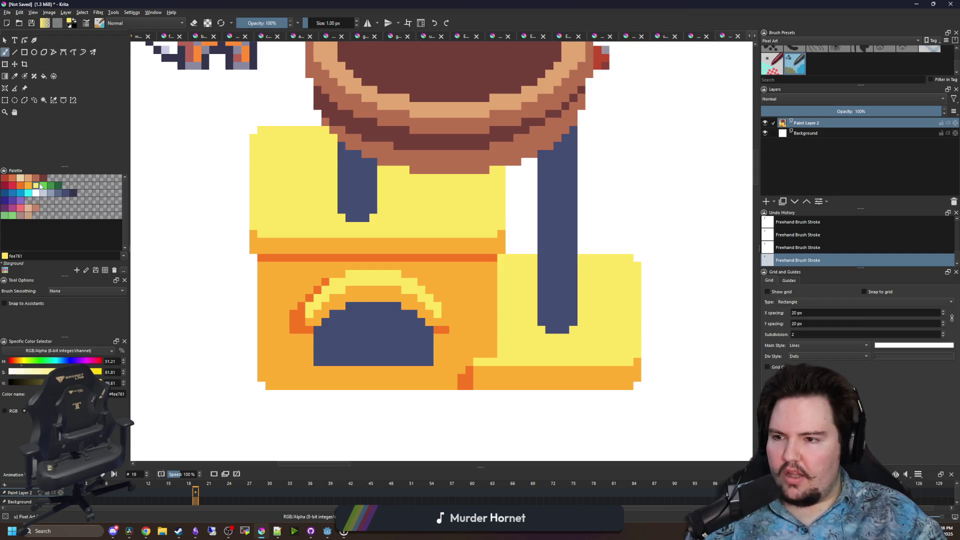
left_click(37, 187)
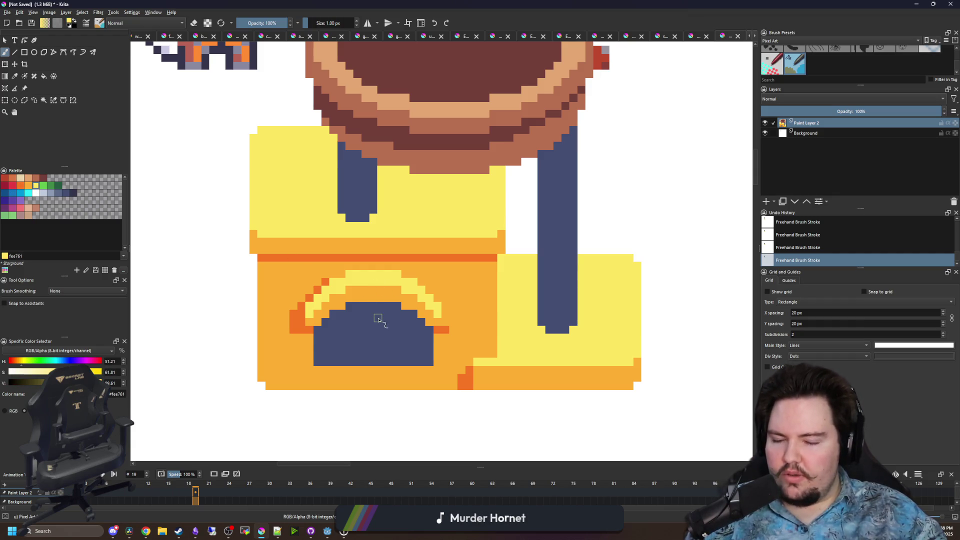
scroll(378, 320, "up", 2)
Sample the box's orange from the canvas, with eraser mode turned off again
key("e")
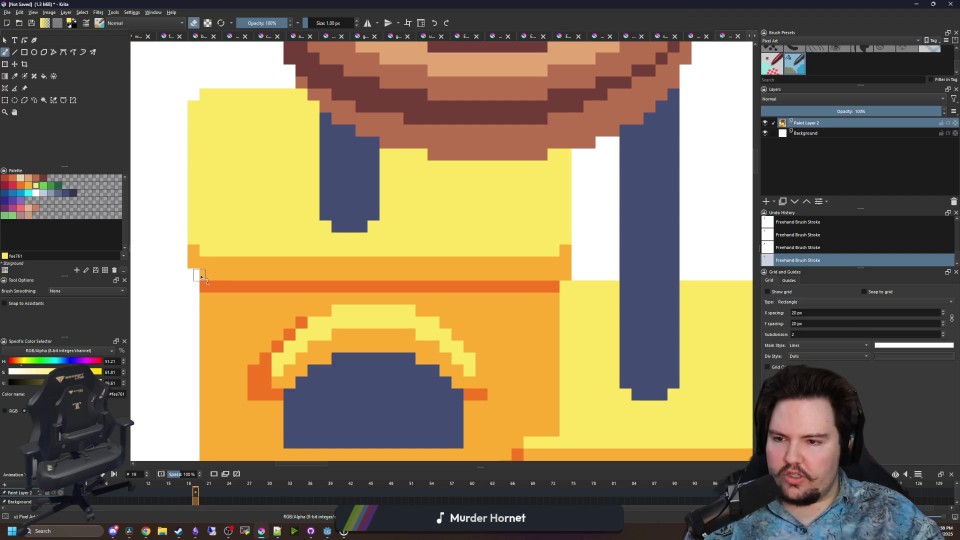
scroll(562, 275, "down", 10)
scroll(281, 306, "up", 15)
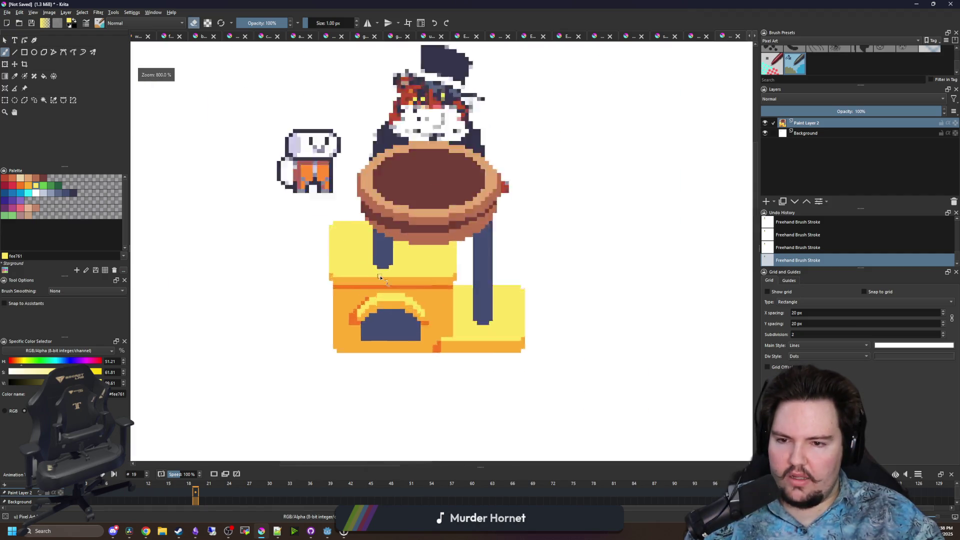
key("p")
left_click(268, 285)
key("b")
key("e")
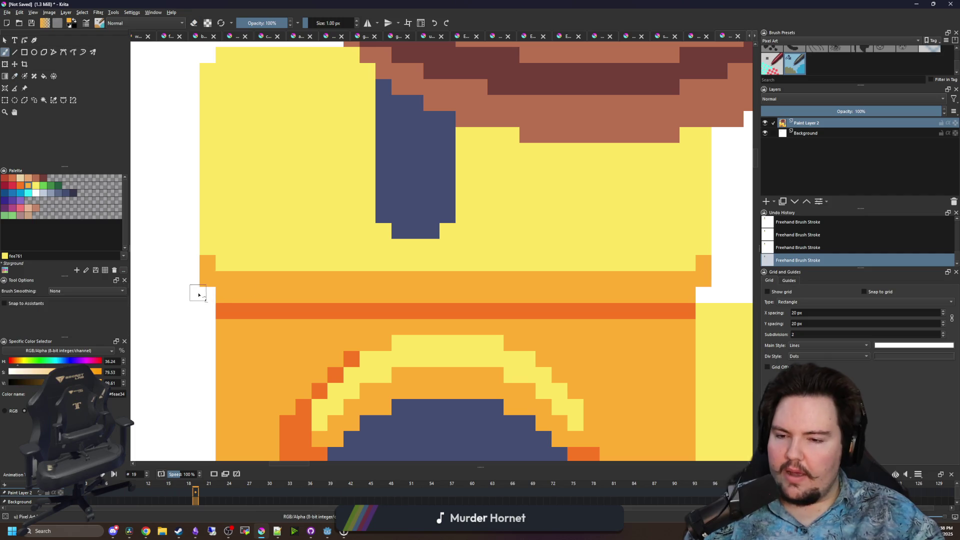
Undo the last brush strokes and hide the white Background layer
key("ctrl+z")
key("ctrl+z")
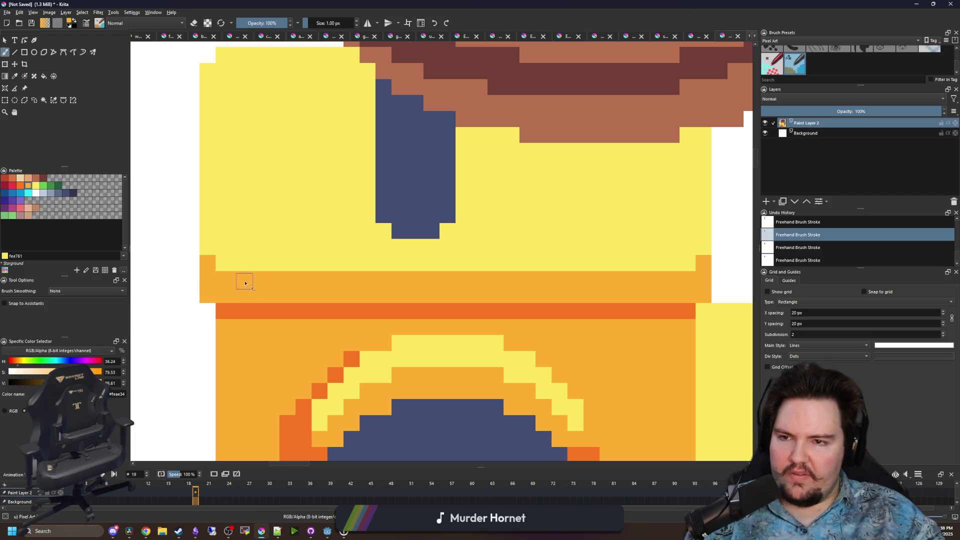
scroll(307, 293, "down", 4)
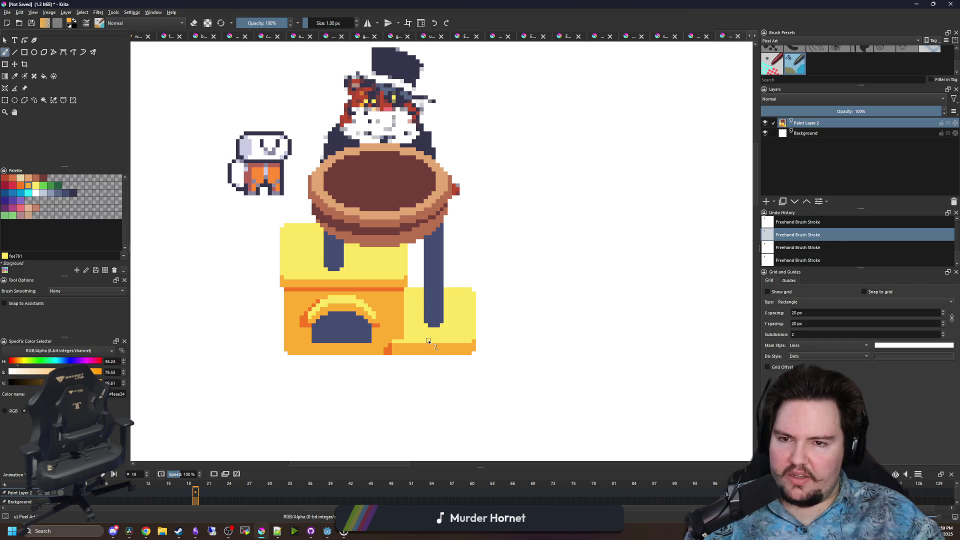
scroll(428, 341, "up", 1)
left_click(764, 133)
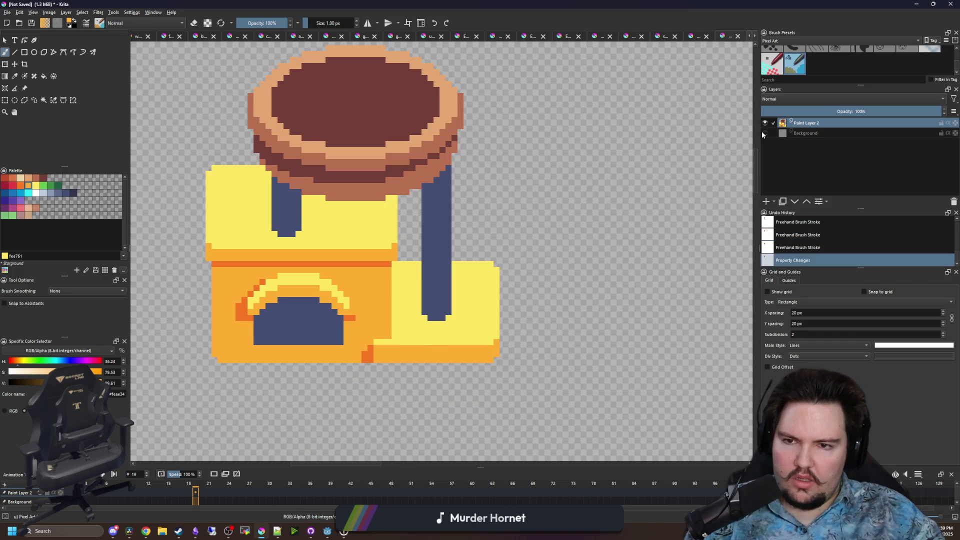
Try palette colours, shifting the hue and choosing the yellow, green and orange swatches
scroll(375, 260, "right", 5)
scroll(281, 306, "up", 1)
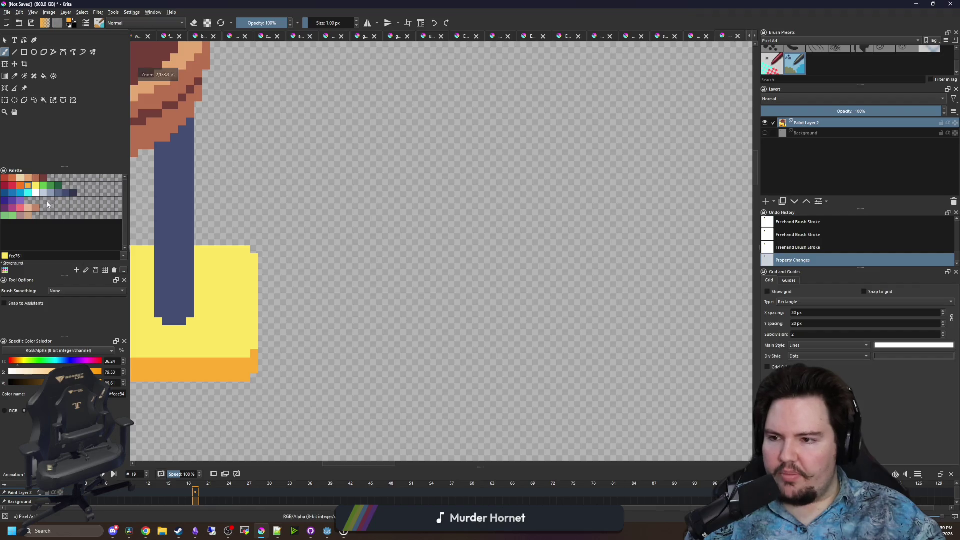
left_click(37, 185)
left_click(66, 362)
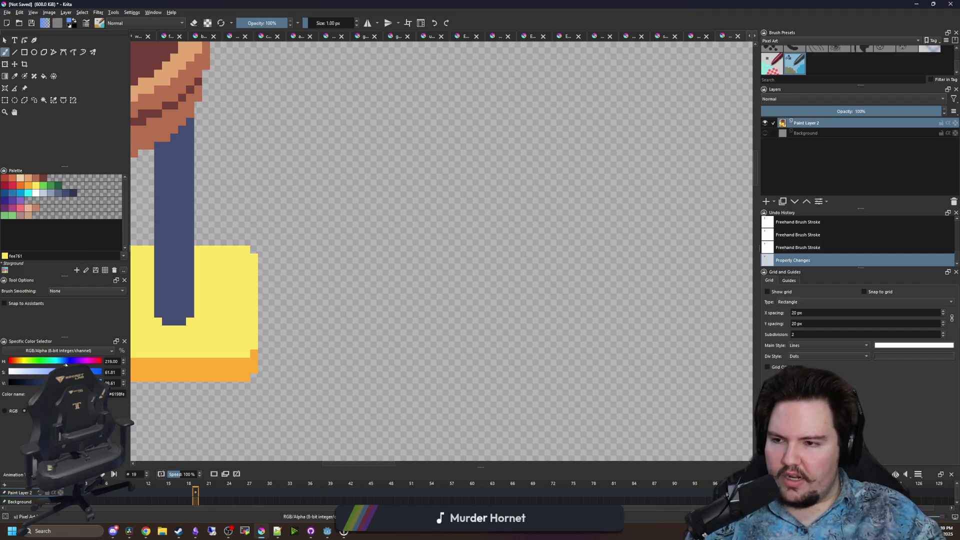
left_click_drag(69, 364, 58, 365)
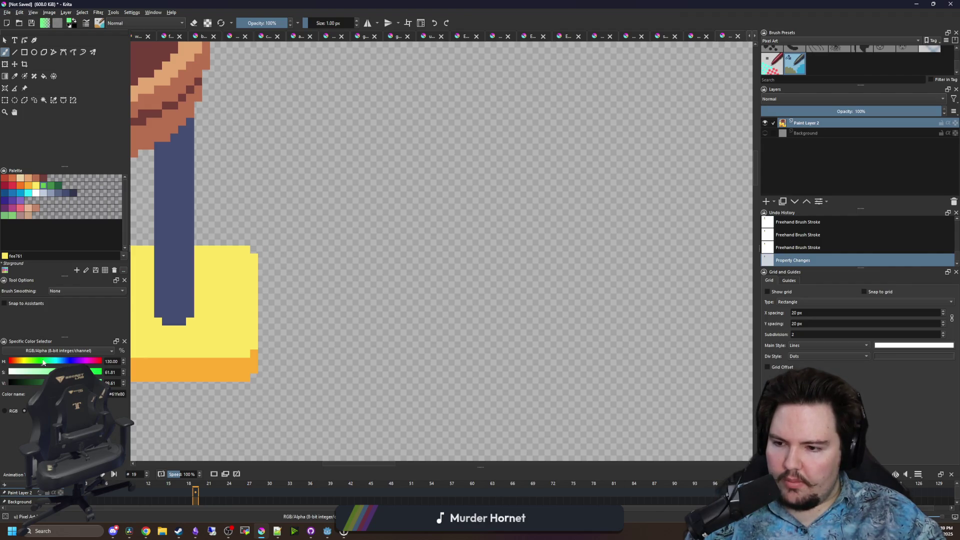
left_click_drag(44, 362, 30, 362)
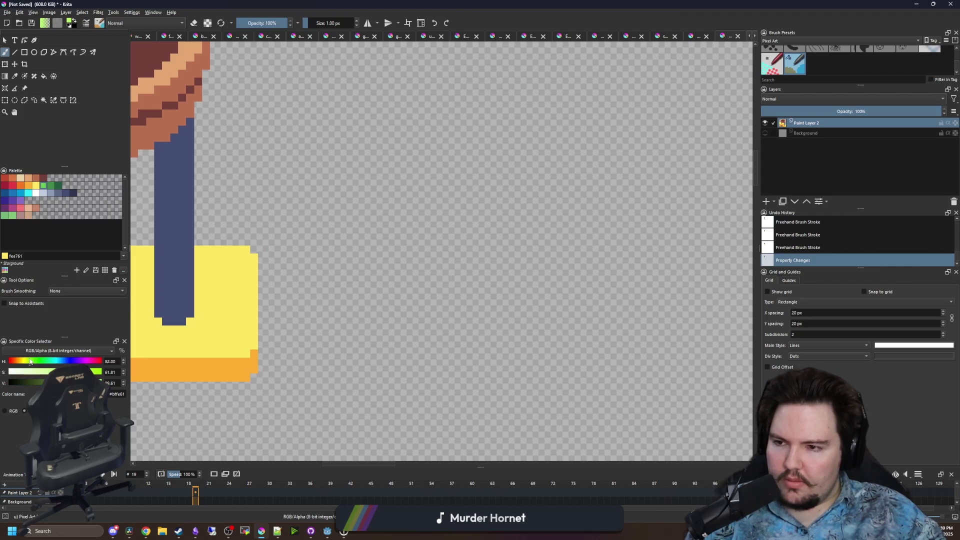
left_click(43, 186)
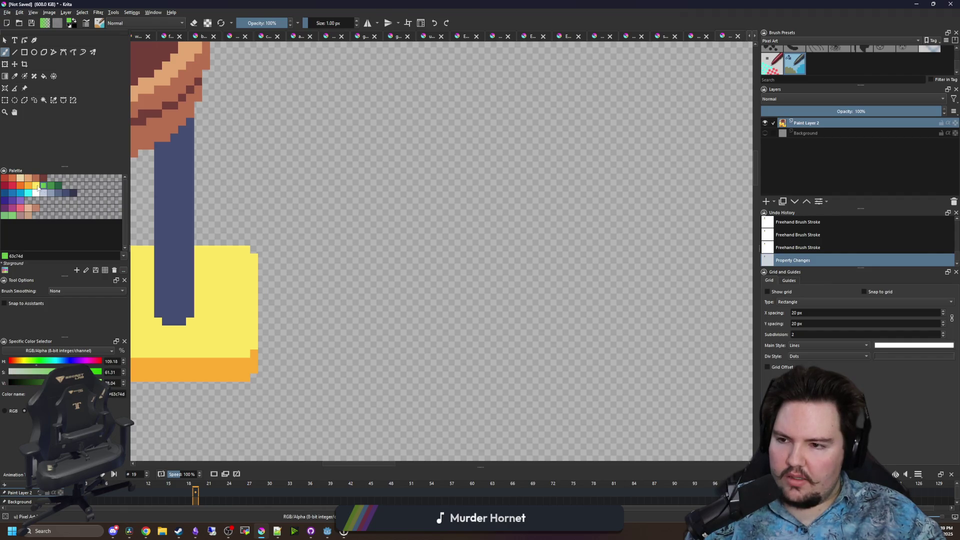
left_click(36, 186)
left_click(29, 186)
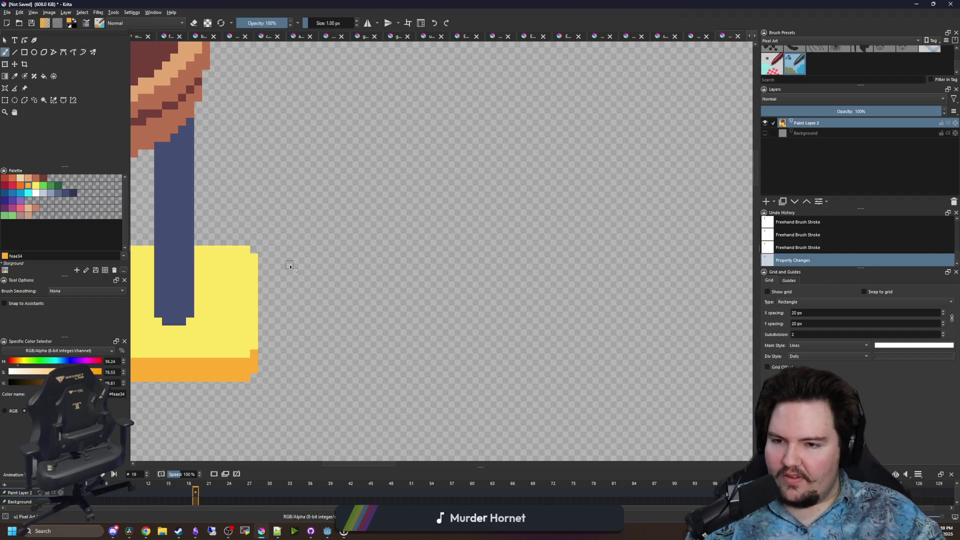
Sample the box's yellow and paint a small yellow block with an orange strip below the drawing
scroll(250, 305, "down", 3)
scroll(279, 317, "up", 6)
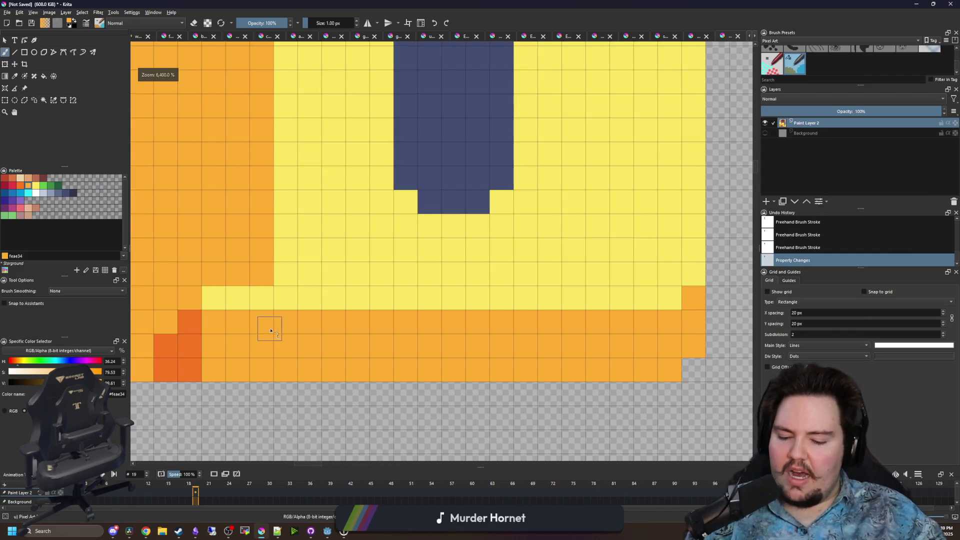
key("p")
scroll(296, 318, "down", 1)
key("b")
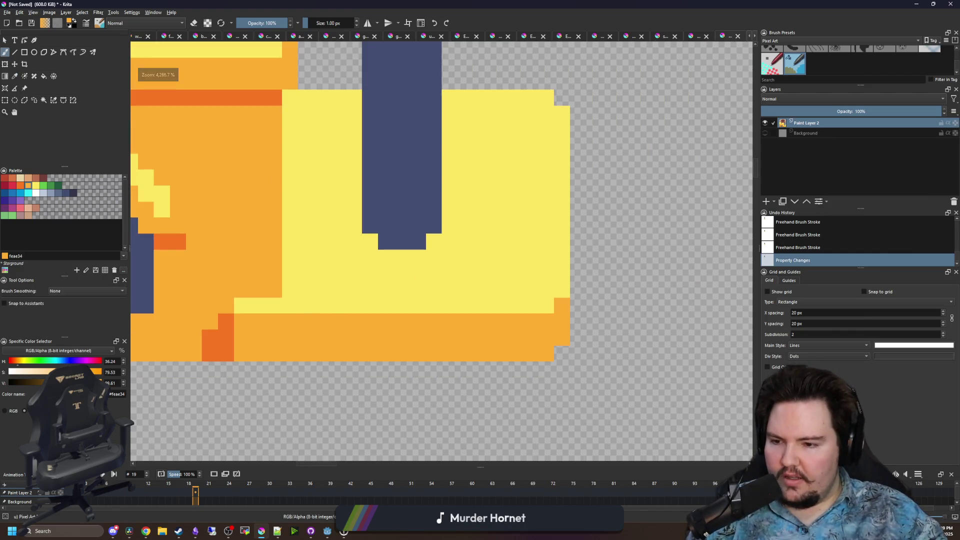
left_click(328, 300, "ctrl")
left_click_drag(448, 260, 362, 209)
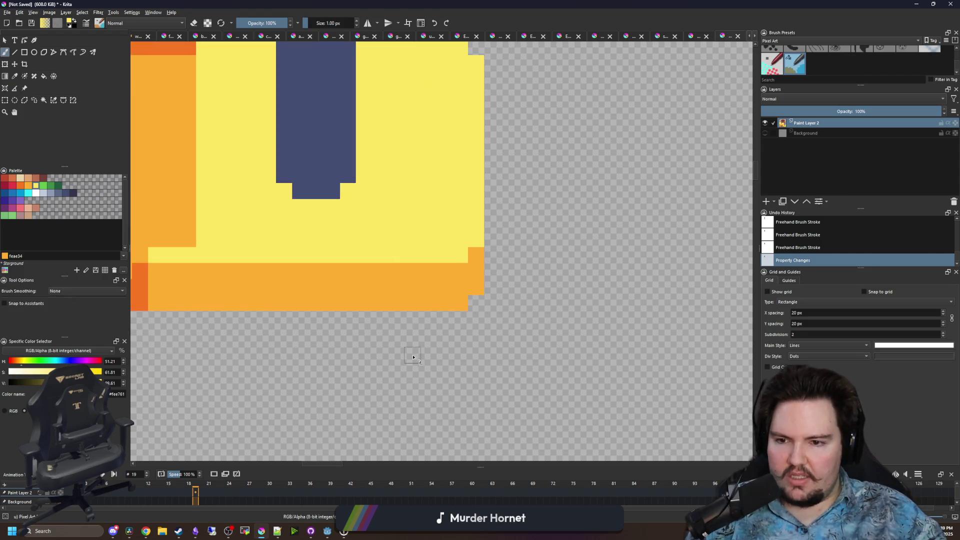
mouse_move(414, 358)
left_mouse_down()
mouse_move(405, 368)
mouse_move(392, 357)
mouse_move(435, 386)
mouse_move(397, 397)
mouse_move(343, 337)
left_mouse_up()
left_click(317, 272, "ctrl")
Resample the yellow, darken it for a shading tone, and undo the test strokes
scroll(343, 337, "up", 1)
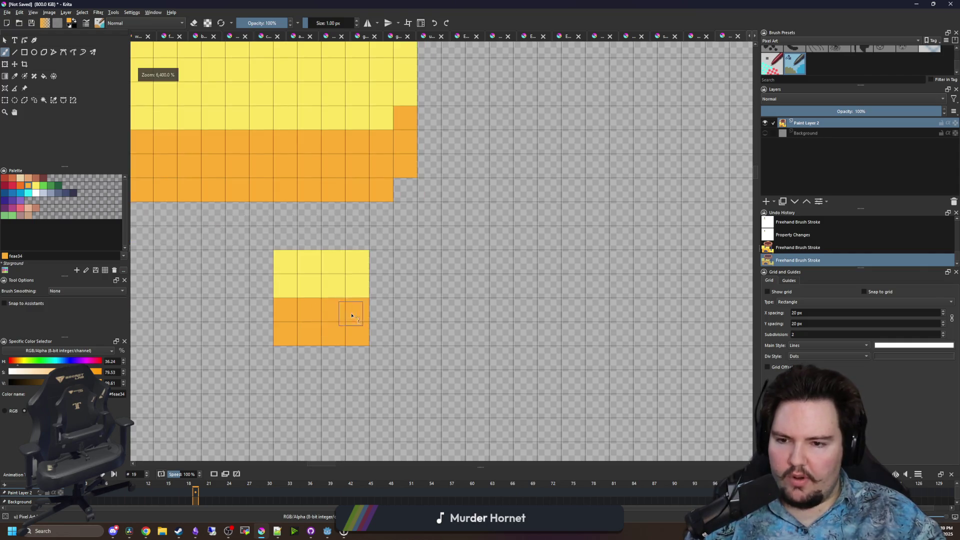
scroll(355, 302, "down", 1)
left_click(360, 283, "ctrl")
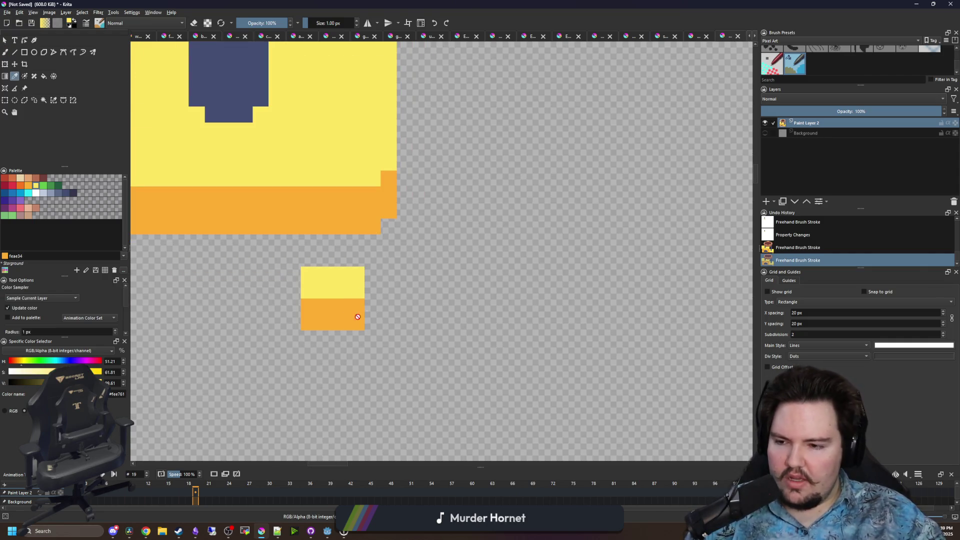
key("k")
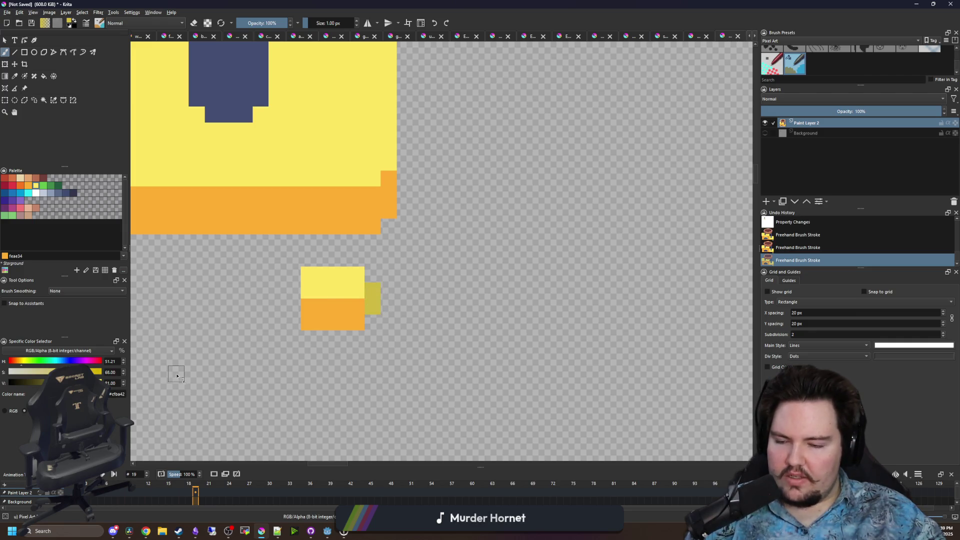
key("ctrl+z")
key("ctrl+z")
key("ctrl+z")
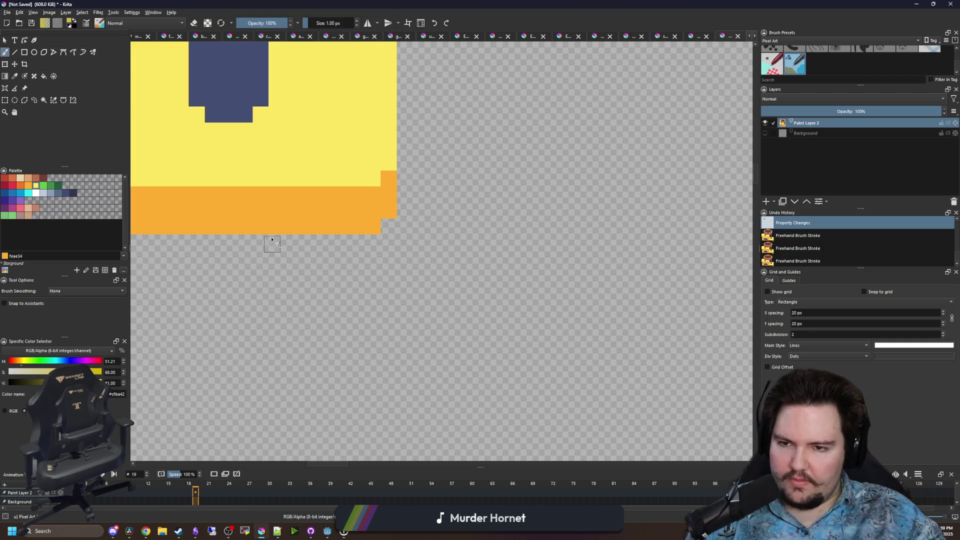
Paint a yellow block below the cat tree with an orange block under it
left_click(281, 171, "ctrl")
mouse_move(337, 315)
left_mouse_down()
mouse_move(368, 310)
mouse_move(345, 307)
left_mouse_up()
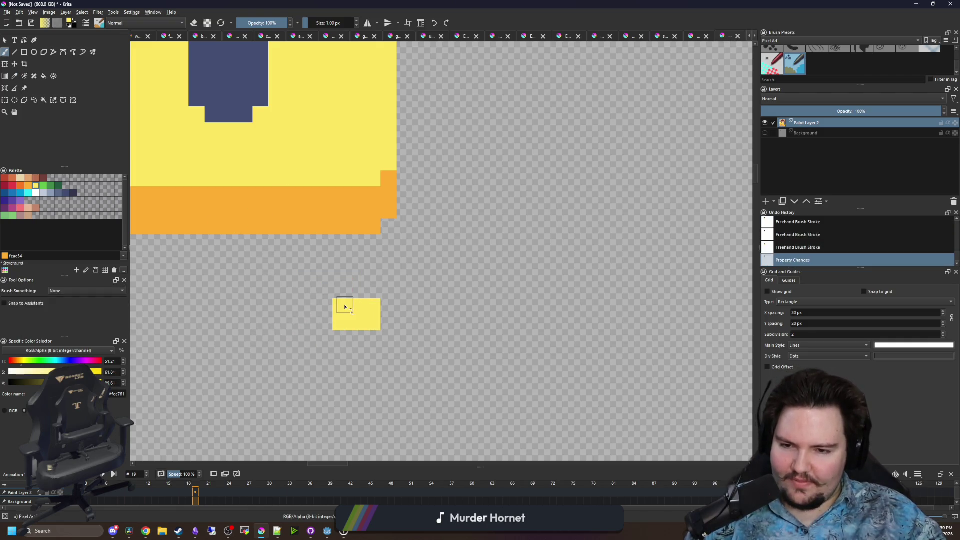
left_click(354, 231, "ctrl")
left_click_drag(338, 345, 360, 342)
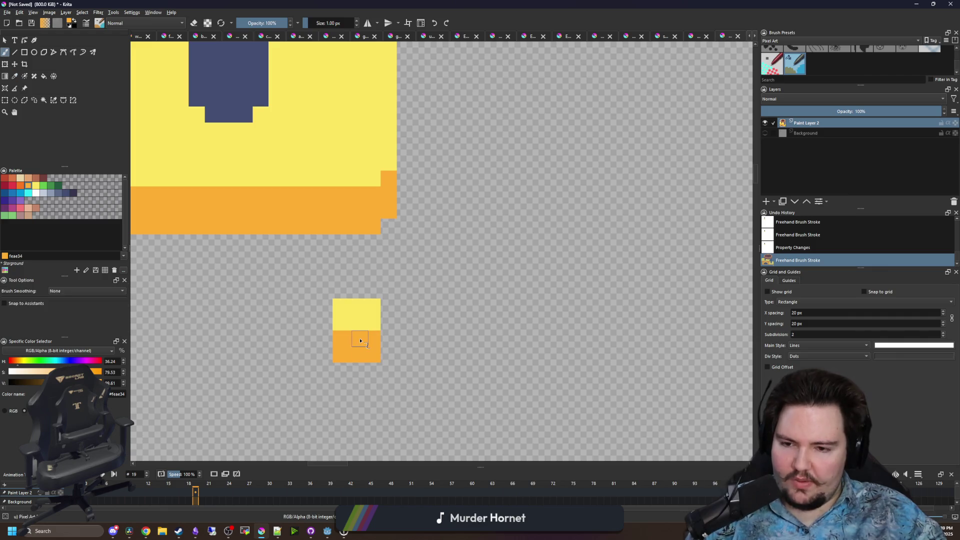
key("p")
key("b")
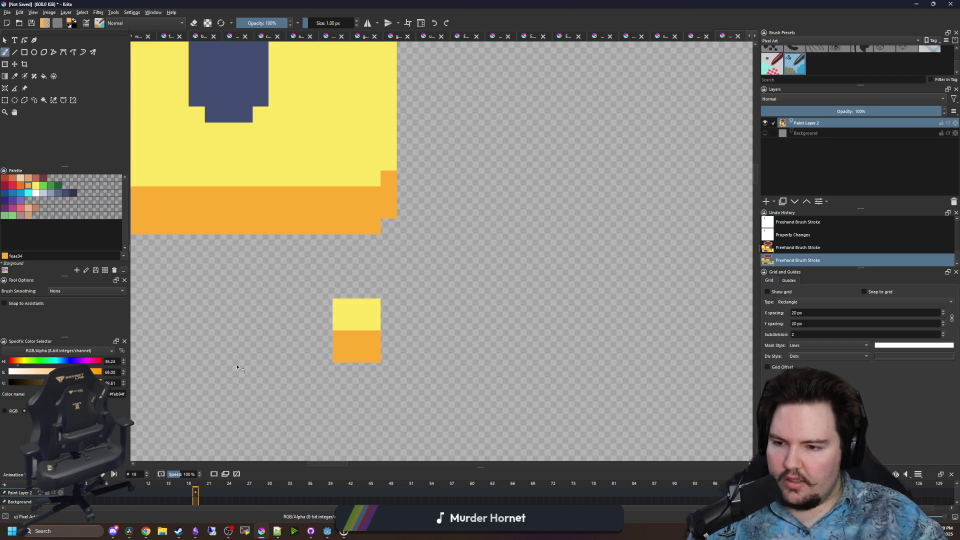
Add a lighter orange patch across the block's middle rows, viewing the colour as RGB values
mouse_move(393, 337)
left_mouse_down()
mouse_move(401, 320)
mouse_move(385, 320)
left_mouse_up()
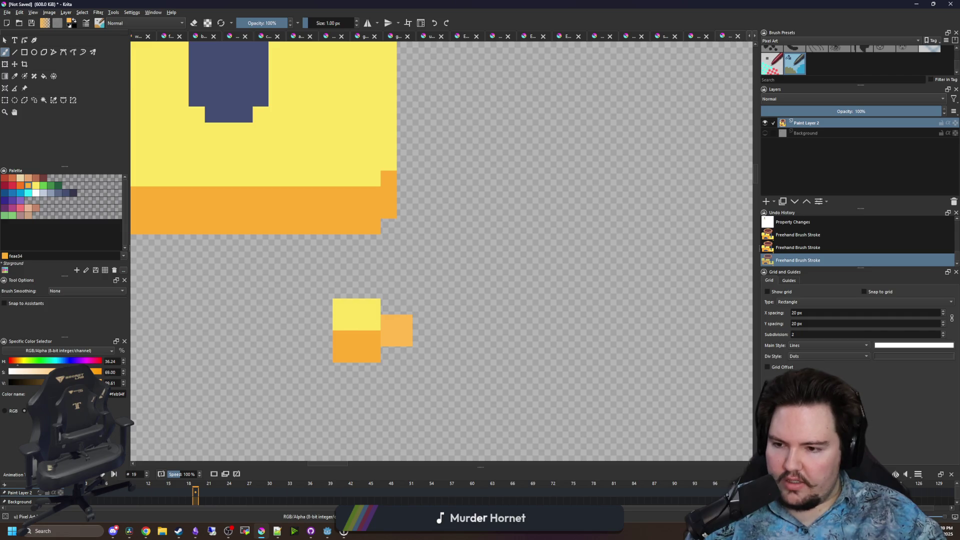
left_click_drag(386, 332, 404, 323)
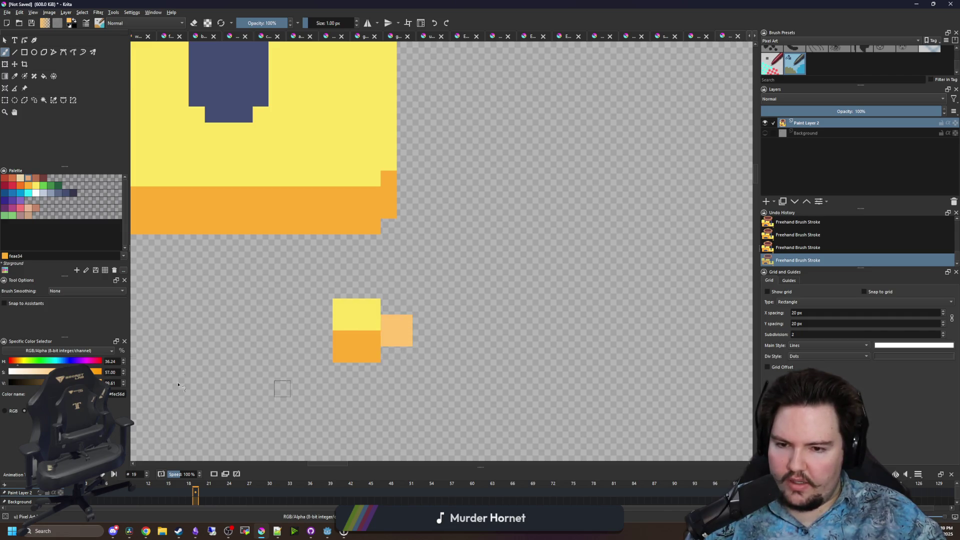
left_click(8, 412)
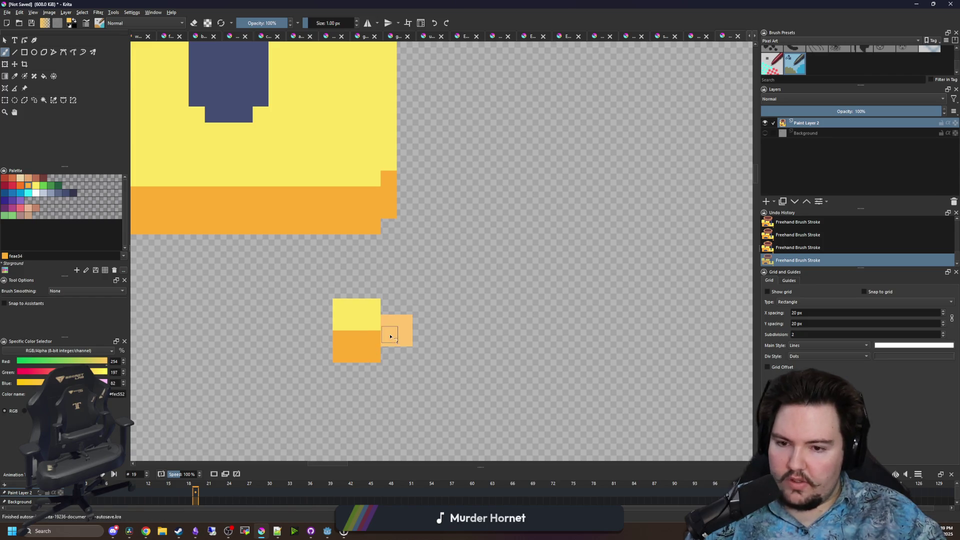
mouse_move(379, 327)
left_mouse_down()
mouse_move(349, 337)
mouse_move(385, 340)
left_mouse_up()
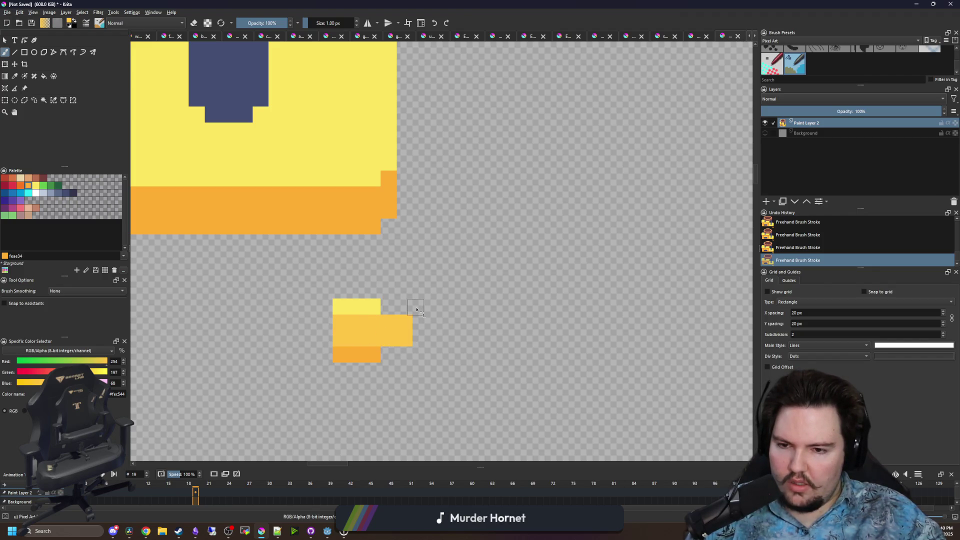
scroll(380, 283, "down", 5)
scroll(381, 284, "up", 7)
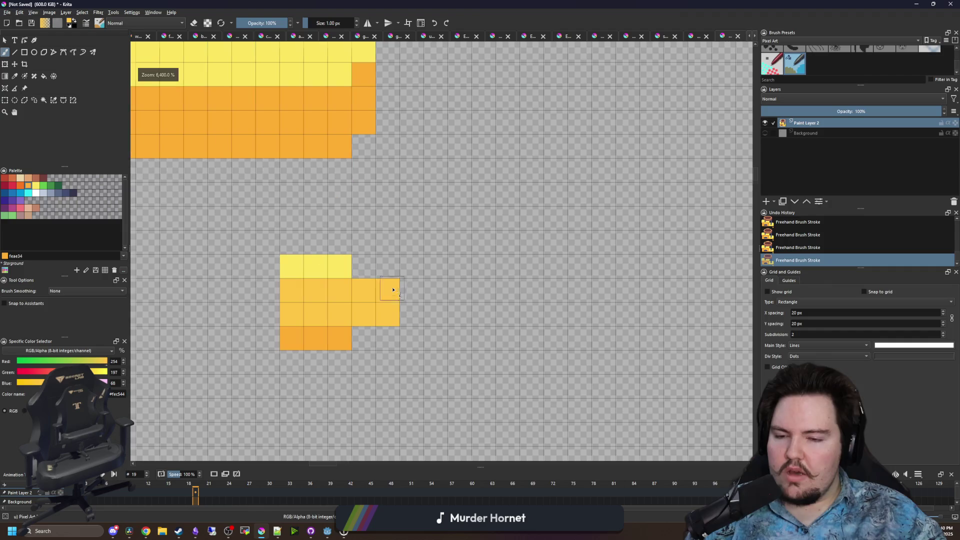
left_click(5, 100)
scroll(486, 350, "down", 3)
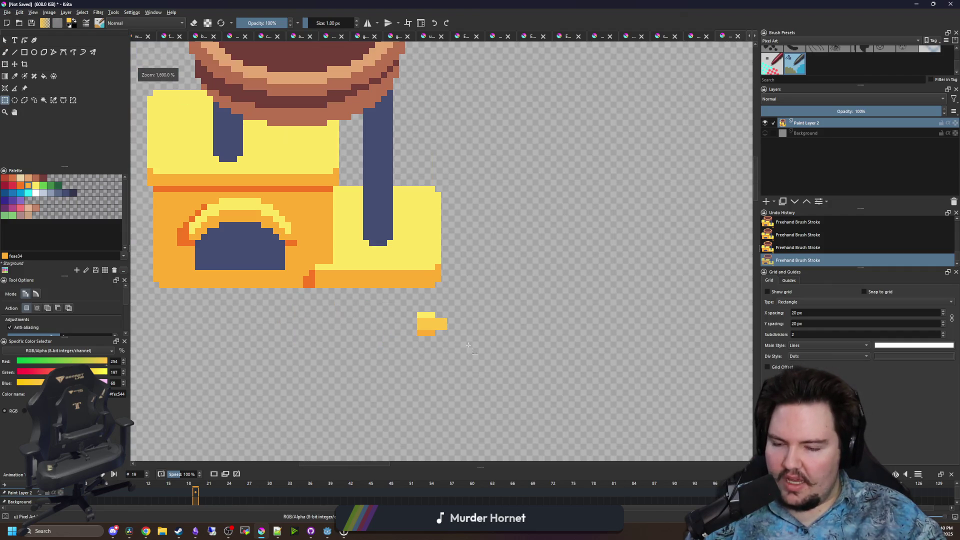
left_click_drag(519, 390, 416, 303)
key("Delete")
key("ctrl+shift+a")
scroll(417, 303, "down", 3)
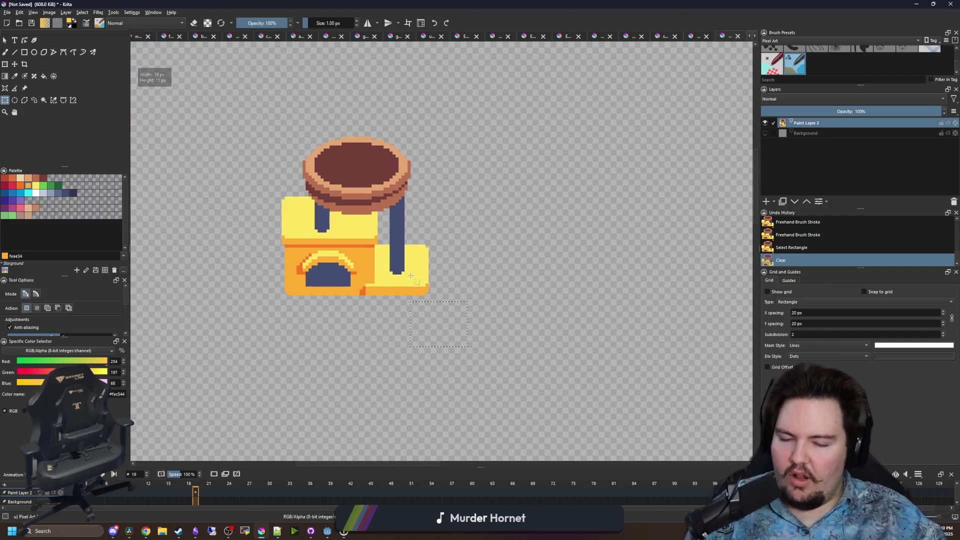
left_click(313, 292)
scroll(317, 220, "up", 4)
scroll(317, 220, "up", 2)
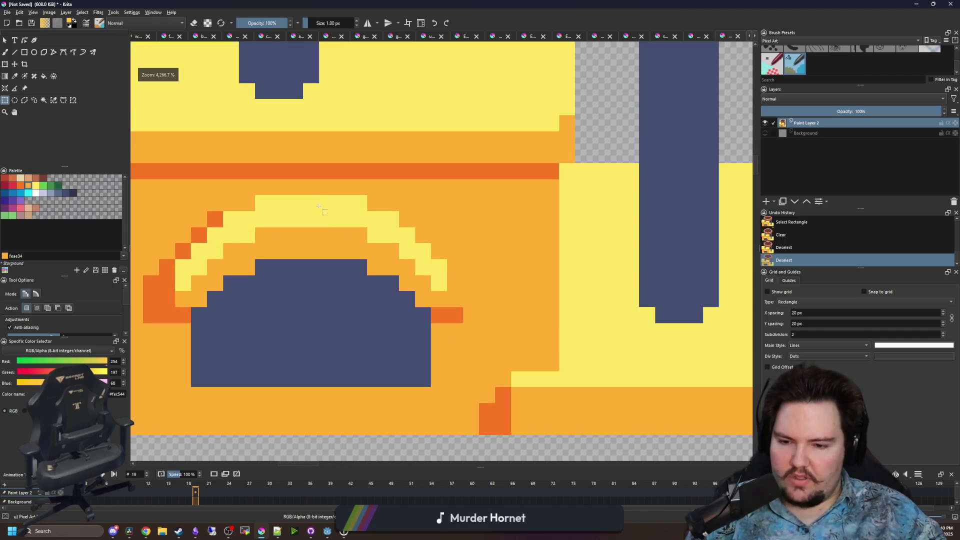
key("b")
key("x")
mouse_move(421, 394)
left_mouse_down()
mouse_move(199, 394)
mouse_move(420, 379)
left_mouse_up()
scroll(314, 345, "down", 2)
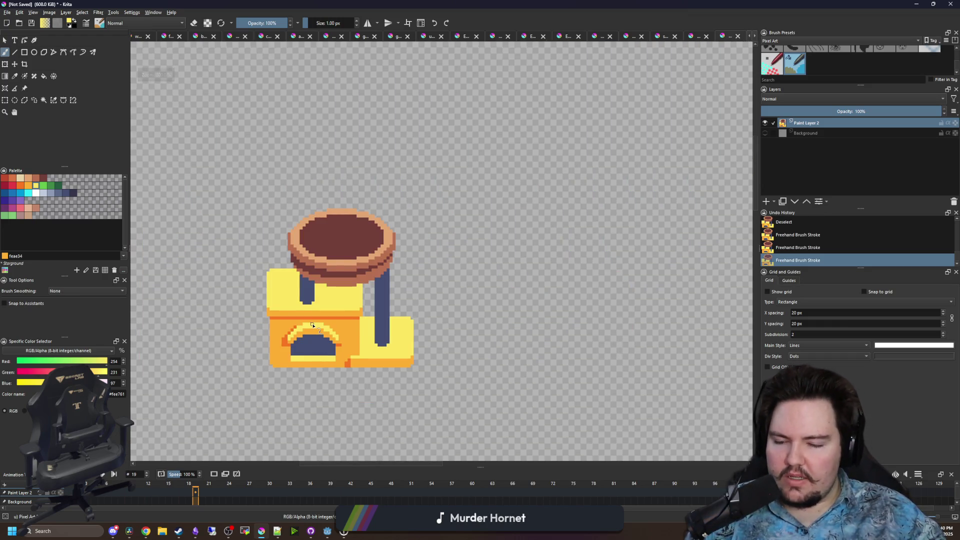
scroll(313, 325, "down", 3)
scroll(321, 327, "down", 3)
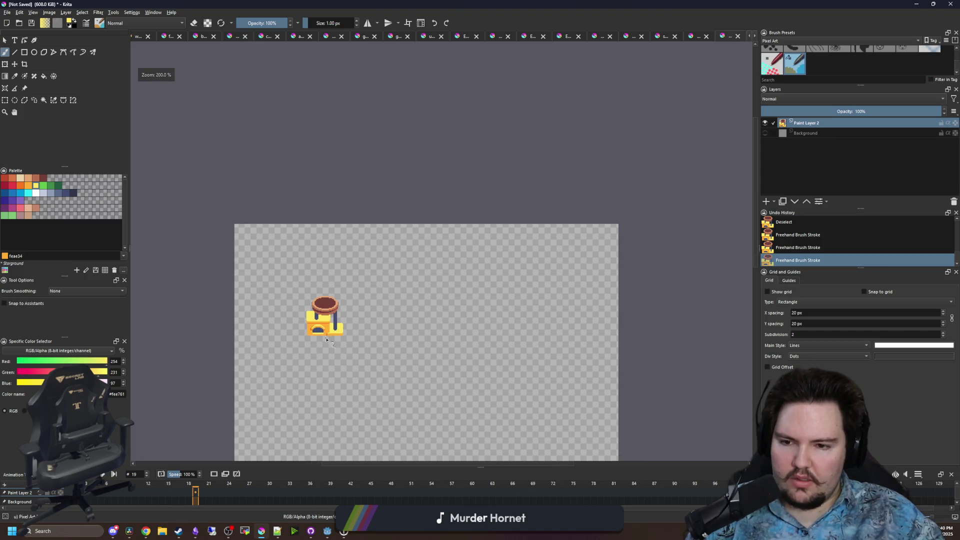
scroll(327, 339, "up", 4)
scroll(370, 274, "up", 1)
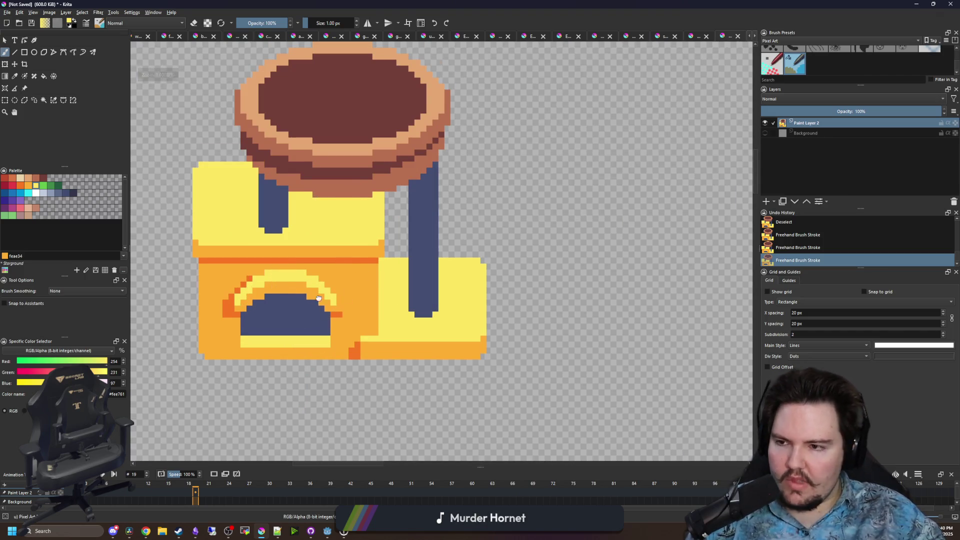
scroll(318, 298, "up", 1)
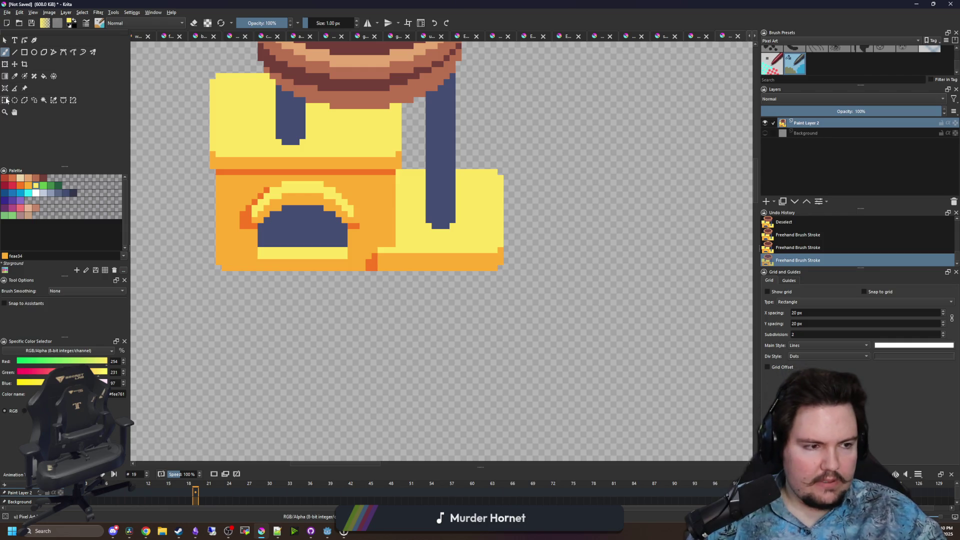
scroll(343, 290, "up", 3)
scroll(364, 215, "up", 3)
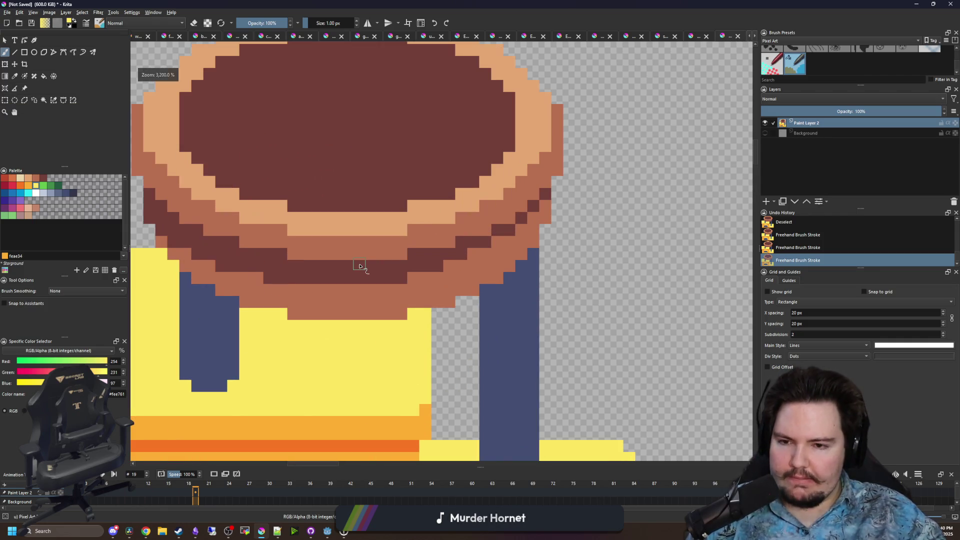
scroll(358, 280, "up", 1)
Paint a dark brown block under the rim's centre with peach pixels at each end
left_click(359, 283, "ctrl")
scroll(408, 279, "up", 1)
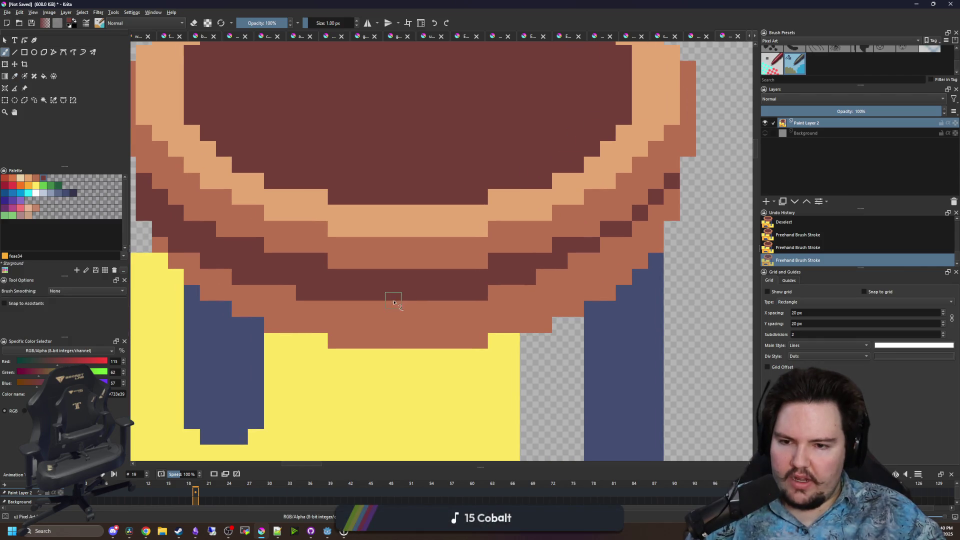
mouse_move(393, 303)
left_mouse_down()
mouse_move(414, 307)
mouse_move(385, 322)
mouse_move(413, 322)
mouse_move(369, 306)
mouse_move(369, 323)
left_mouse_up()
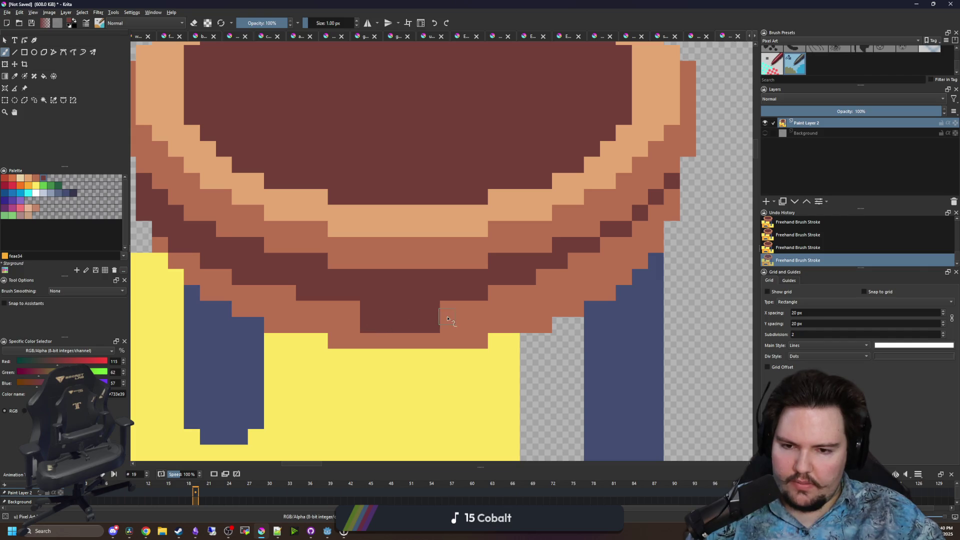
left_click(416, 231, "ctrl")
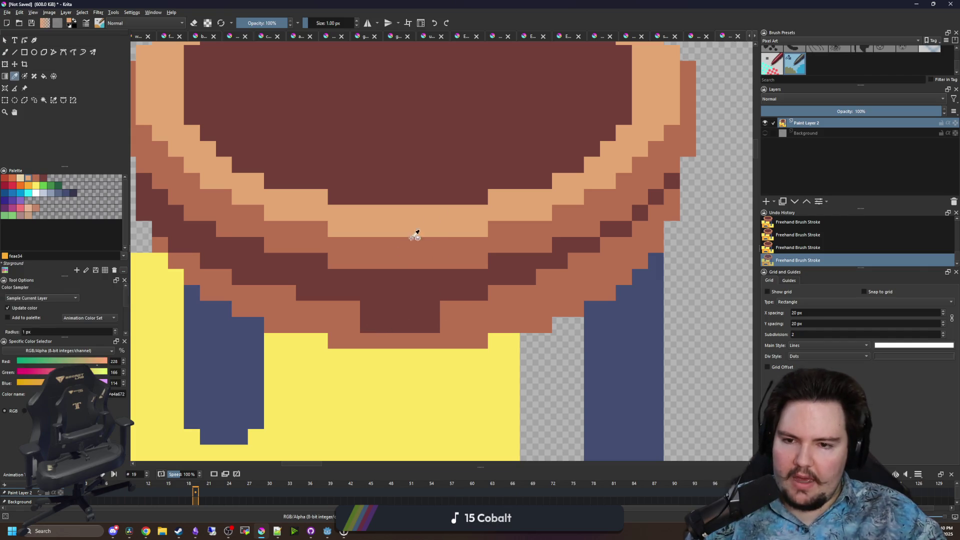
mouse_move(374, 265)
left_mouse_down()
mouse_move(432, 261)
mouse_move(381, 261)
left_mouse_up()
key("ctrl+z")
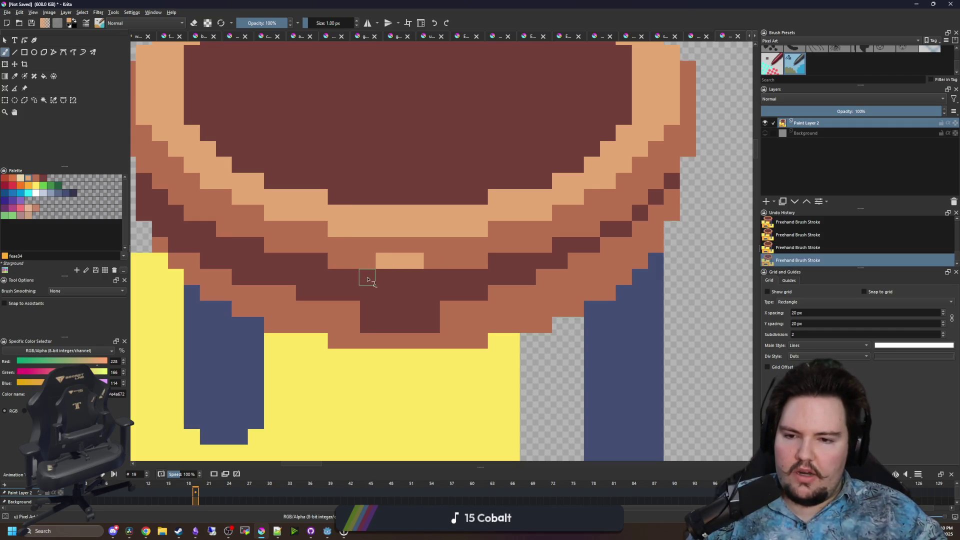
left_click(368, 276)
left_click(431, 276)
left_click(465, 317, "ctrl")
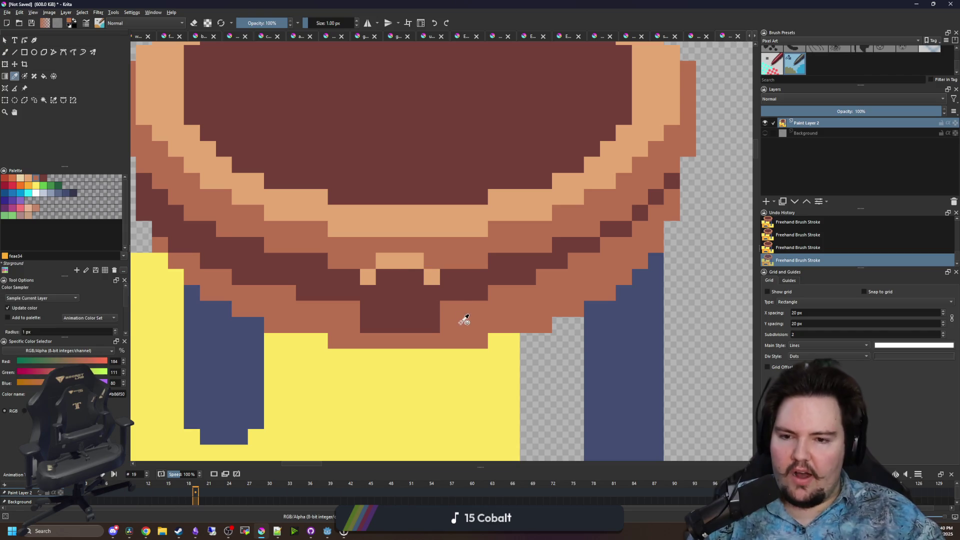
Try a row of peach pixels in the hanging detail, then undo it
left_click_drag(340, 329, 367, 387)
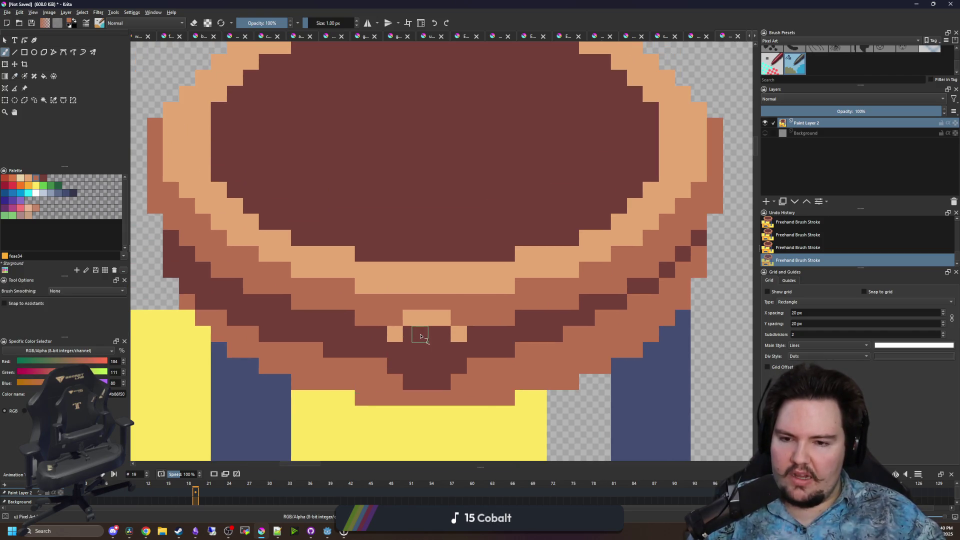
left_click_drag(421, 336, 412, 313)
left_click(415, 295, "ctrl")
mouse_move(404, 358)
left_mouse_down()
mouse_move(428, 365)
mouse_move(434, 327)
left_mouse_up()
key("ctrl+z")
scroll(400, 320, "down", 6)
key("ctrl+z")
key("ctrl+z")
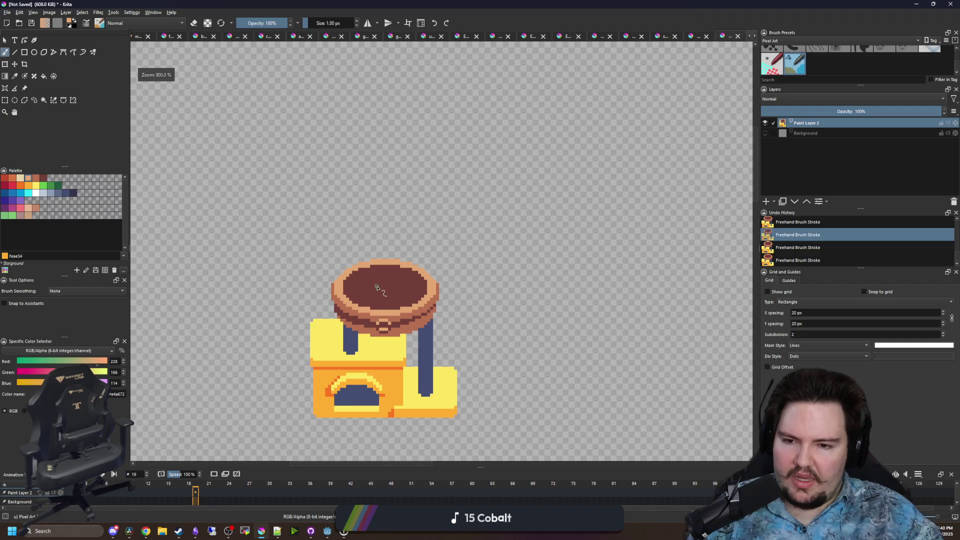
Add a single peach pixel to the detail, comparing before and after with undo/redo
scroll(378, 270, "down", 3)
scroll(379, 271, "up", 10)
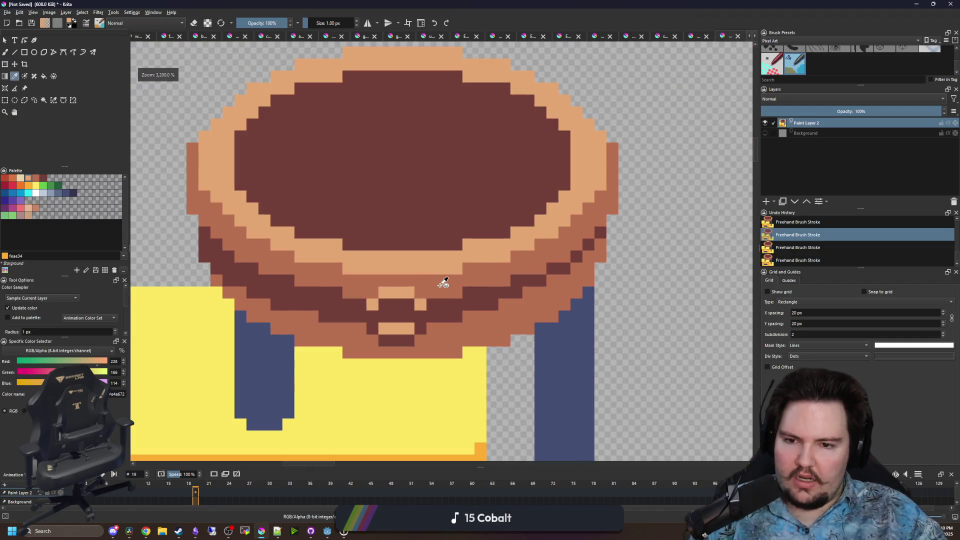
scroll(416, 300, "up", 2)
left_click(331, 308)
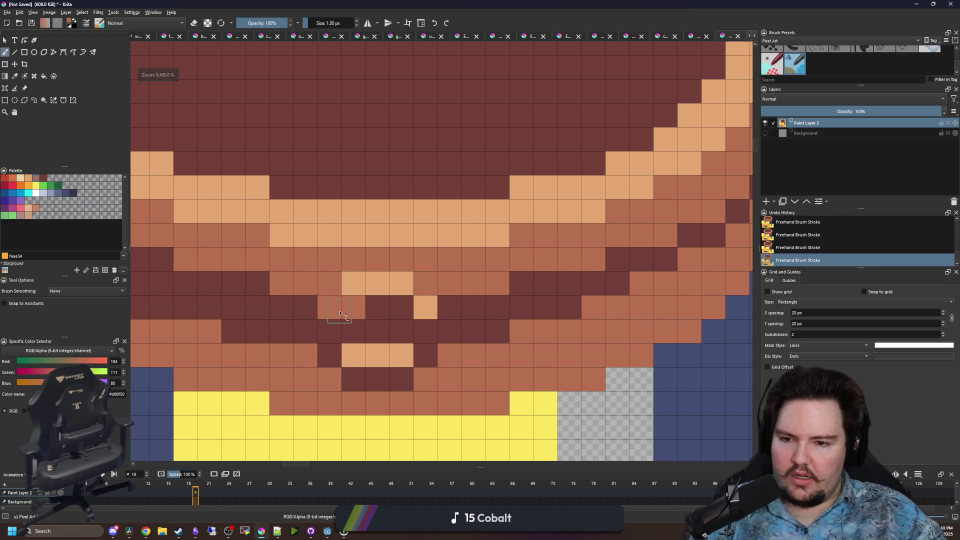
scroll(424, 305, "down", 6)
scroll(403, 350, "up", 5)
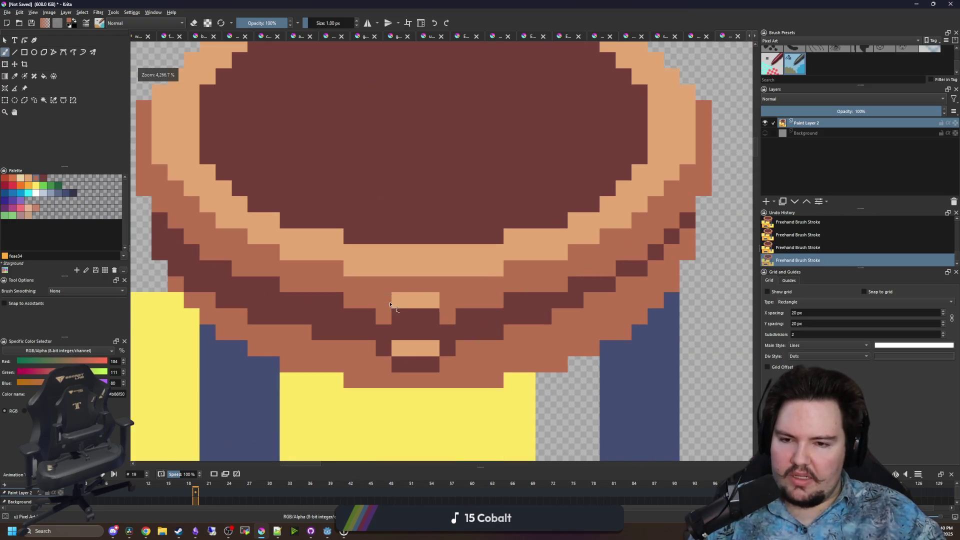
key("ctrl+z")
key("ctrl+z")
key("ctrl+shift+z")
key("ctrl+shift+z")
scroll(404, 350, "down", 4)
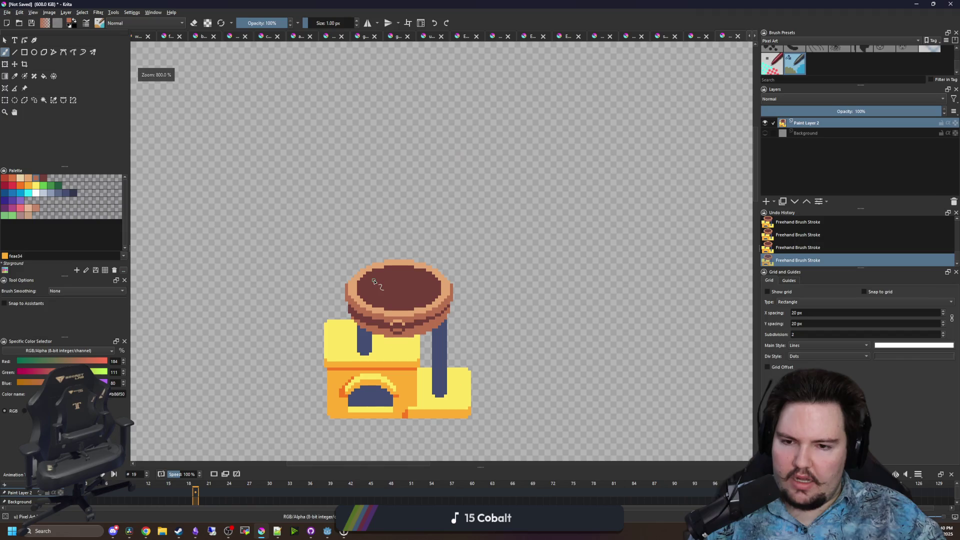
scroll(403, 331, "up", 3)
Sample the rim's peach and place a peach highlight pixel on the detail's right side
key("p")
left_click(397, 299)
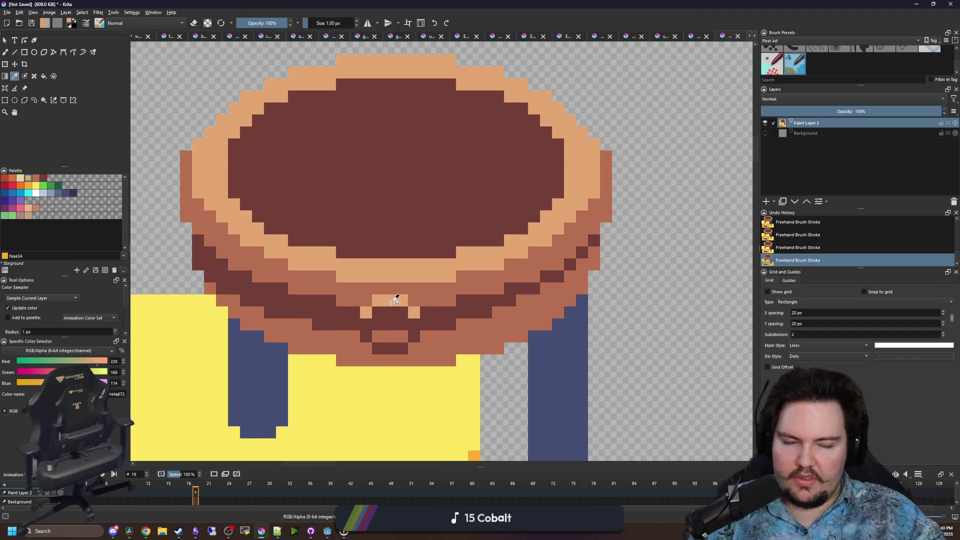
scroll(397, 299, "up", 2)
scroll(413, 296, "down", 1)
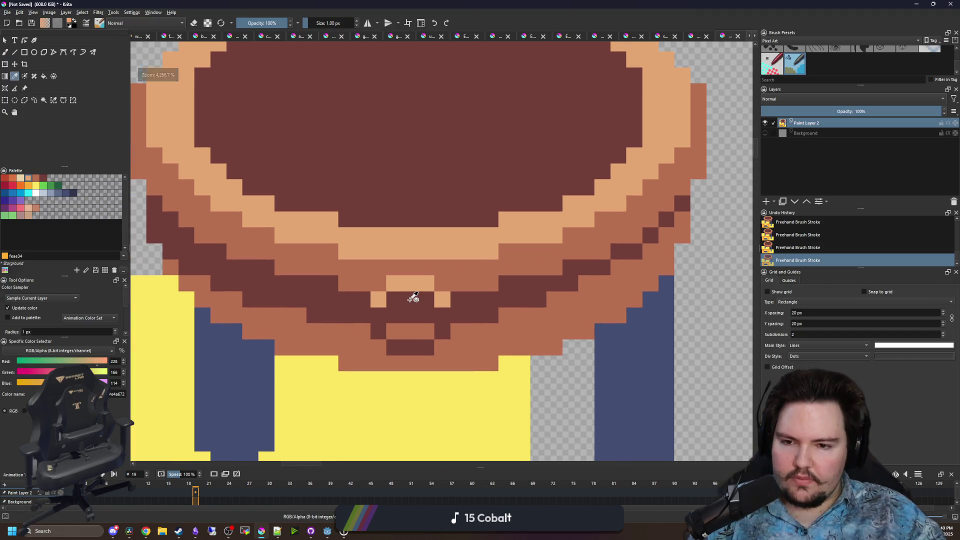
scroll(406, 298, "down", 1)
left_click(414, 325)
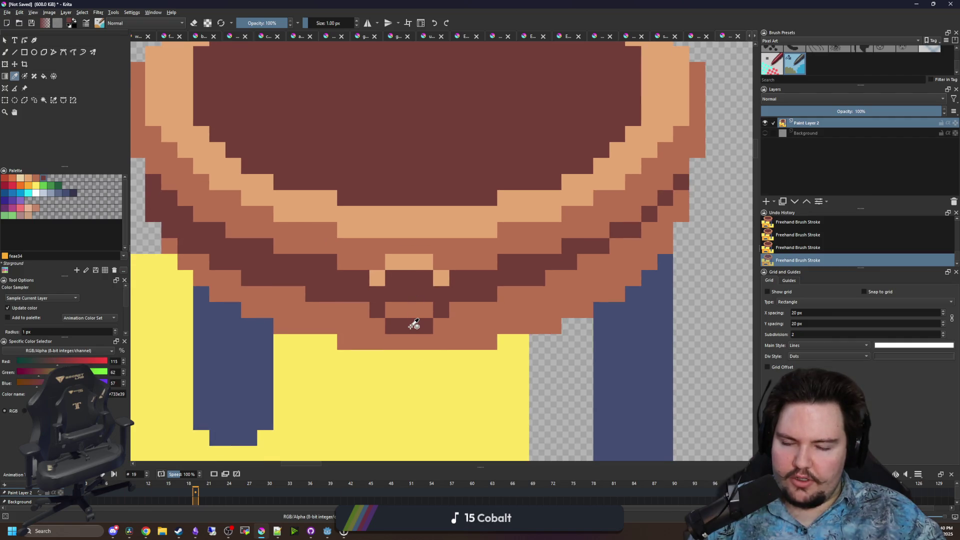
key("b")
key("p")
left_click(404, 261)
key("b")
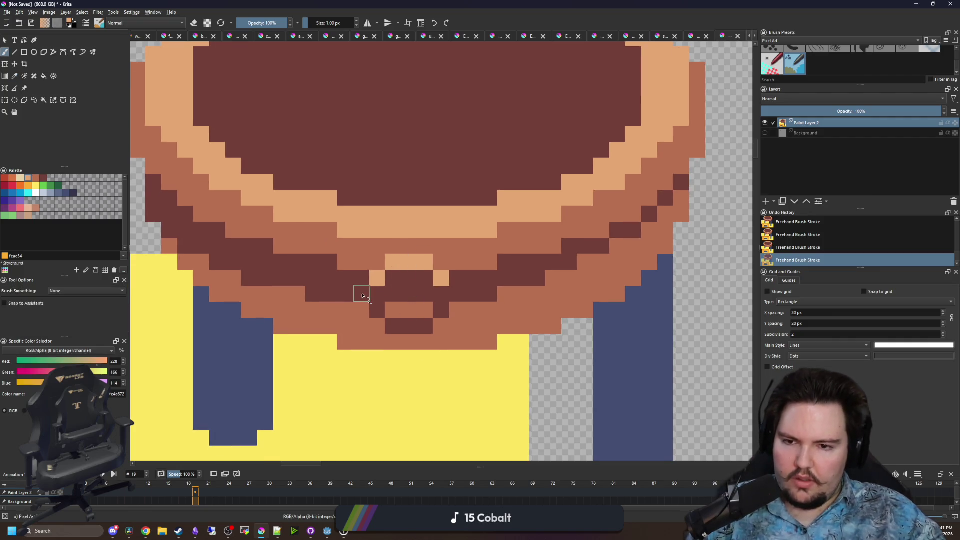
left_click(362, 294)
key("ctrl+z")
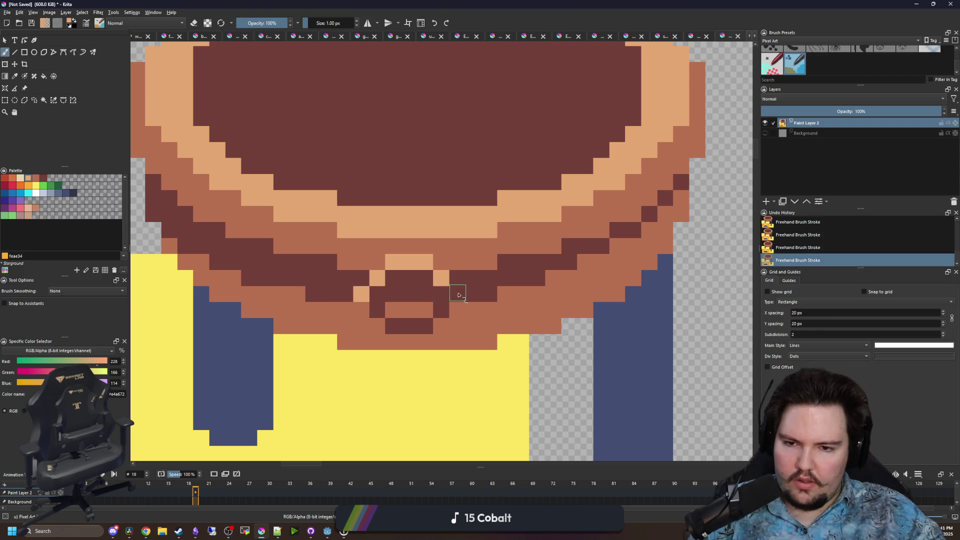
left_click(459, 294)
Fill out the pendant in dark brown, extending it below the rim
key("p")
left_click(407, 294)
key("b")
left_click_drag(361, 310, 361, 339)
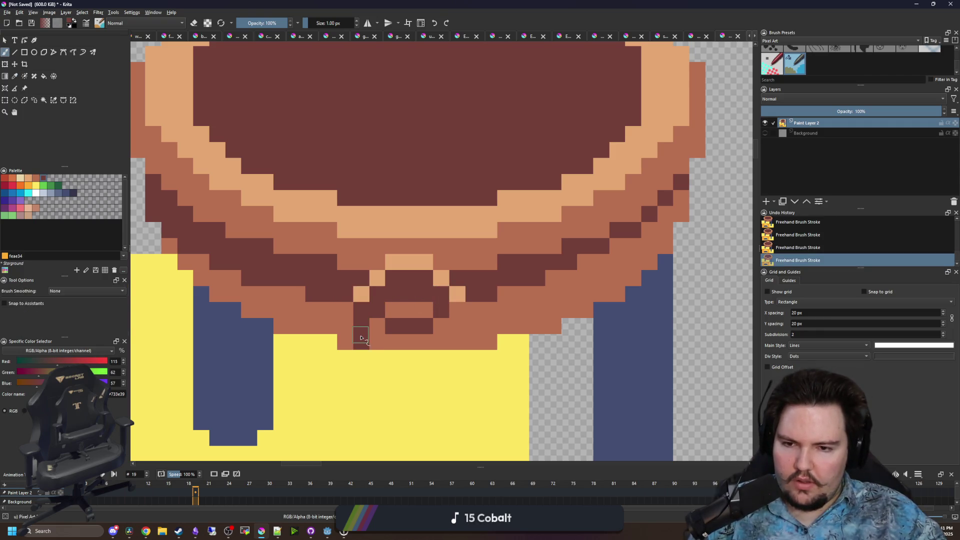
mouse_move(395, 374)
left_mouse_down()
mouse_move(452, 348)
mouse_move(456, 310)
mouse_move(450, 330)
left_mouse_up()
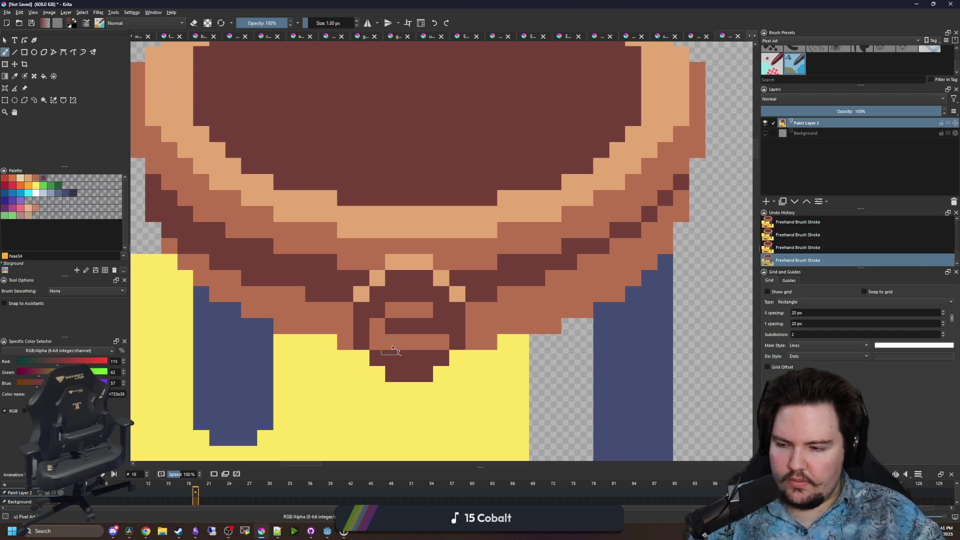
mouse_move(441, 339)
left_mouse_down()
mouse_move(380, 328)
mouse_move(426, 313)
left_mouse_up()
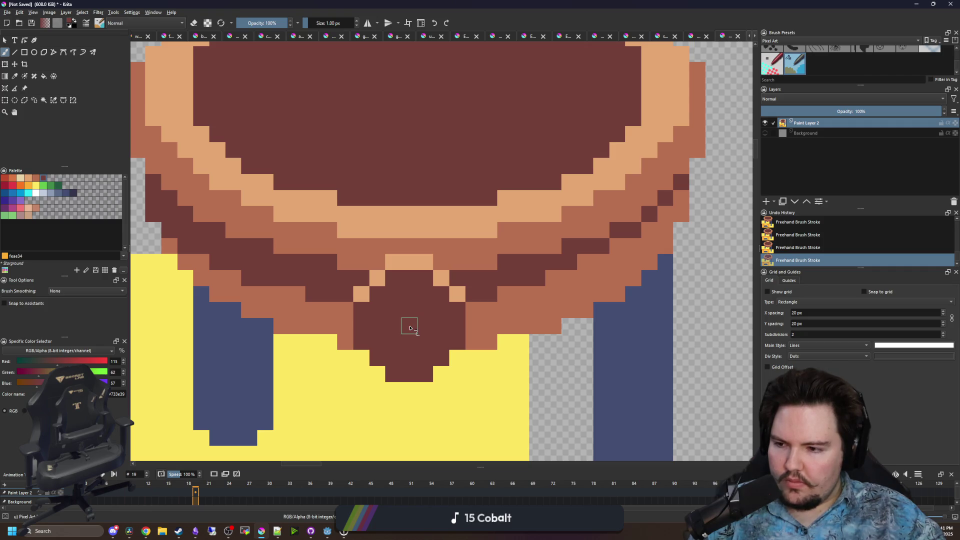
Shade the pendant's right and bottom edges medium brown and add dark brown side columns
key("p")
scroll(415, 325, "left", 1)
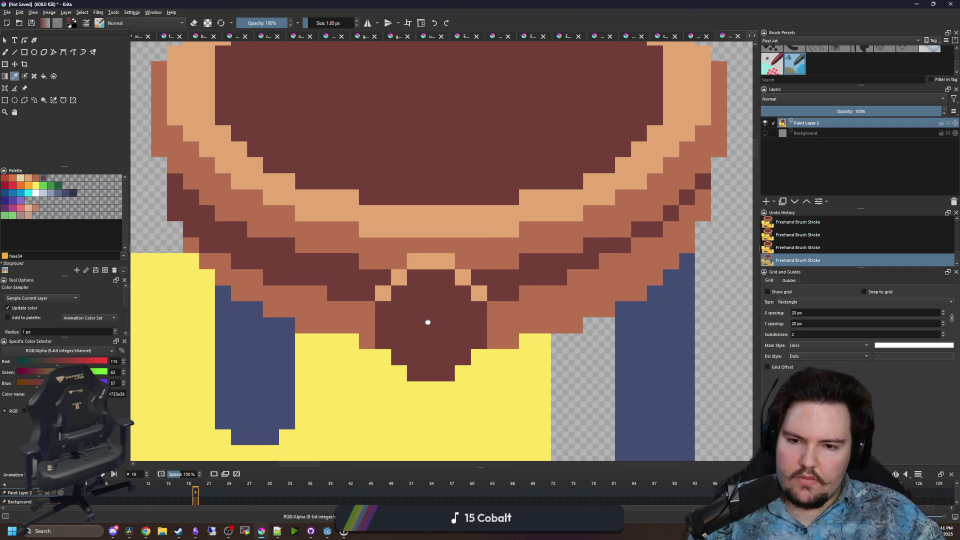
left_click(549, 310)
key("b")
mouse_move(476, 326)
left_mouse_down()
mouse_move(438, 375)
mouse_move(402, 364)
mouse_move(383, 300)
mouse_move(418, 279)
mouse_move(459, 290)
left_mouse_up()
left_click(489, 285, "ctrl")
left_click_drag(367, 308, 367, 338)
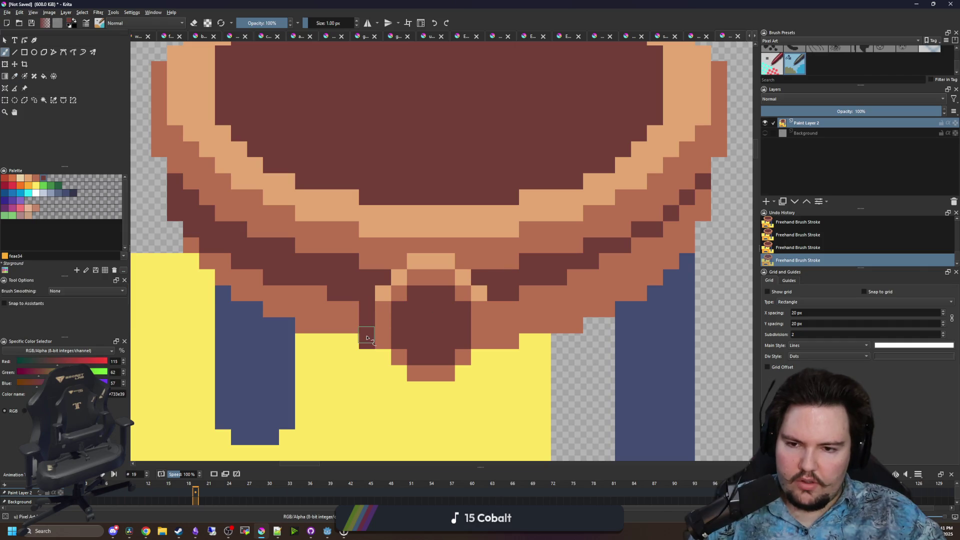
left_click_drag(498, 338, 490, 317)
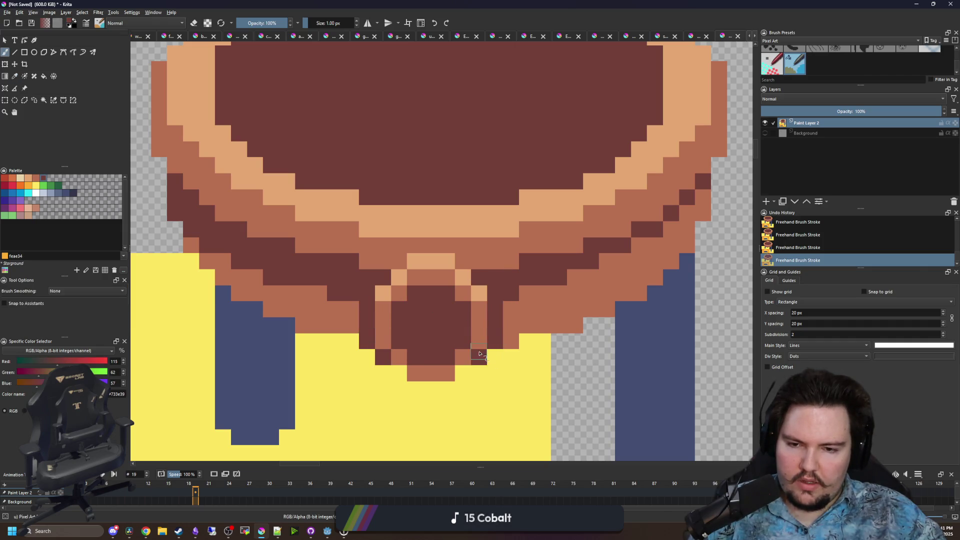
scroll(384, 288, "down", 4)
scroll(377, 300, "up", 6)
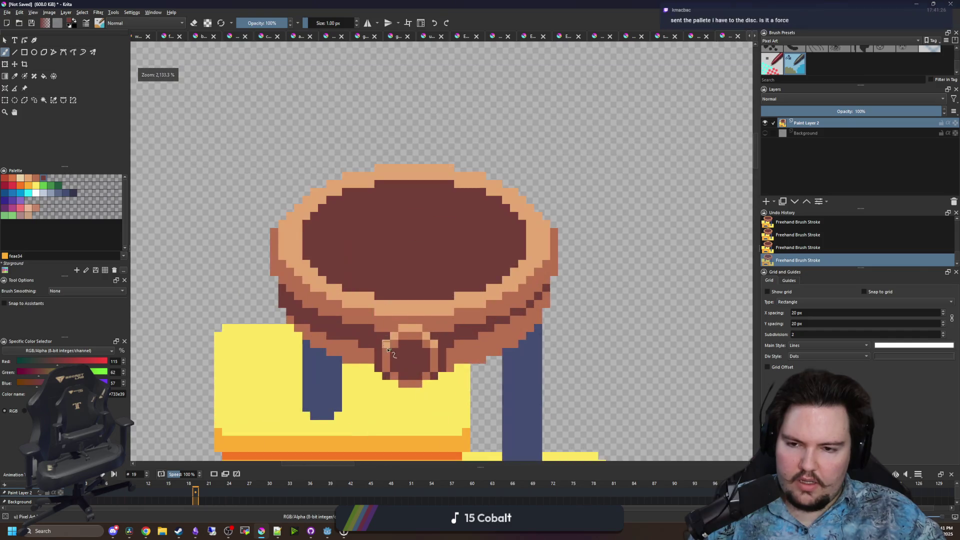
scroll(378, 343, "up", 2)
scroll(378, 344, "down", 2)
scroll(379, 344, "up", 1)
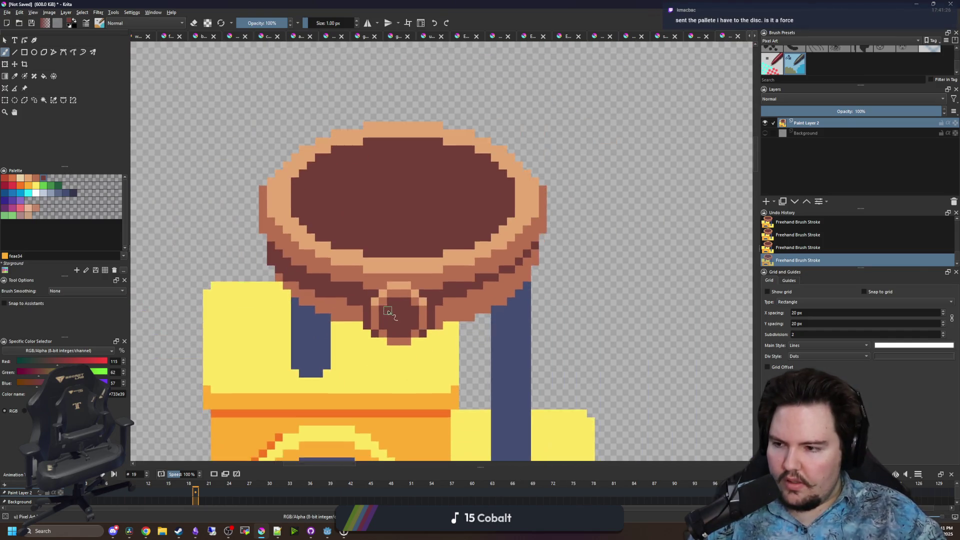
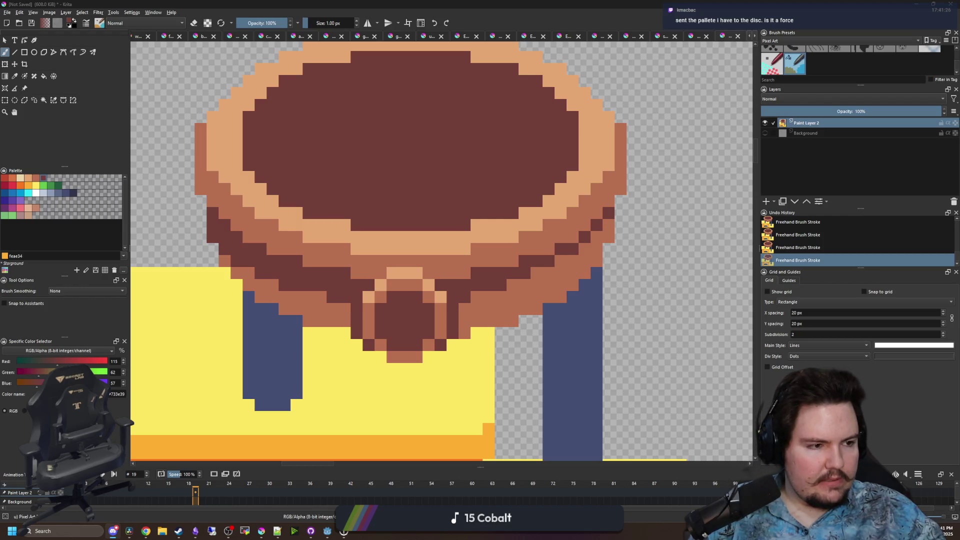
Create a new document and paste the palette screenshot into it
scroll(312, 143, "down", 4)
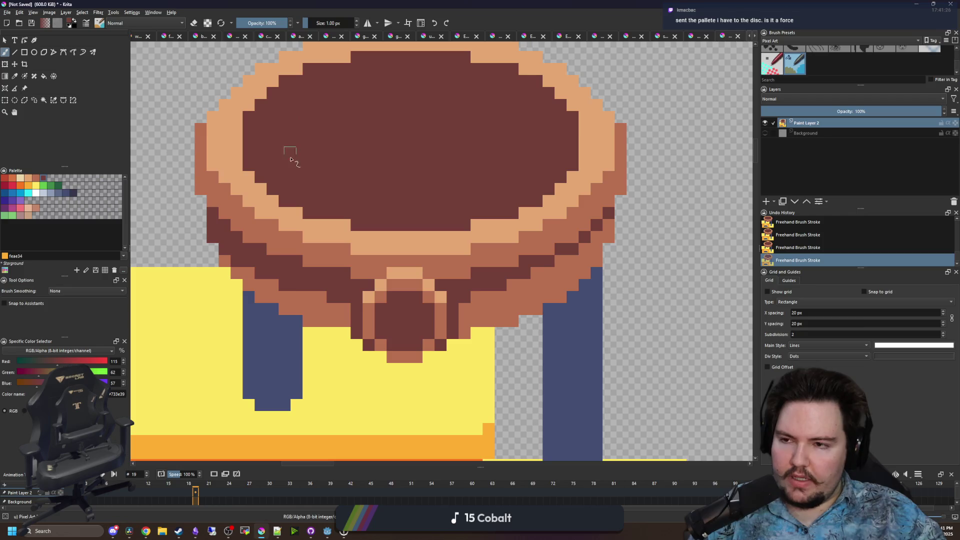
left_click(7, 12)
left_click(15, 21)
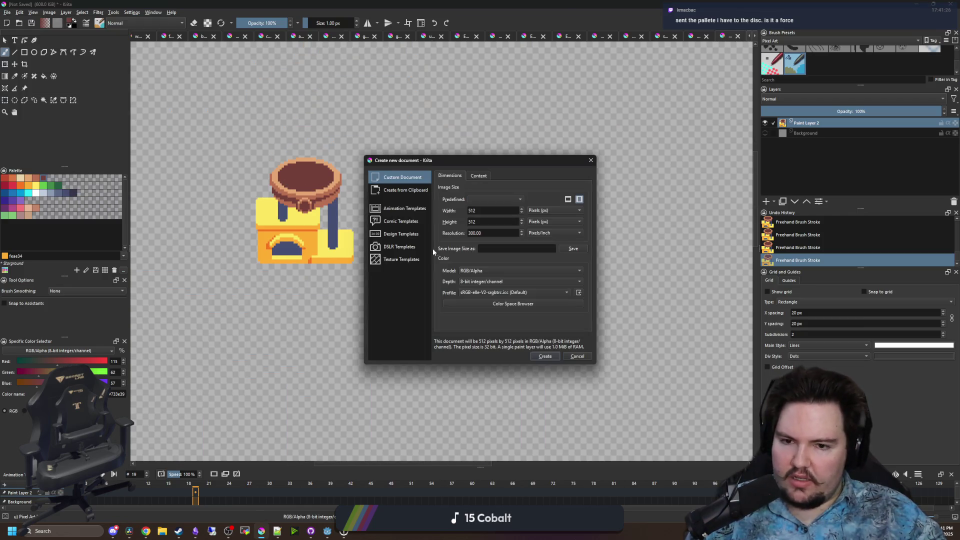
left_click(537, 354)
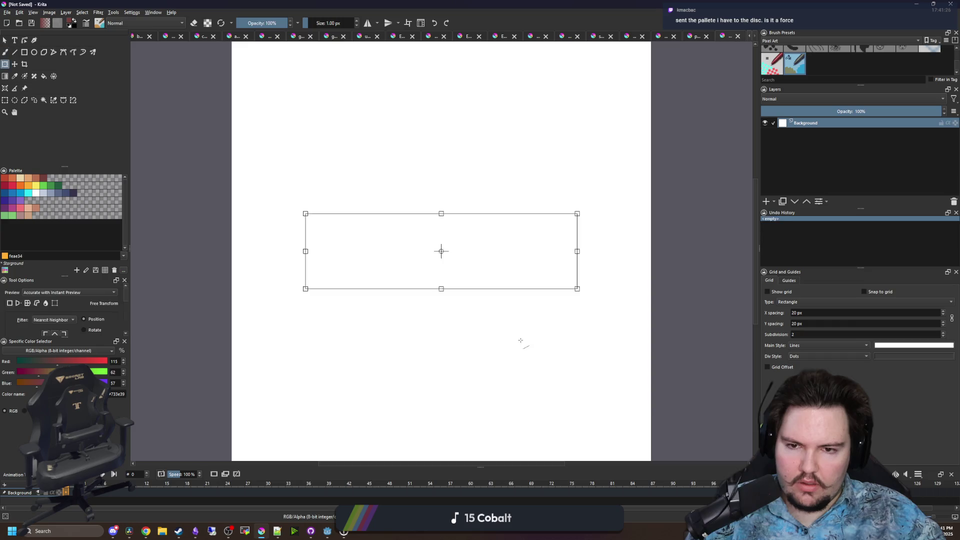
key("ctrl+v")
key("ctrl+t")
scroll(422, 247, "up", 3)
scroll(423, 247, "up", 2)
key("Return")
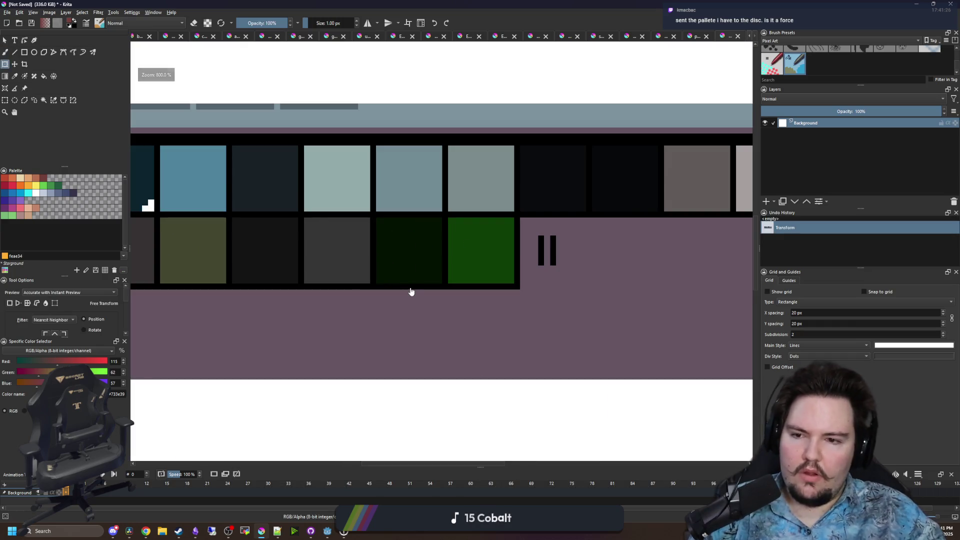
Sample the dark teal swatch (RGB 12, 36, 46) and return to a larger brush
scroll(407, 279, "down", 2)
scroll(299, 249, "up", 3)
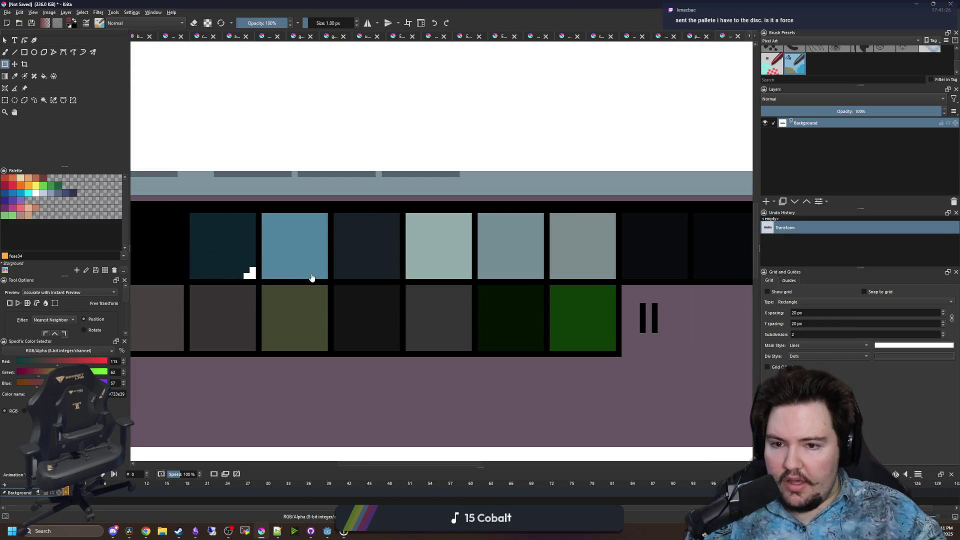
scroll(313, 277, "up", 3)
scroll(309, 276, "down", 3)
scroll(303, 261, "down", 4)
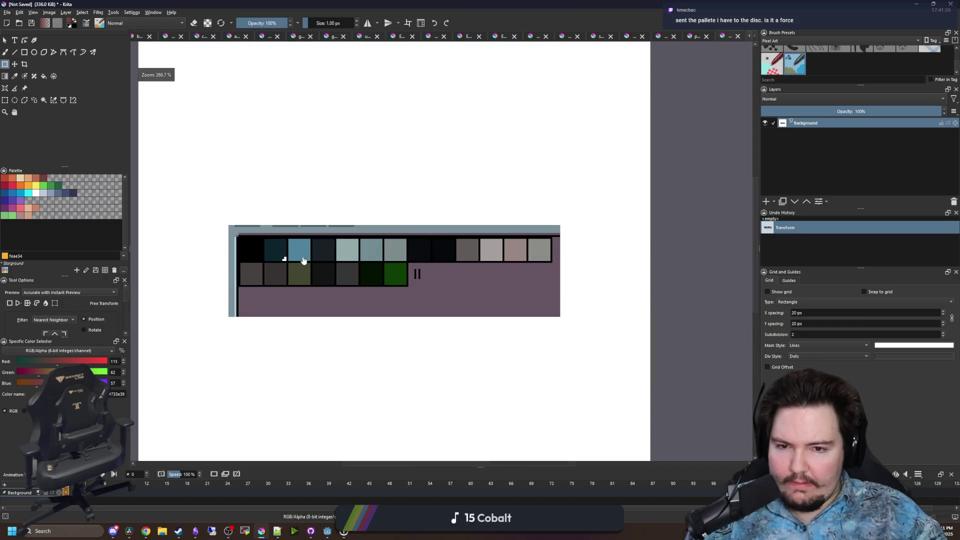
scroll(543, 208, "up", 3)
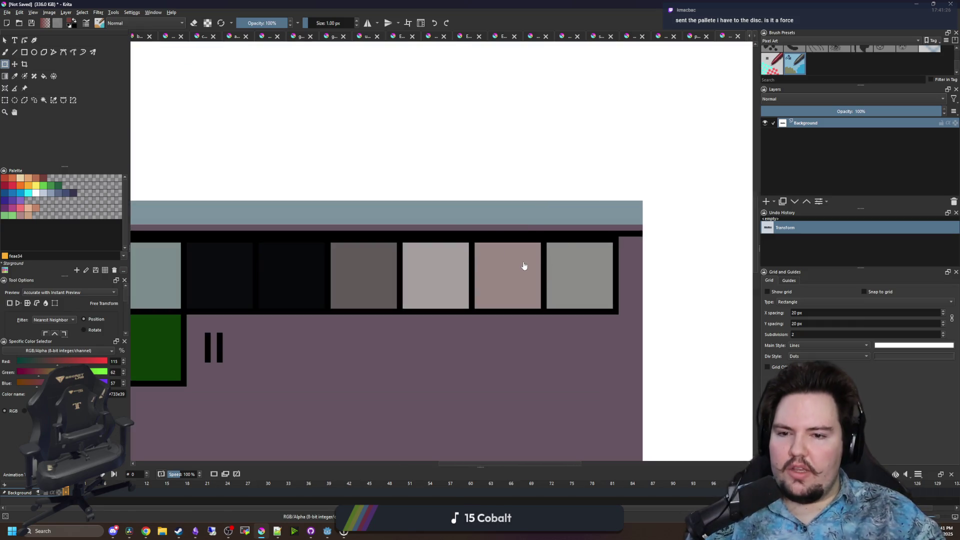
scroll(523, 265, "down", 4)
scroll(353, 275, "up", 3)
scroll(353, 274, "up", 2)
scroll(328, 266, "down", 2)
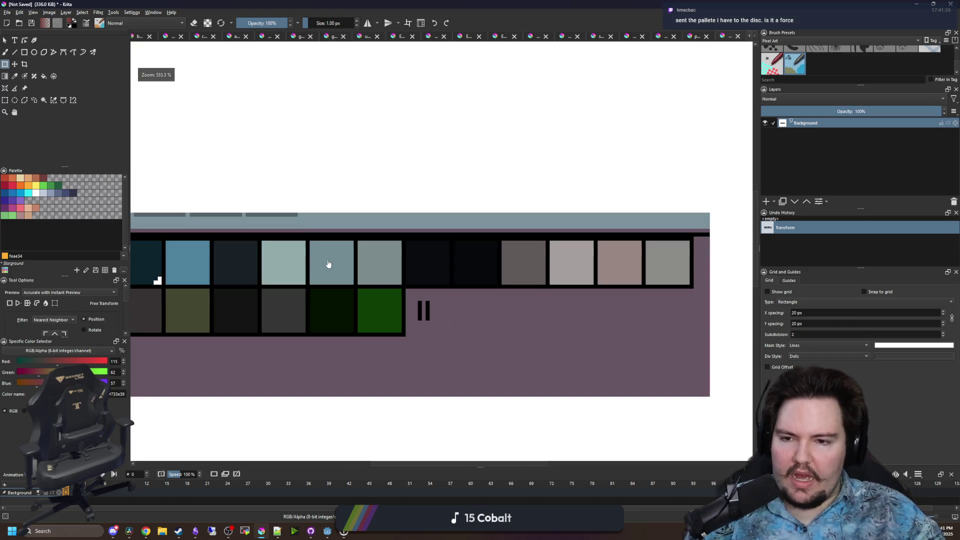
scroll(355, 270, "down", 3)
scroll(356, 271, "up", 3)
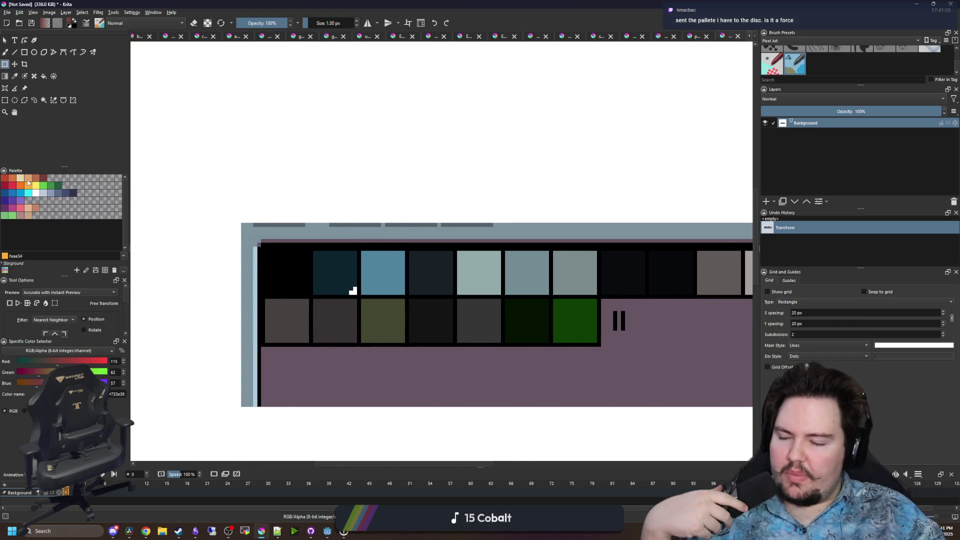
key("p")
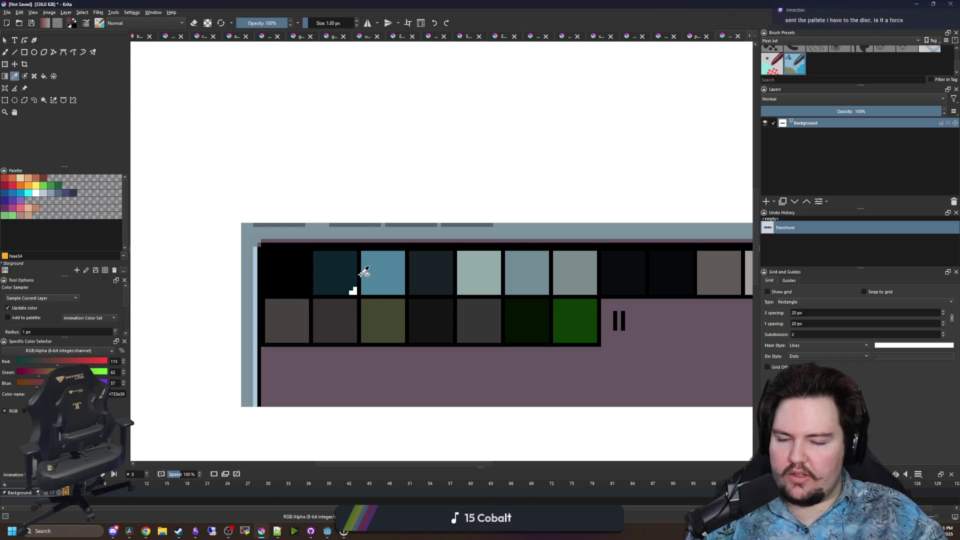
scroll(365, 272, "up", 2)
mouse_move(365, 272)
left_mouse_down()
mouse_move(340, 290)
mouse_move(311, 343)
left_mouse_up()
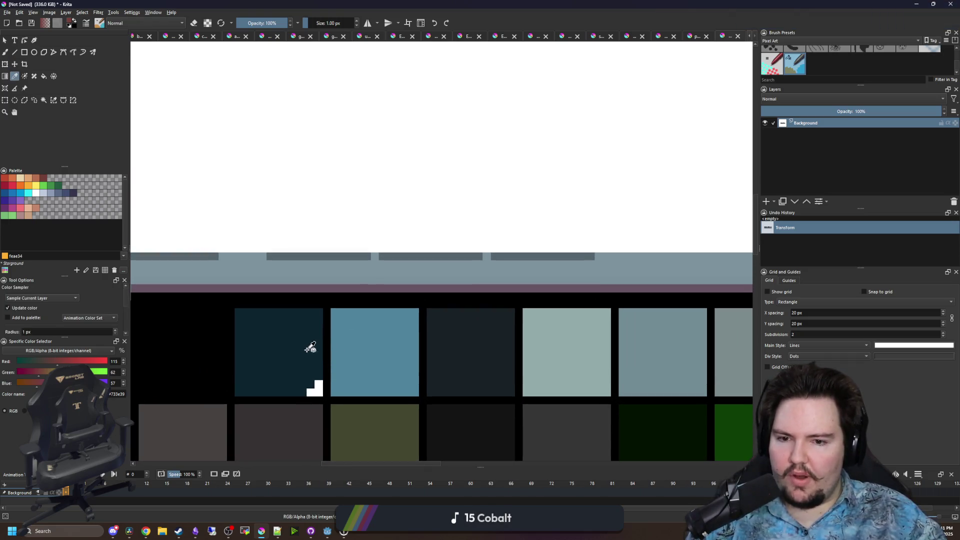
left_click(300, 344)
key("b")
key("bracketright")
key("bracketright")
key("bracketright")
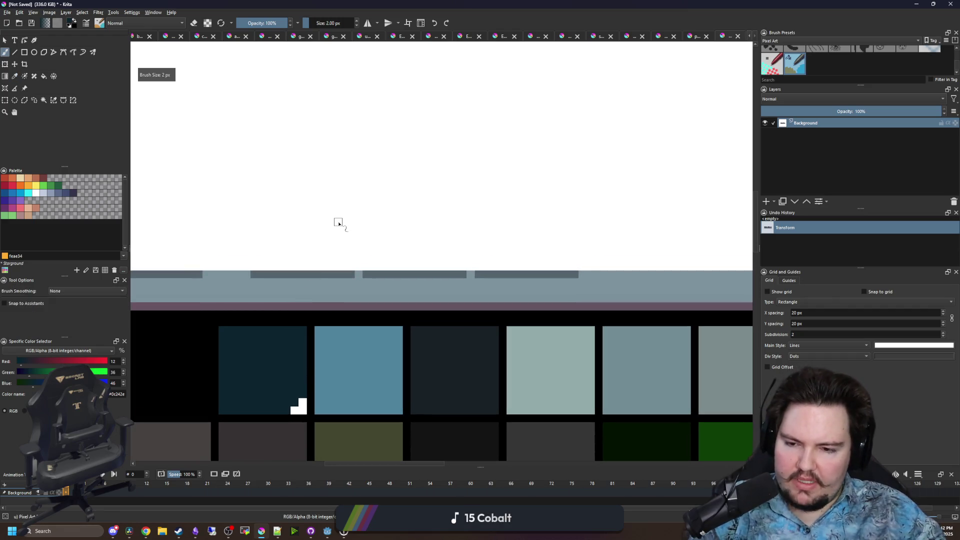
Paint a dark teal blob, then an overlapping darker blue-black blob sampled from the swatches
mouse_move(322, 188)
left_mouse_down()
mouse_move(303, 145)
mouse_move(281, 165)
left_mouse_up()
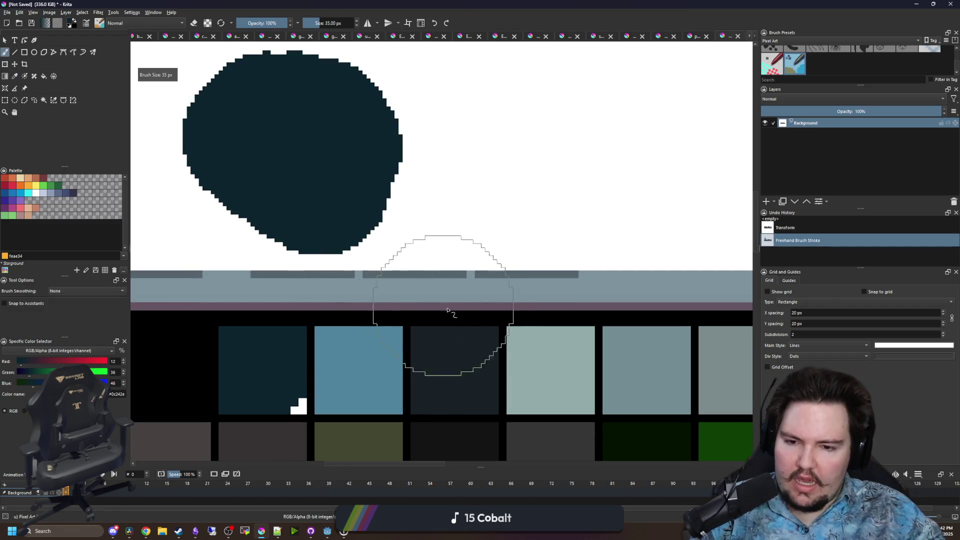
left_click(443, 272, "ctrl")
mouse_move(423, 145)
left_mouse_down()
mouse_move(407, 122)
mouse_move(465, 135)
left_mouse_up()
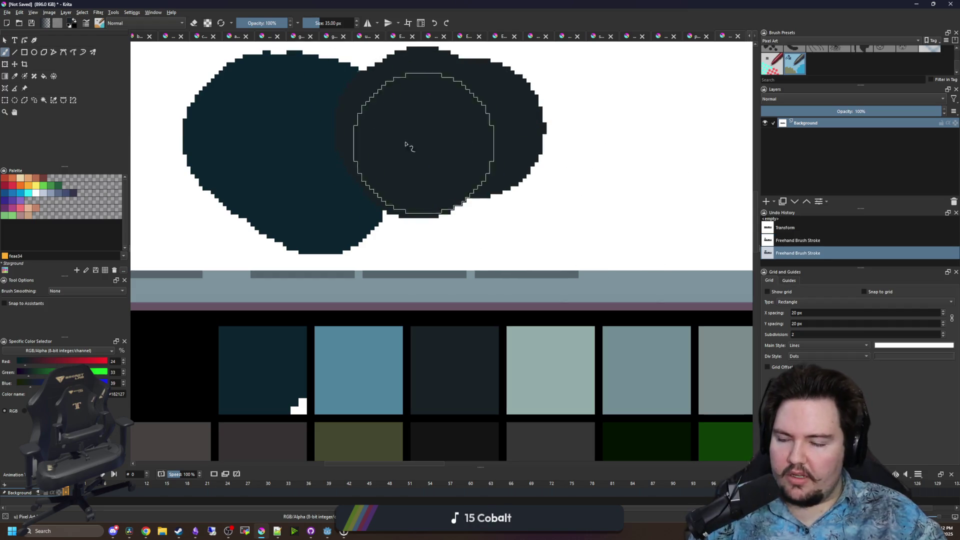
scroll(412, 232, "up", 5)
scroll(332, 230, "down", 3)
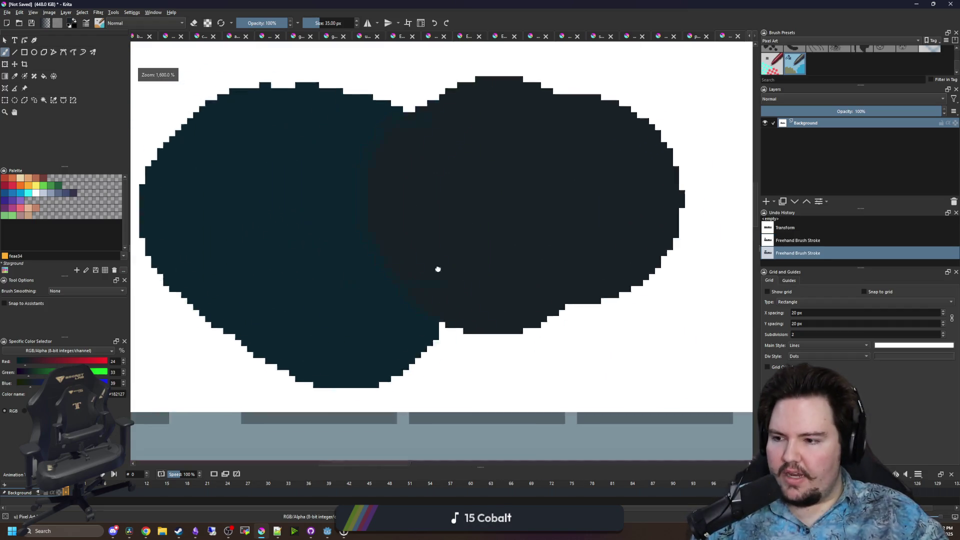
scroll(317, 274, "down", 3)
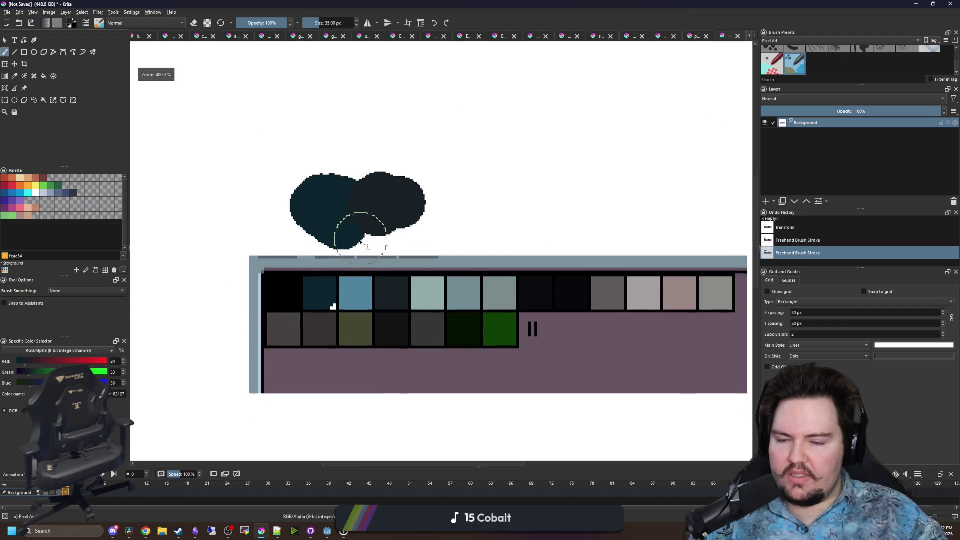
scroll(353, 236, "up", 3)
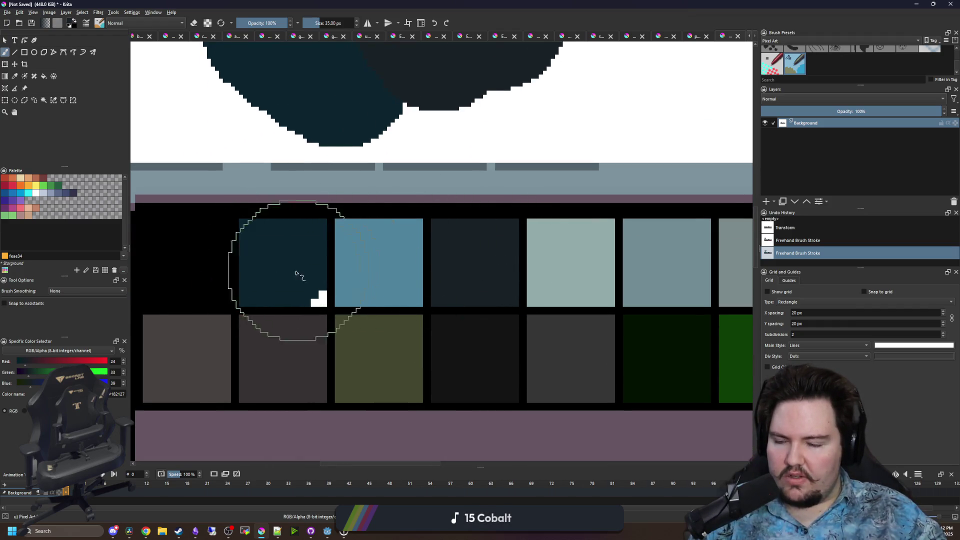
scroll(296, 278, "down", 3)
scroll(306, 272, "up", 2)
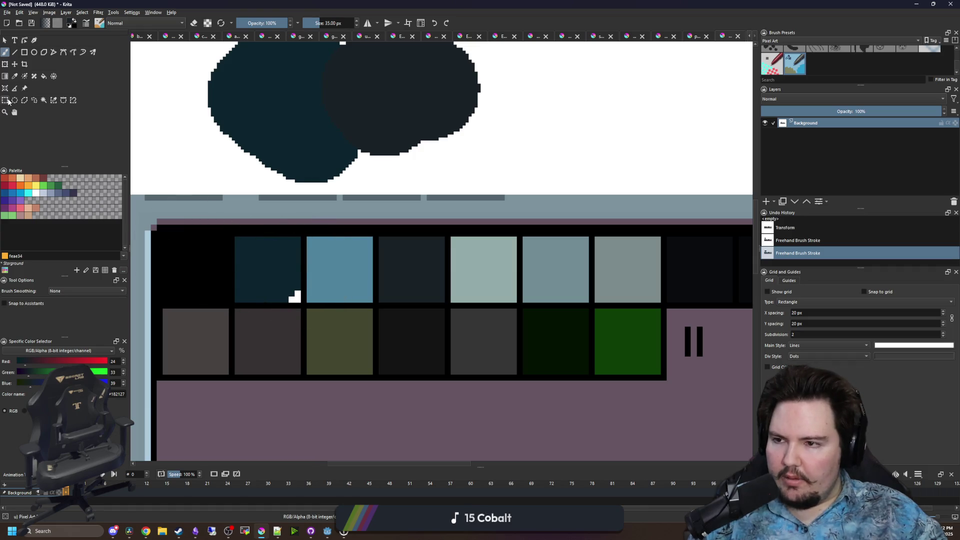
Try rectangle selections around the blobs and swatches, then deselect them
key("ctrl+r")
scroll(235, 261, "down", 3)
scroll(236, 261, "up", 1)
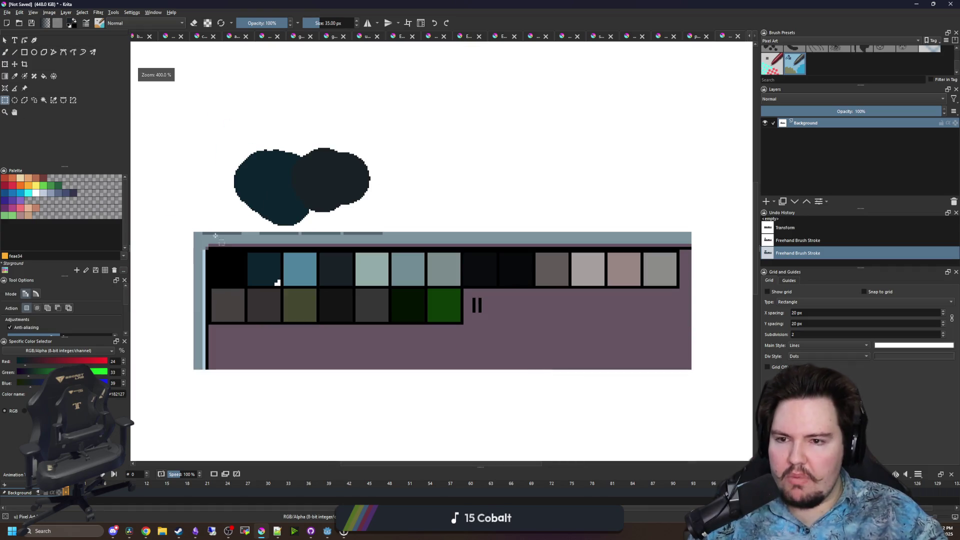
mouse_move(232, 143)
left_mouse_down()
mouse_move(392, 231)
mouse_move(377, 230)
left_mouse_up()
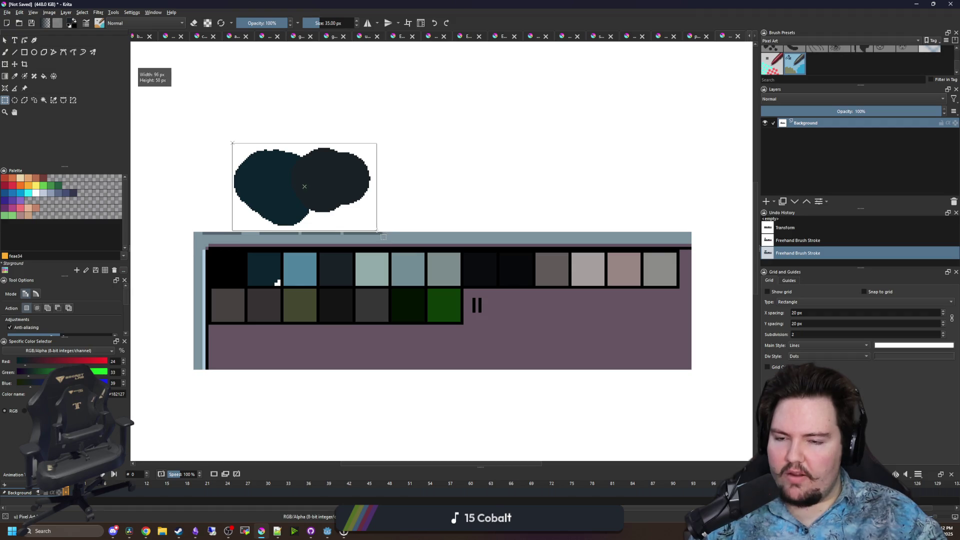
left_click(373, 228)
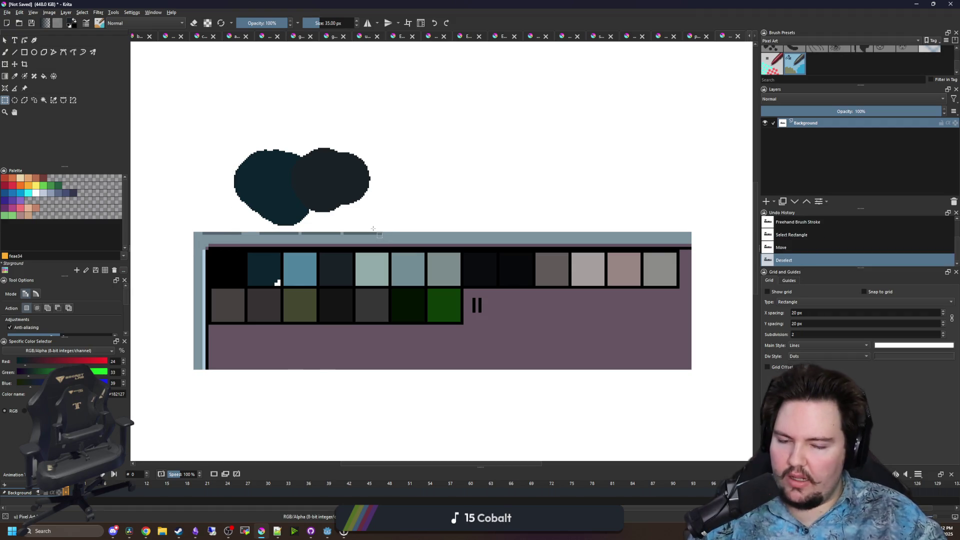
scroll(294, 206, "up", 2)
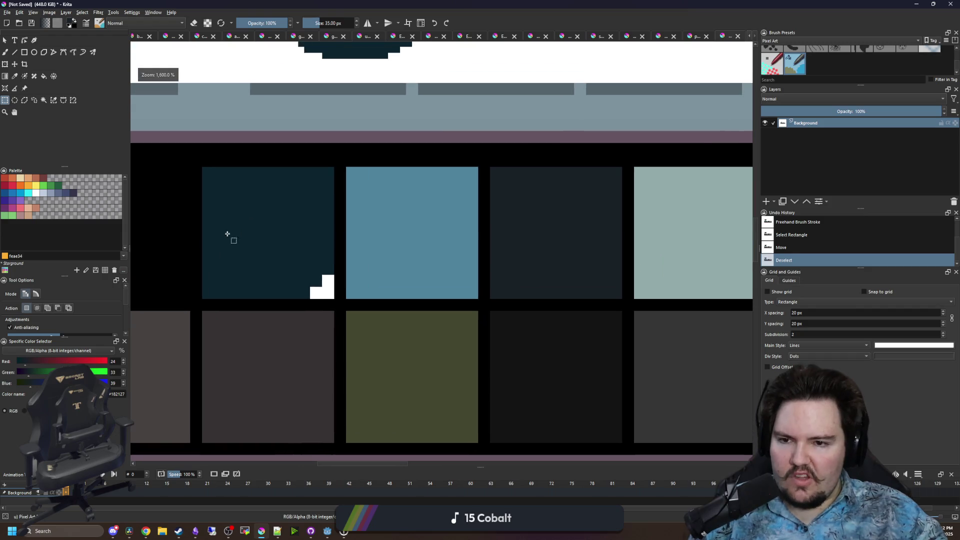
left_click_drag(225, 174, 345, 275)
left_click_drag(531, 196, 614, 264)
left_click(526, 273)
Pan along the swatch rows toward the lighter grey swatches
scroll(332, 253, "down", 2)
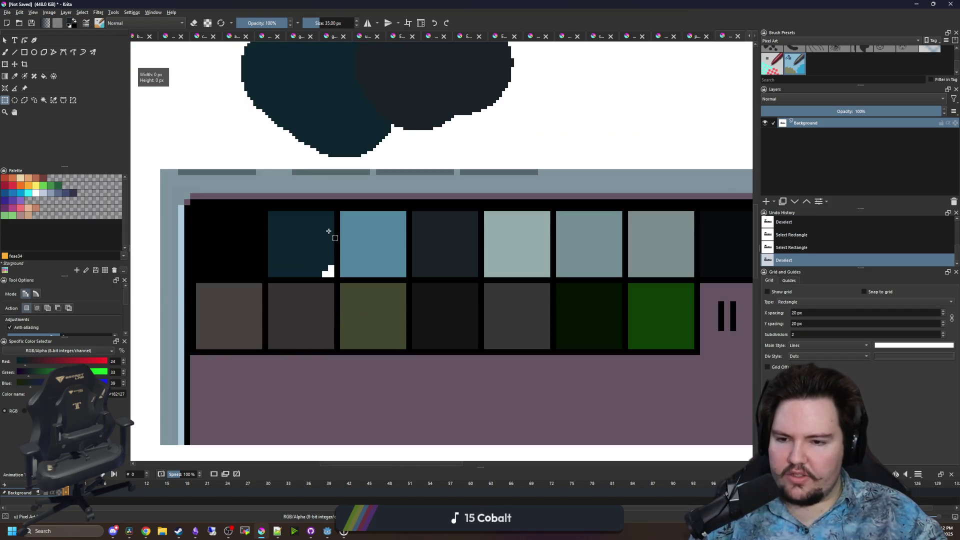
left_click_drag(411, 320, 250, 332)
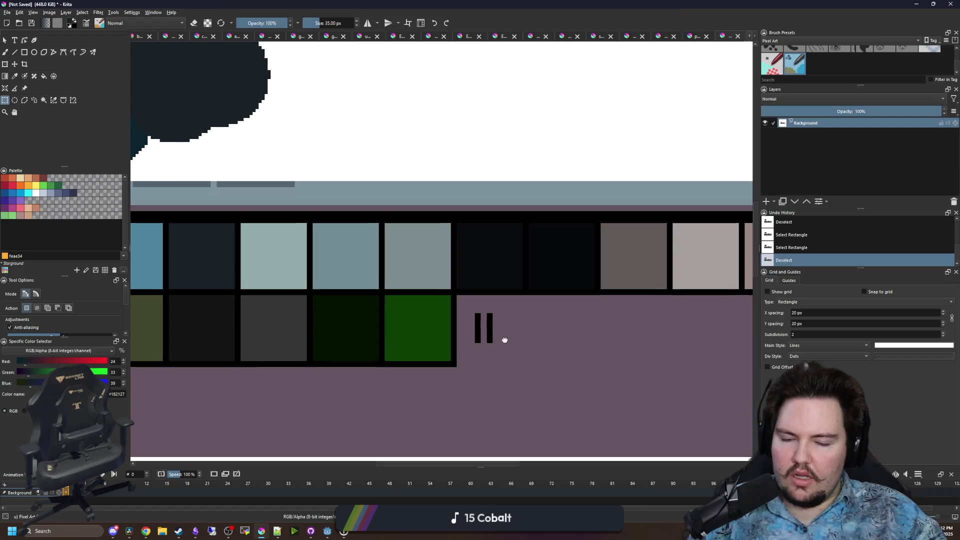
left_click_drag(504, 336, 325, 368)
left_click_drag(576, 332, 400, 368)
scroll(488, 343, "up", 2)
scroll(392, 372, "down", 3)
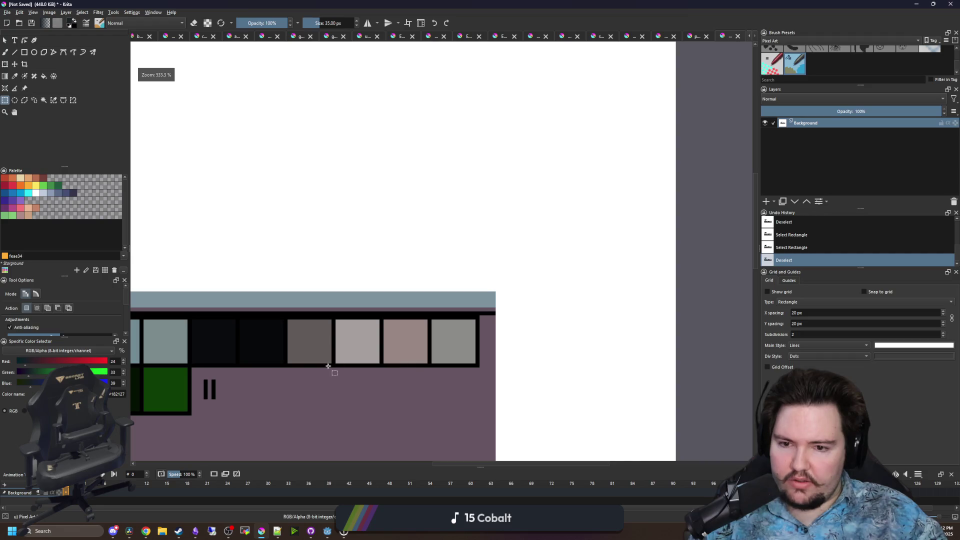
mouse_move(280, 370)
left_mouse_down()
mouse_move(490, 340)
mouse_move(417, 353)
left_mouse_up()
scroll(469, 349, "up", 1)
Sample the light grey-green swatch and paint a grey-green blob and a pink blob
key("p")
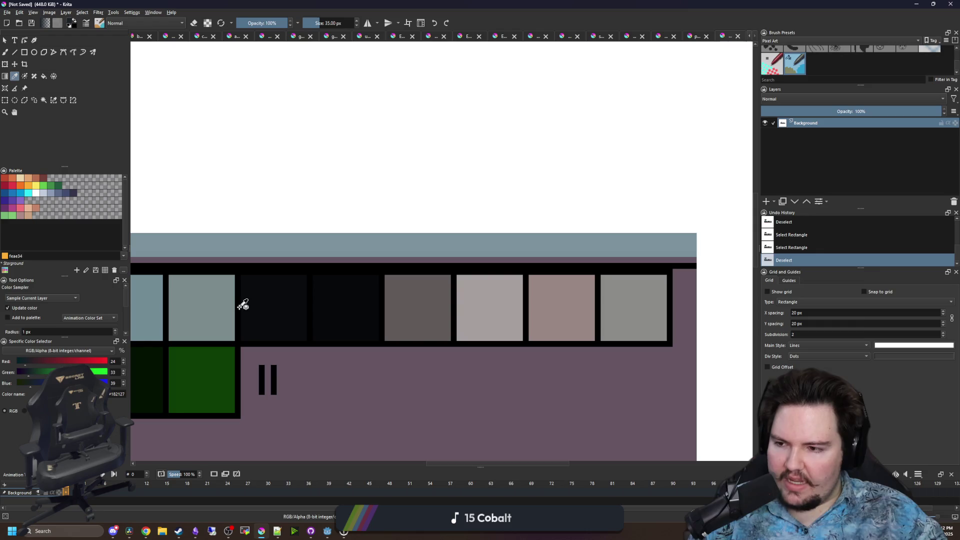
left_click(215, 303)
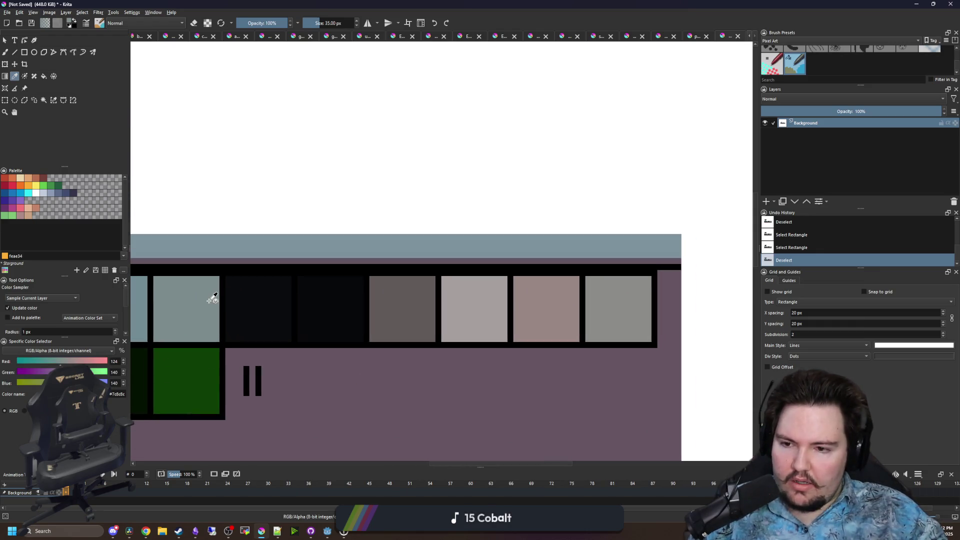
key("b")
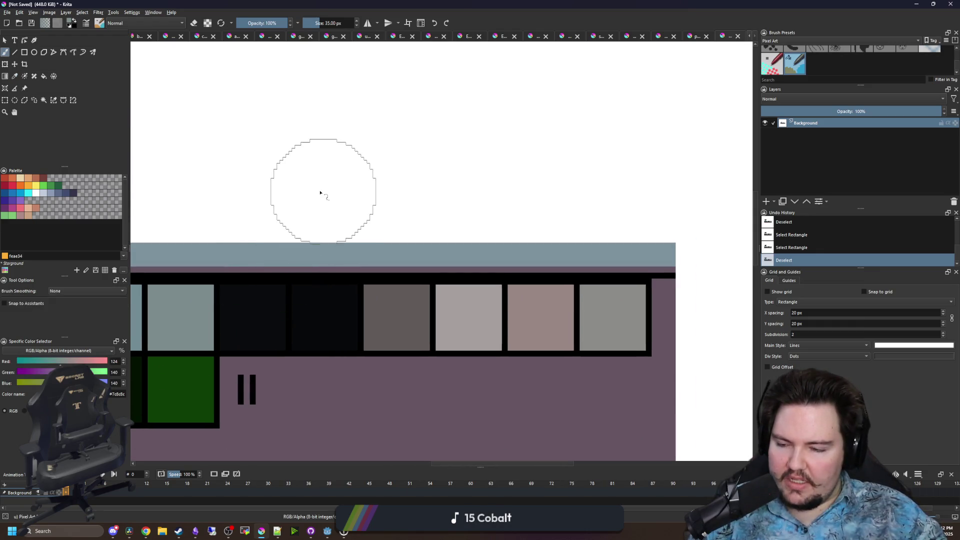
mouse_move(337, 155)
left_mouse_down()
mouse_move(380, 125)
mouse_move(425, 150)
left_mouse_up()
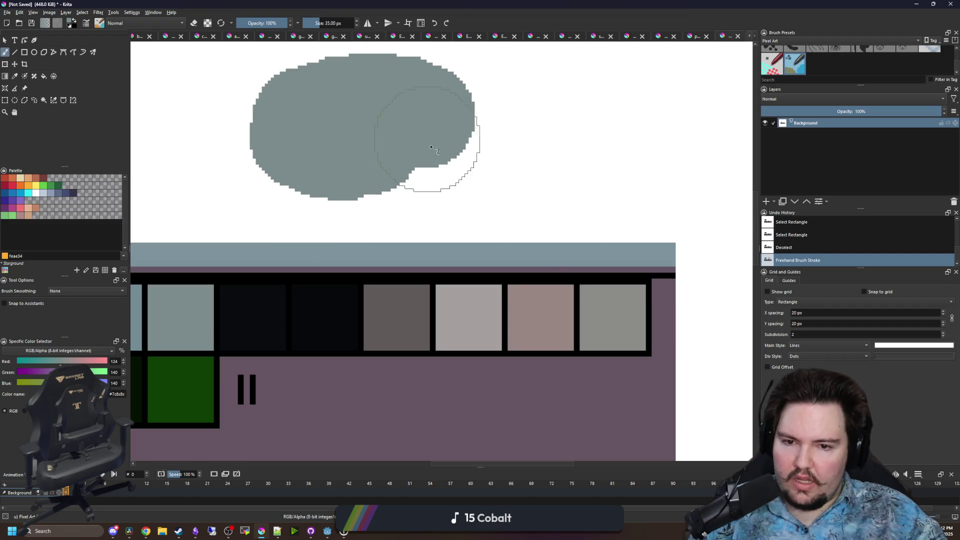
key("p")
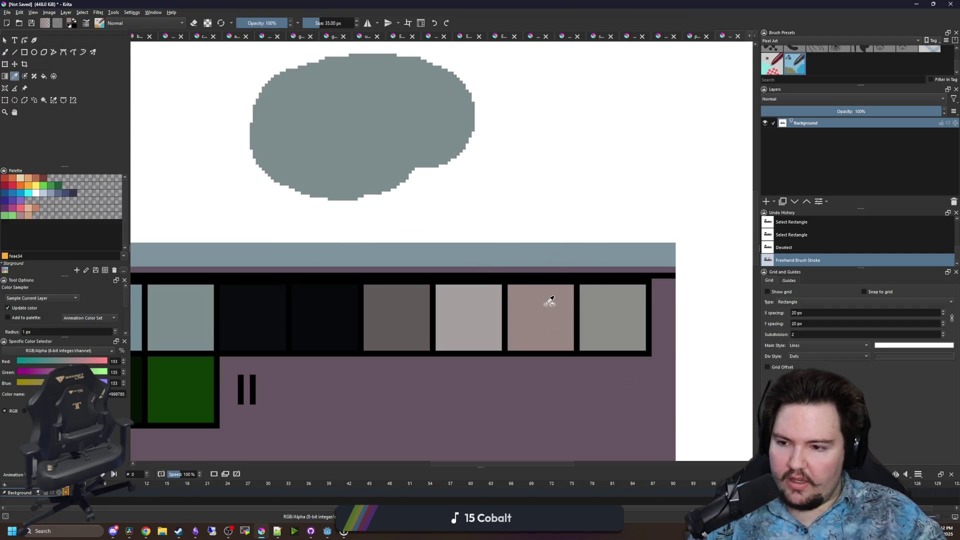
key("b")
mouse_move(476, 187)
left_mouse_down()
mouse_move(465, 150)
mouse_move(478, 215)
left_mouse_up()
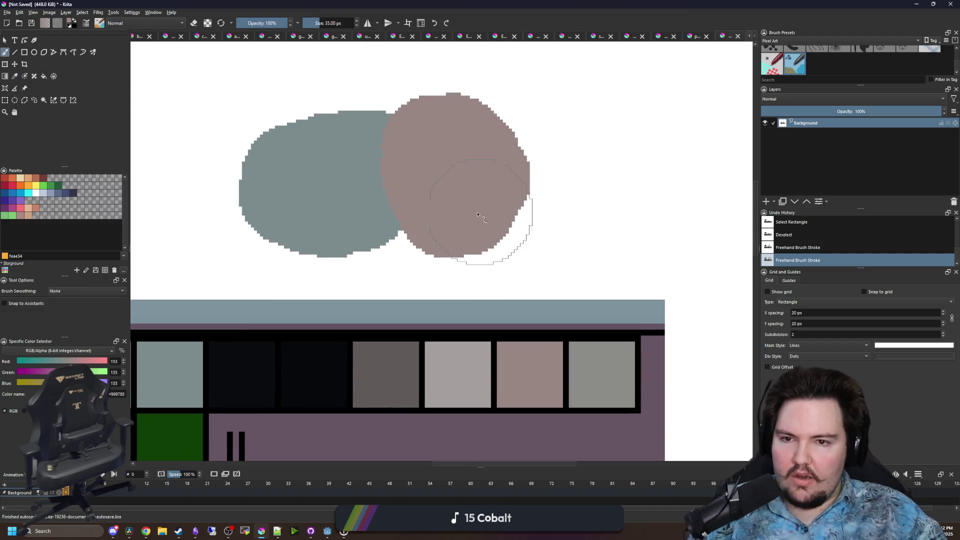
Paint white over both the grey-green and pink test blobs
scroll(478, 215, "down", 3)
scroll(443, 234, "down", 1)
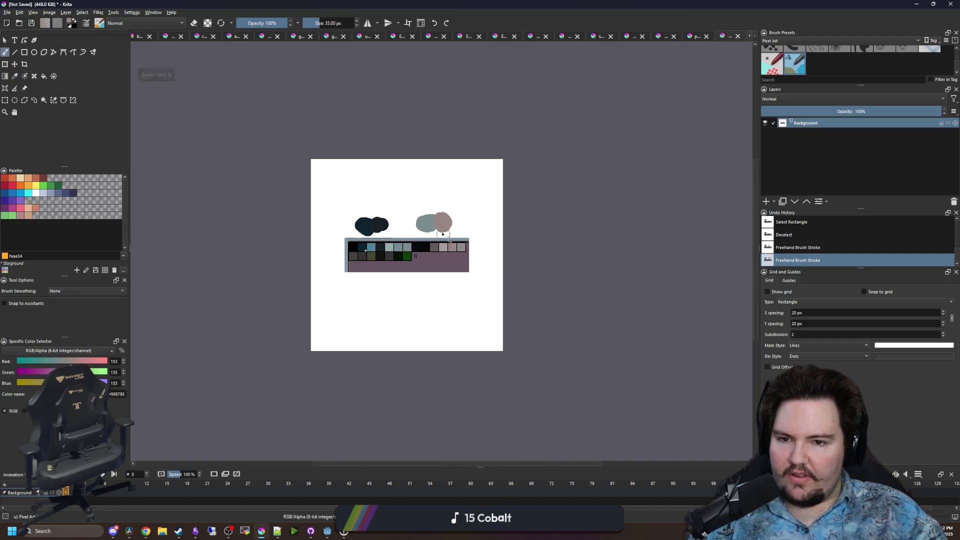
scroll(443, 234, "up", 2)
scroll(451, 238, "up", 2)
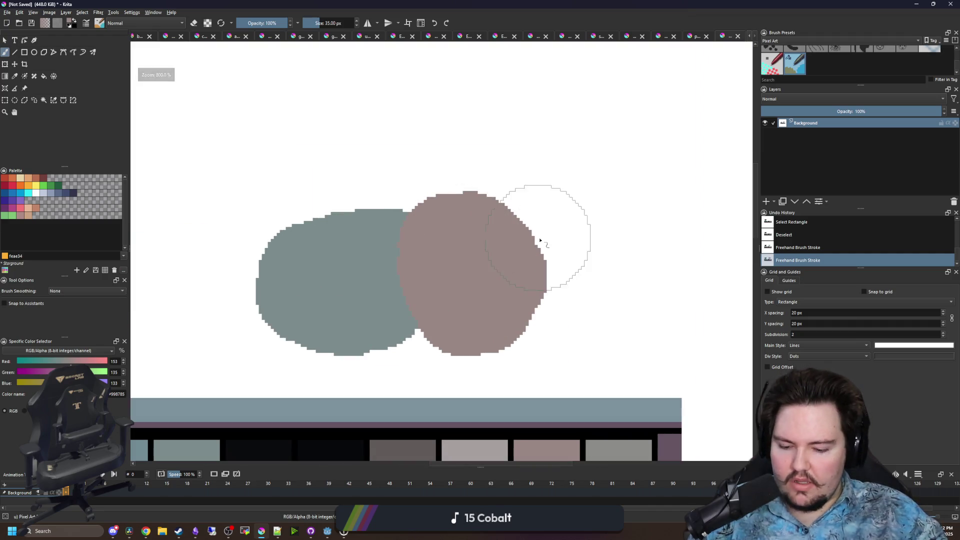
left_click(622, 195, "ctrl")
mouse_move(575, 260)
left_mouse_down()
mouse_move(536, 311)
mouse_move(210, 304)
mouse_move(374, 221)
mouse_move(337, 72)
left_mouse_up()
Sample grey-blue 8b9bb4 and paint a large light blue-grey test blob
key("p")
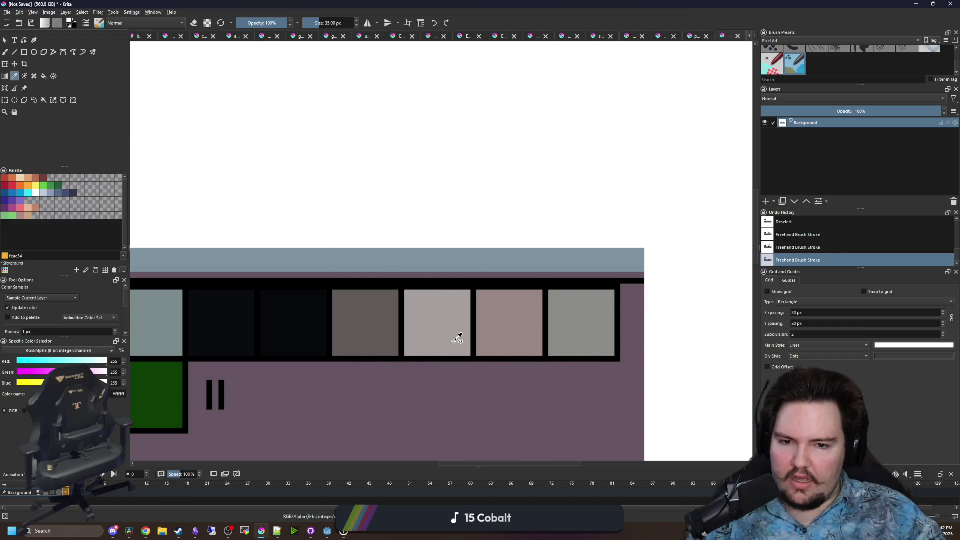
scroll(458, 340, "down", 1)
scroll(402, 291, "left", 4)
scroll(335, 265, "down", 3)
scroll(371, 261, "up", 3)
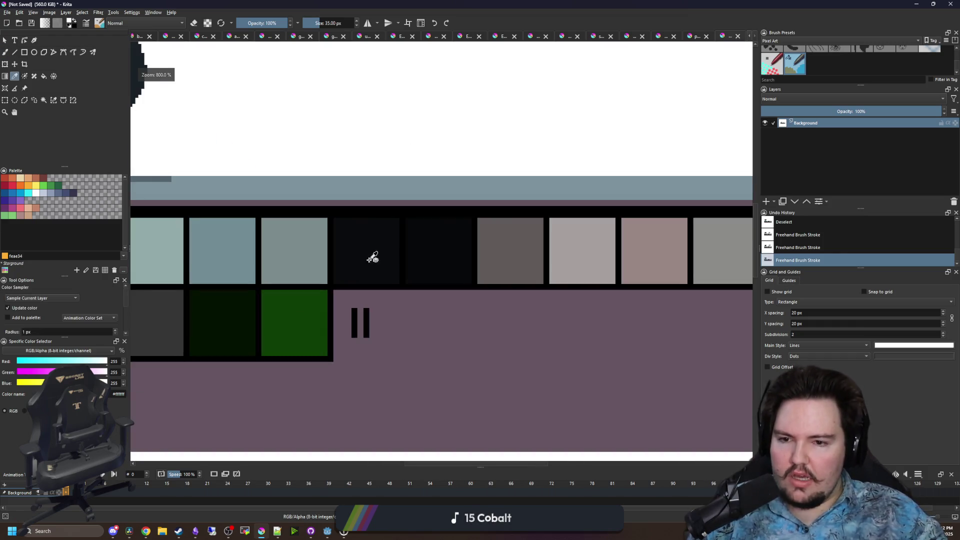
scroll(328, 343, "up", 1)
scroll(328, 343, "right", 3)
left_click(541, 339)
scroll(540, 339, "down", 4)
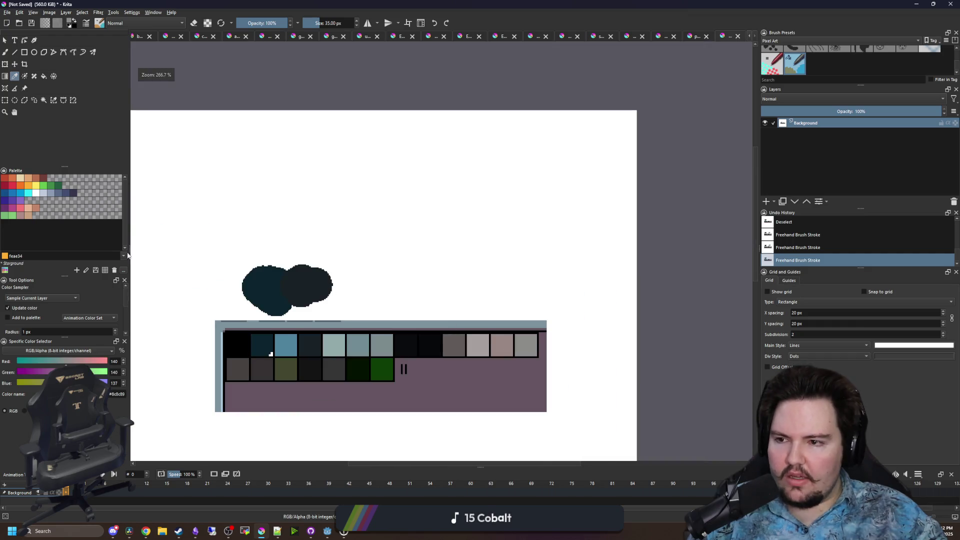
left_click(50, 194)
scroll(407, 212, "up", 5)
key("b")
mouse_move(373, 230)
left_mouse_down()
mouse_move(355, 227)
mouse_move(390, 200)
left_mouse_up()
Paint a red e43b44 stroke at 78 px, then a grey-blue 8b9bb4 dab at 63 px
scroll(209, 234, "up", 1)
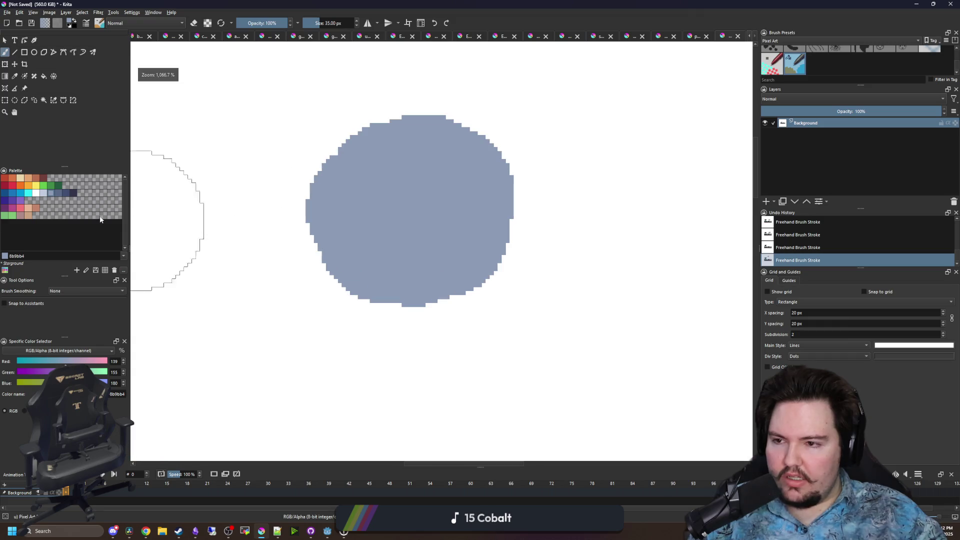
left_click(16, 189)
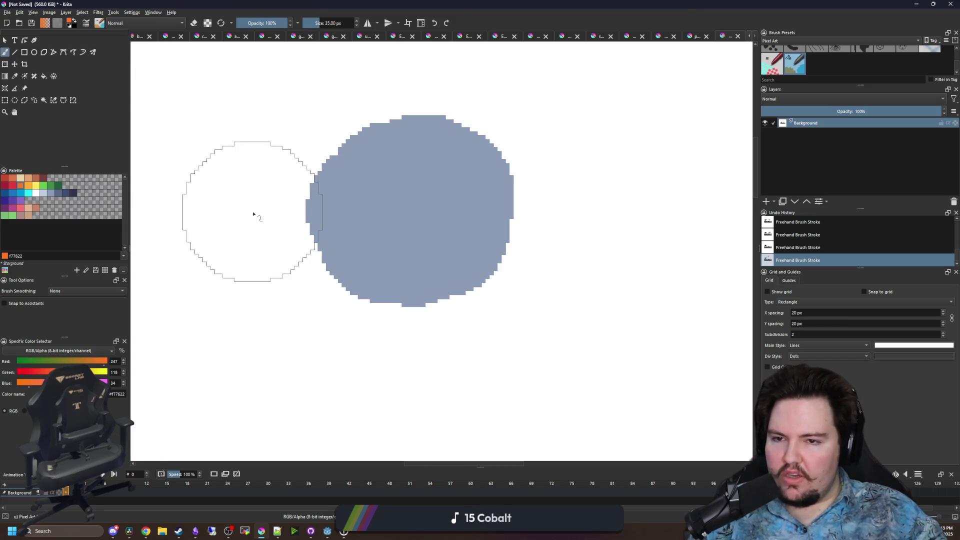
key("bracketleft")
key("bracketleft")
key("bracketleft")
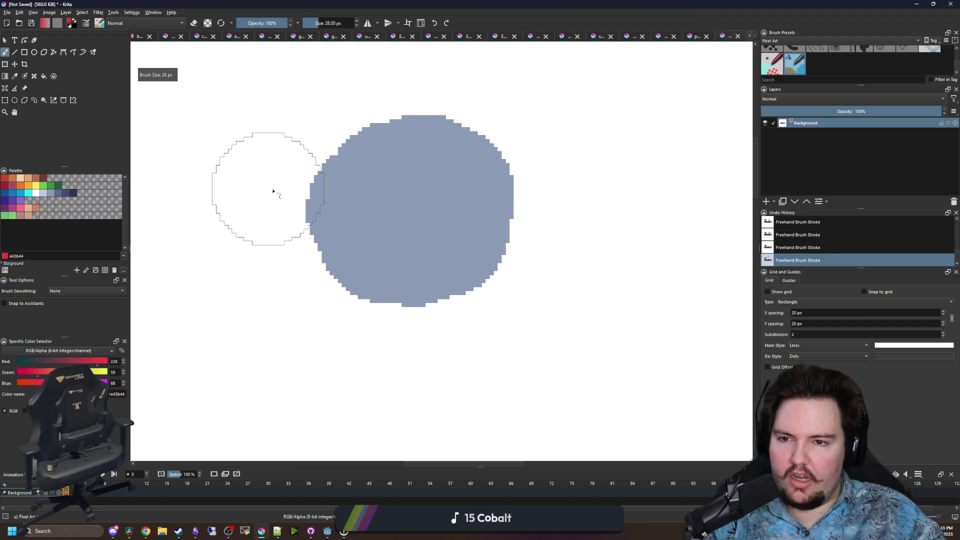
key("bracketright")
key("bracketright")
key("bracketright")
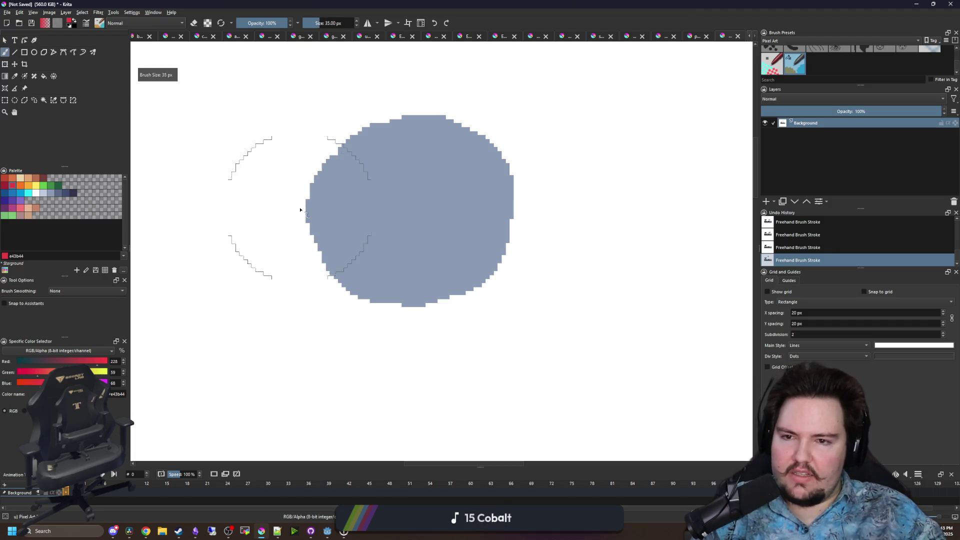
left_click_drag(456, 225, 409, 227)
left_click(51, 194)
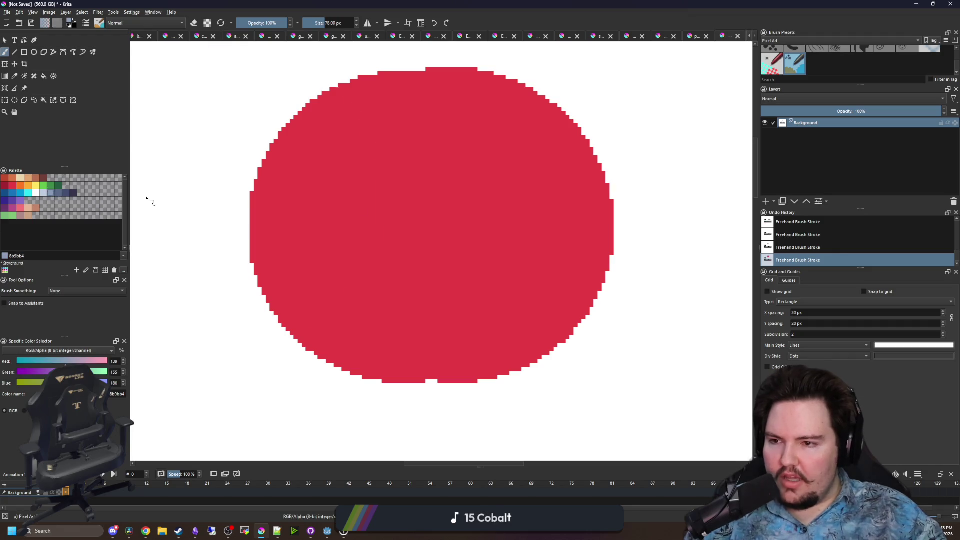
key("bracketleft")
key("bracketleft")
key("bracketleft")
key("bracketright")
key("bracketright")
key("bracketright")
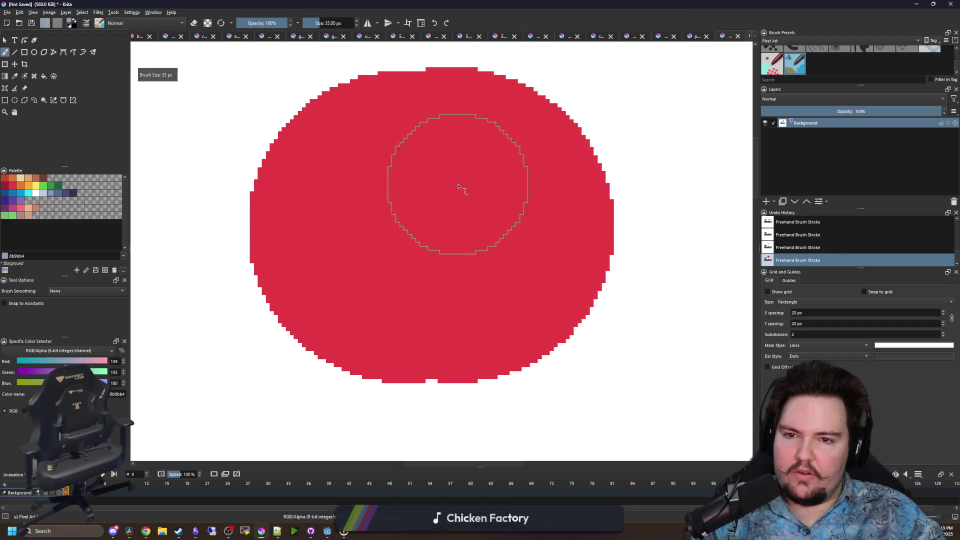
left_click(456, 188)
Undo the red and grey-blue test strokes, including a further grey-blue blob
scroll(410, 228, "down", 5)
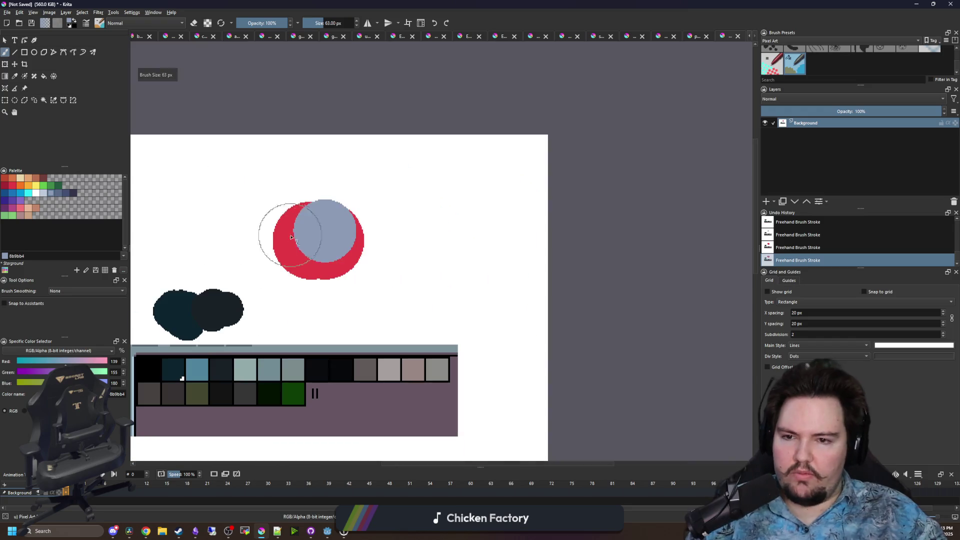
scroll(320, 230, "up", 4)
key("ctrl+z")
key("ctrl+shift+z")
scroll(302, 283, "down", 6)
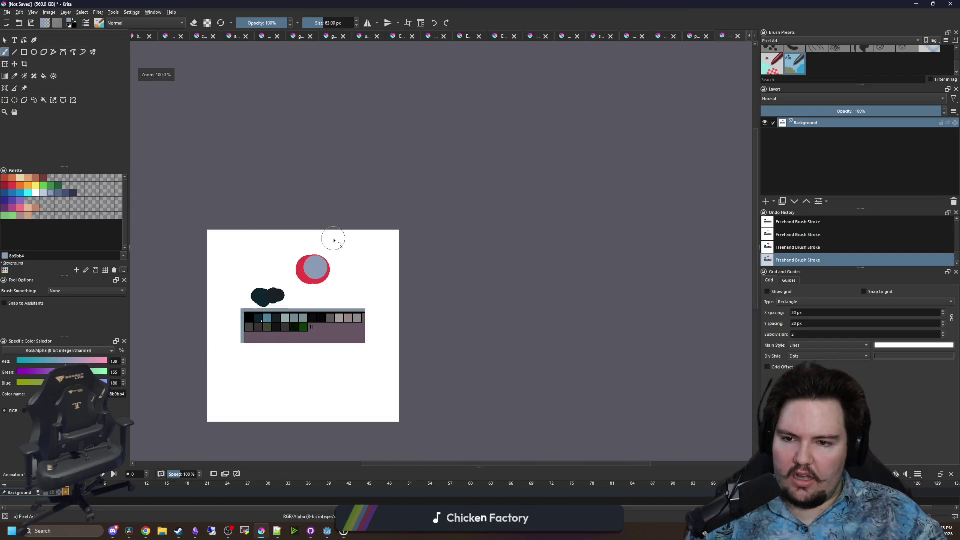
key("ctrl+z")
key("ctrl+z")
key("ctrl+z")
scroll(315, 253, "up", 6)
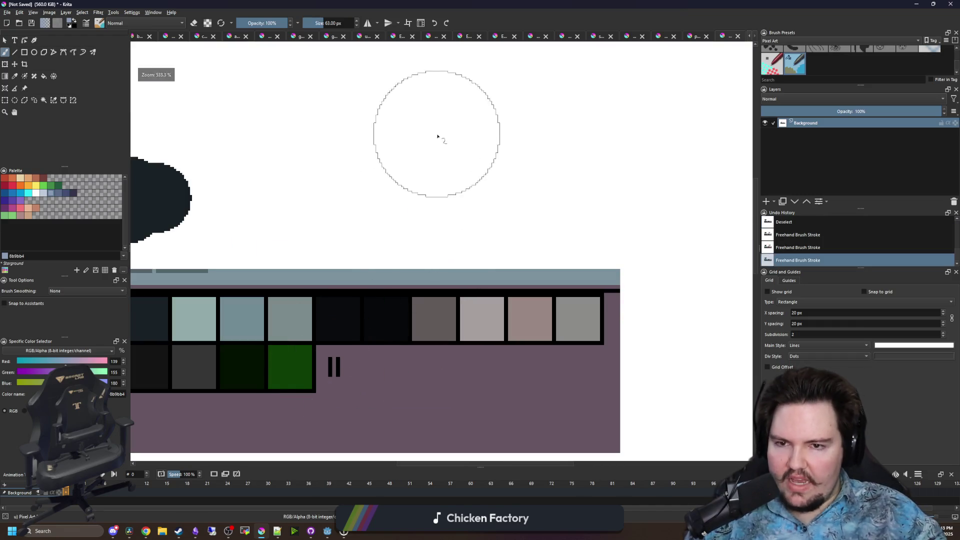
mouse_move(438, 136)
left_mouse_down()
mouse_move(450, 125)
mouse_move(460, 150)
mouse_move(435, 210)
left_mouse_up()
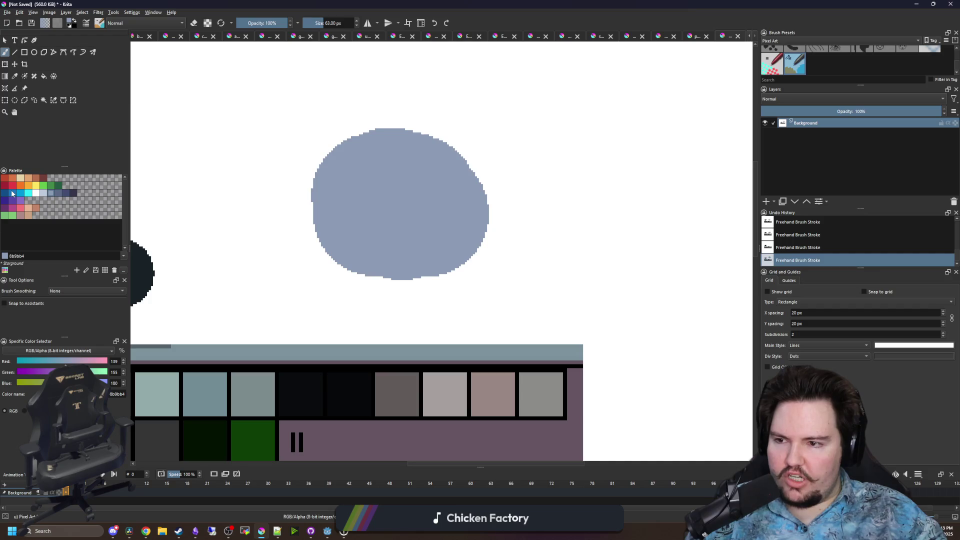
key("ctrl+z")
Bring the dark blobs and swatch strip into view, then drag a Chrome window over Krita
left_click_drag(397, 311, 555, 178)
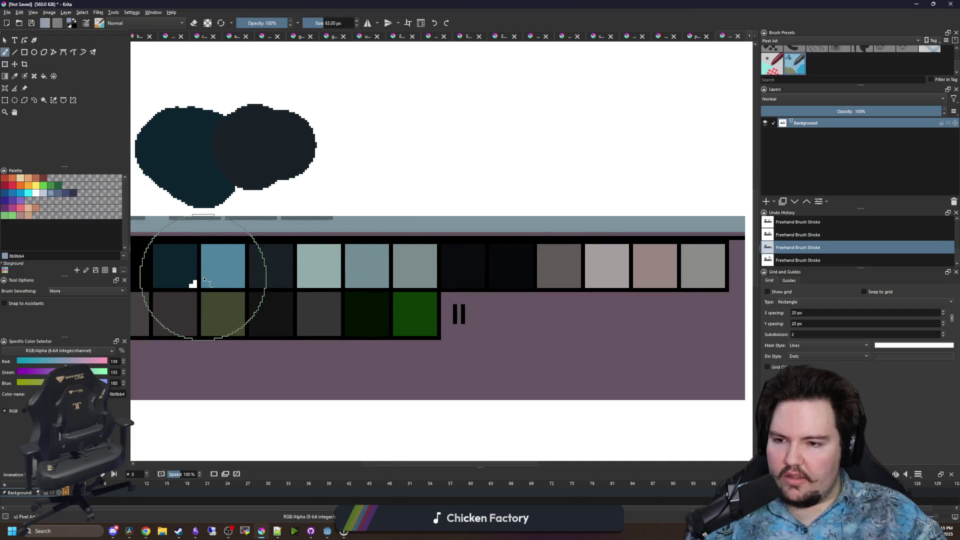
left_click_drag(208, 273, 374, 301)
scroll(370, 304, "up", 1)
key("p")
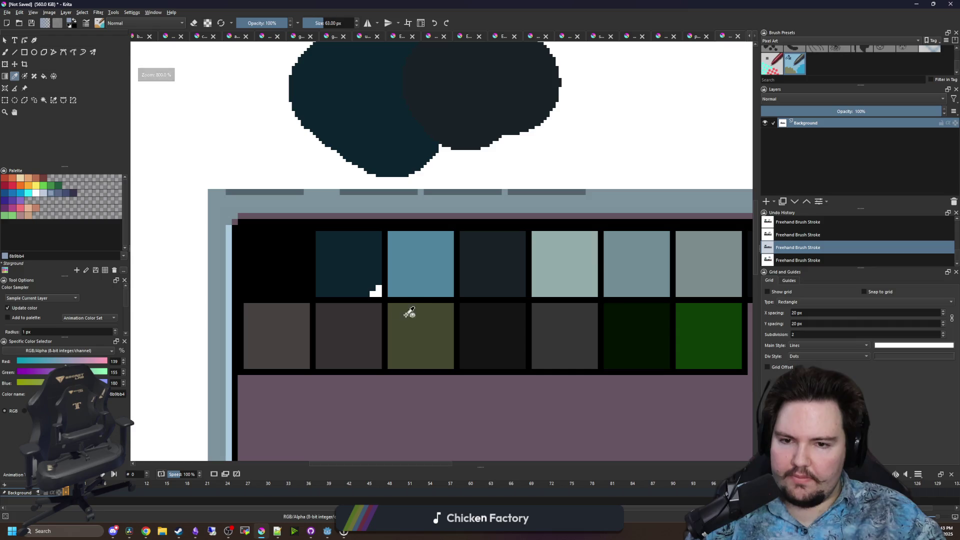
scroll(446, 254, "down", 4)
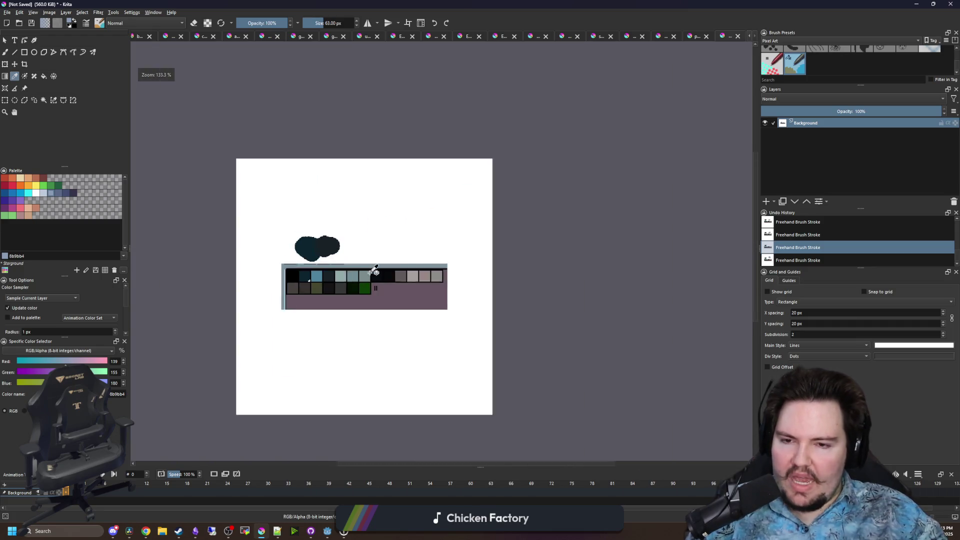
scroll(343, 290, "up", 4)
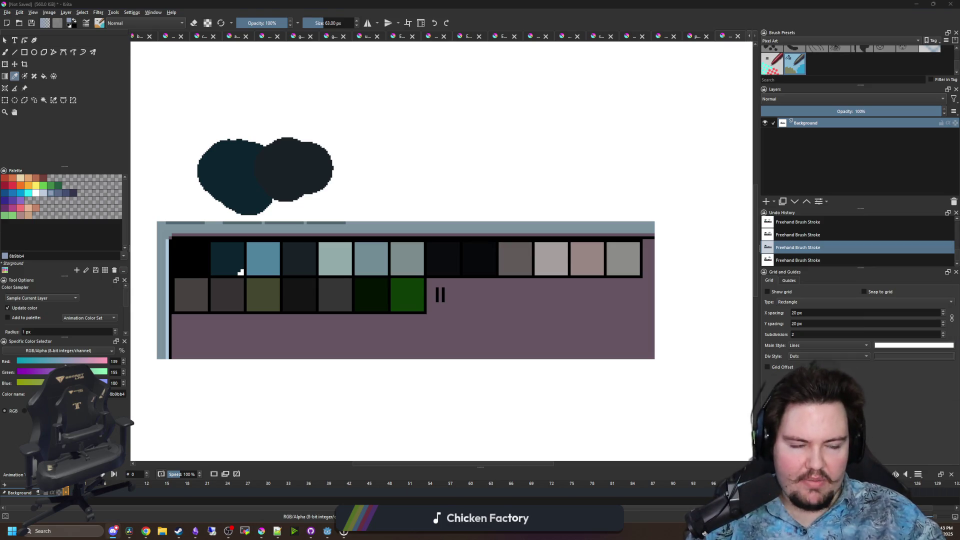
mouse_move(959, 179)
left_mouse_down()
mouse_move(772, 189)
mouse_move(611, 270)
mouse_move(548, 331)
mouse_move(503, 414)
mouse_move(477, 85)
left_mouse_up()
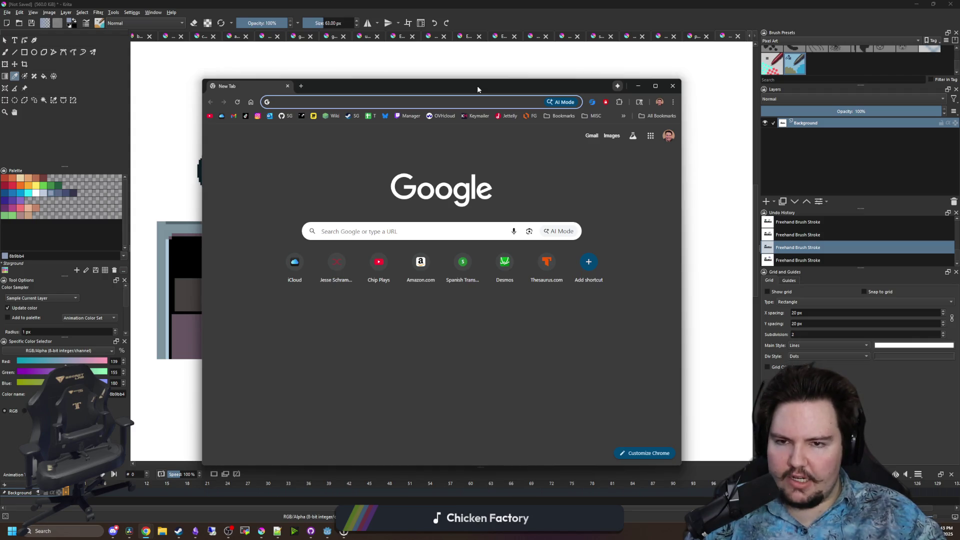
Go to Lospec's palette list and maximize the browser
type("lospec")
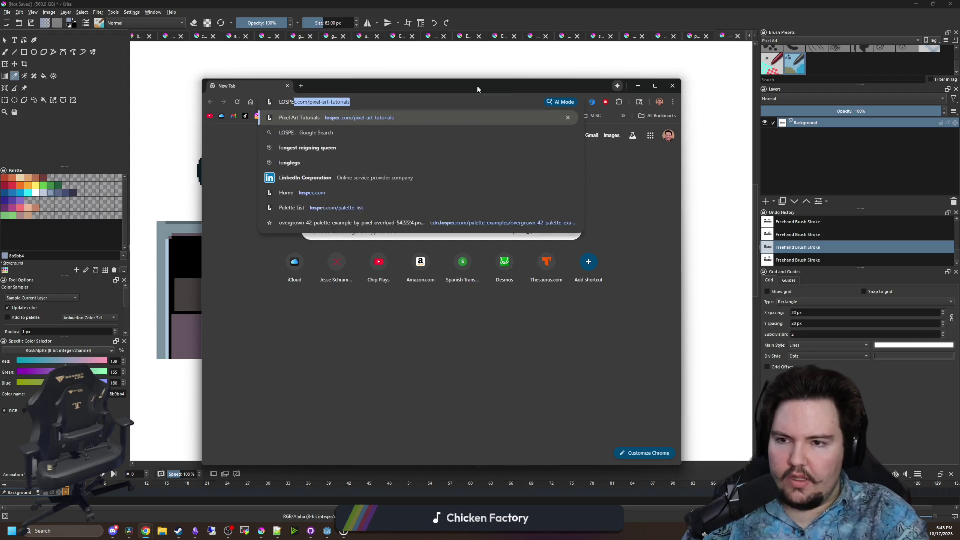
key("Return")
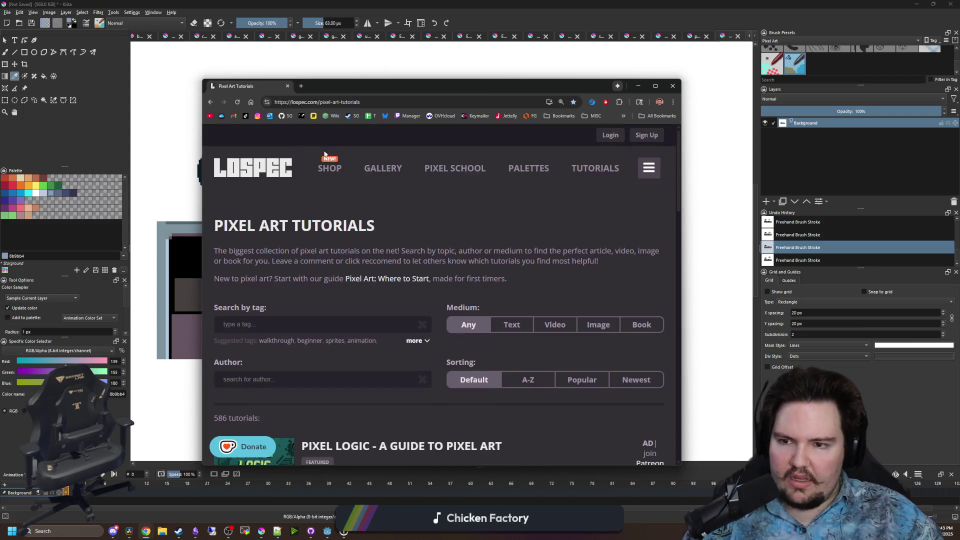
left_click(518, 164)
double_click(499, 87)
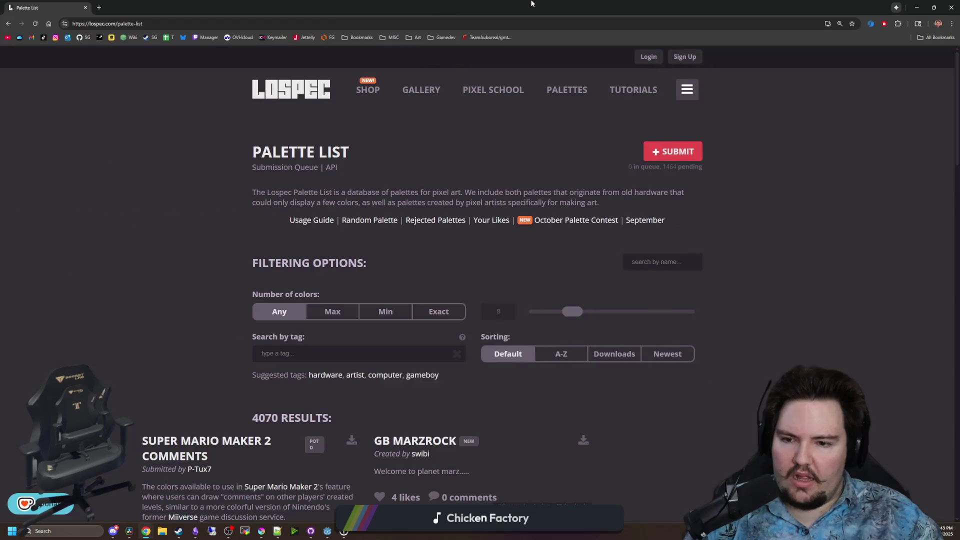
Open the Oktober palette in a new tab and its example image in another tab
scroll(568, 132, "down", 3)
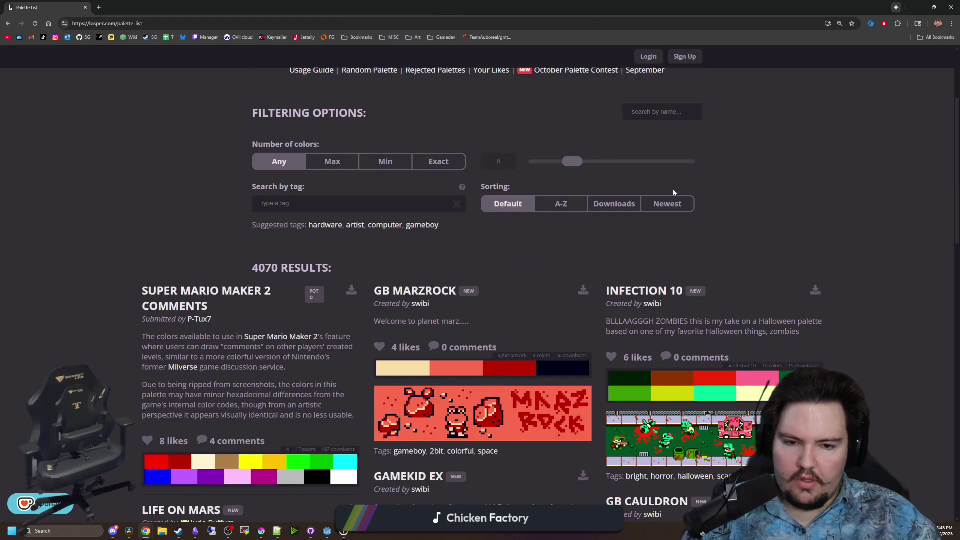
scroll(712, 203, "down", 5)
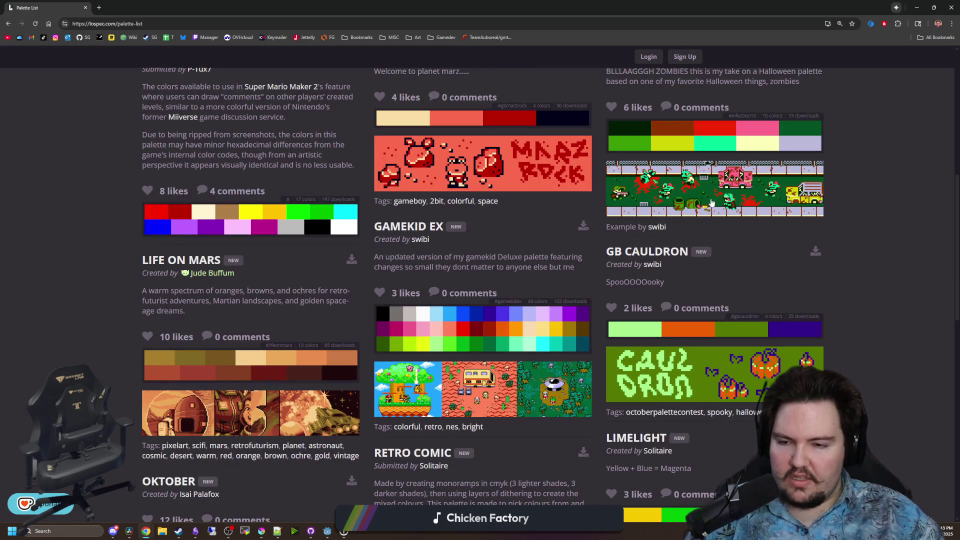
scroll(438, 235, "down", 3)
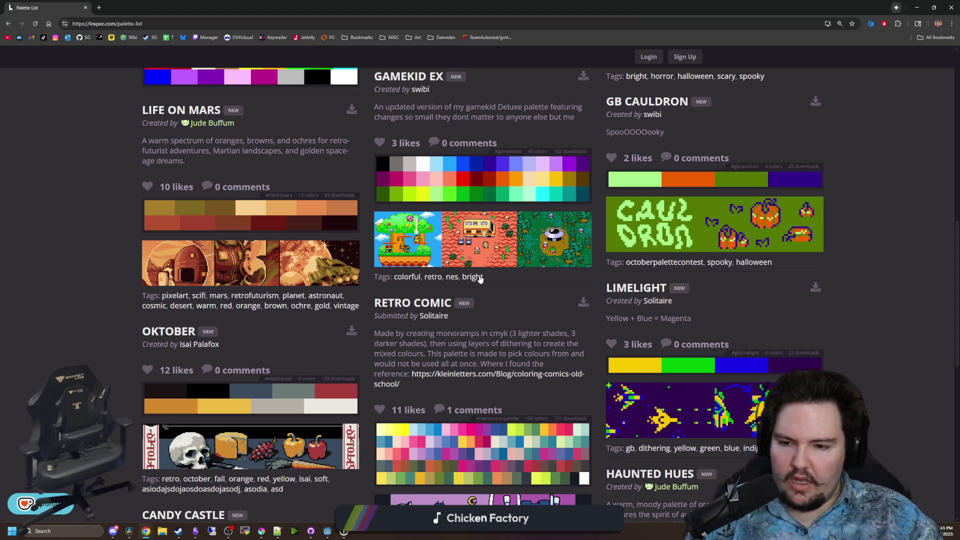
middle_click(169, 332)
left_click(154, 4)
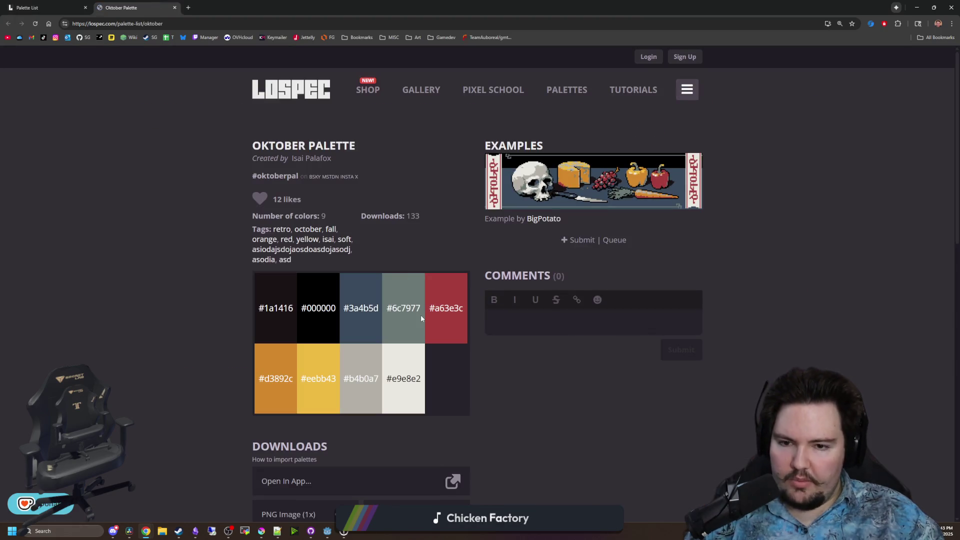
right_click(564, 185)
left_click(601, 196)
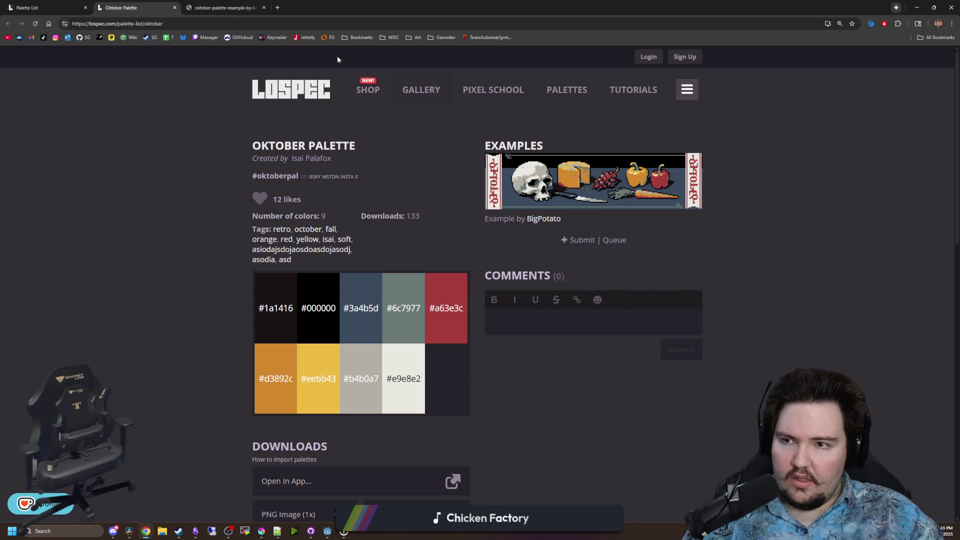
key("ctrl+Tab")
scroll(423, 326, "up", 1)
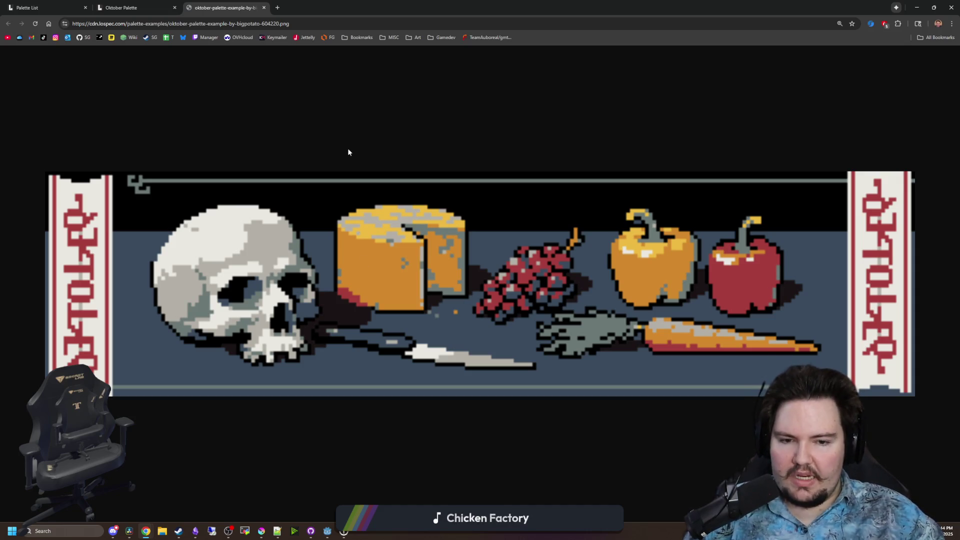
Return to the 'Oktober Palette' tab showing its nine colours, #1a1416 to #e9e8e2
left_click(131, 7)
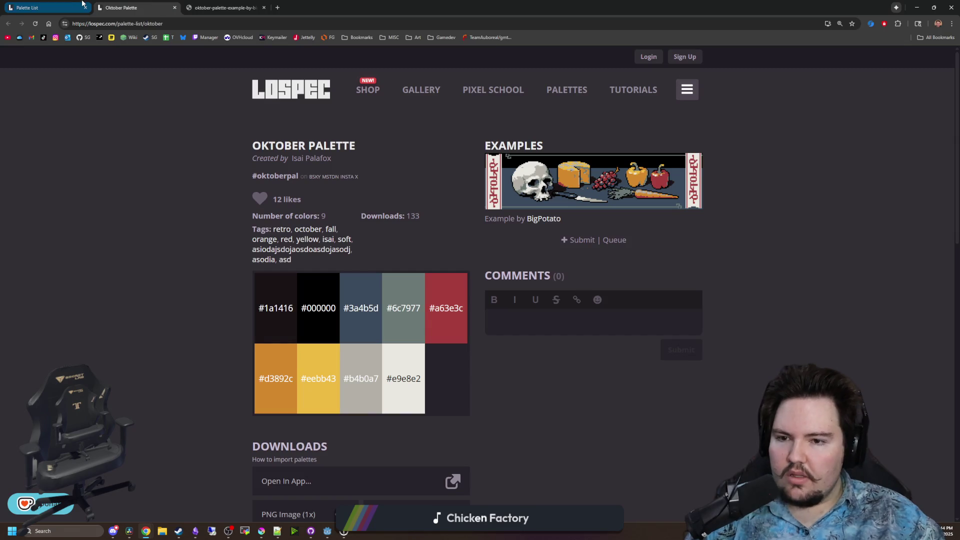
Go back to Lospec's palette list and scroll through the results
left_click(78, 4)
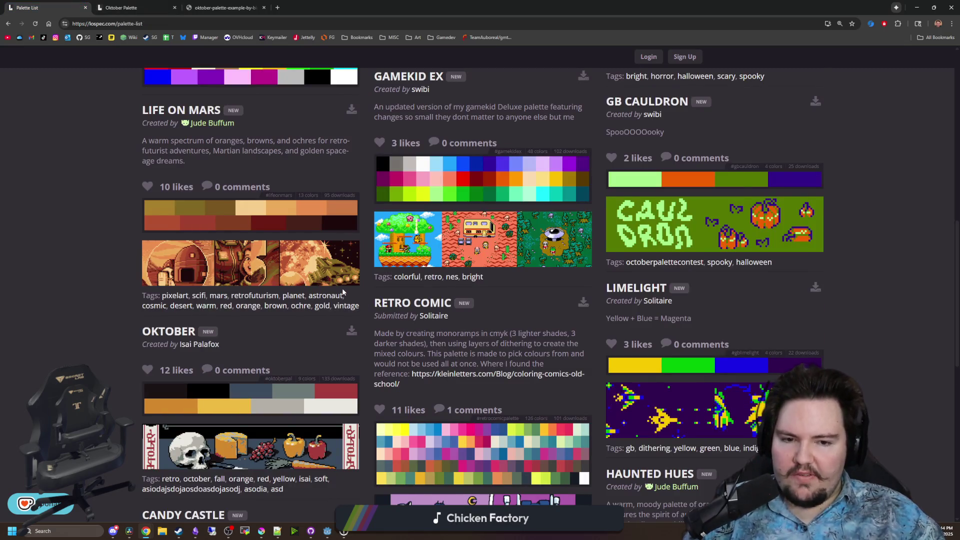
scroll(343, 292, "down", 3)
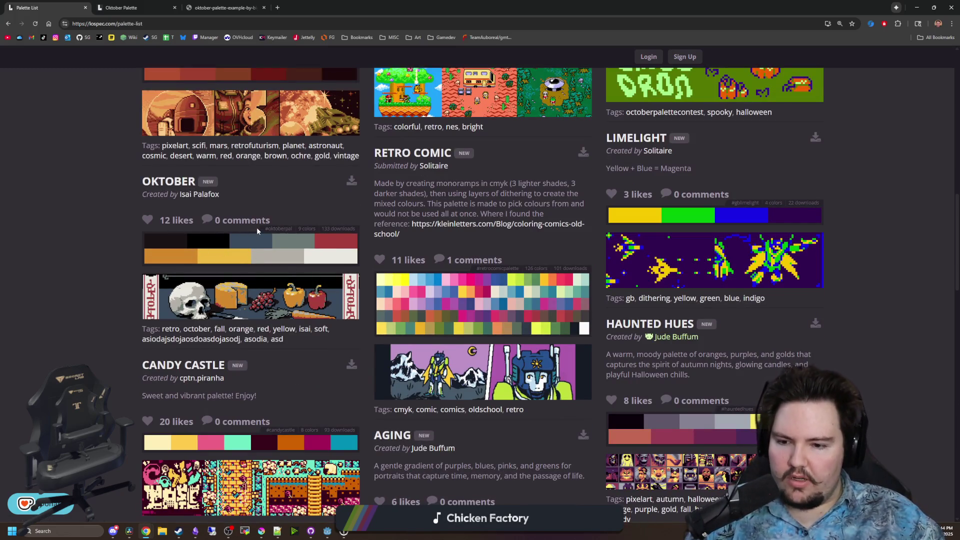
scroll(250, 245, "down", 1)
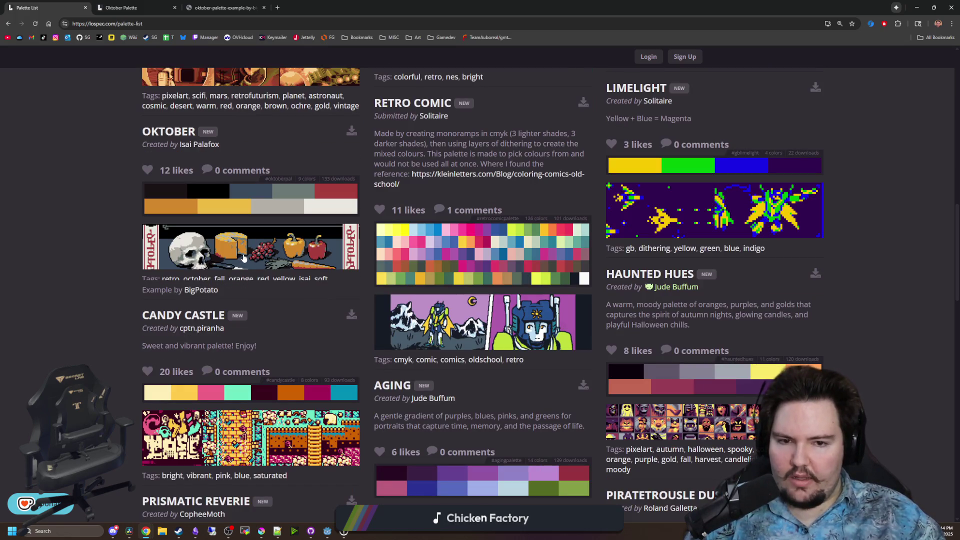
scroll(243, 258, "down", 2)
scroll(414, 319, "down", 2)
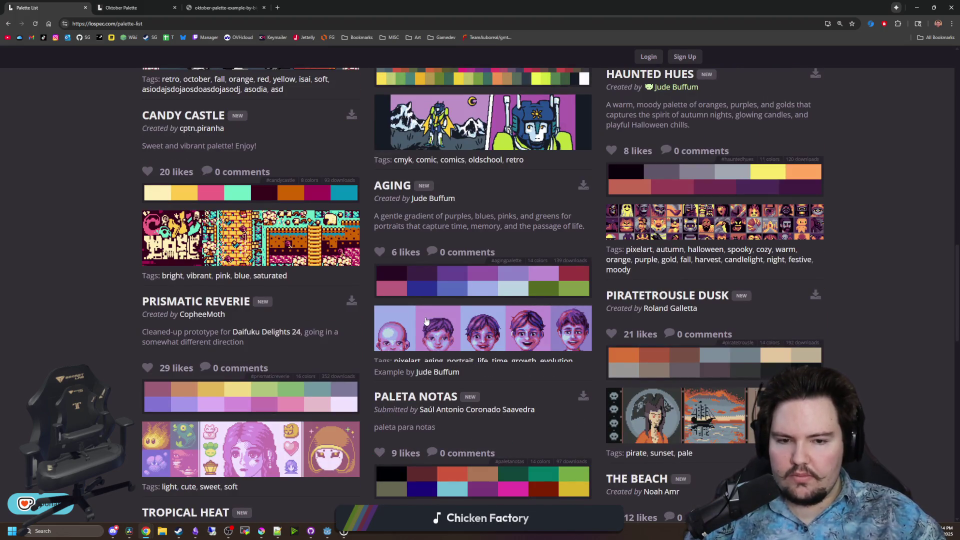
scroll(426, 321, "down", 2)
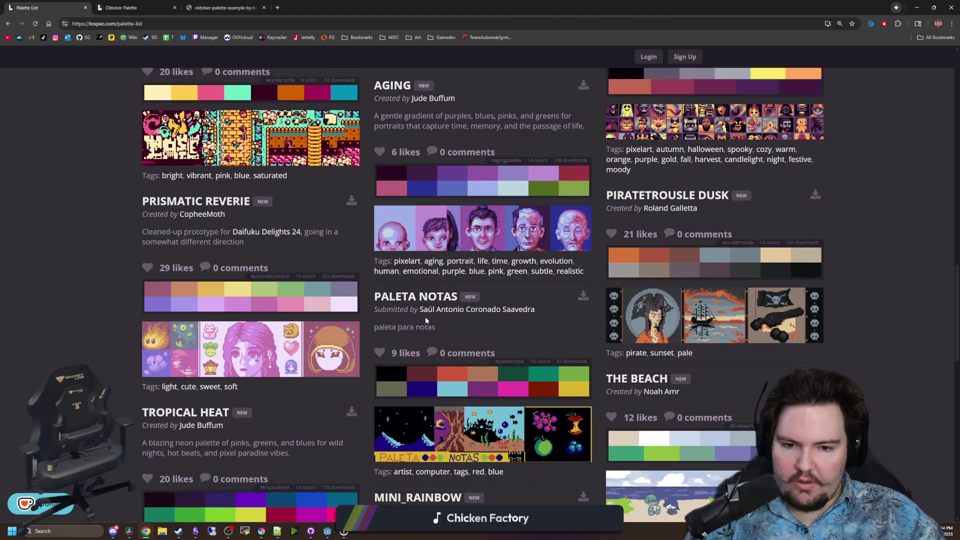
scroll(426, 321, "down", 4)
scroll(426, 320, "up", 20)
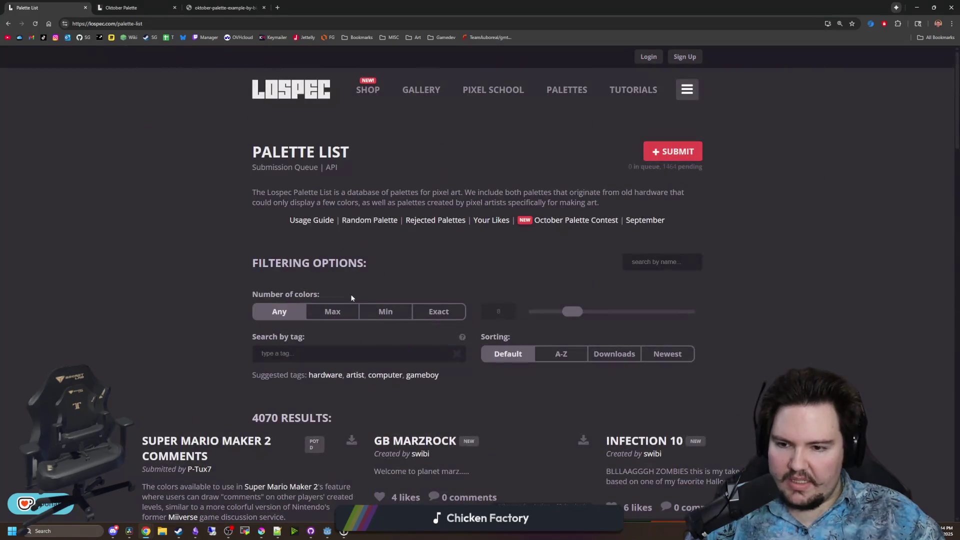
scroll(407, 320, "down", 2)
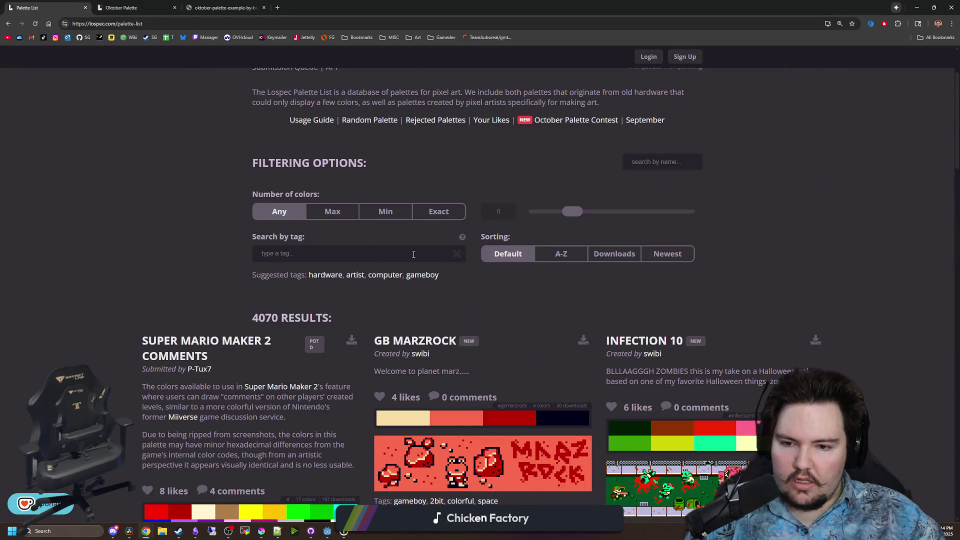
scroll(456, 280, "down", 3)
scroll(510, 303, "down", 4)
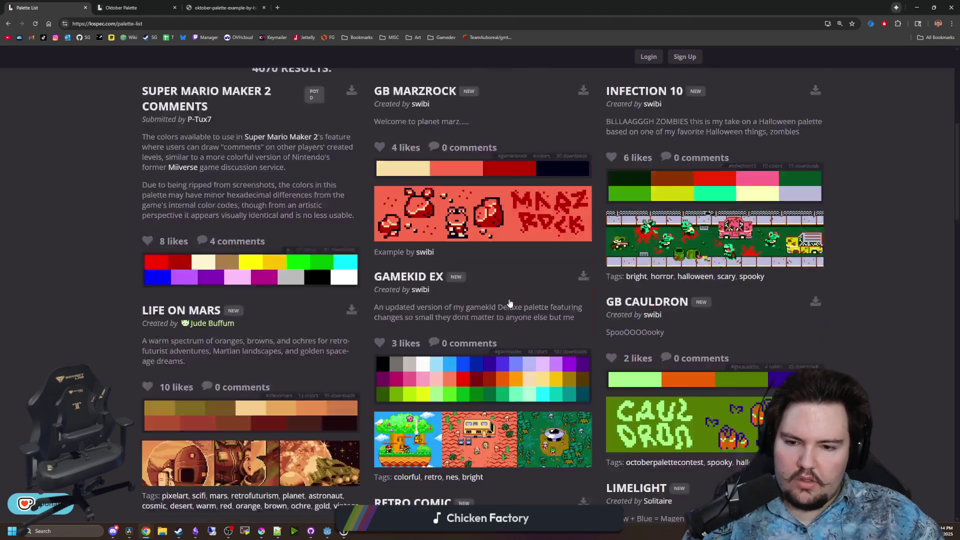
scroll(510, 302, "down", 5)
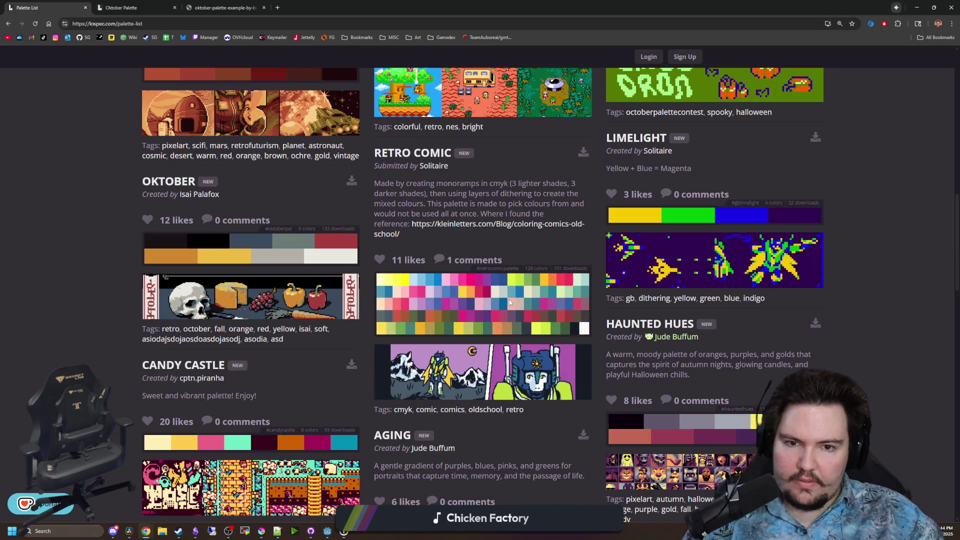
Try the tags 'pastel' and 'evil', then sort all 4070 palettes by downloads
type("PA")
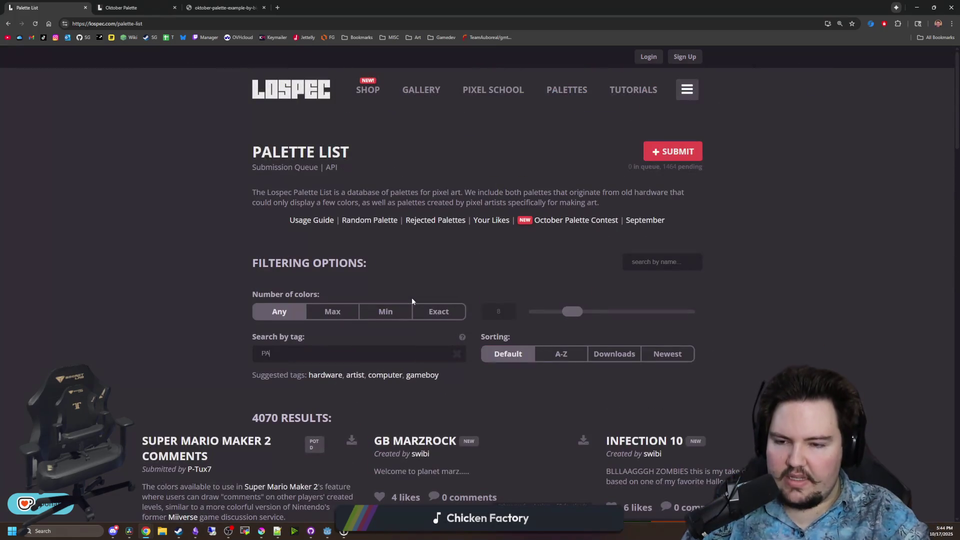
key("BackSpace")
key("BackSpace")
type("pastel")
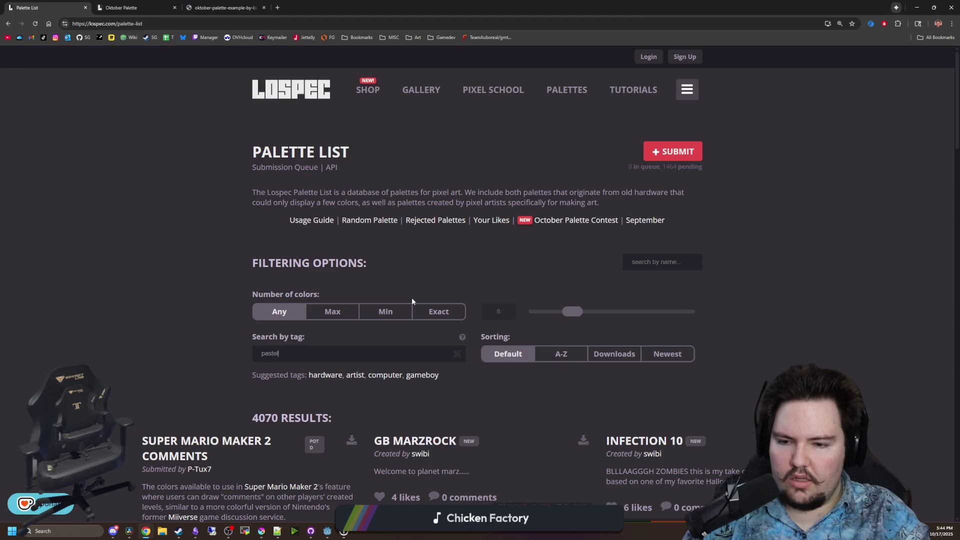
key("BackSpace")
key("BackSpace")
key("BackSpace")
type("evil")
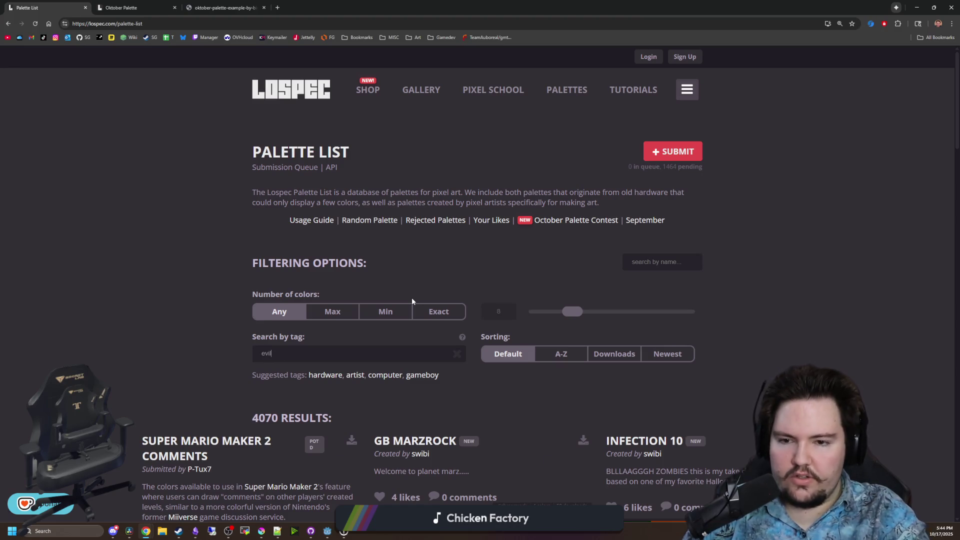
scroll(347, 220, "down", 3)
scroll(285, 385, "up", 1)
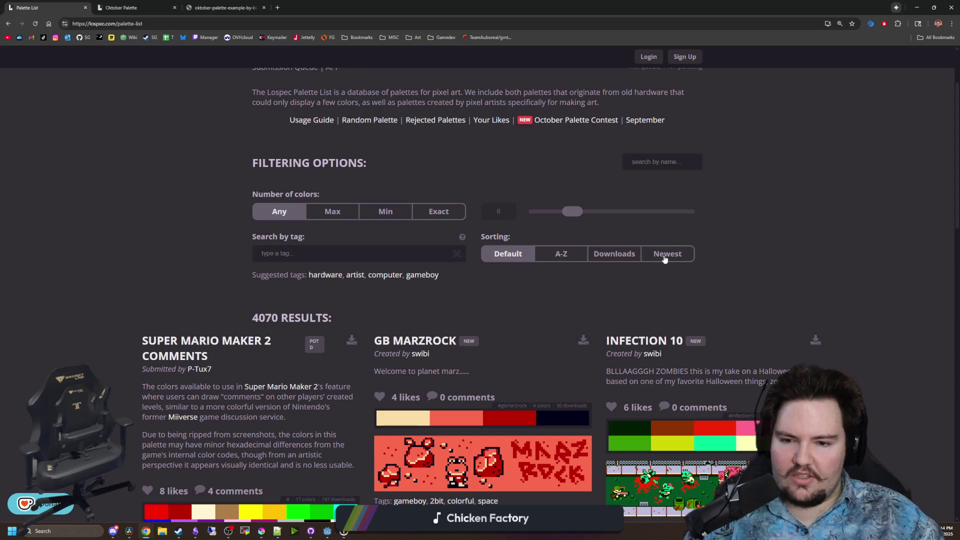
left_click(596, 259)
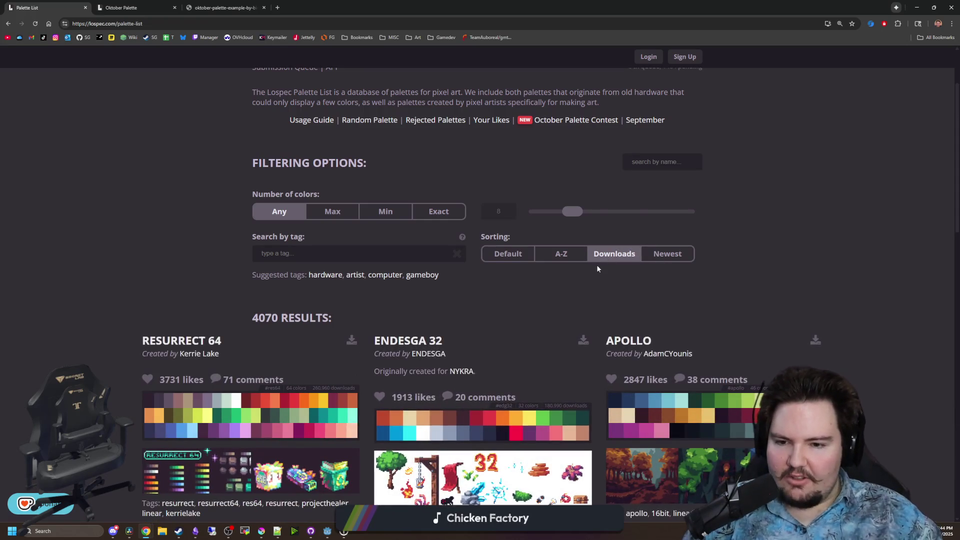
Open the CC-29, 31 and Lost Century palettes from the Lospec list in background tabs
scroll(478, 323, "down", 1)
scroll(477, 323, "down", 2)
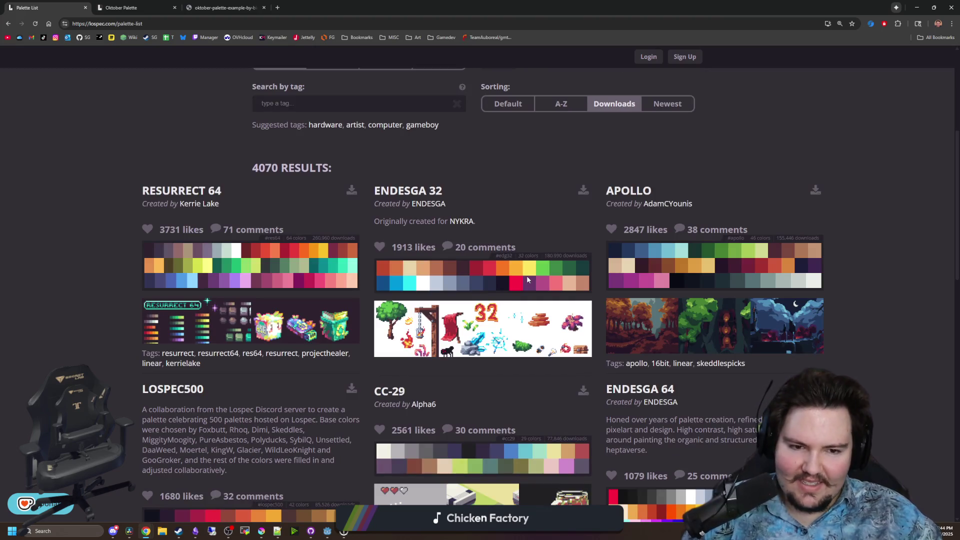
scroll(542, 275, "down", 2)
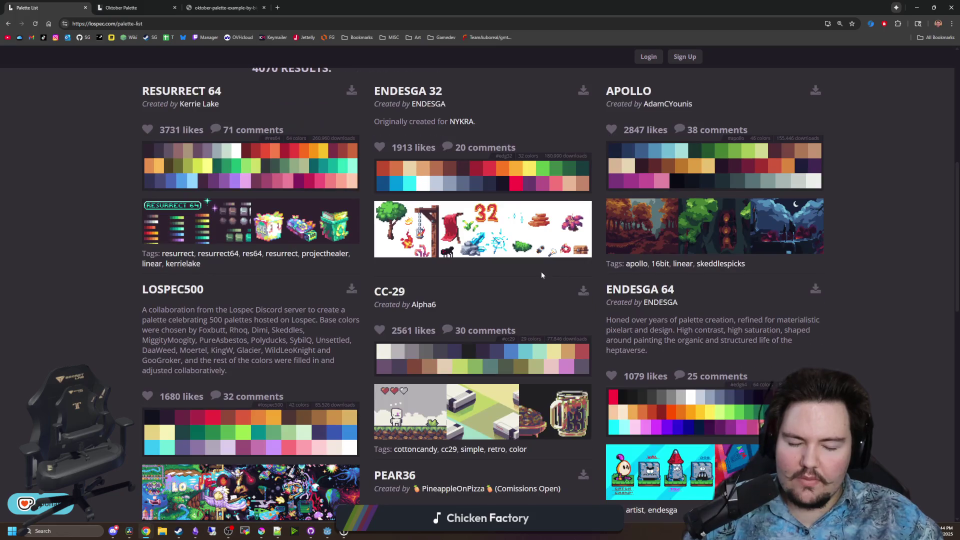
scroll(460, 293, "down", 1)
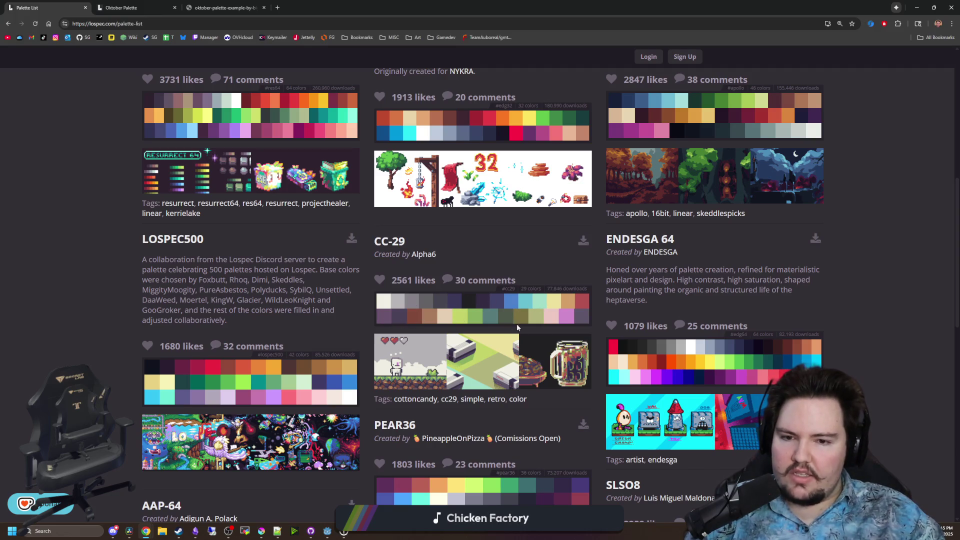
middle_click(387, 245)
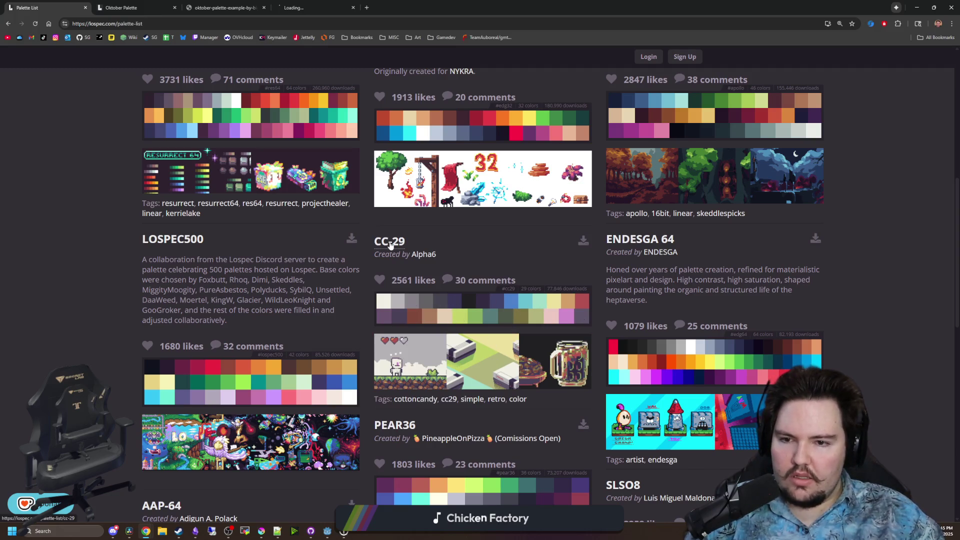
scroll(453, 310, "down", 3)
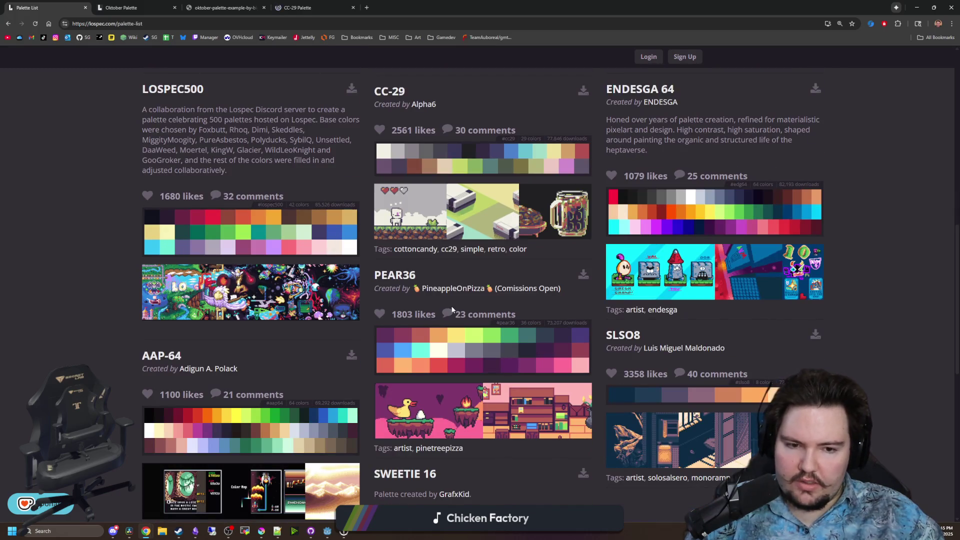
scroll(470, 312, "down", 2)
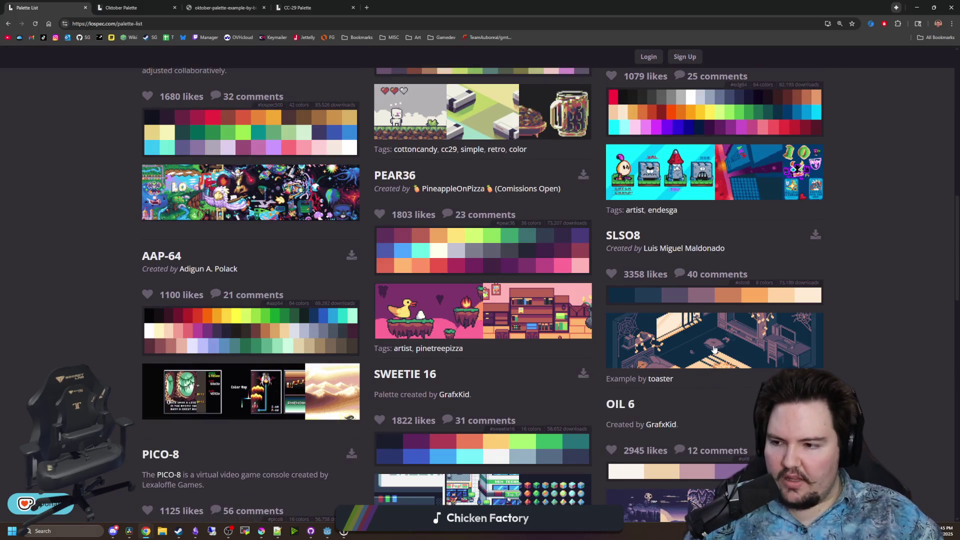
scroll(670, 333, "down", 2)
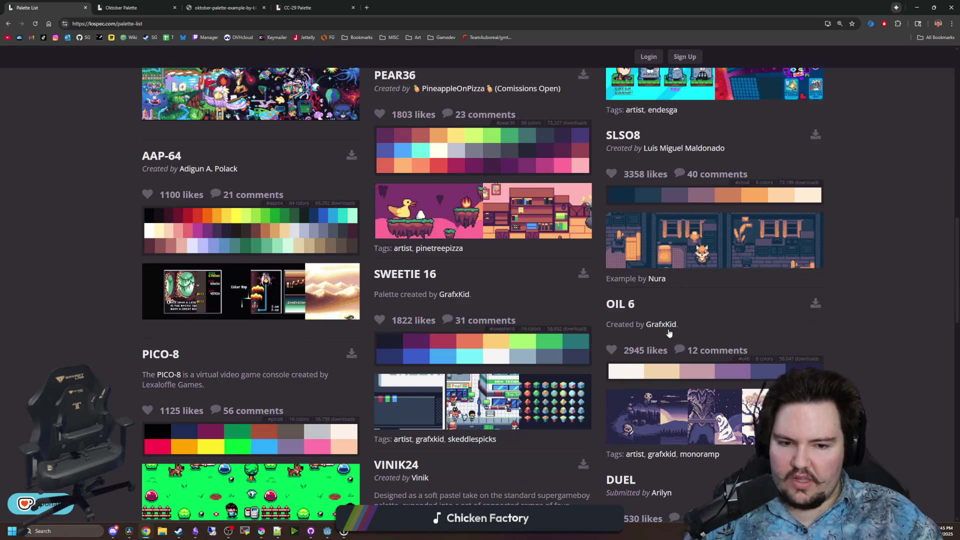
scroll(538, 326, "down", 1)
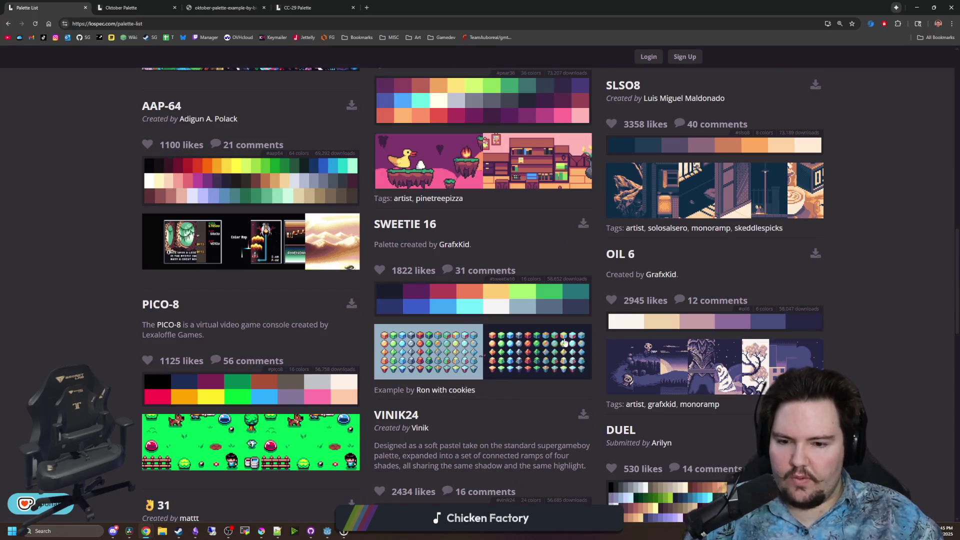
scroll(538, 326, "down", 1)
scroll(606, 330, "down", 1)
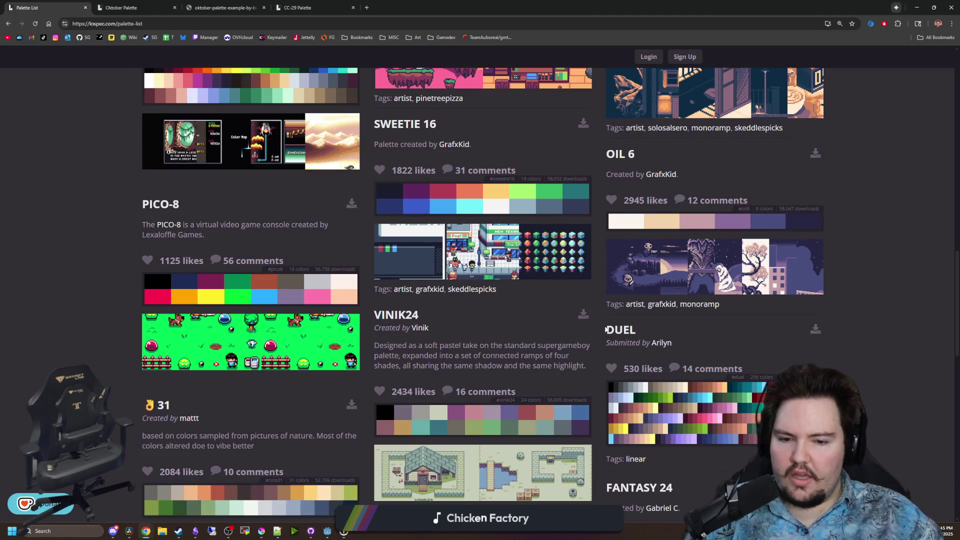
scroll(679, 295, "up", 3)
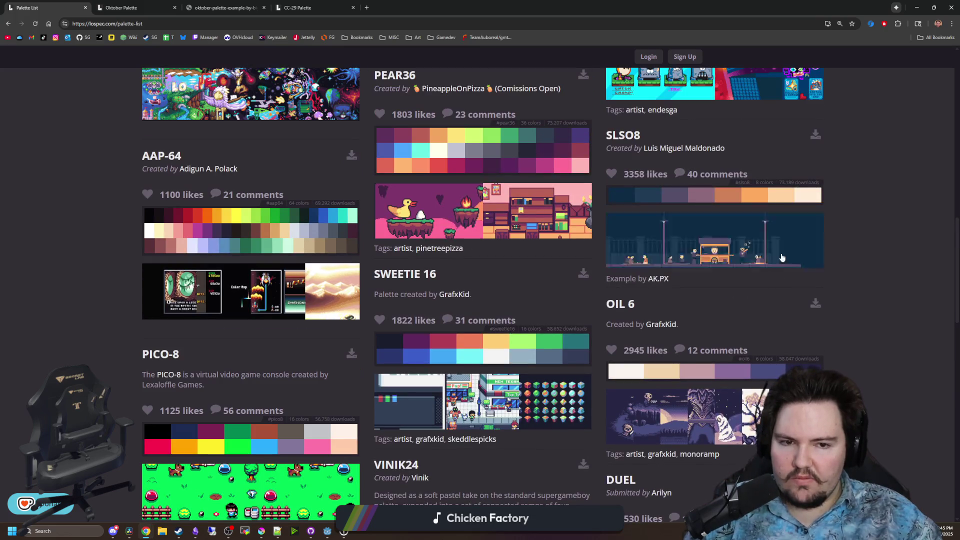
scroll(895, 368, "down", 6)
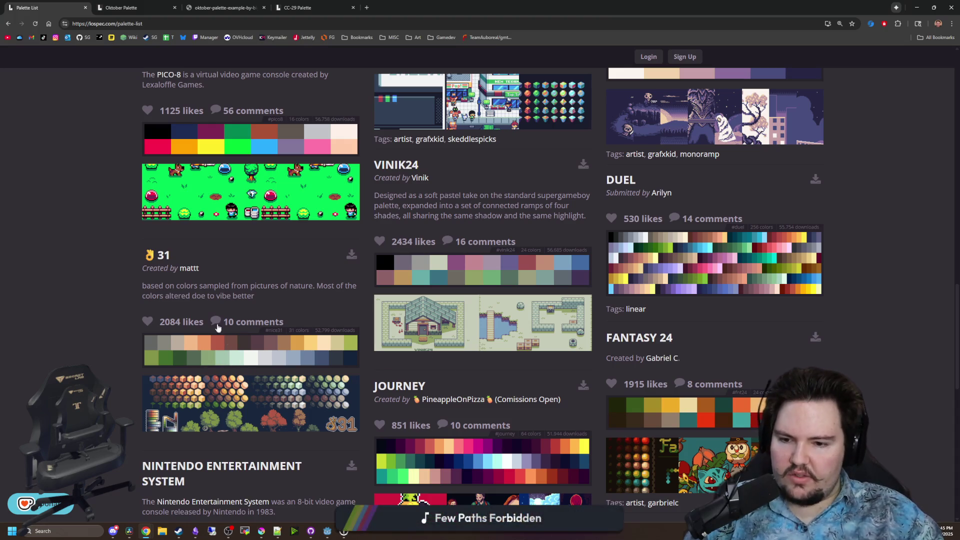
middle_click(163, 255)
scroll(386, 322, "down", 4)
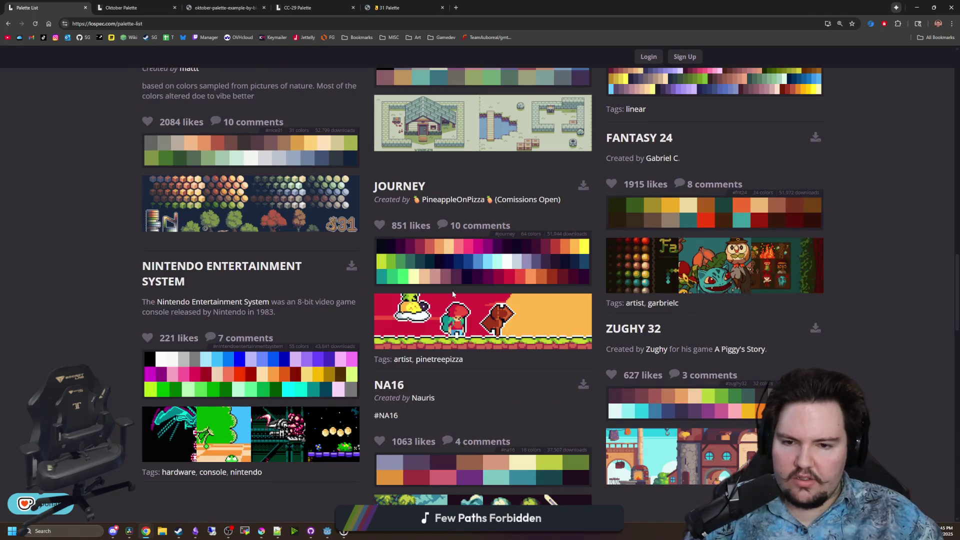
scroll(872, 378, "down", 5)
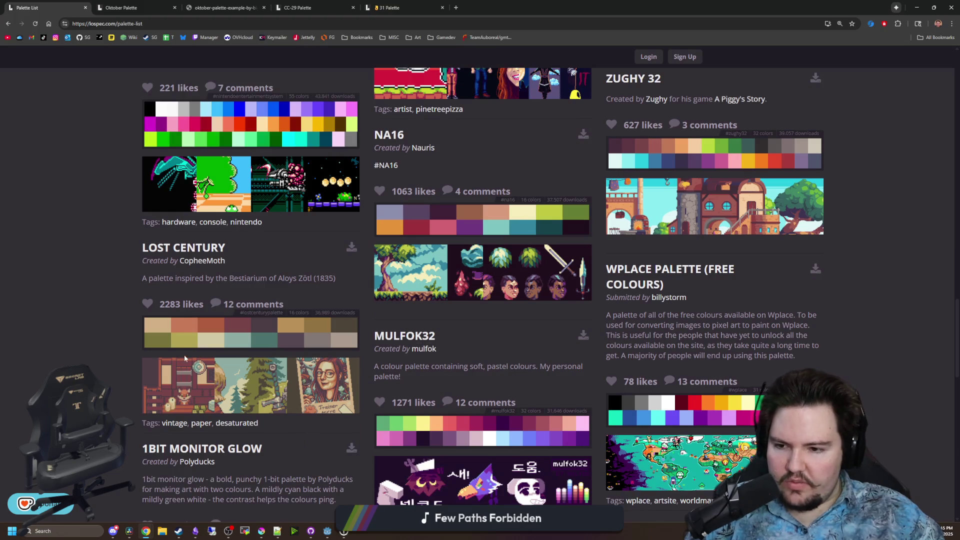
middle_click(188, 249)
Open the Steam Lords and Waldgeist palettes in background tabs
scroll(311, 345, "down", 1)
scroll(311, 342, "down", 2)
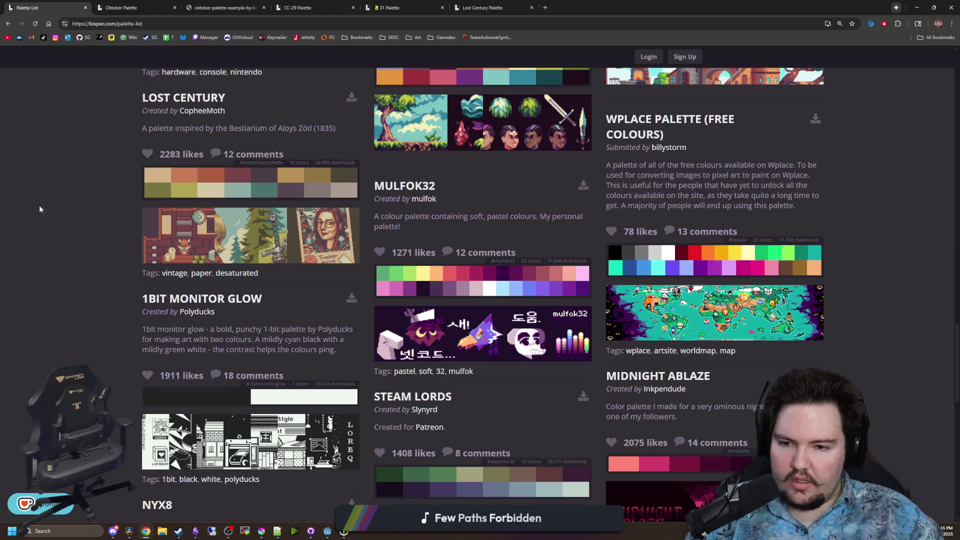
scroll(282, 308, "down", 2)
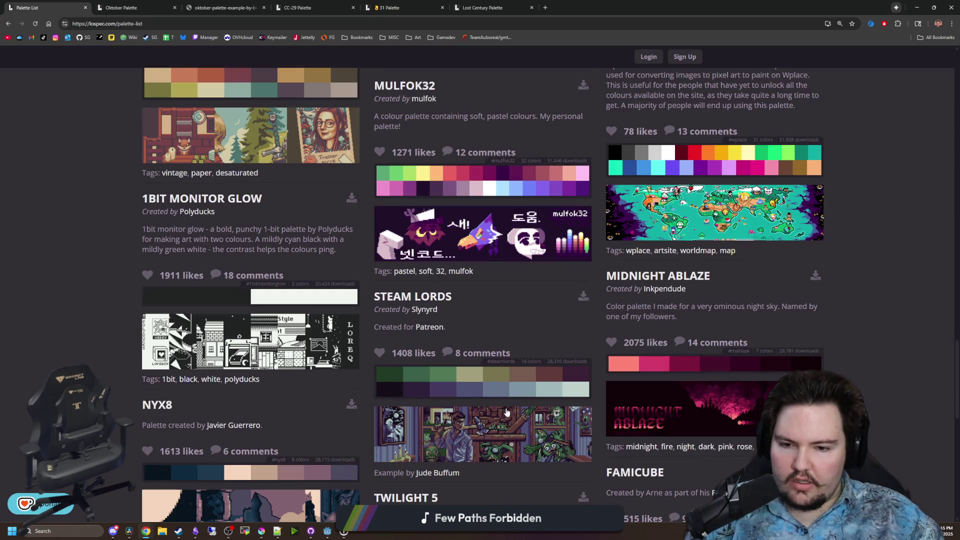
middle_click(427, 300)
scroll(427, 303, "down", 4)
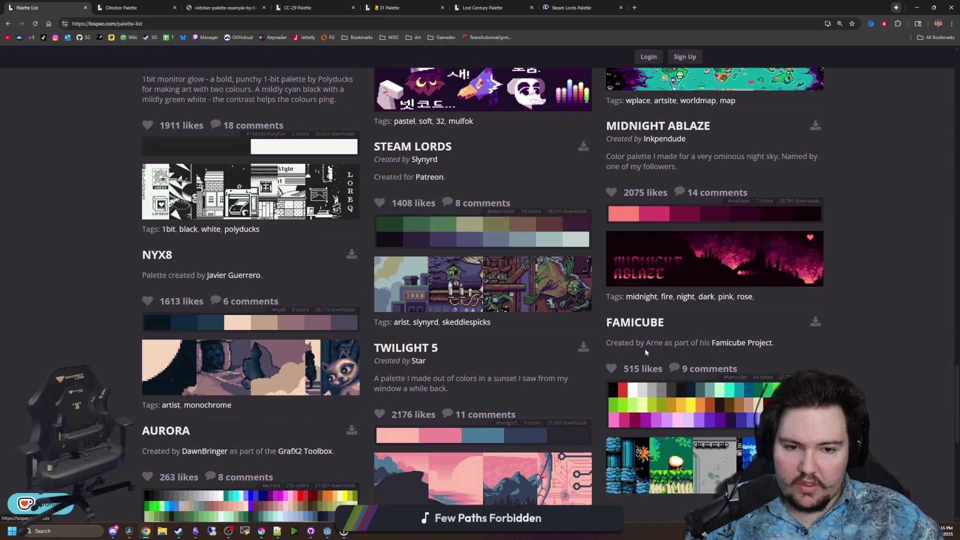
scroll(177, 251, "down", 8)
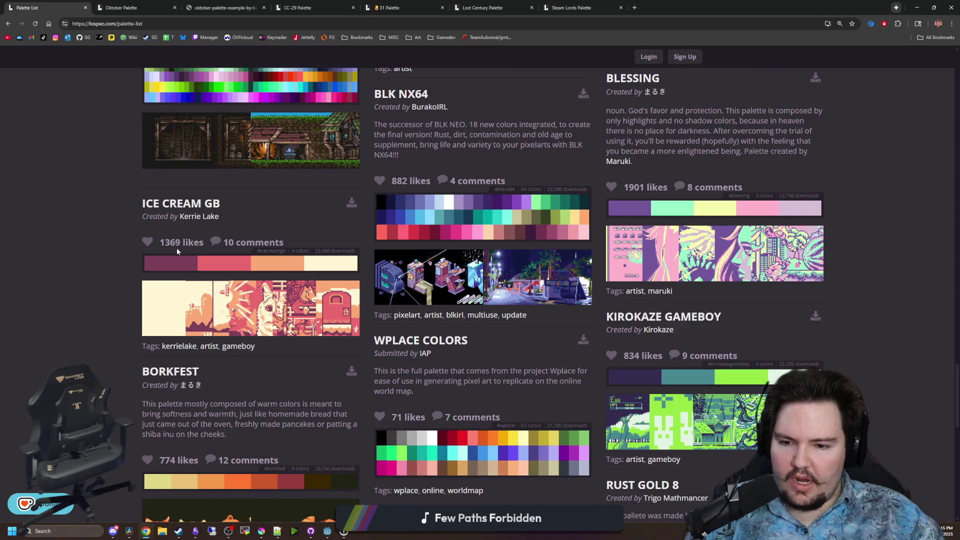
scroll(177, 250, "down", 7)
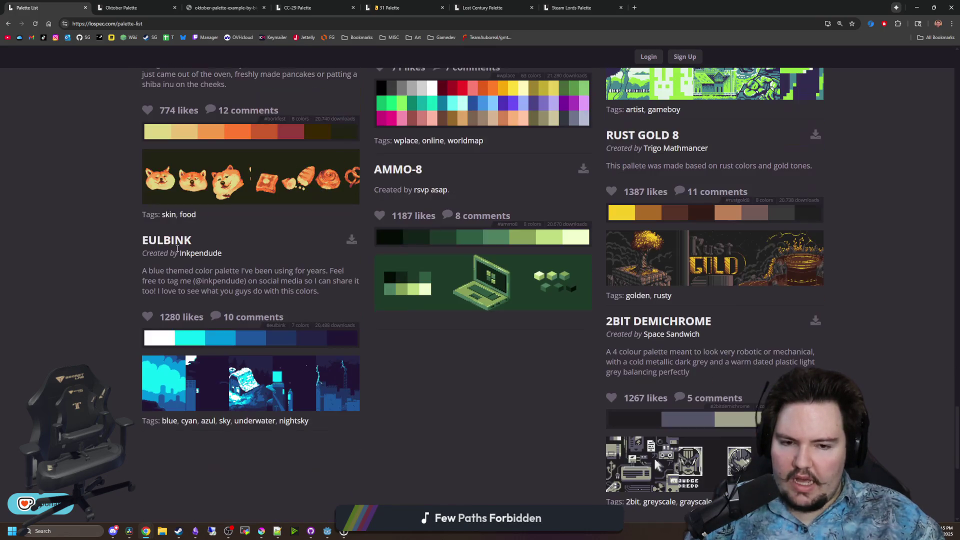
scroll(177, 250, "down", 2)
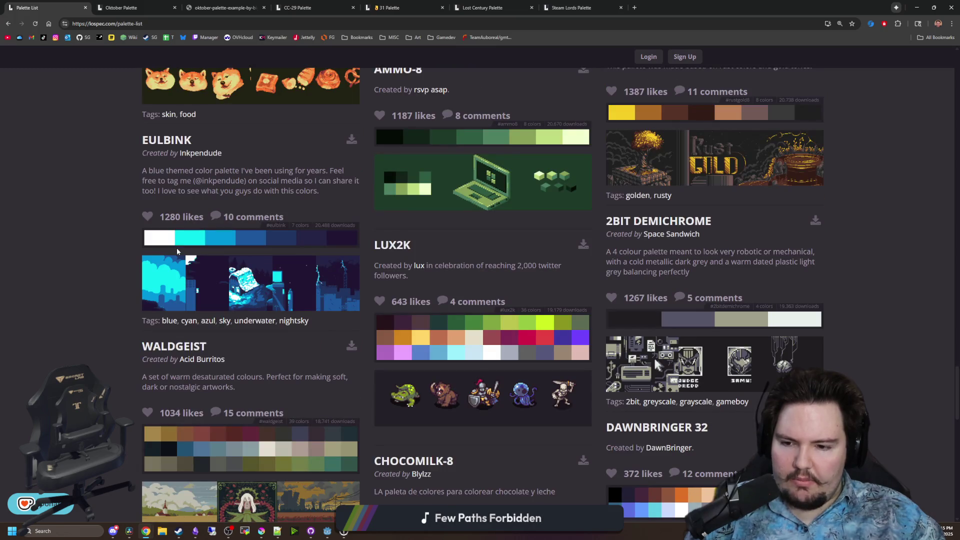
scroll(178, 251, "down", 1)
middle_click(189, 298)
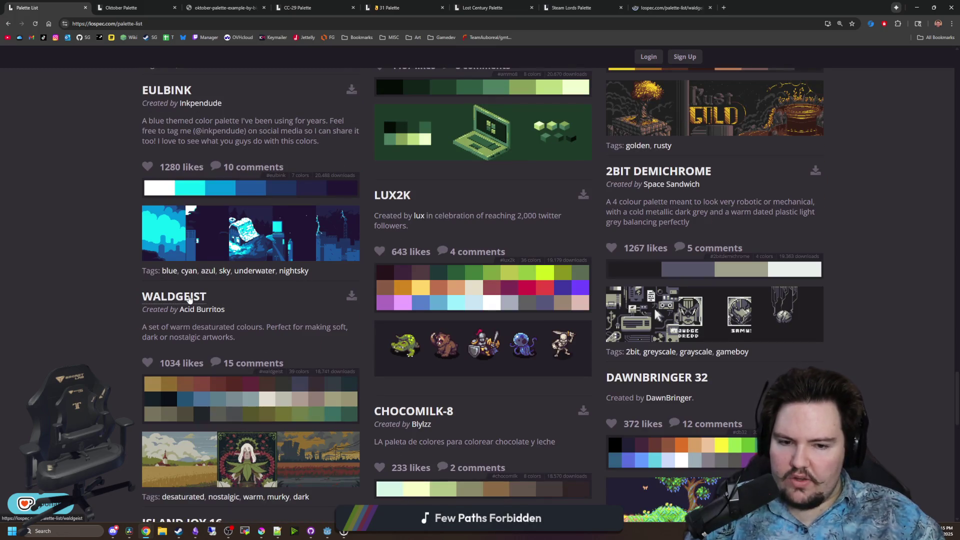
Open the Nanner Pancakes and Fading 16 palettes in background tabs
scroll(225, 298, "down", 4)
scroll(259, 299, "down", 7)
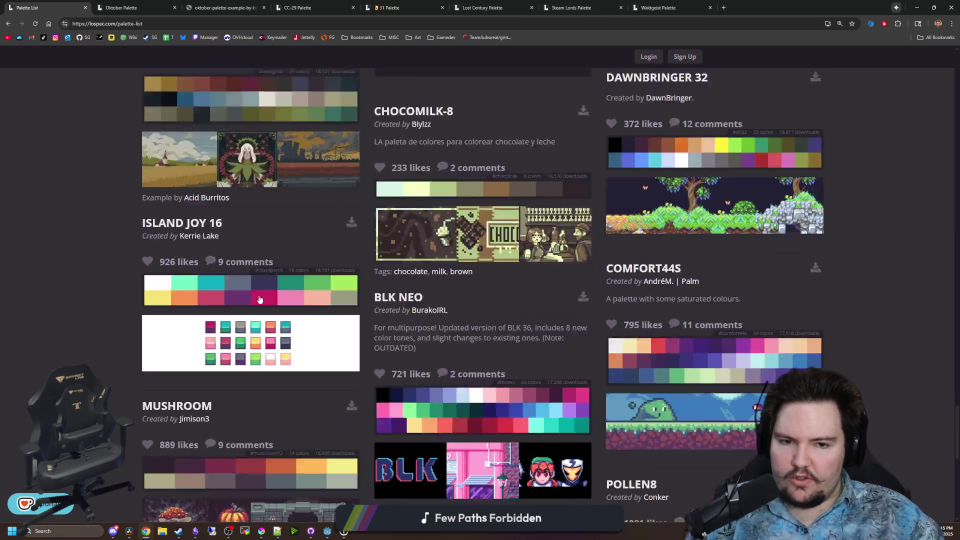
scroll(257, 289, "down", 3)
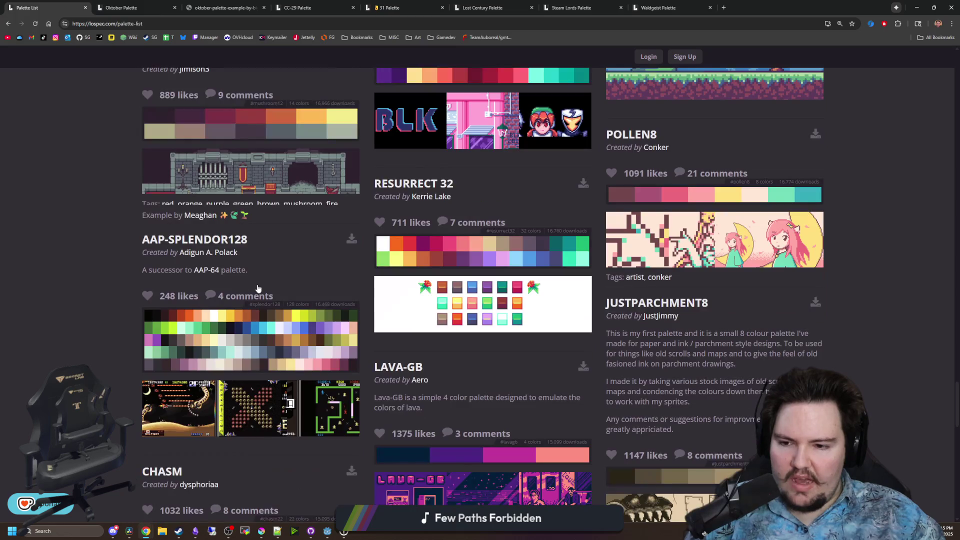
scroll(258, 288, "down", 1)
scroll(257, 289, "down", 3)
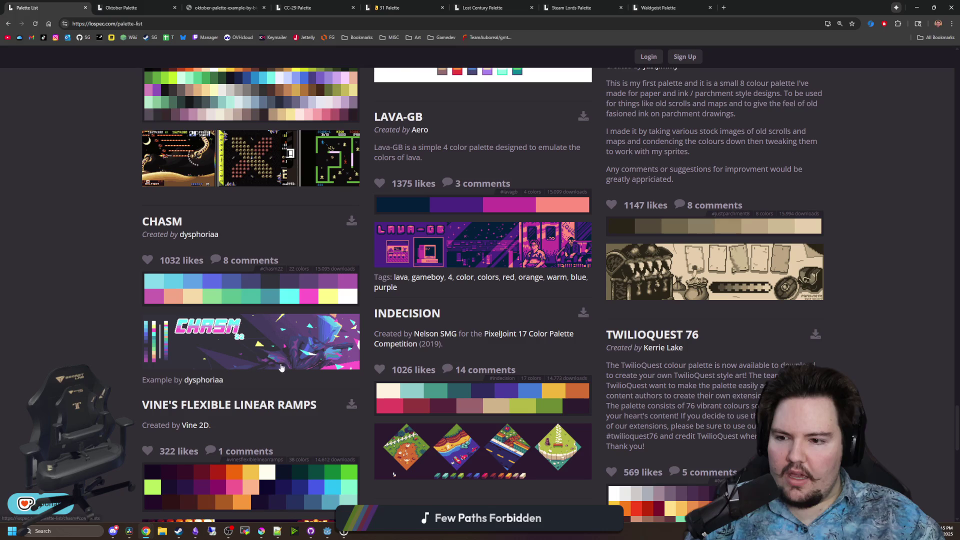
scroll(95, 323, "down", 3)
scroll(118, 277, "down", 4)
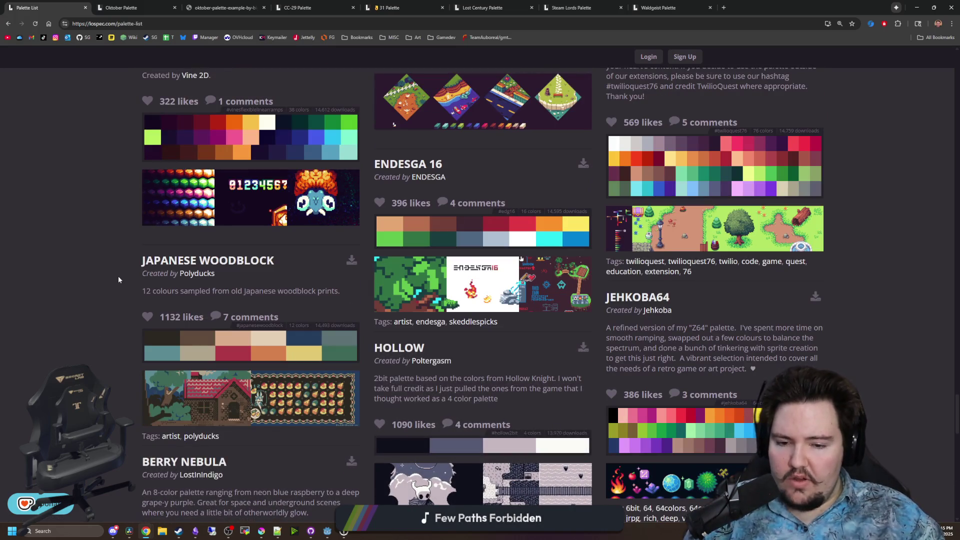
scroll(119, 280, "down", 4)
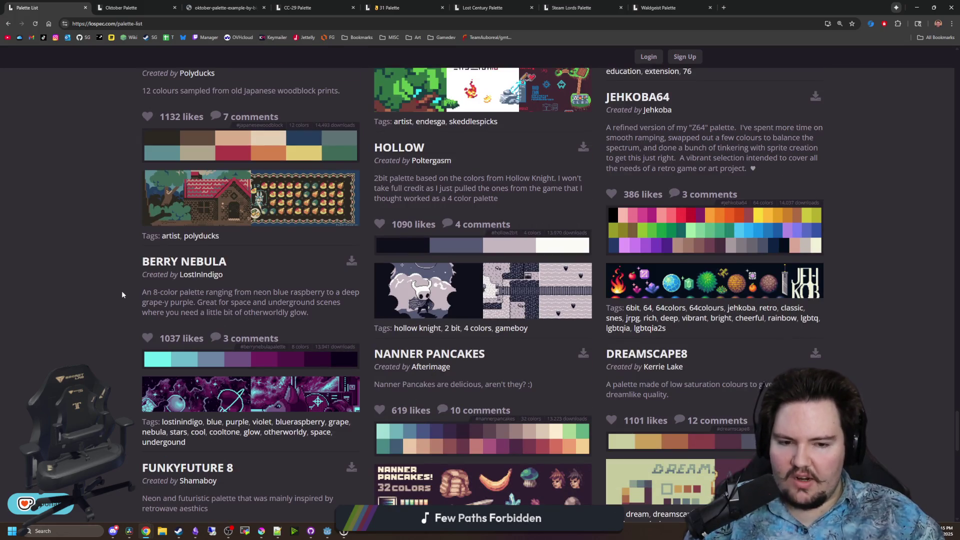
scroll(122, 295, "down", 2)
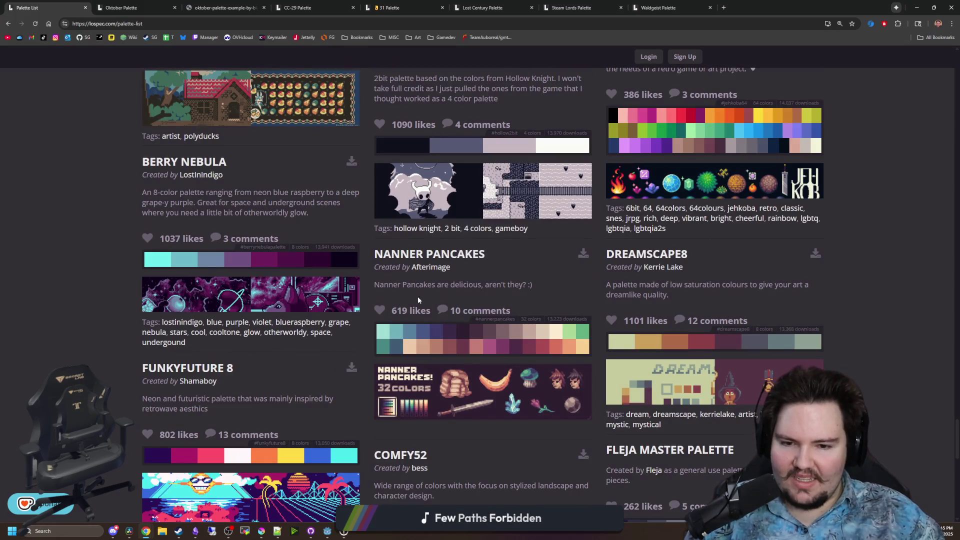
middle_click(446, 257)
scroll(447, 252, "down", 6)
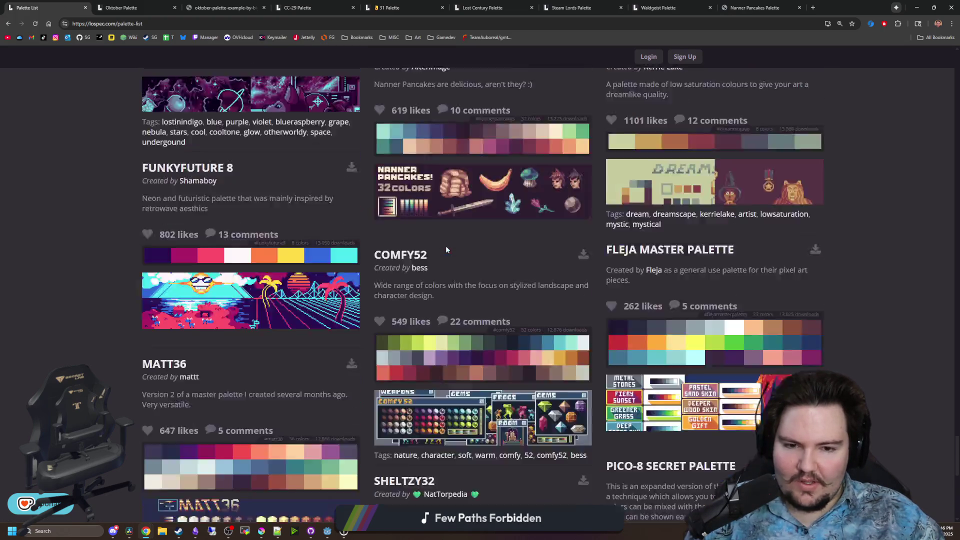
scroll(446, 249, "down", 6)
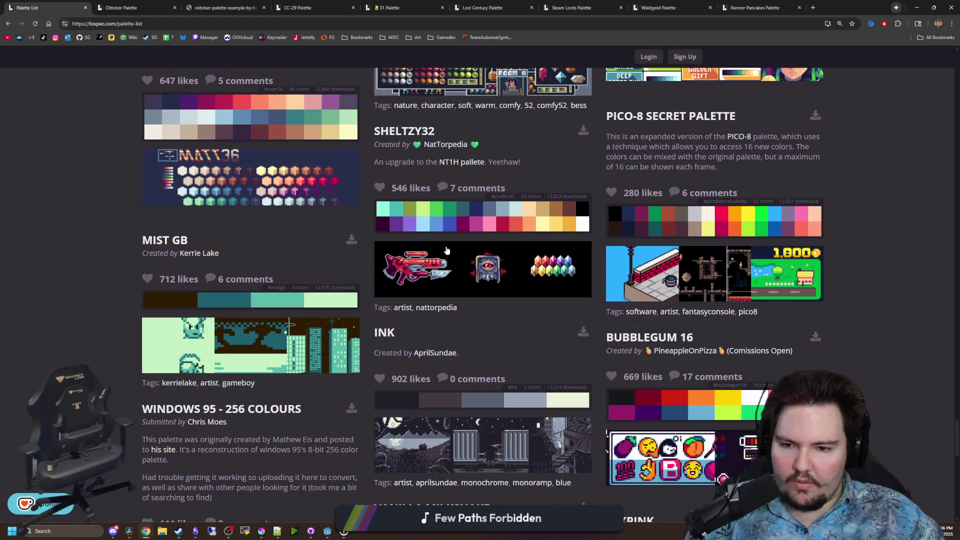
scroll(447, 250, "down", 5)
scroll(433, 251, "down", 7)
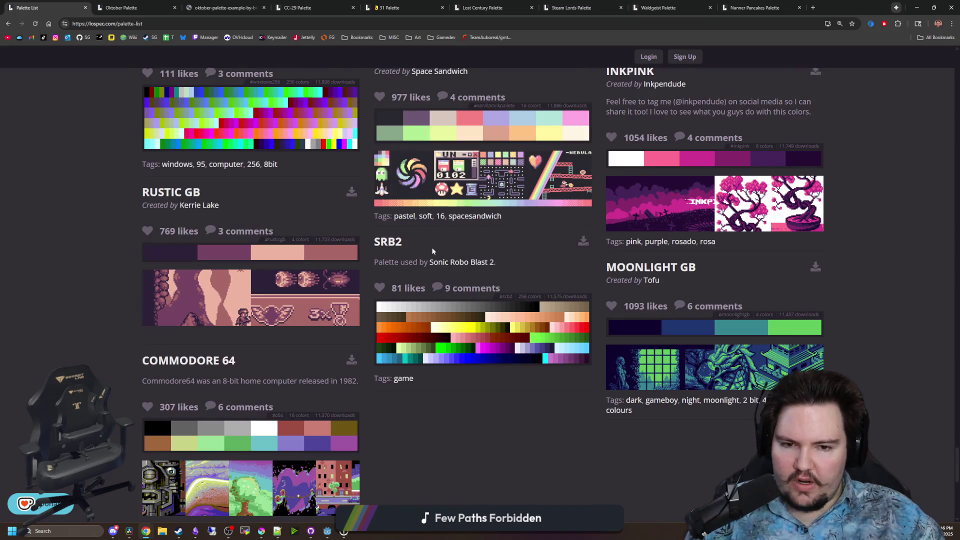
scroll(433, 251, "down", 4)
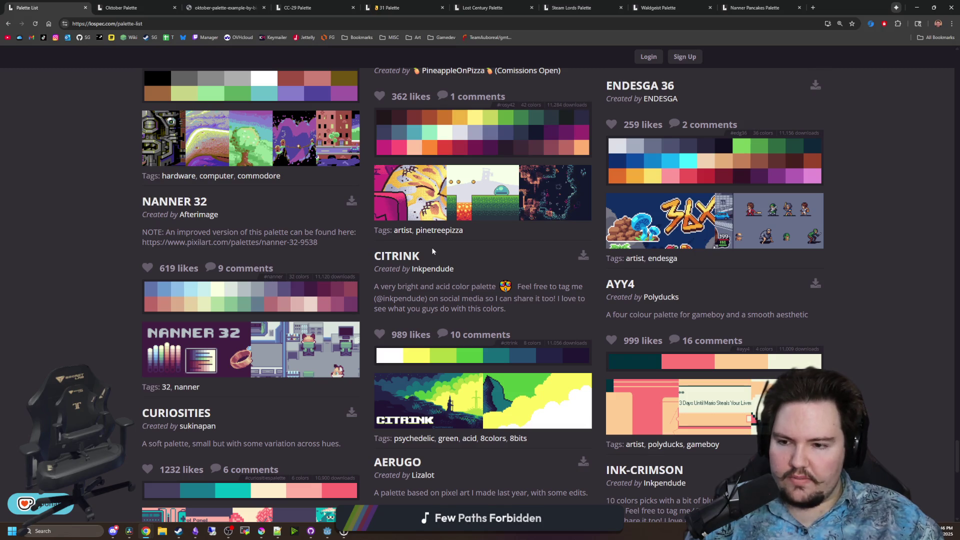
scroll(433, 251, "down", 3)
scroll(433, 251, "down", 5)
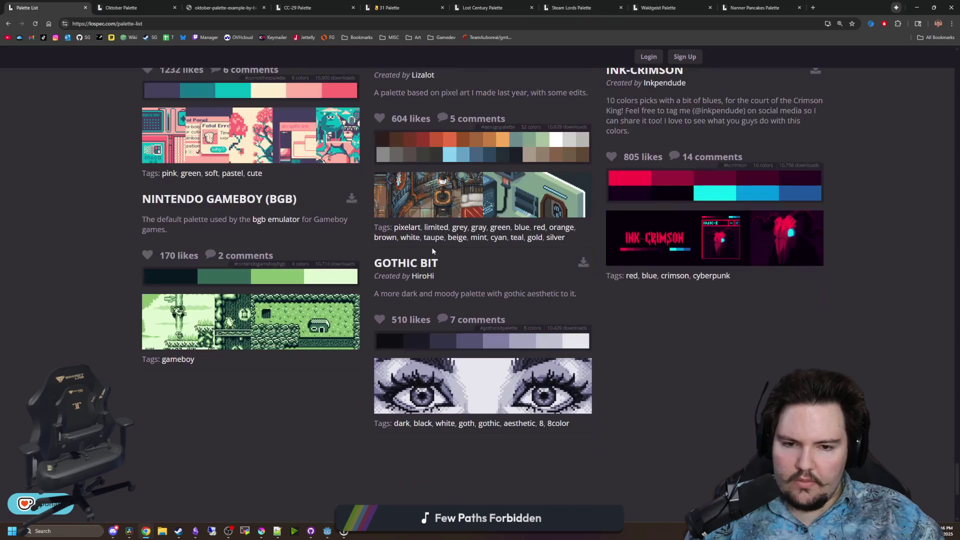
scroll(433, 251, "down", 4)
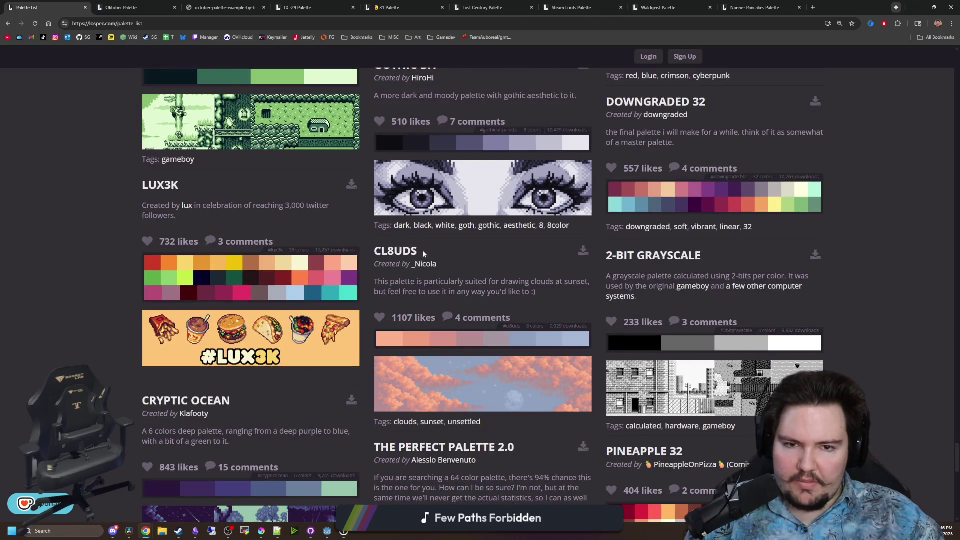
scroll(423, 251, "down", 4)
scroll(424, 253, "down", 3)
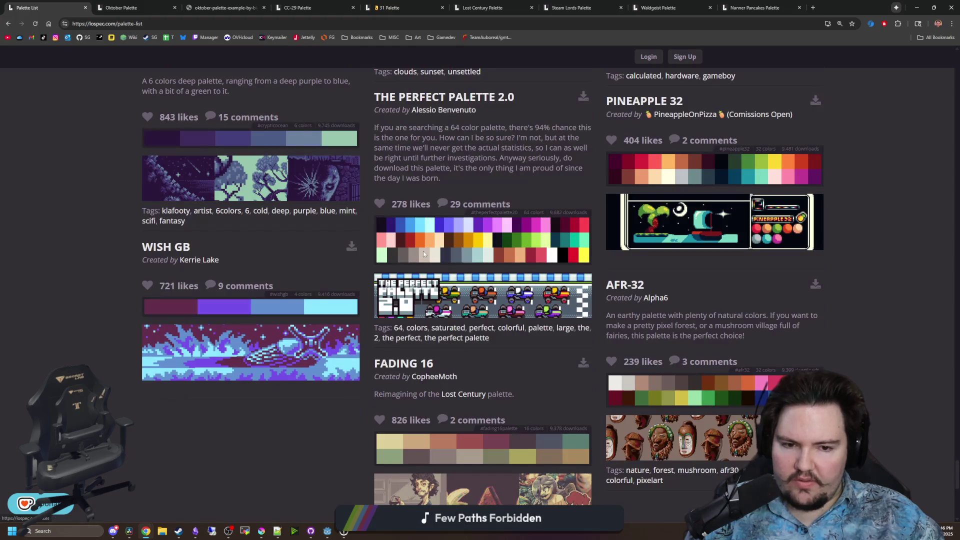
scroll(424, 253, "down", 3)
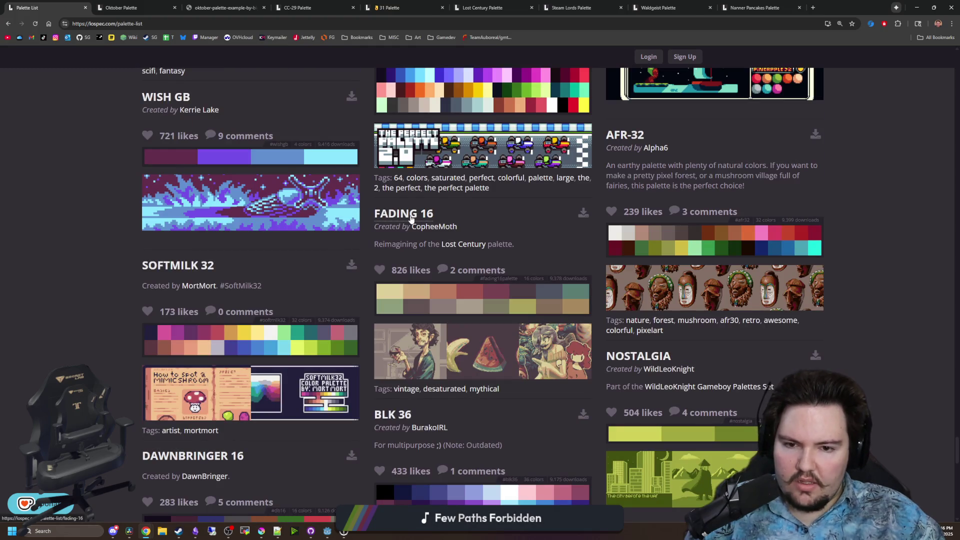
middle_click(404, 213)
Open the Lost Century 24 palette in a background tab
scroll(479, 338, "down", 2)
scroll(479, 338, "down", 3)
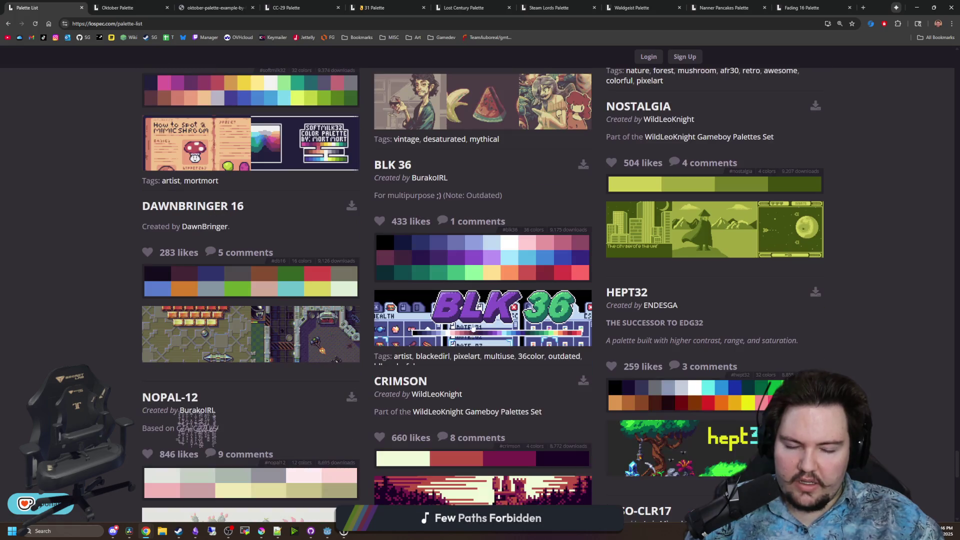
scroll(469, 305, "down", 6)
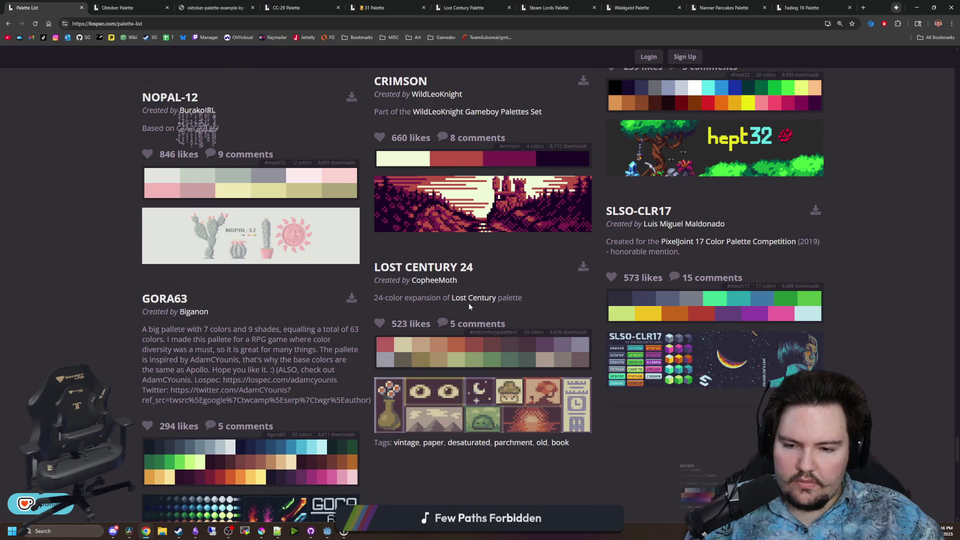
middle_click(459, 268)
scroll(585, 290, "down", 2)
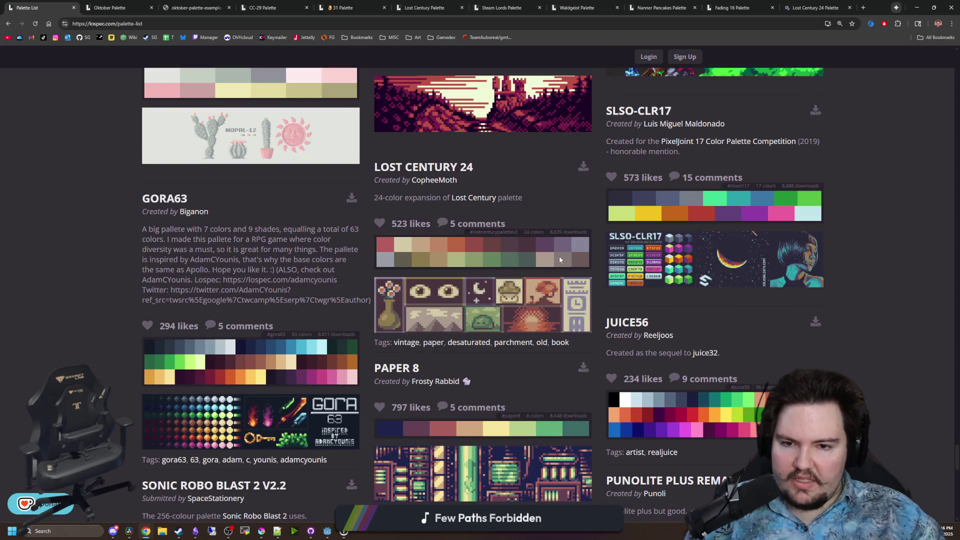
scroll(495, 225, "down", 13)
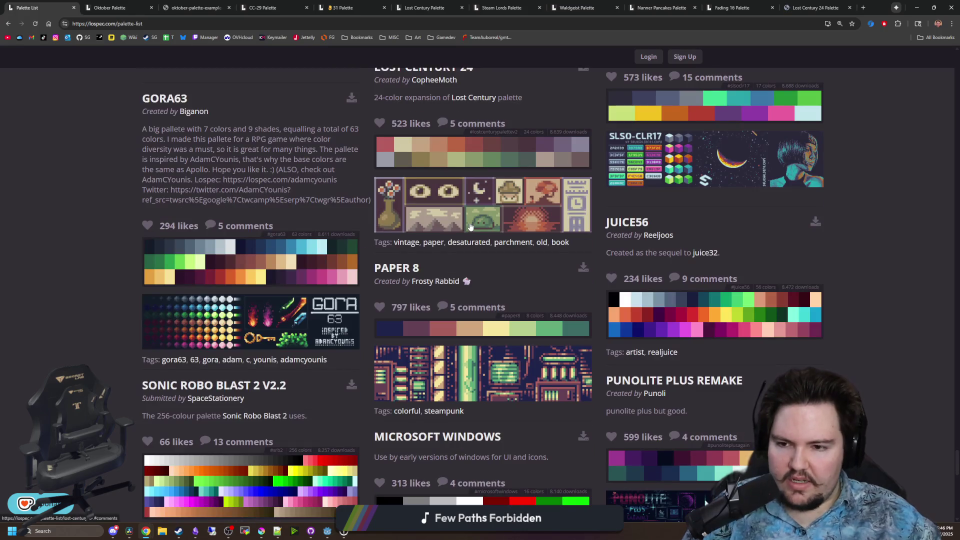
scroll(500, 180, "down", 8)
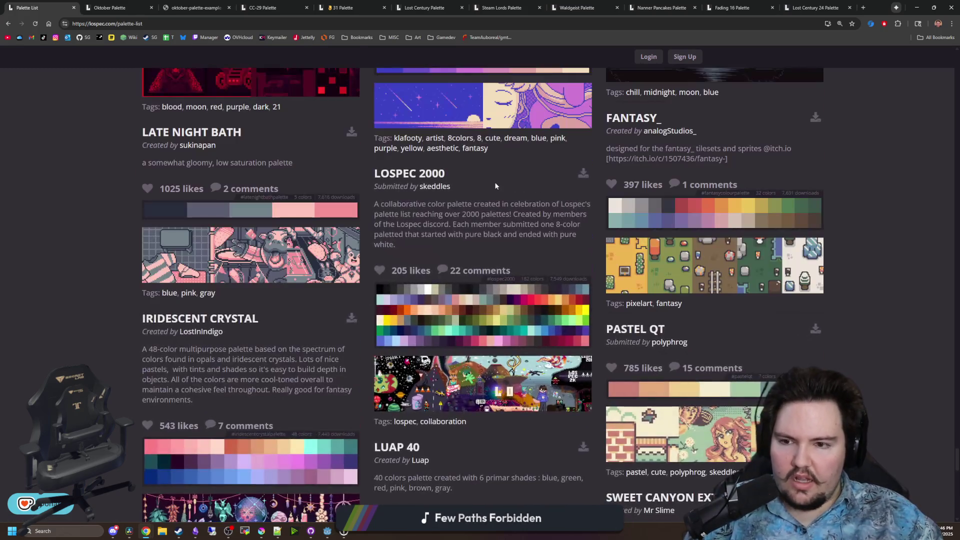
scroll(496, 186, "down", 3)
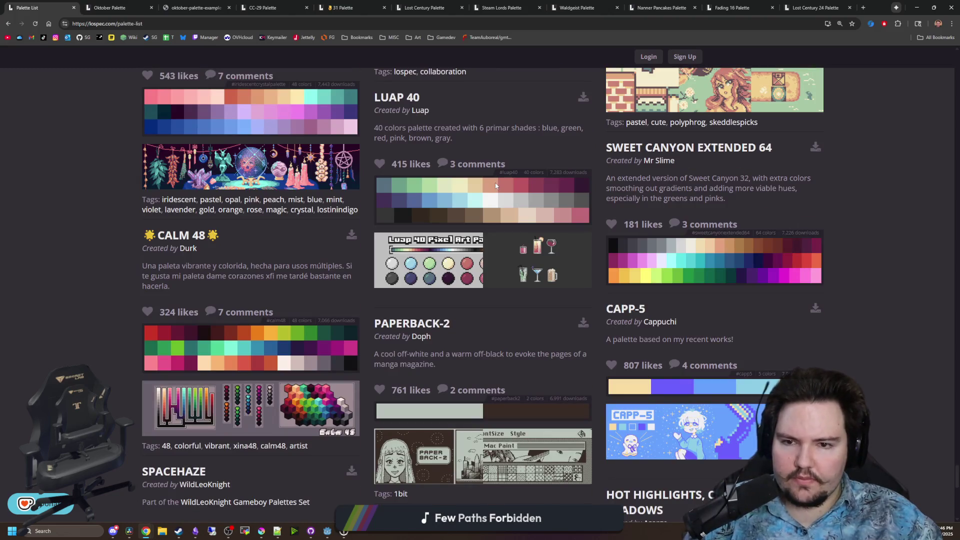
scroll(524, 189, "up", 2)
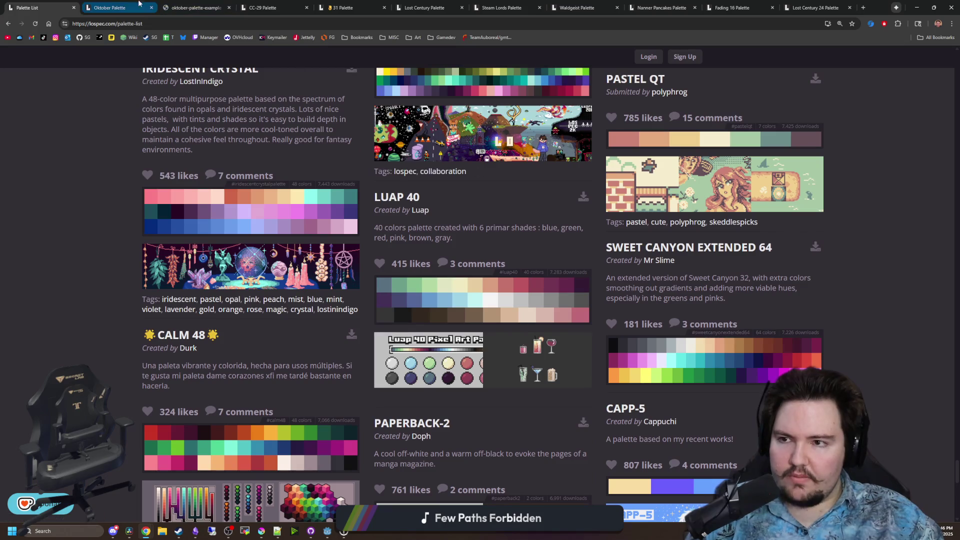
Close the Oktober palette page and its example image tab
left_click(126, 8)
left_click(151, 8)
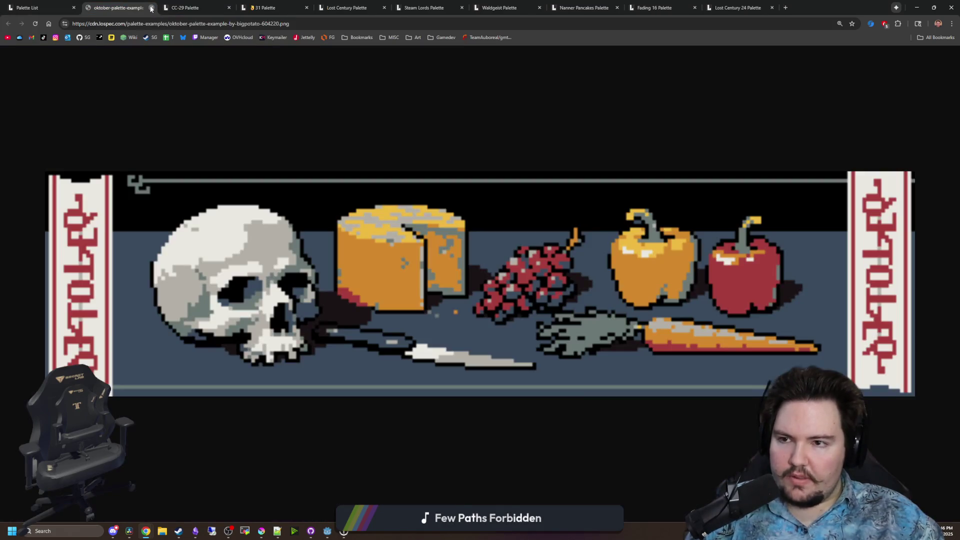
left_click(151, 8)
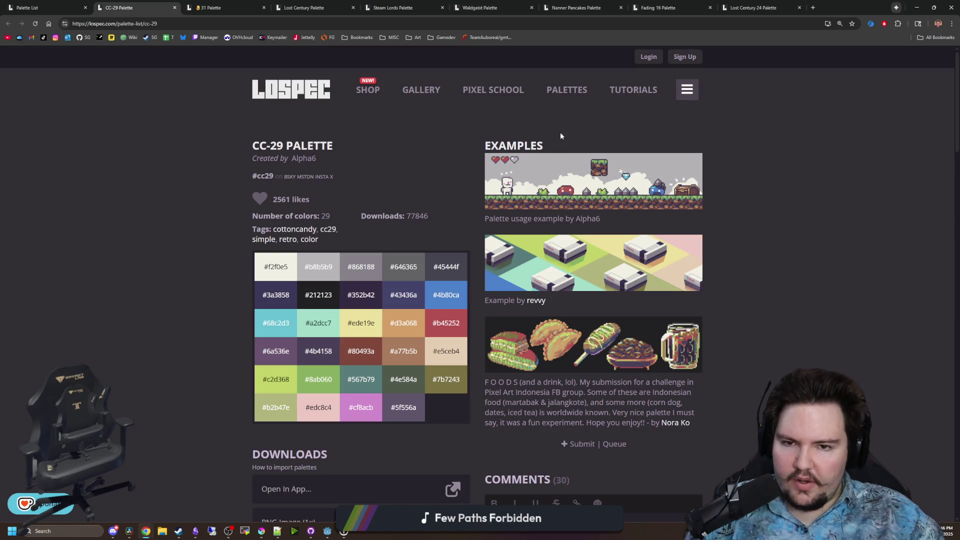
scroll(363, 292, "down", 3)
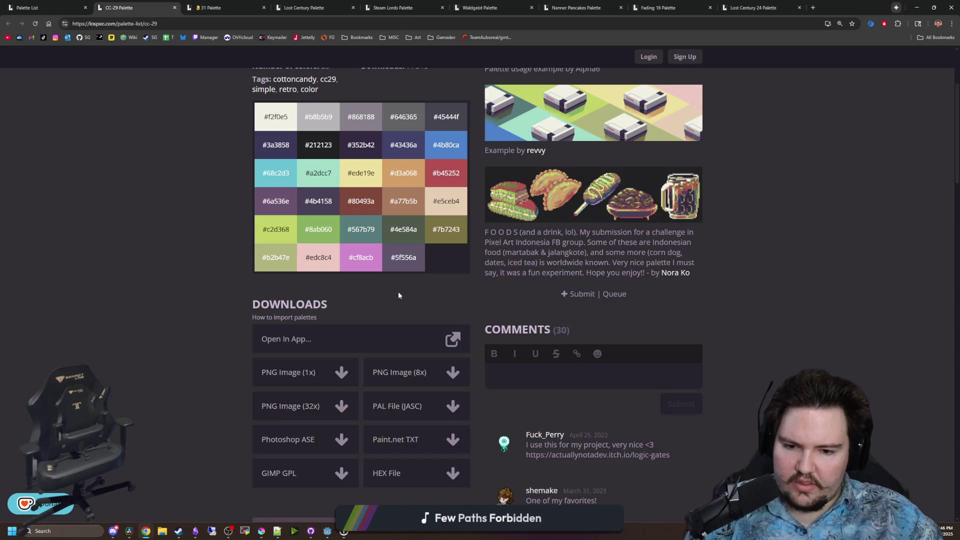
scroll(427, 272, "up", 3)
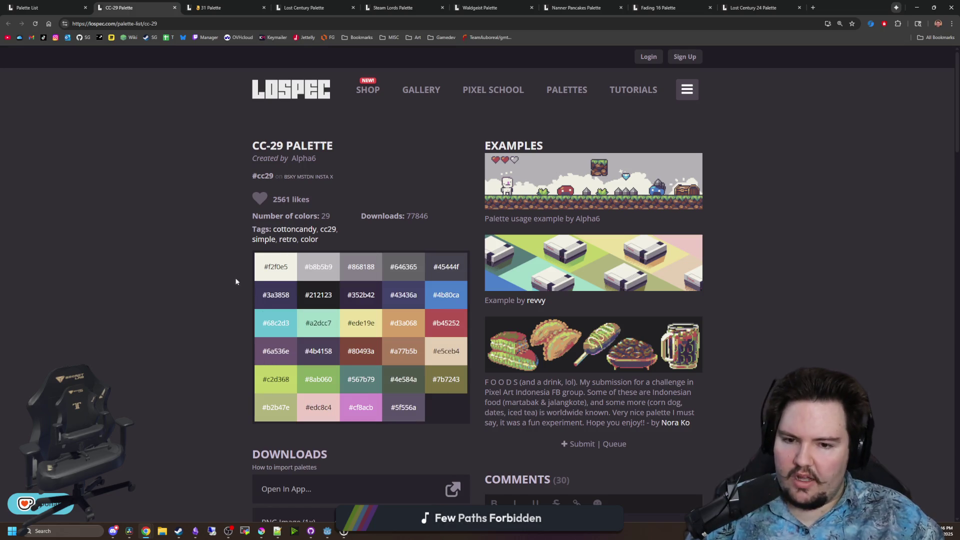
On the 31 palette page, open its example image in a new tab, view it, then close it
left_click(209, 7)
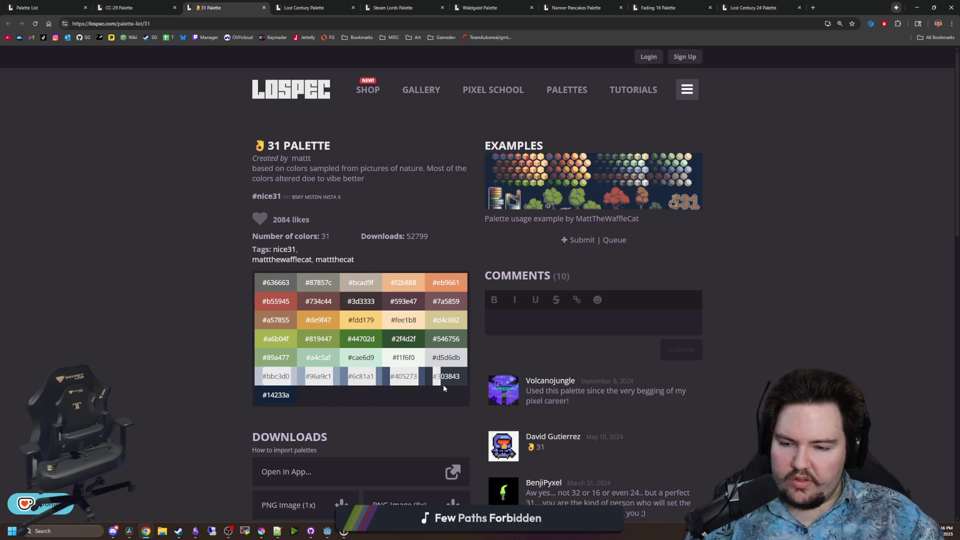
right_click(591, 174)
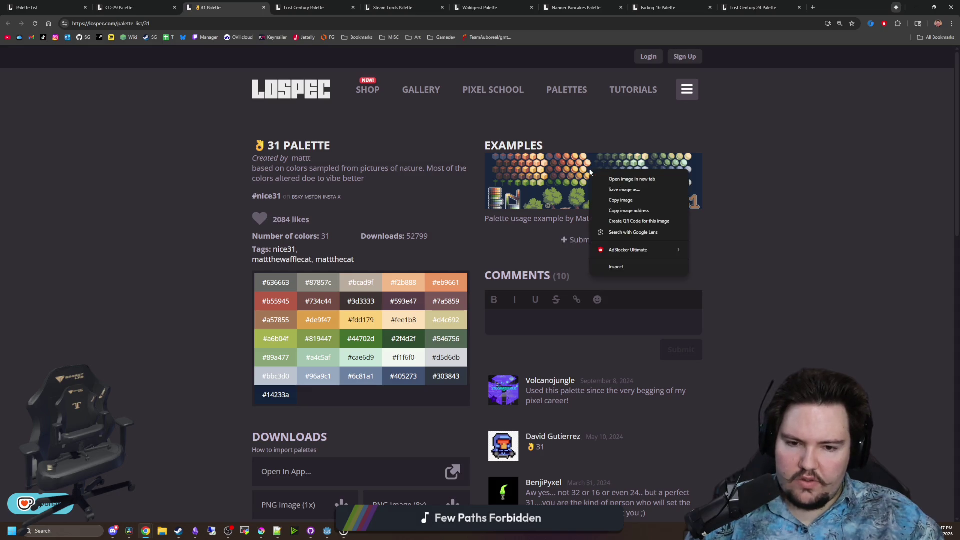
left_click(632, 179)
left_click(300, 7)
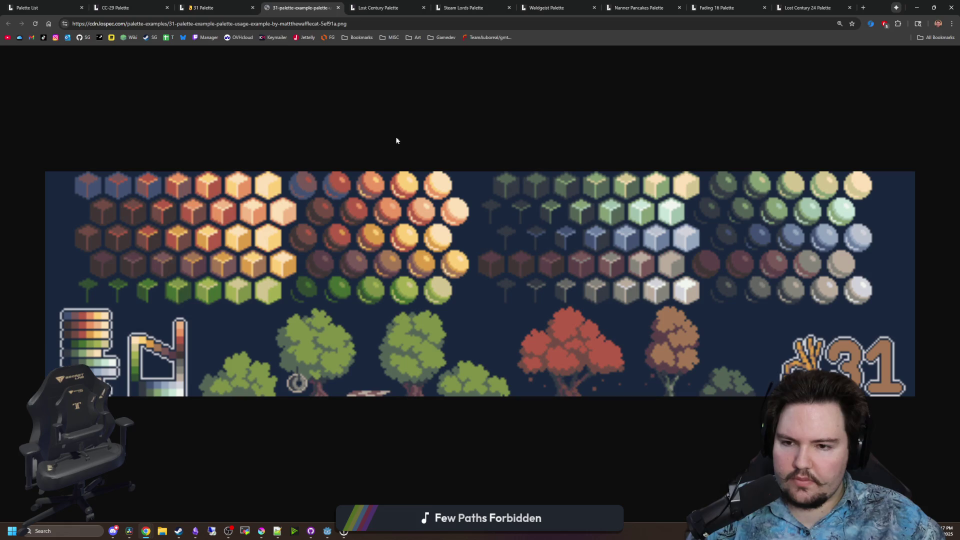
left_click(338, 8)
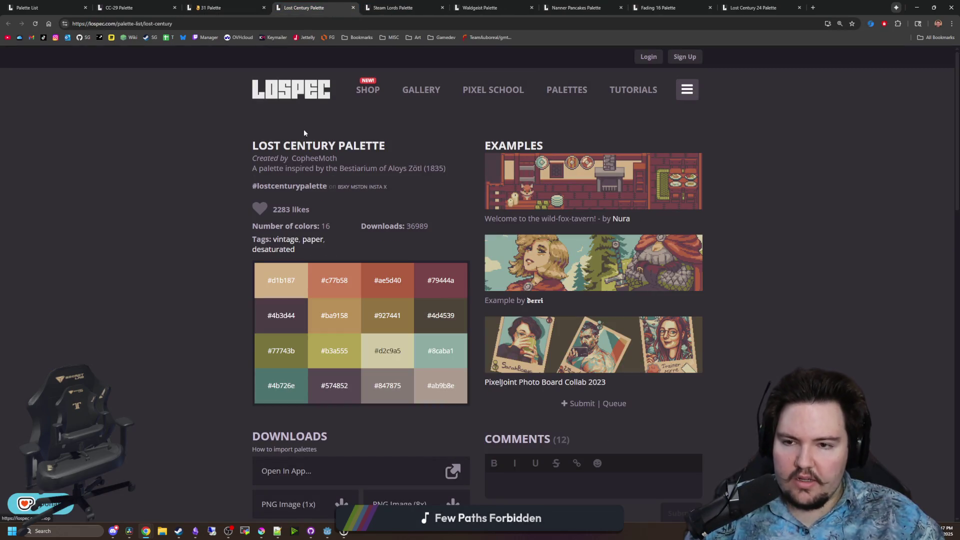
Browse the Steam Lords palette page, then move on to Waldgeist
left_click(403, 5)
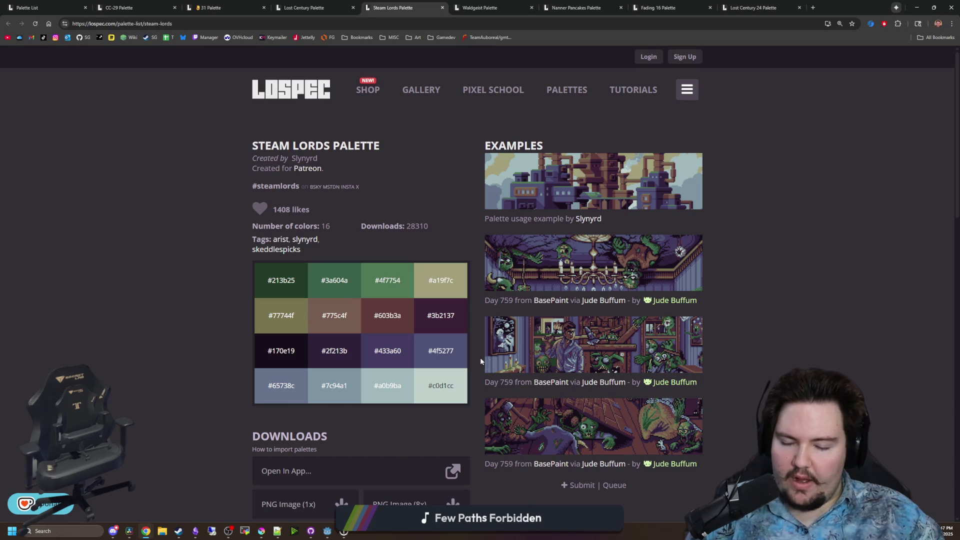
scroll(473, 356, "down", 1)
scroll(470, 354, "down", 7)
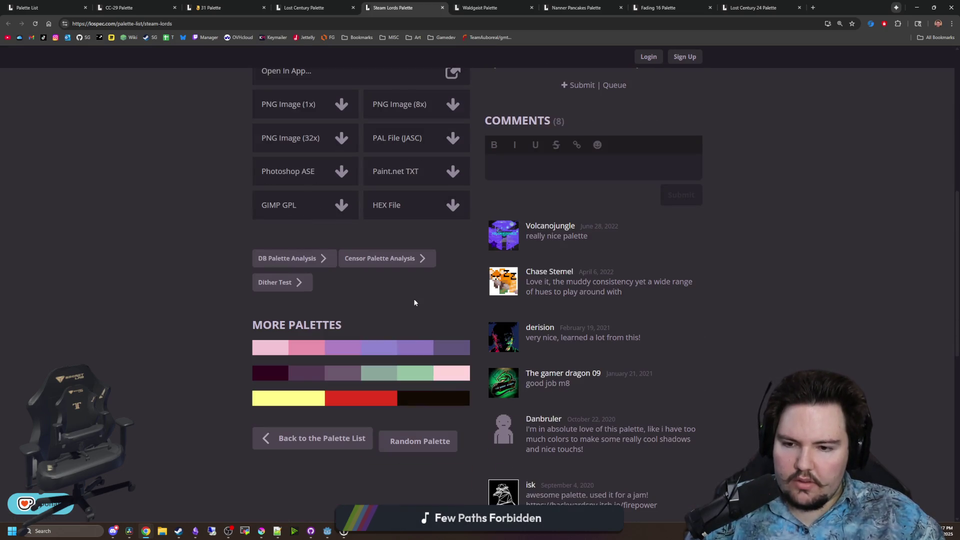
scroll(415, 300, "up", 8)
key("ctrl+Tab")
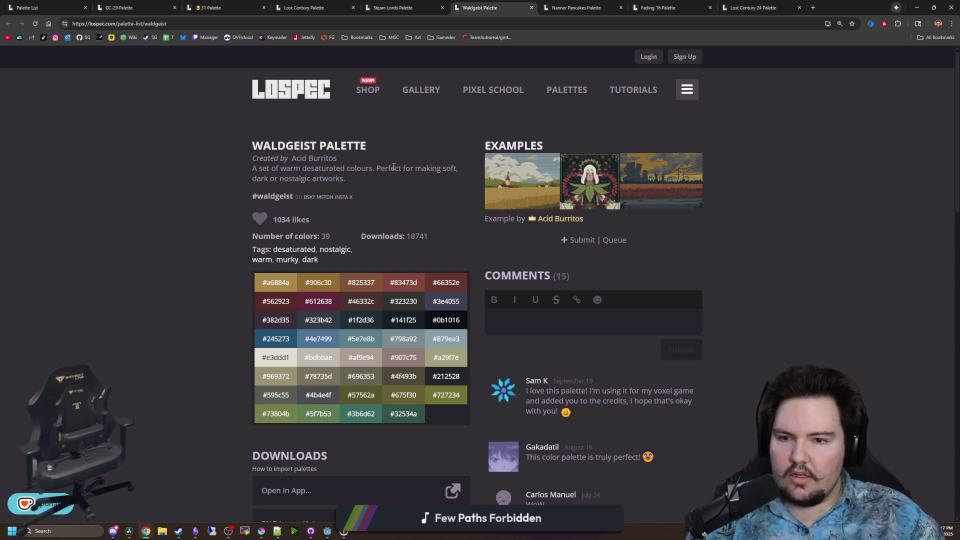
Highlight and read through the Waldgeist palette description
left_click_drag(405, 169, 429, 186)
left_click(286, 189)
left_click_drag(260, 181, 354, 183)
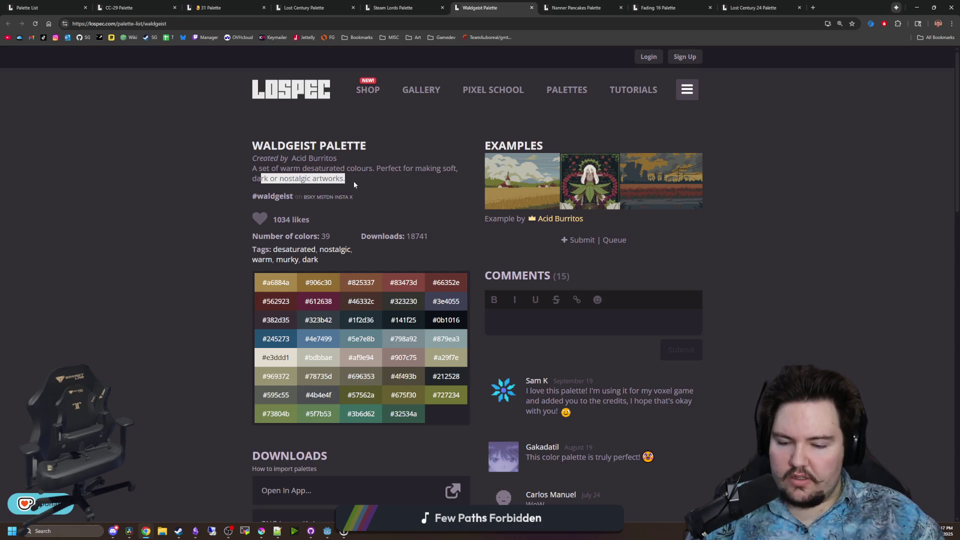
left_click(392, 288)
scroll(392, 328, "down", 8)
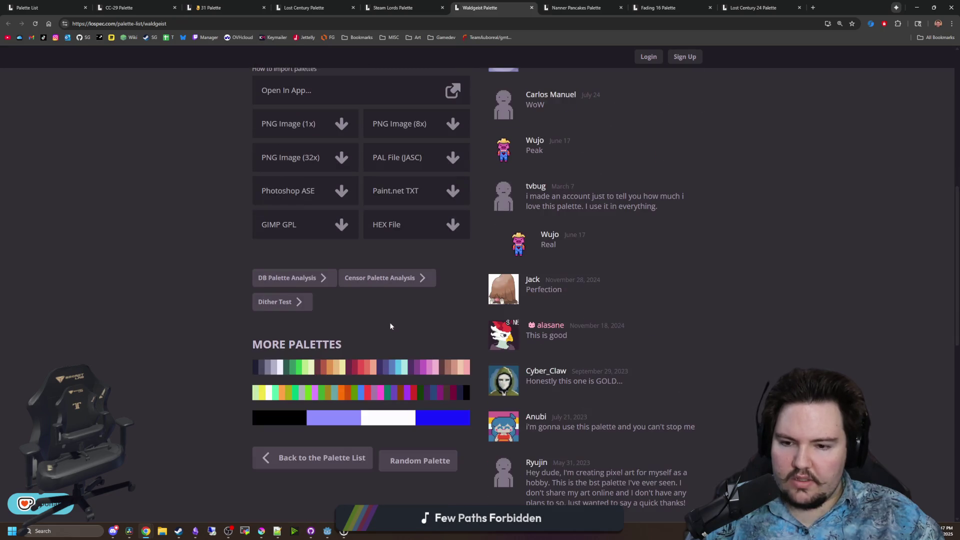
scroll(388, 322, "down", 5)
scroll(395, 321, "up", 13)
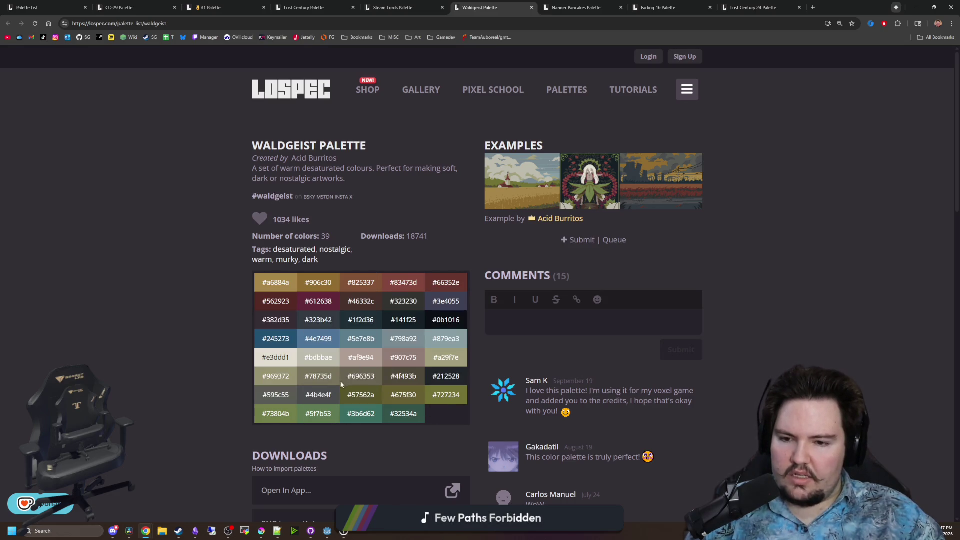
Close the Nanner Pancakes palette tab
key("ctrl+Tab")
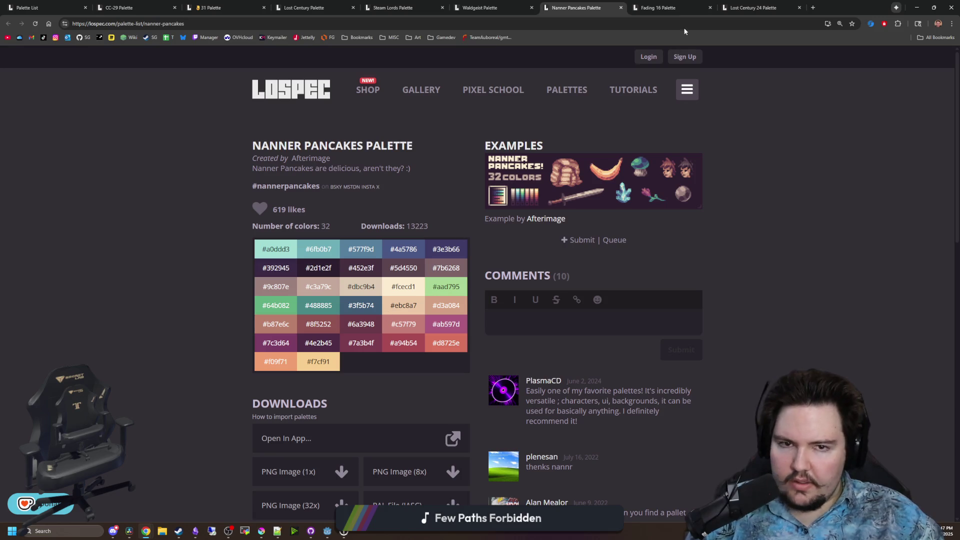
left_click(621, 8)
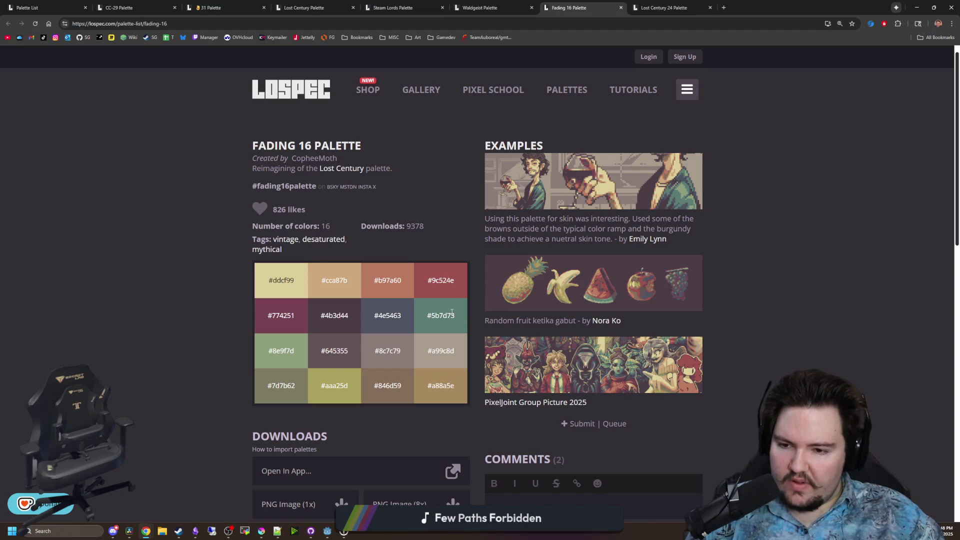
scroll(343, 371, "down", 7)
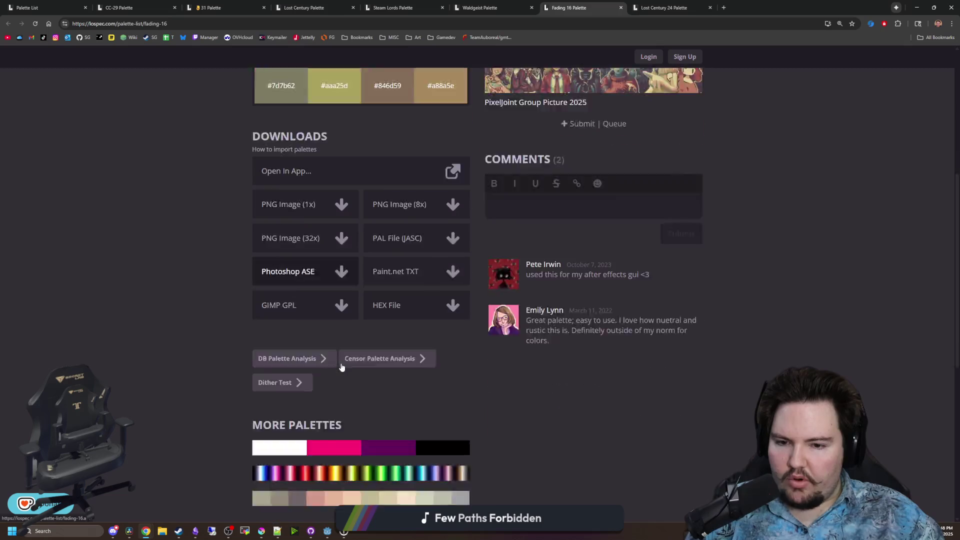
scroll(385, 305, "up", 7)
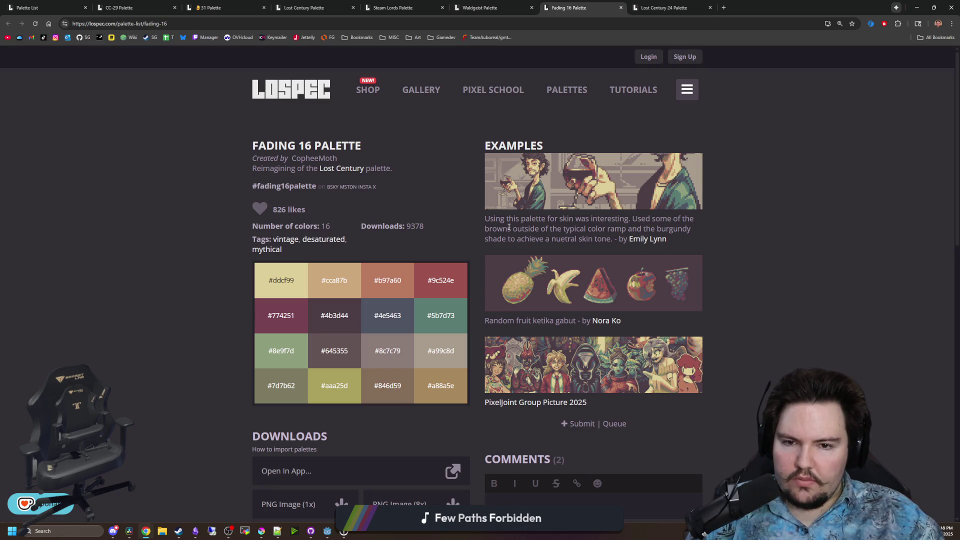
Browse the Lost Century 24, Steam Lords and Lost Century tabs, returning to Waldgeist
left_click(684, 5)
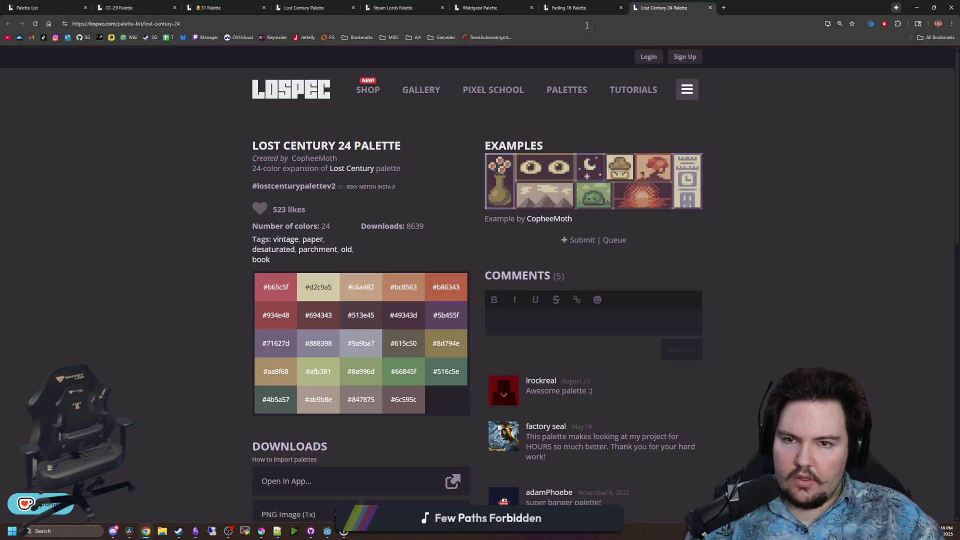
left_click(425, 7)
left_click(316, 6)
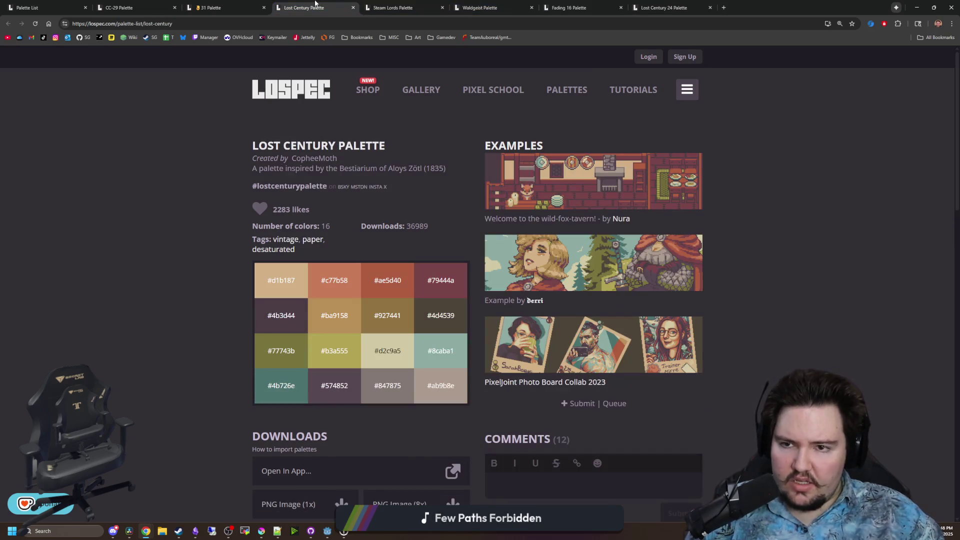
left_click(395, 6)
left_click(463, 5)
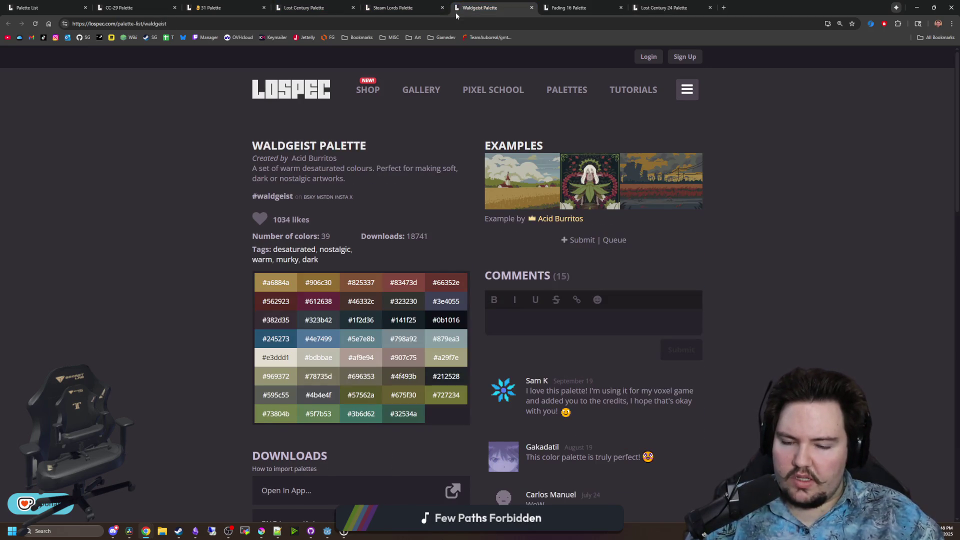
left_click(437, 417)
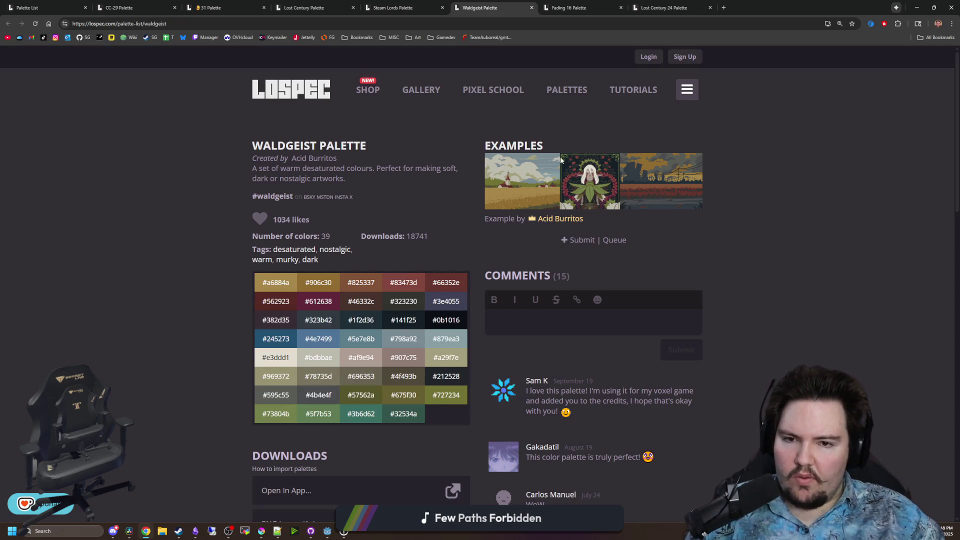
Open the Waldgeist example artwork in its own tab and view it full size
right_click(637, 177)
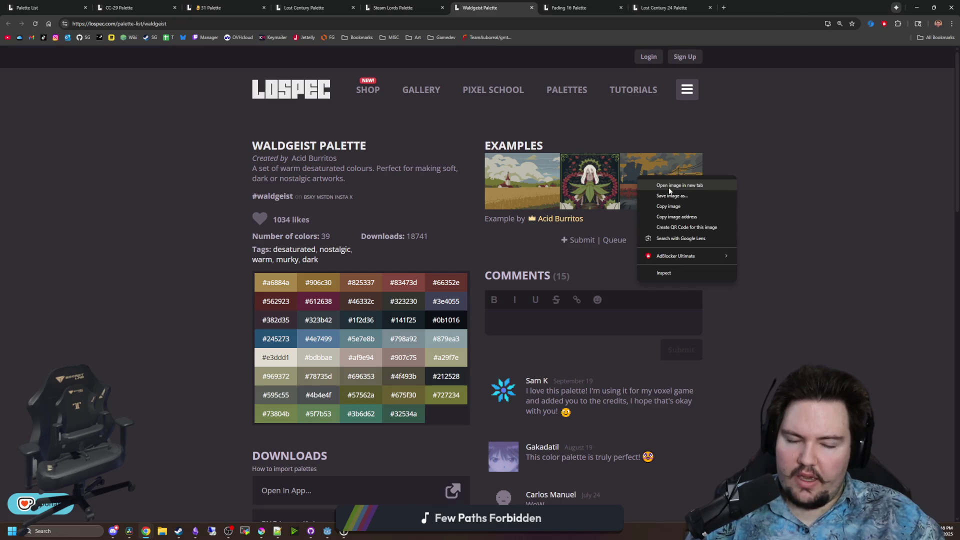
left_click(655, 185)
key("ctrl+Tab")
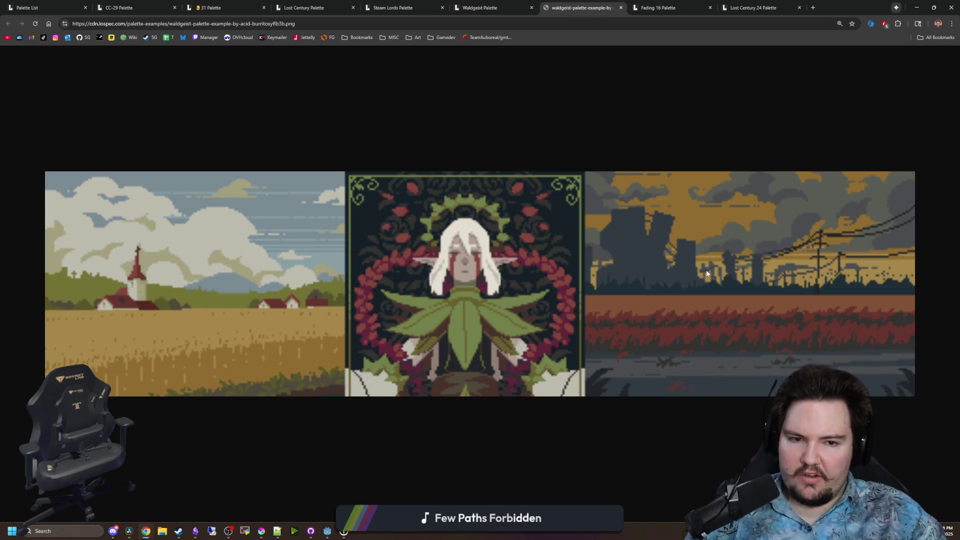
key("ctrl+minus")
key("ctrl+plus")
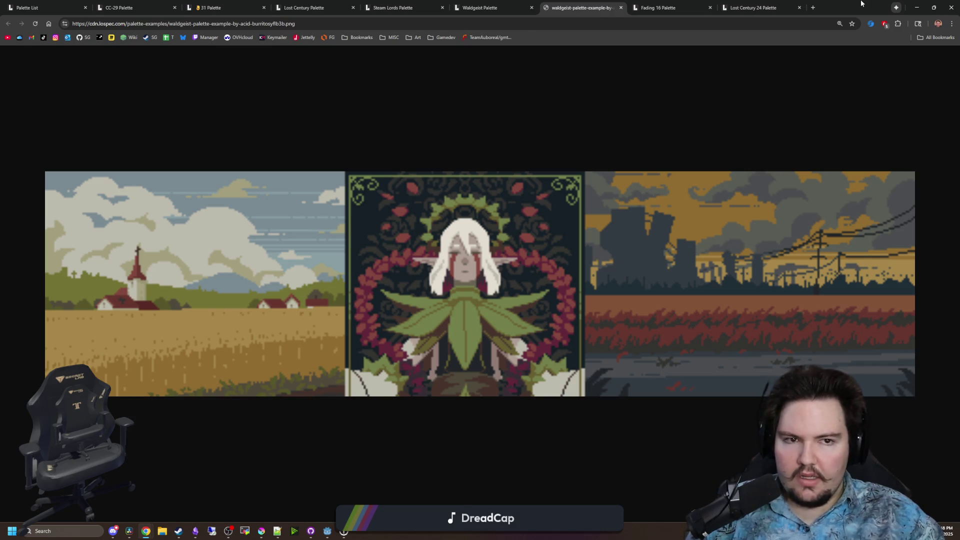
key("alt+Tab")
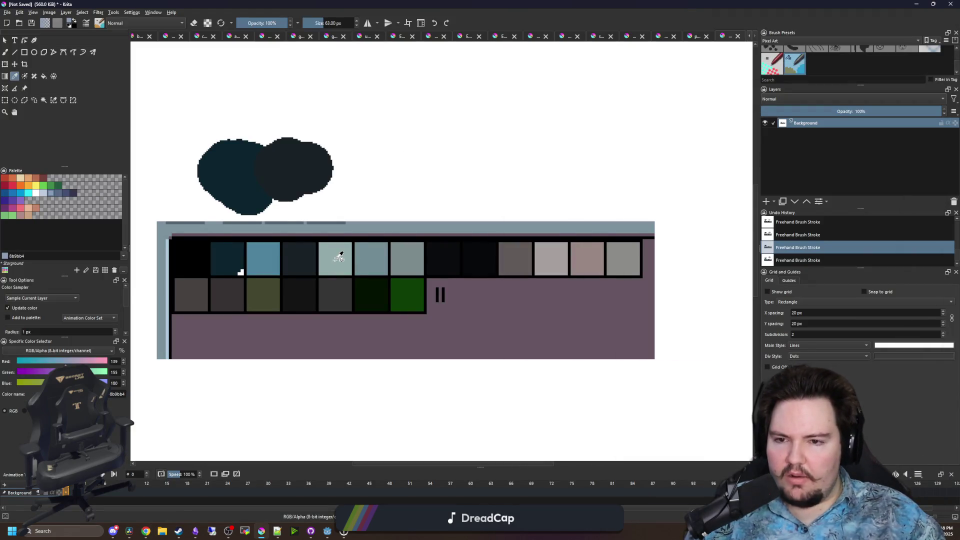
Sample the near-black 07090b colour from the swatch grid
scroll(340, 257, "up", 1)
scroll(343, 248, "down", 2)
scroll(400, 305, "up", 1)
scroll(385, 288, "up", 1)
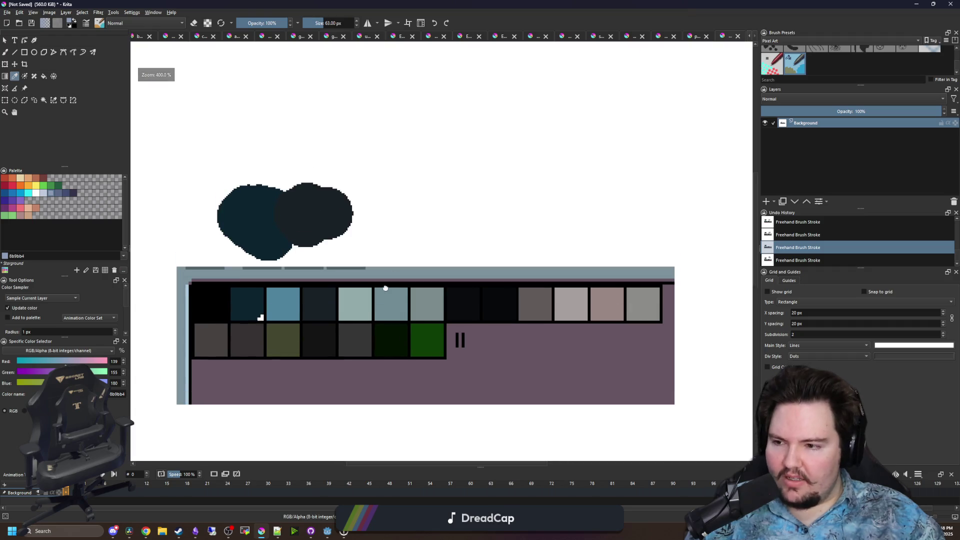
left_click_drag(385, 288, 386, 315)
scroll(362, 348, "up", 1)
scroll(364, 347, "down", 1)
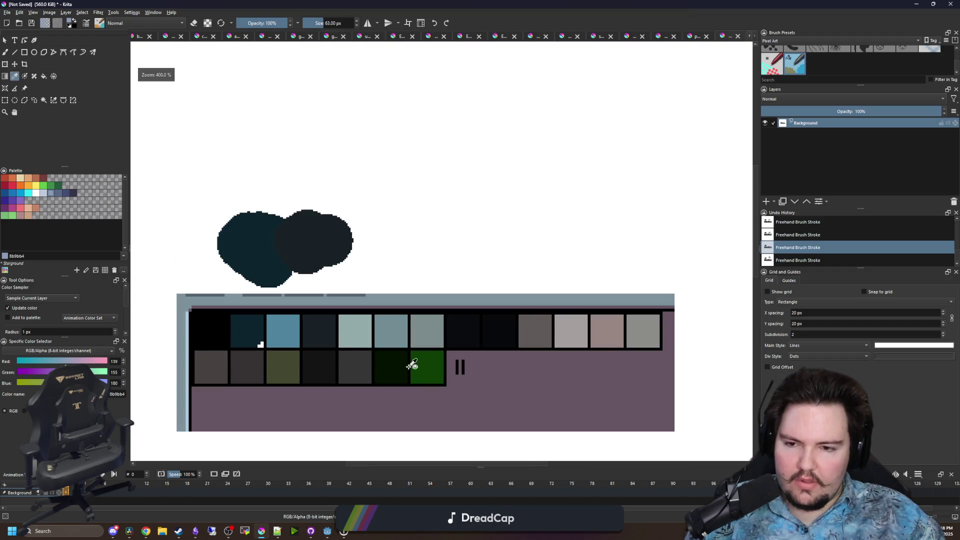
left_click_drag(429, 379, 429, 343)
scroll(400, 350, "up", 2)
scroll(397, 350, "up", 4)
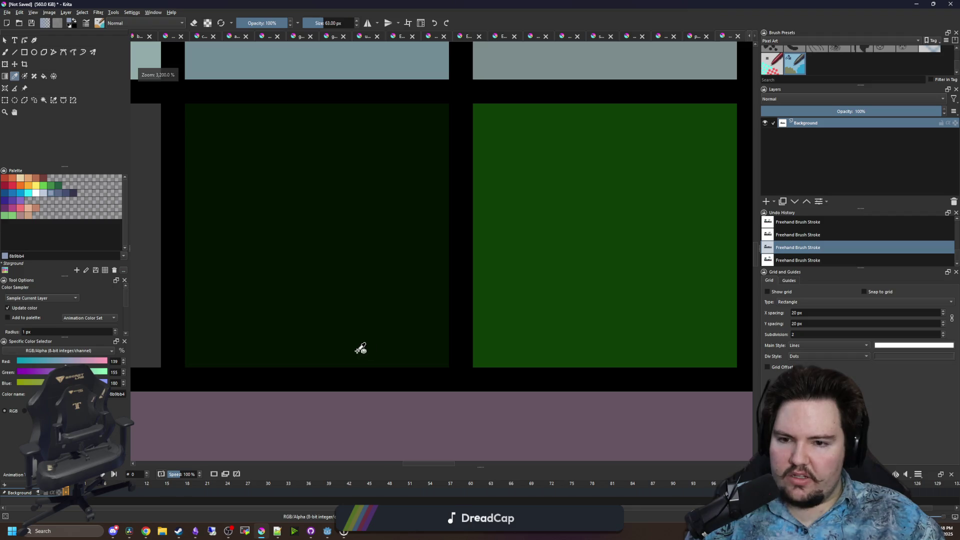
scroll(361, 349, "down", 4)
scroll(427, 323, "up", 6)
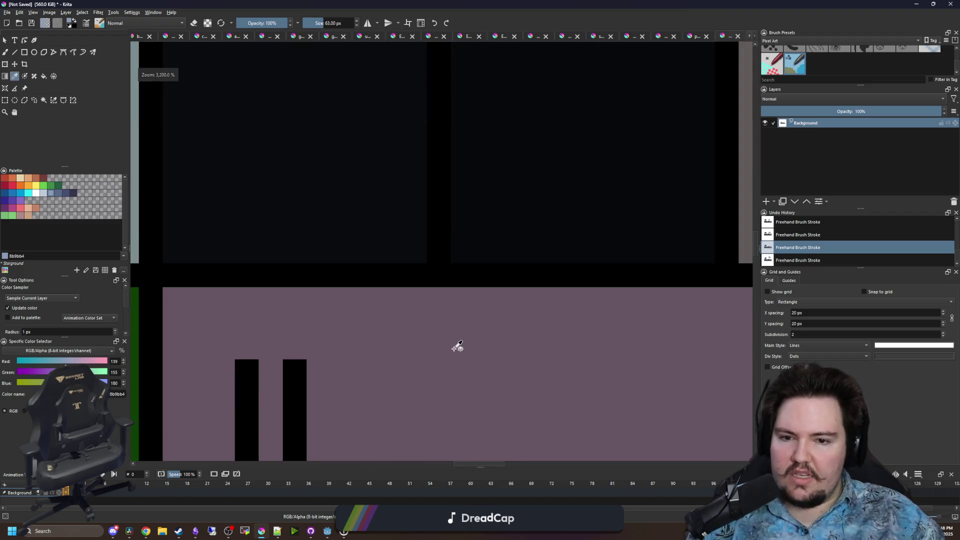
scroll(433, 396, "down", 6)
left_click(407, 337)
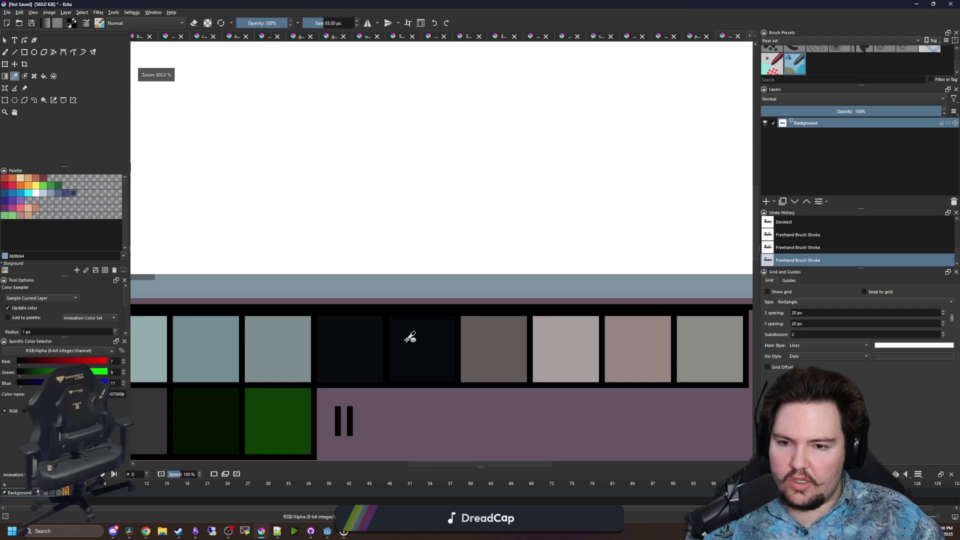
Brush the black blob further up and right, then switch to Contiguous Selection
key("b")
mouse_move(375, 154)
left_mouse_down()
mouse_move(426, 350)
mouse_move(404, 239)
mouse_move(430, 293)
mouse_move(400, 150)
left_mouse_up()
left_click_drag(487, 223, 506, 172)
scroll(493, 129, "up", 2)
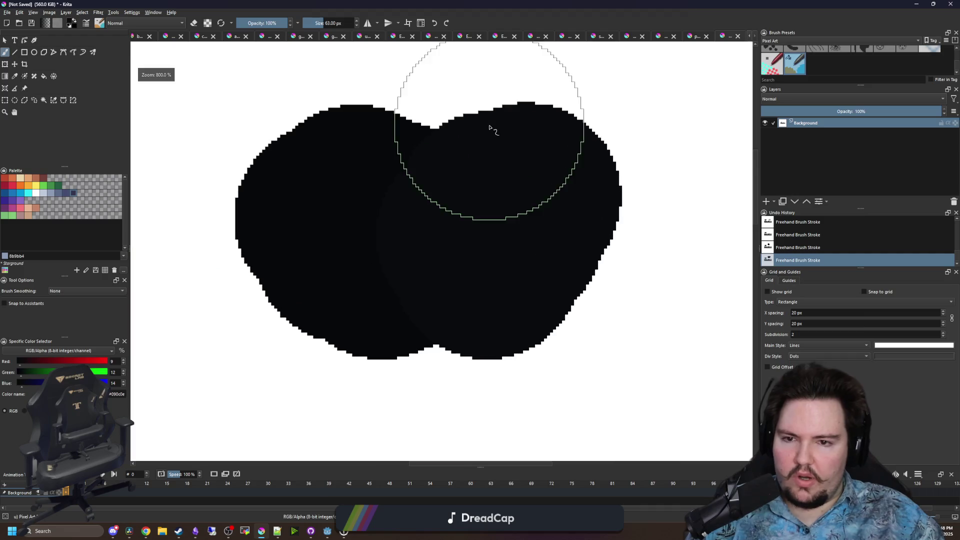
scroll(520, 258, "down", 3)
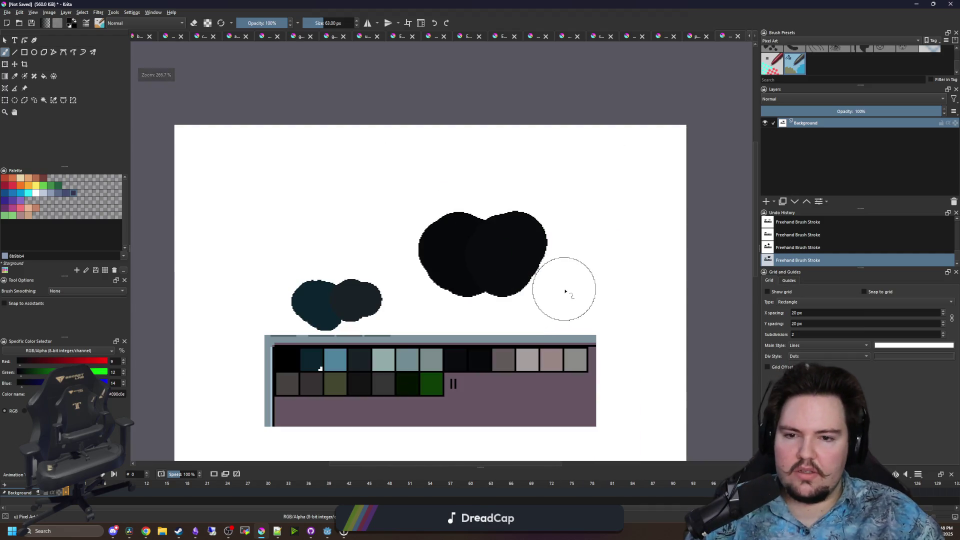
scroll(562, 270, "up", 2)
scroll(541, 266, "down", 3)
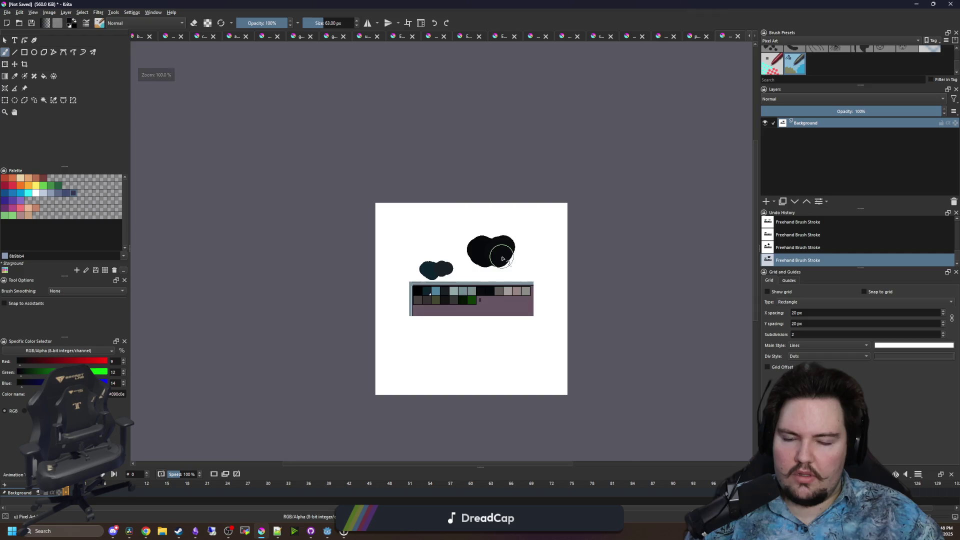
scroll(516, 254, "up", 8)
scroll(350, 270, "up", 3)
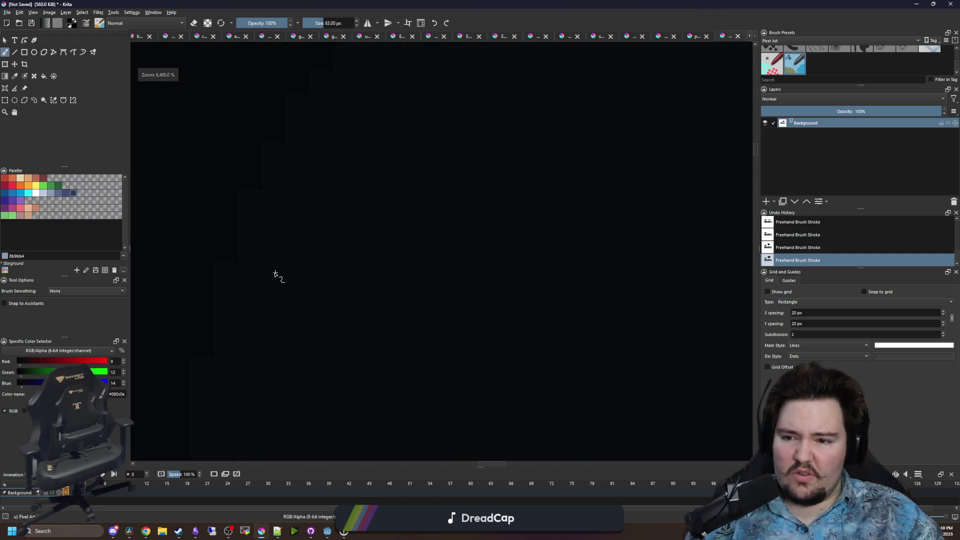
scroll(380, 278, "down", 8)
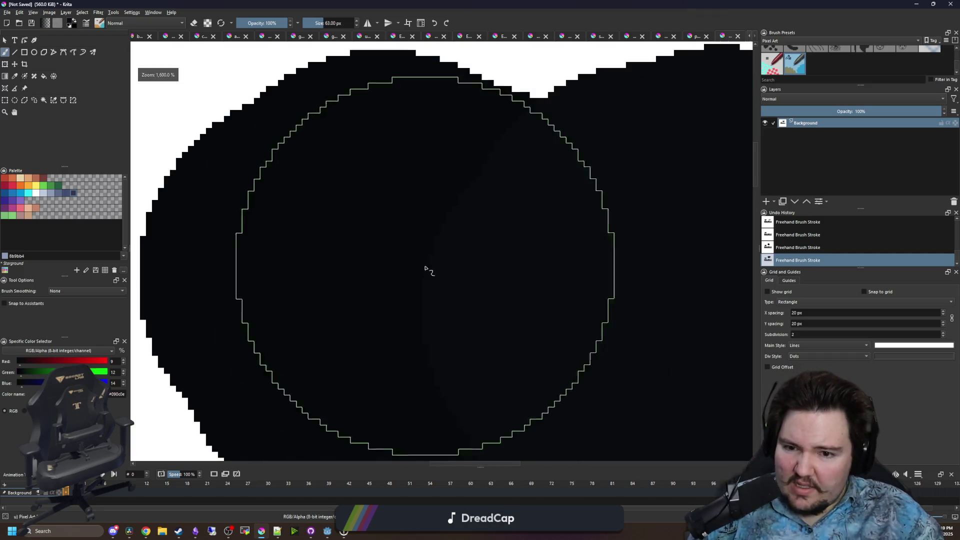
scroll(386, 340, "up", 4)
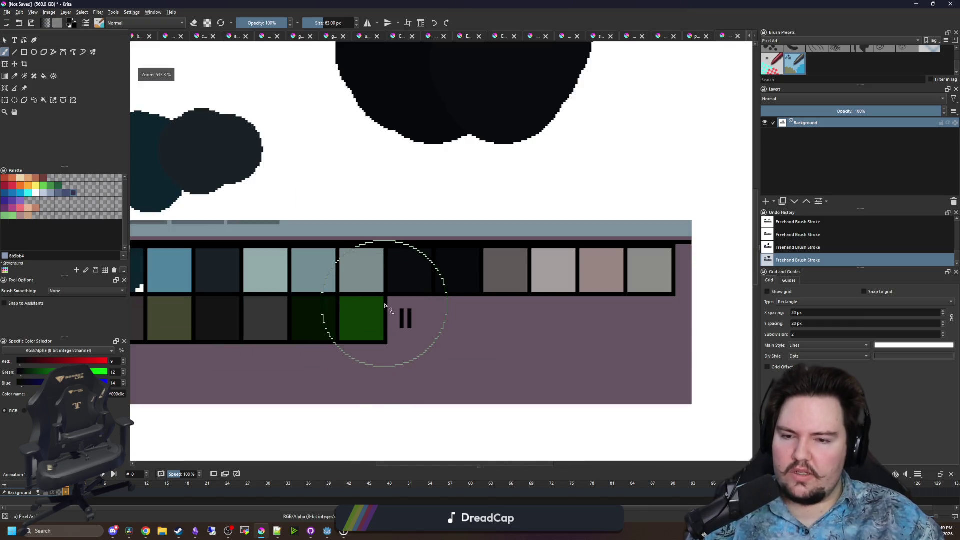
scroll(371, 305, "down", 1)
scroll(353, 311, "up", 3)
left_click(44, 100)
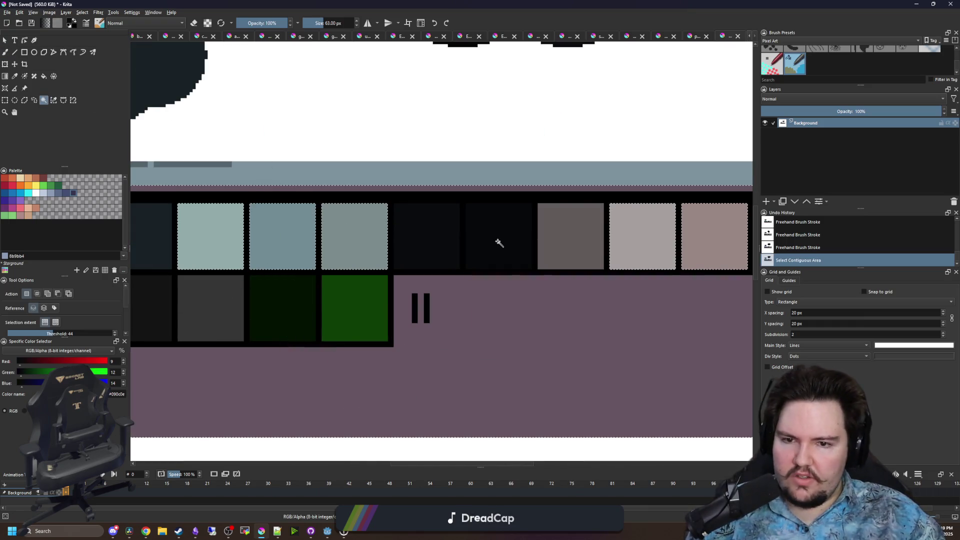
Lower the magic wand threshold to 1 and erase the dark swatch in the strip
left_click(497, 242)
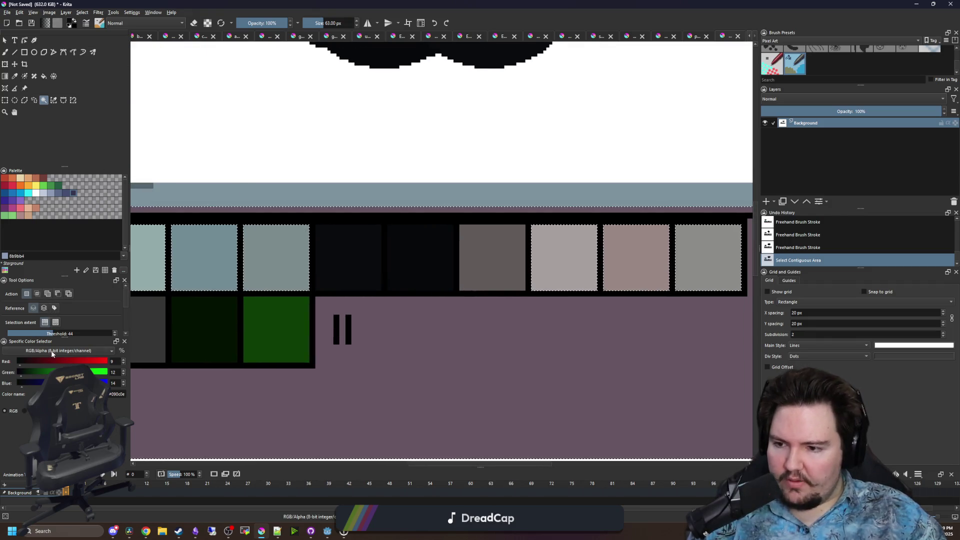
left_click(276, 258, "shift")
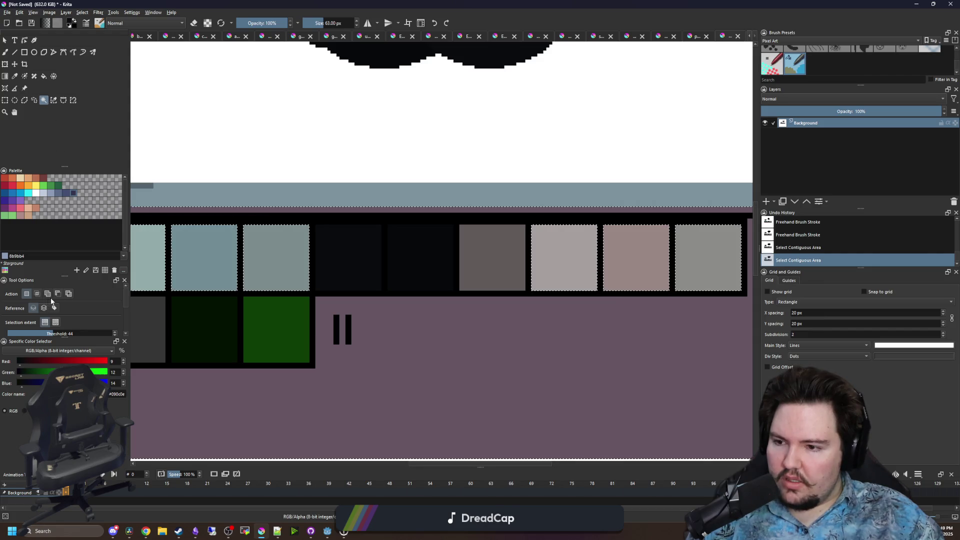
left_click(32, 334)
left_click_drag(32, 334, 8, 334)
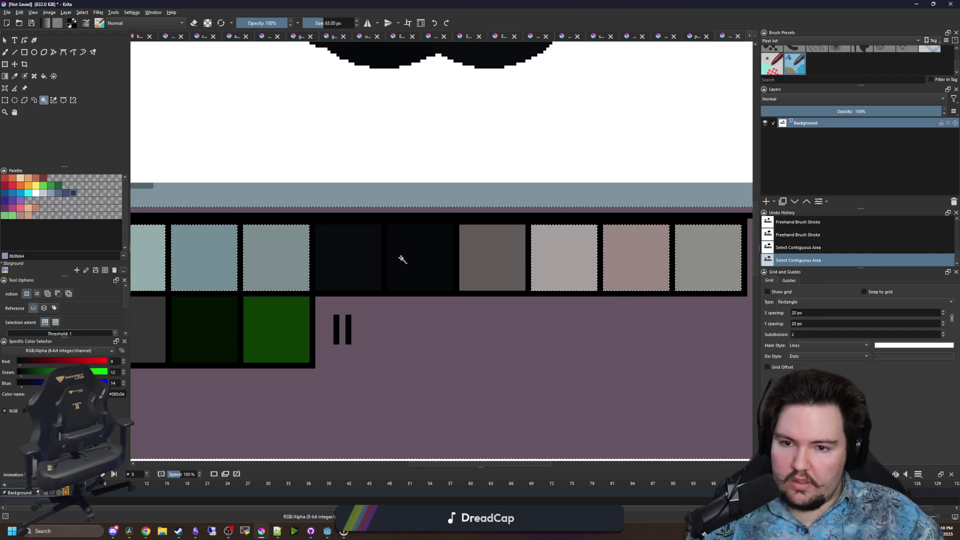
left_click(422, 254)
key("Delete")
Erase the pink swatch, the light-grey swatch and the pink strip at the edge
left_click_drag(465, 296, 366, 325)
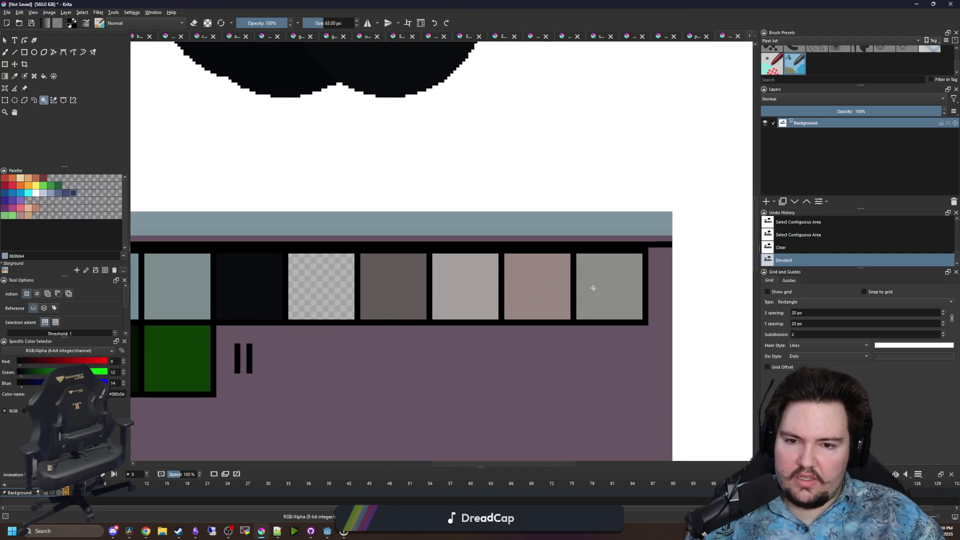
left_click(545, 305)
key("Delete")
left_click(476, 284)
key("Delete")
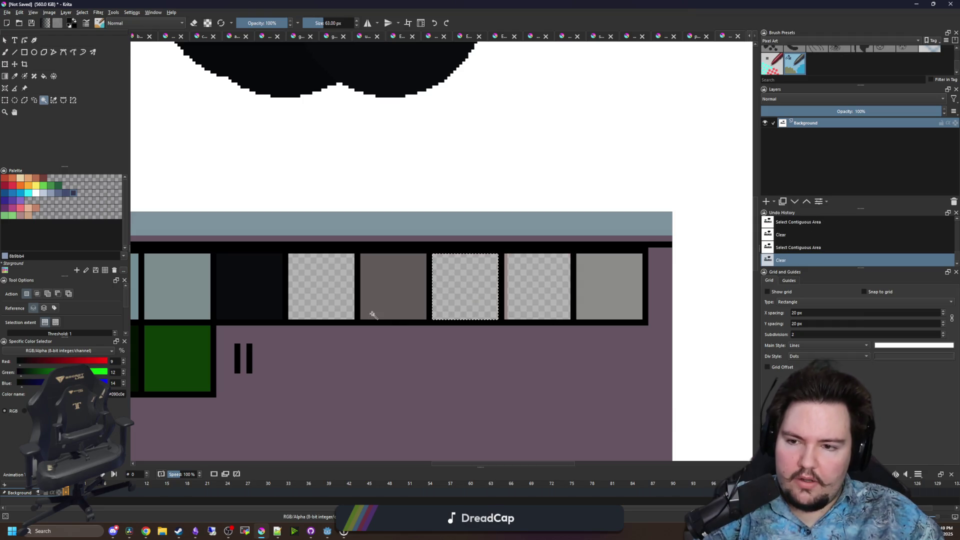
key("ctrl+shift+a")
left_click(506, 290)
key("Delete")
Erase the grey swatch further along the strip
scroll(495, 305, "left", 5)
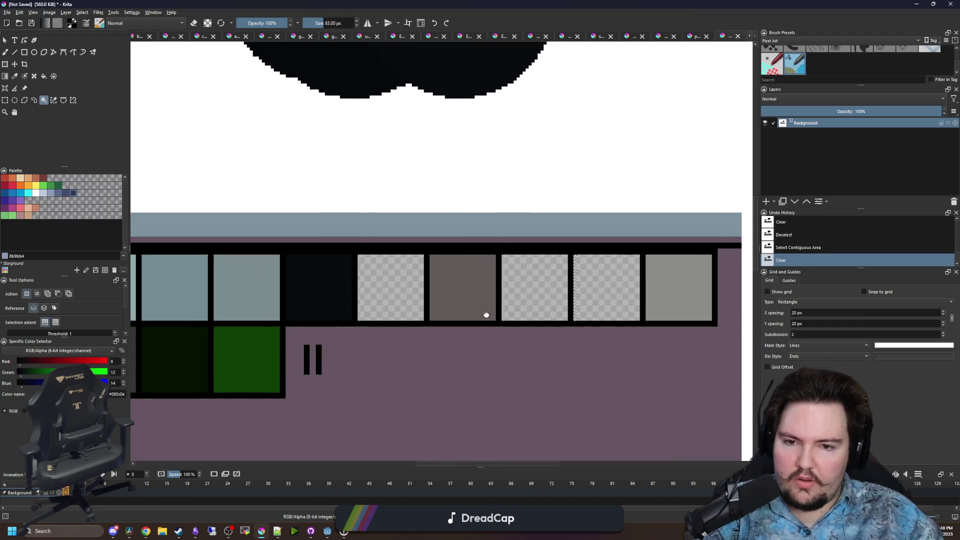
key("ctrl+shift+a")
scroll(520, 330, "left", 3)
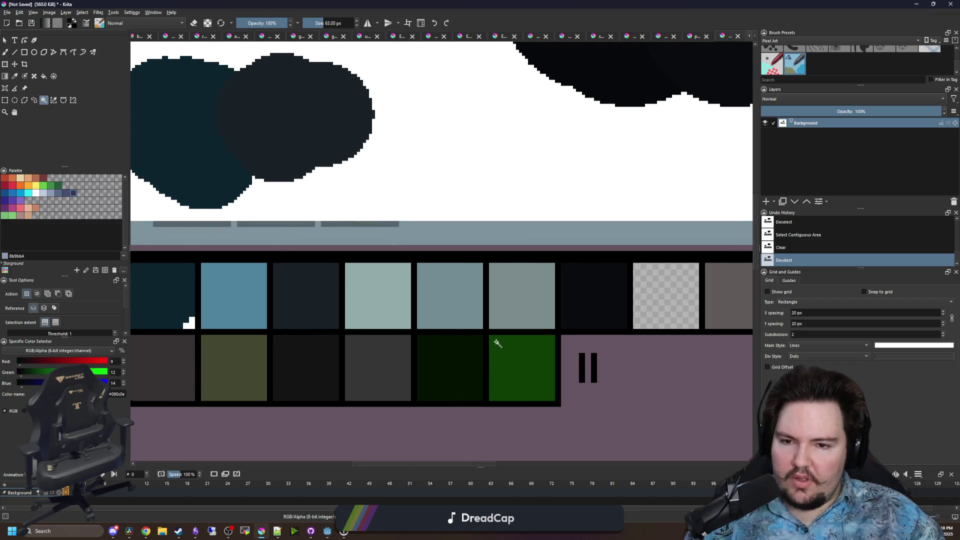
scroll(498, 343, "left", 1)
left_click(544, 292)
key("Delete")
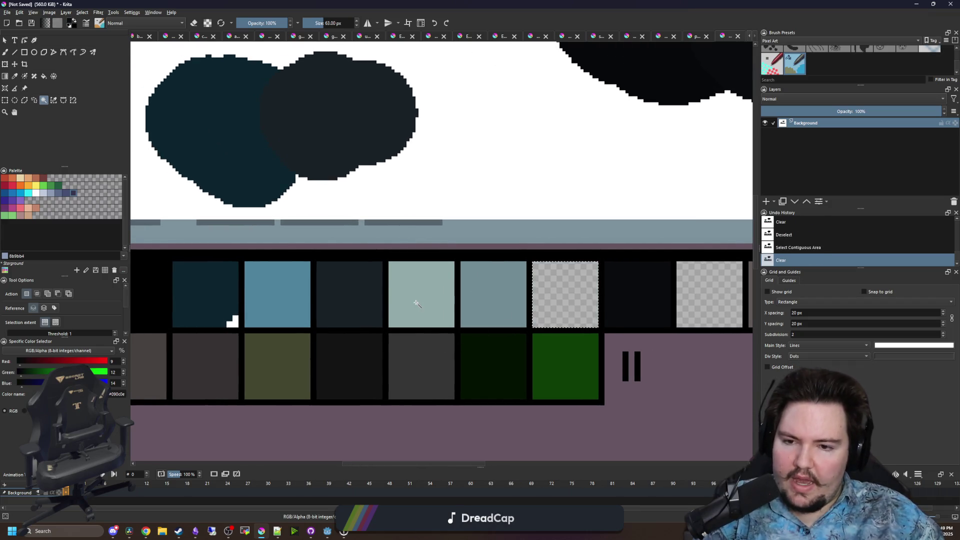
left_click(435, 315)
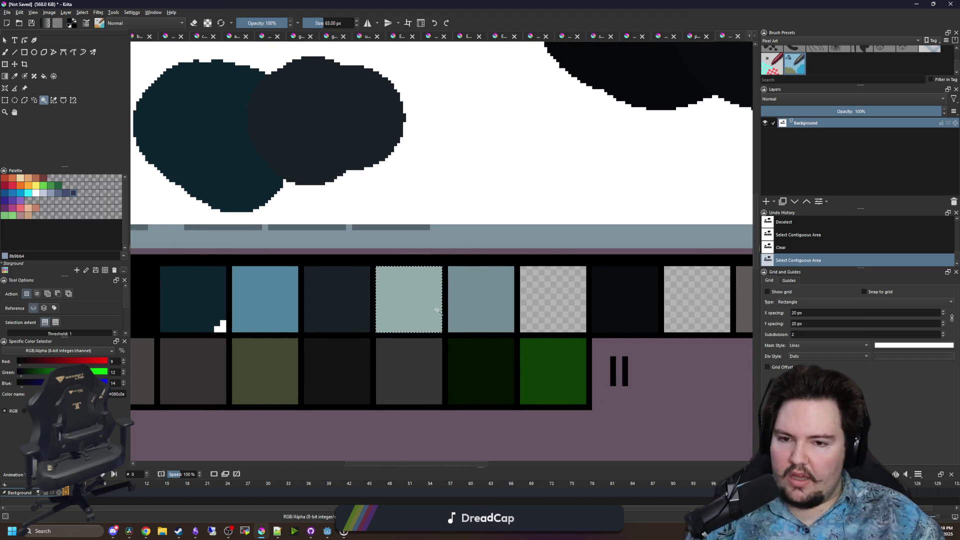
left_click(550, 300)
Erase another dark swatch and the bottom-left swatch
scroll(300, 320, "left", 2)
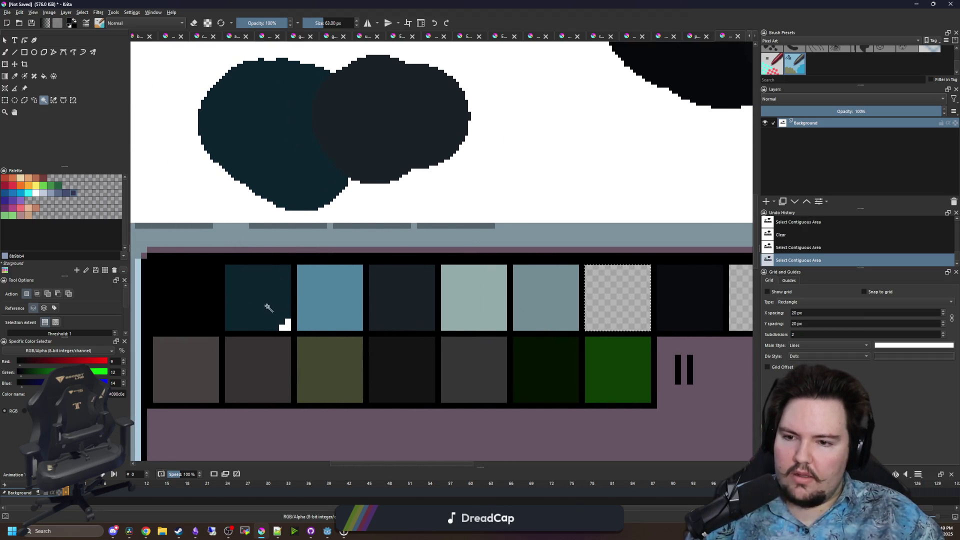
left_click(400, 289)
key("Delete")
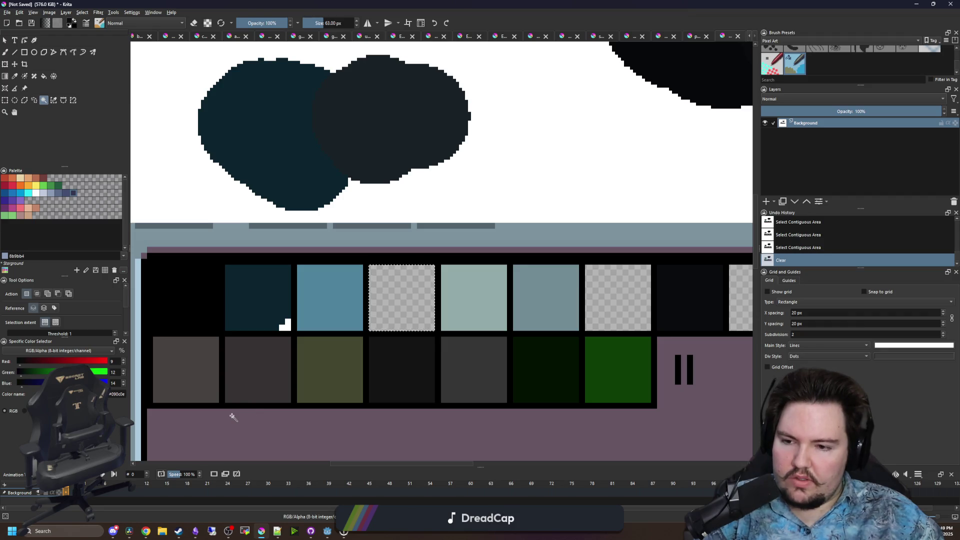
left_click(208, 383)
key("Delete")
Move the view to the enlarged swatch grid and select its empty swatch slots
scroll(275, 386, "right", 3)
scroll(275, 385, "down", 1)
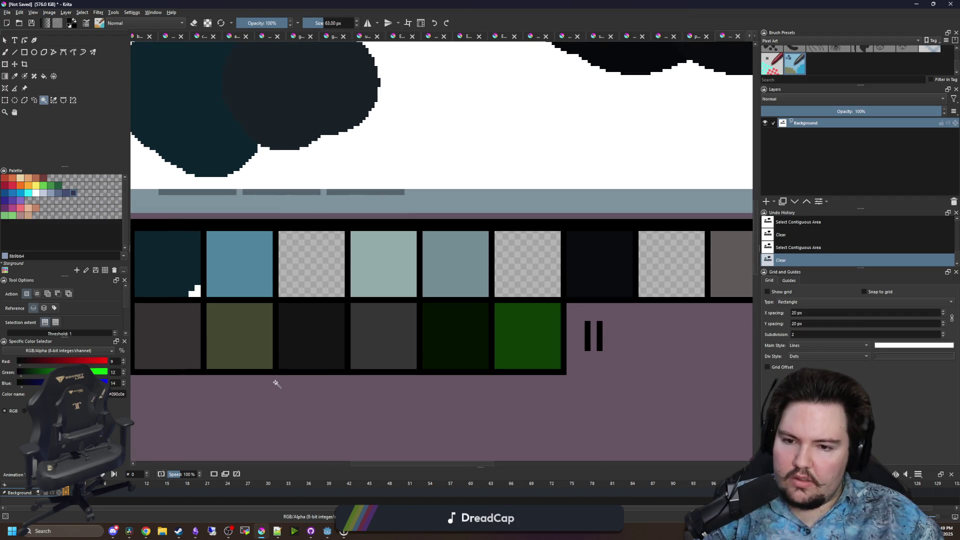
scroll(270, 383, "down", 1)
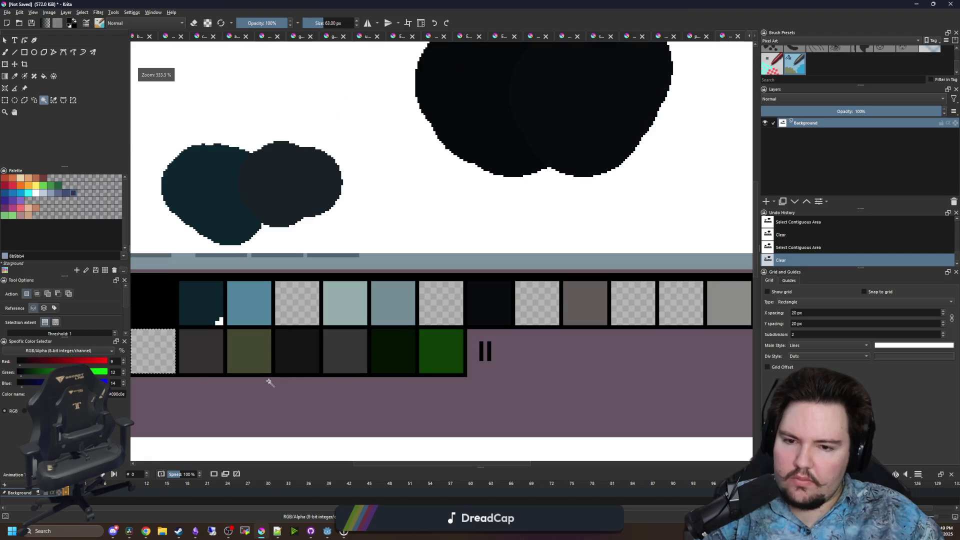
scroll(268, 381, "right", 2)
mouse_move(350, 377)
left_mouse_down()
mouse_move(257, 374)
mouse_move(500, 304)
left_mouse_up()
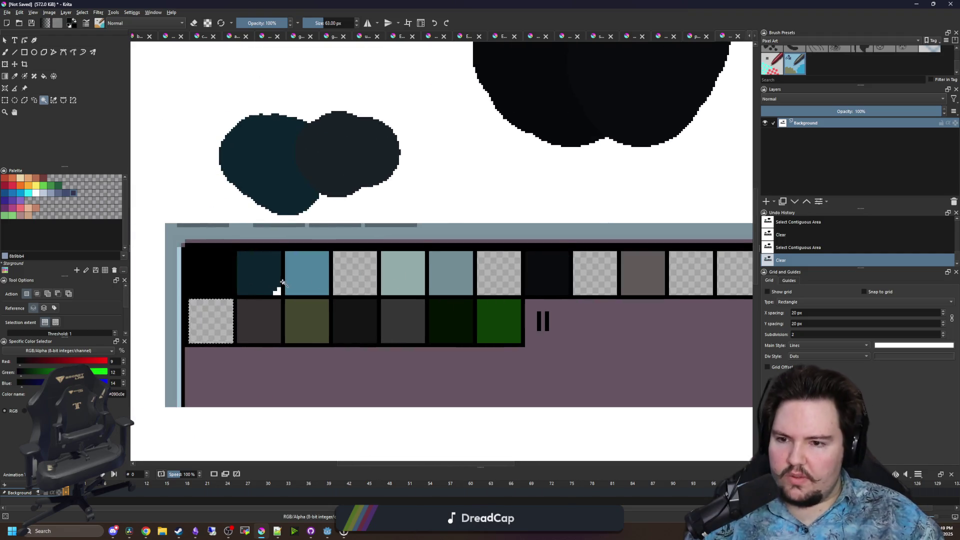
scroll(280, 283, "up", 1)
left_click(193, 268)
left_click(336, 271)
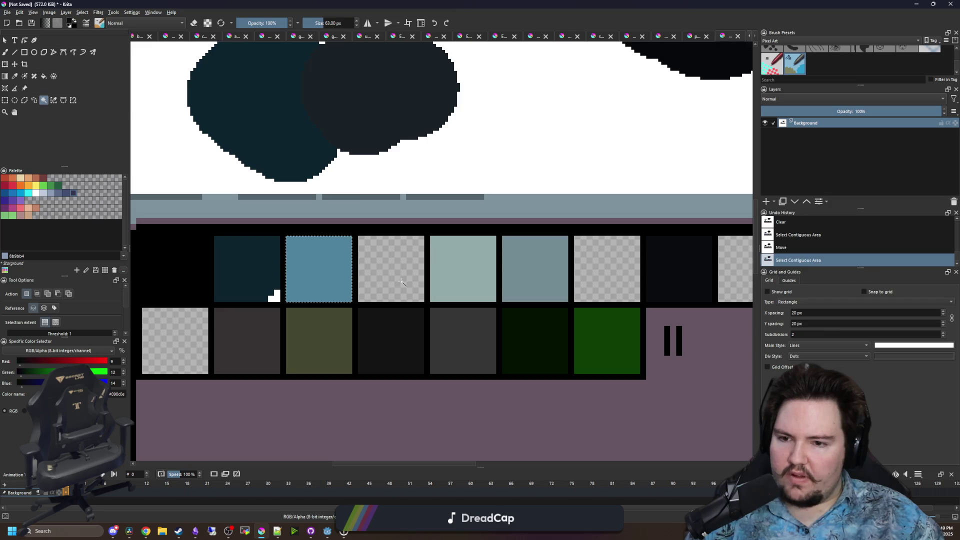
left_click(390, 269)
left_click(6, 100)
left_click(340, 336)
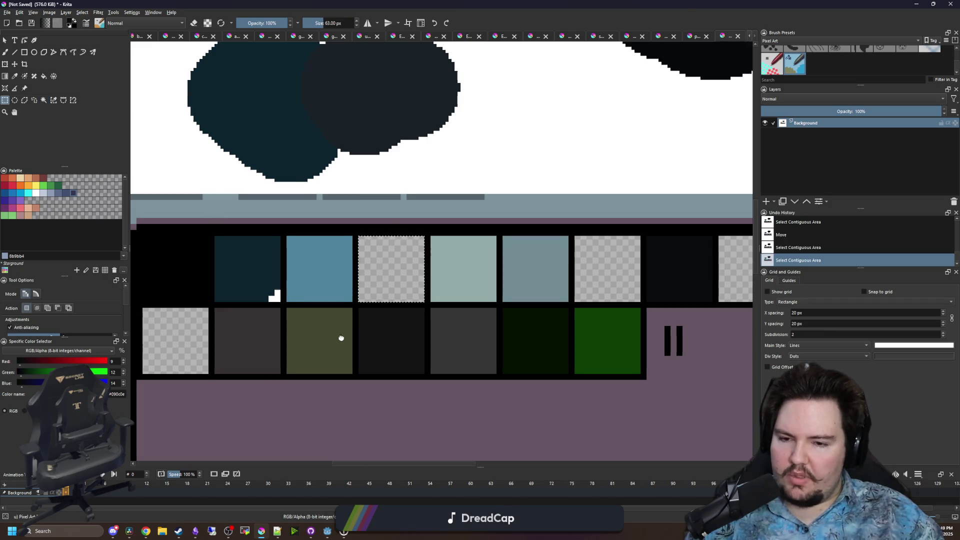
Move the fifth swatch into the empty second slot of the grid
scroll(465, 280, "down", 1)
scroll(428, 217, "down", 1)
scroll(428, 216, "up", 3)
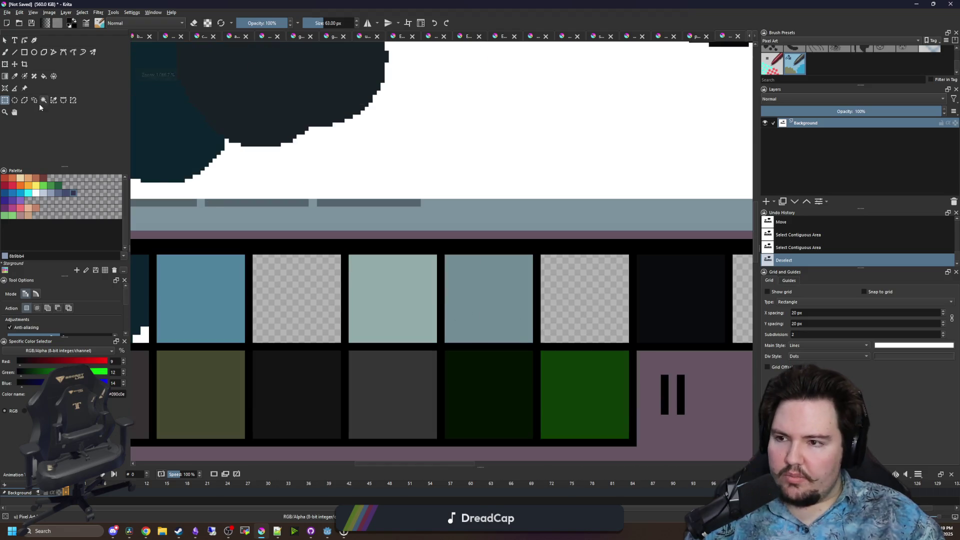
left_click(44, 100)
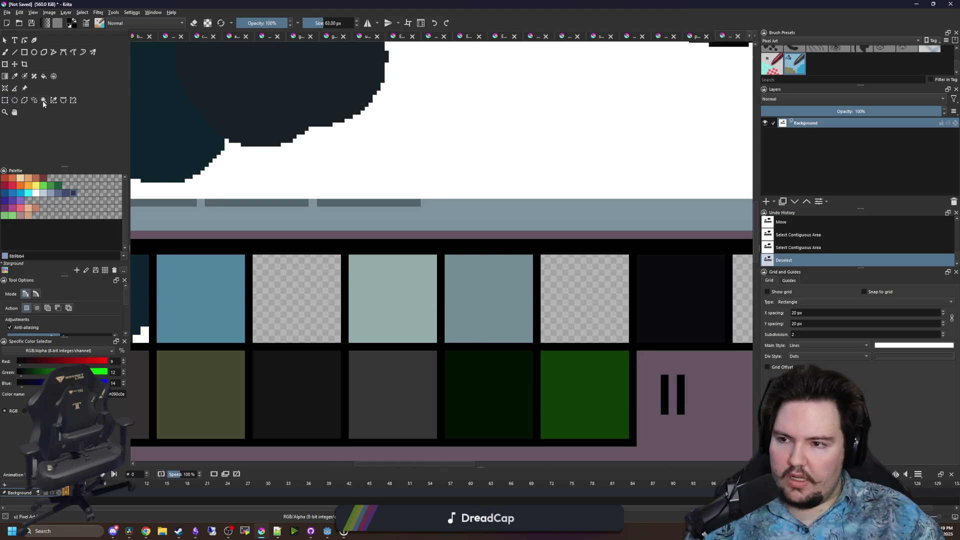
left_click(476, 280)
key("t")
mouse_move(503, 295)
left_mouse_down()
mouse_move(322, 272)
mouse_move(311, 296)
left_mouse_up()
key("ctrl+shift+a")
Erase one more dark swatch from the grid to transparency
scroll(311, 296, "down", 2)
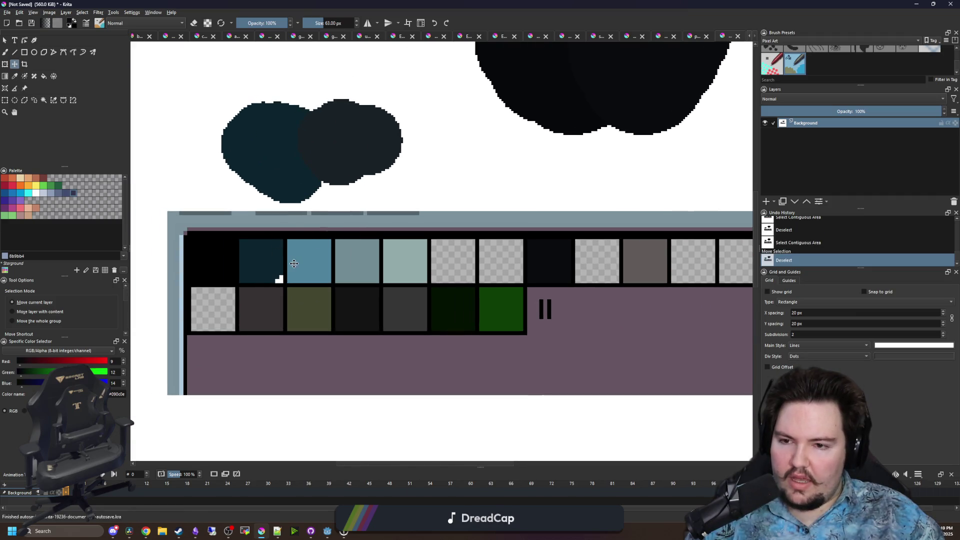
scroll(562, 258, "up", 4)
scroll(497, 280, "down", 6)
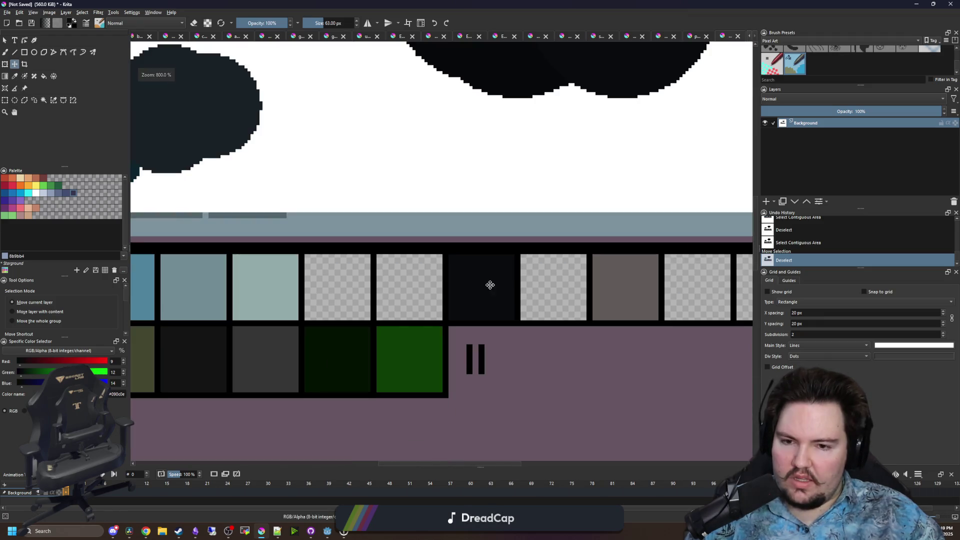
left_click(43, 100)
scroll(499, 289, "up", 1)
left_click(478, 293)
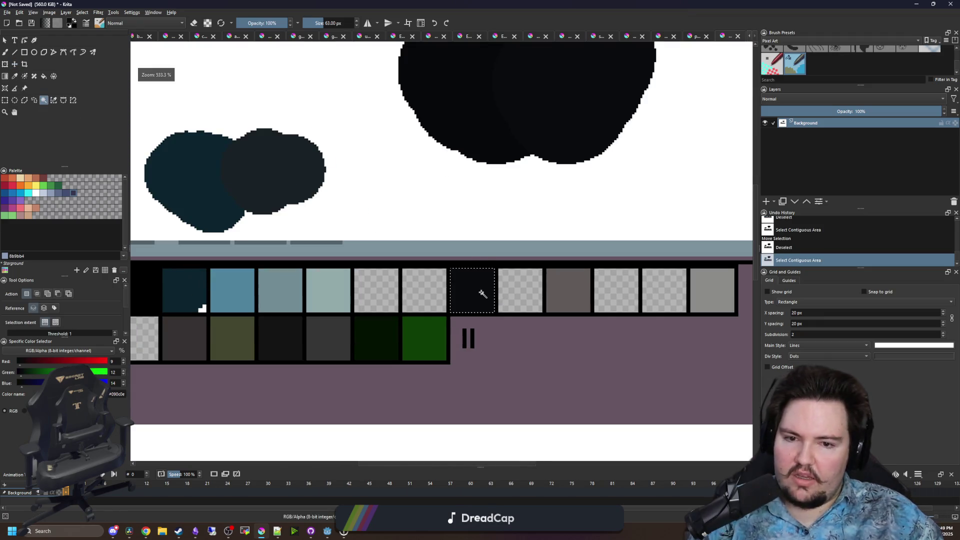
key("Delete")
key("ctrl+shift+a")
scroll(321, 266, "up", 2)
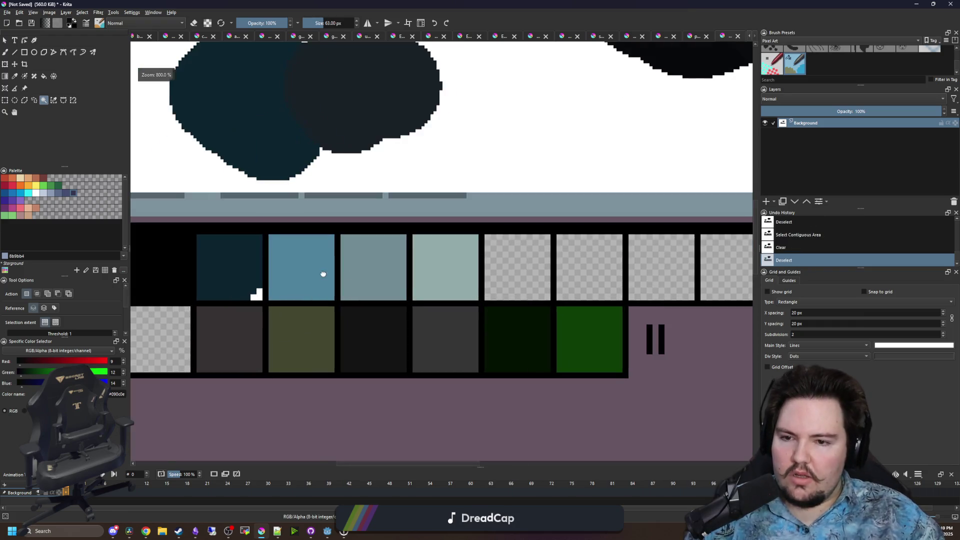
Center the swatch rows and select the darkest green square with rectangular selection
left_click(4, 101)
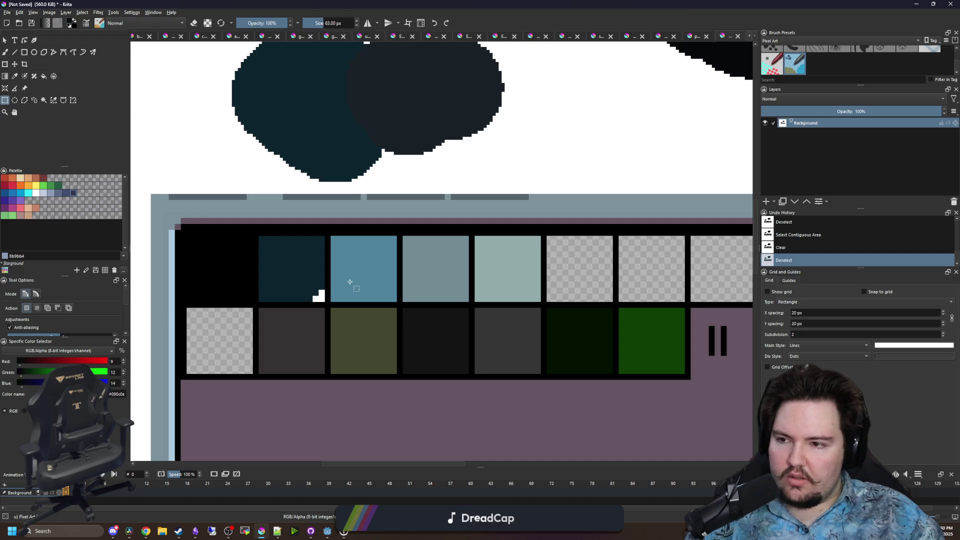
scroll(350, 282, "down", 2)
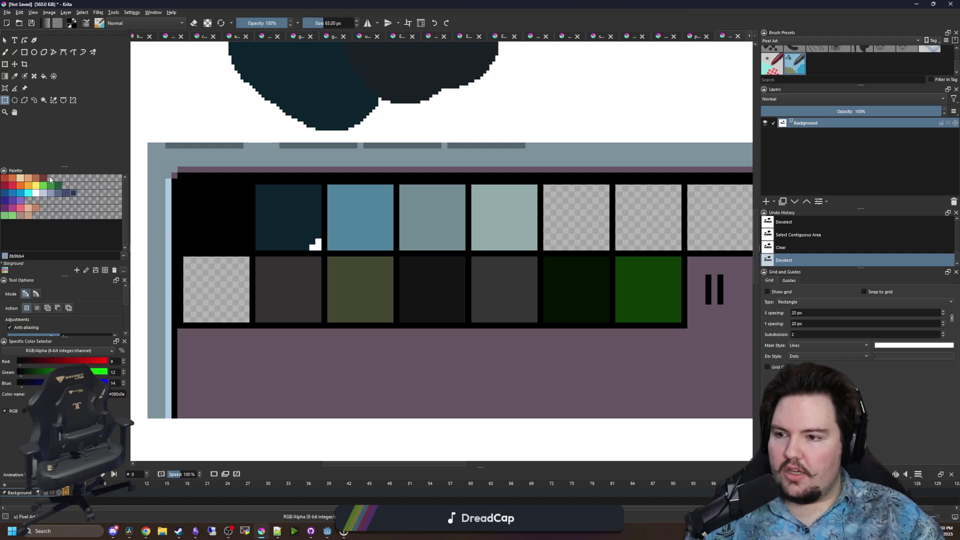
scroll(310, 269, "up", 1)
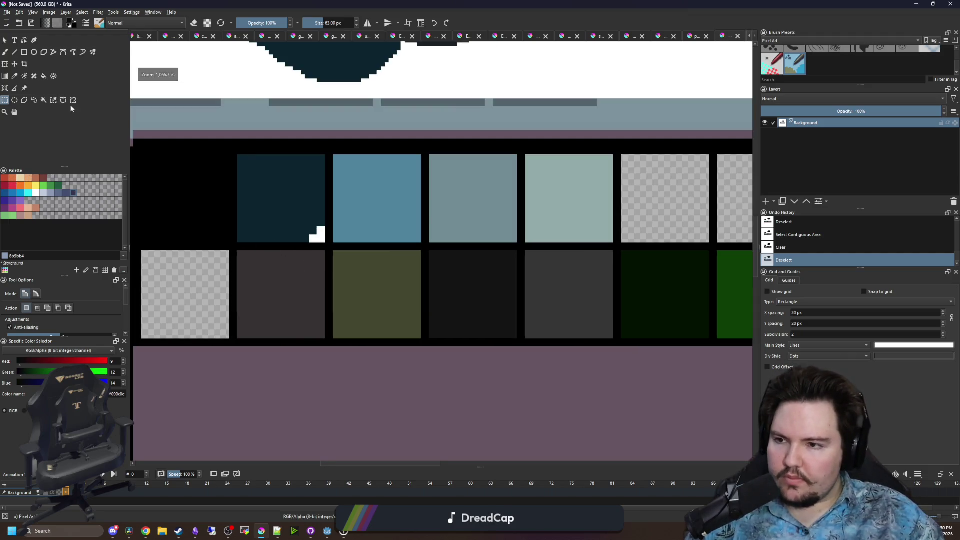
scroll(257, 294, "right", 3)
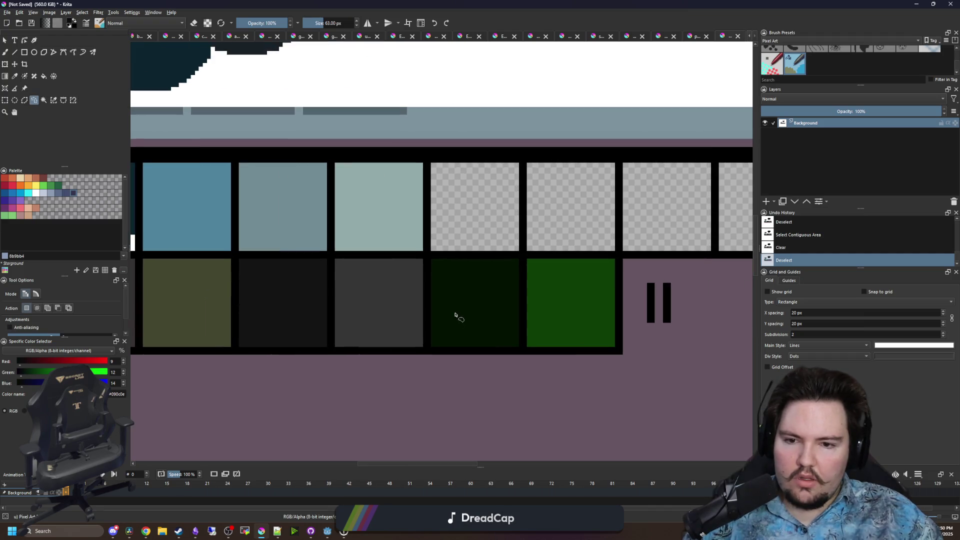
mouse_move(395, 385)
left_mouse_down()
mouse_move(578, 407)
mouse_move(434, 428)
left_mouse_up()
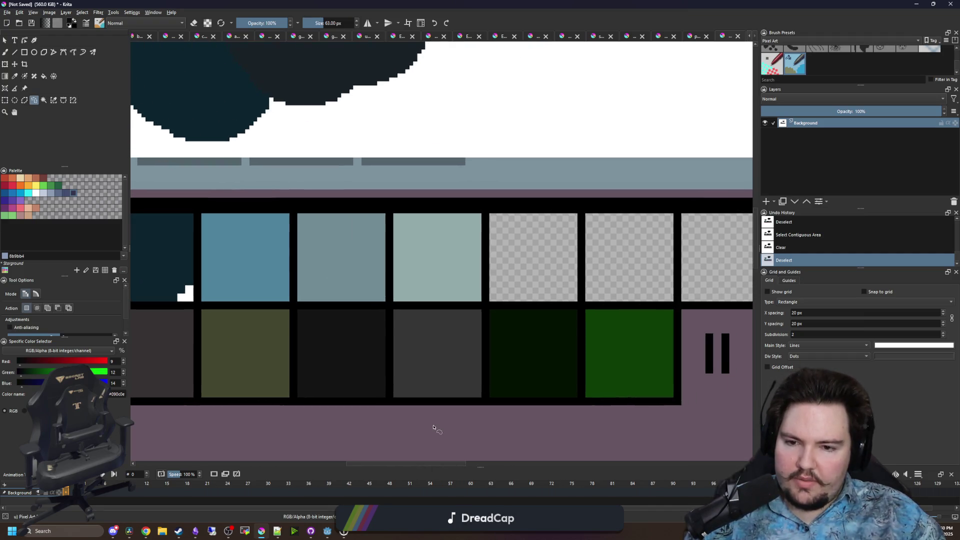
key("ctrl+shift+a")
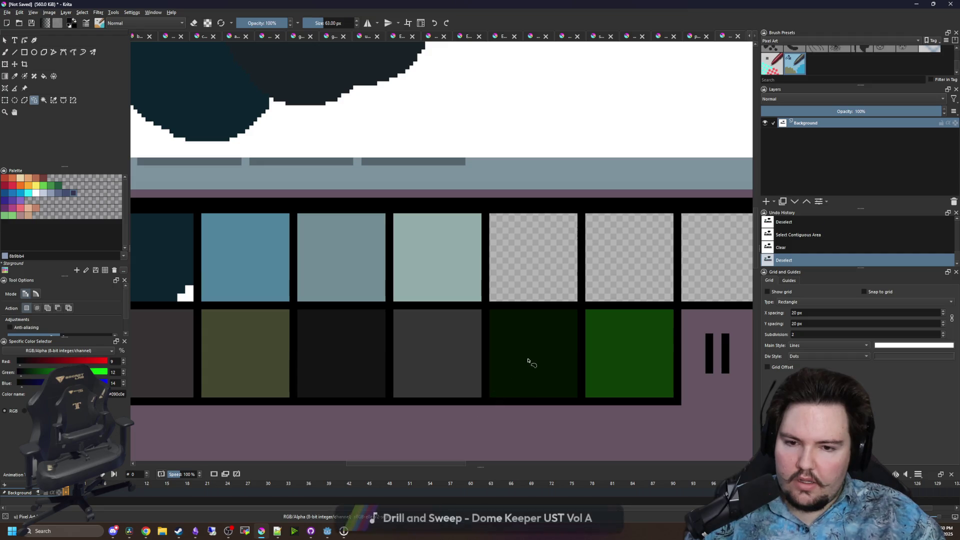
left_click(530, 356)
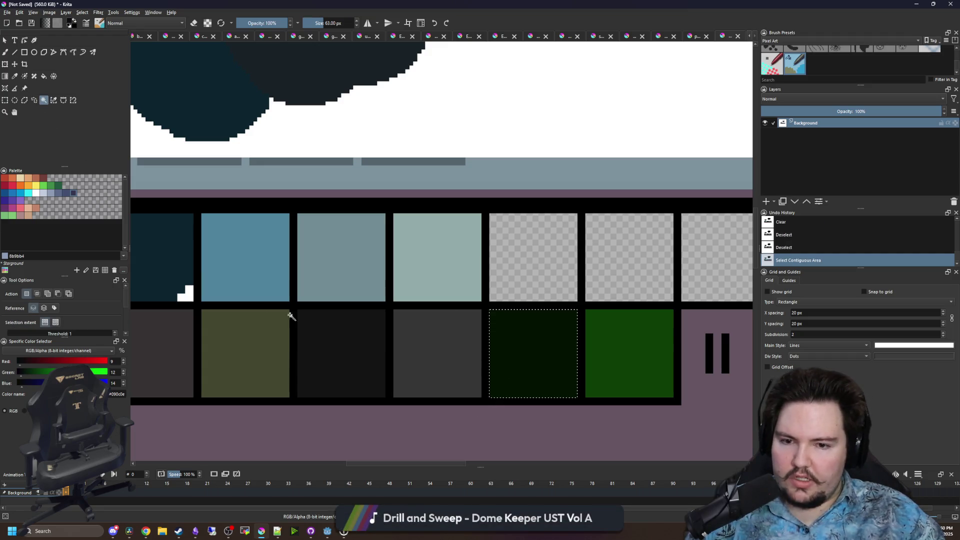
Sample the darkest green, raise its HSV value slightly, and fill the selected square
key("p")
mouse_move(425, 339)
left_mouse_down()
mouse_move(385, 353)
mouse_move(566, 354)
left_mouse_up()
key("b")
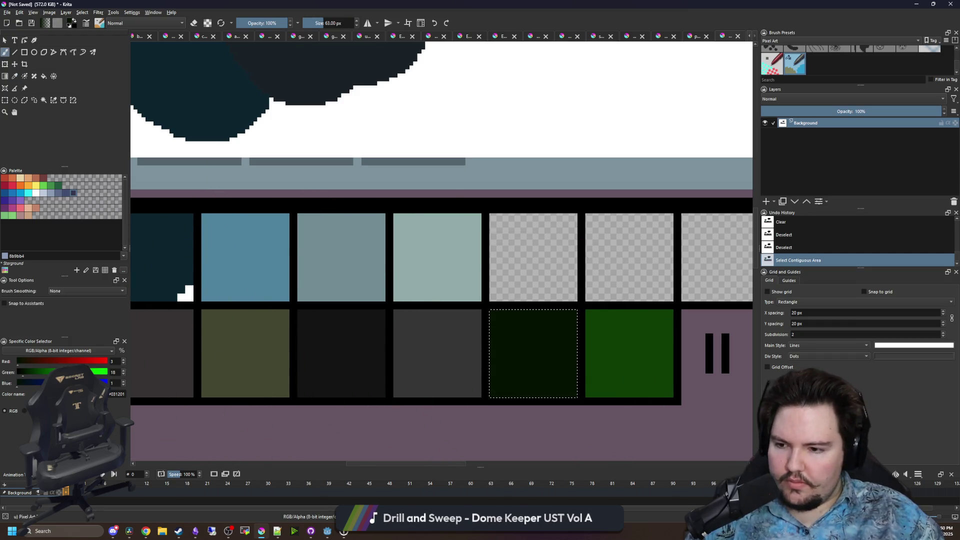
left_click(24, 410)
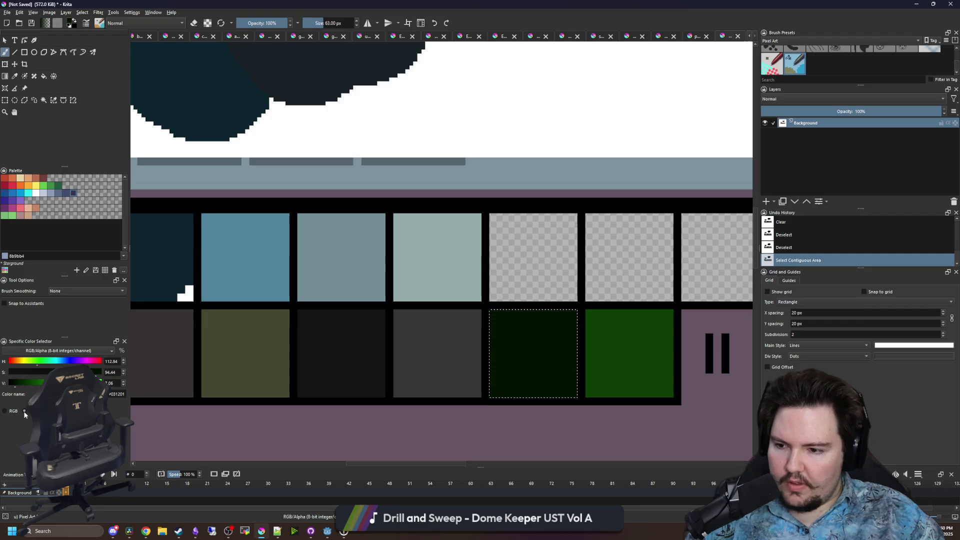
left_click(20, 383)
left_click(44, 76)
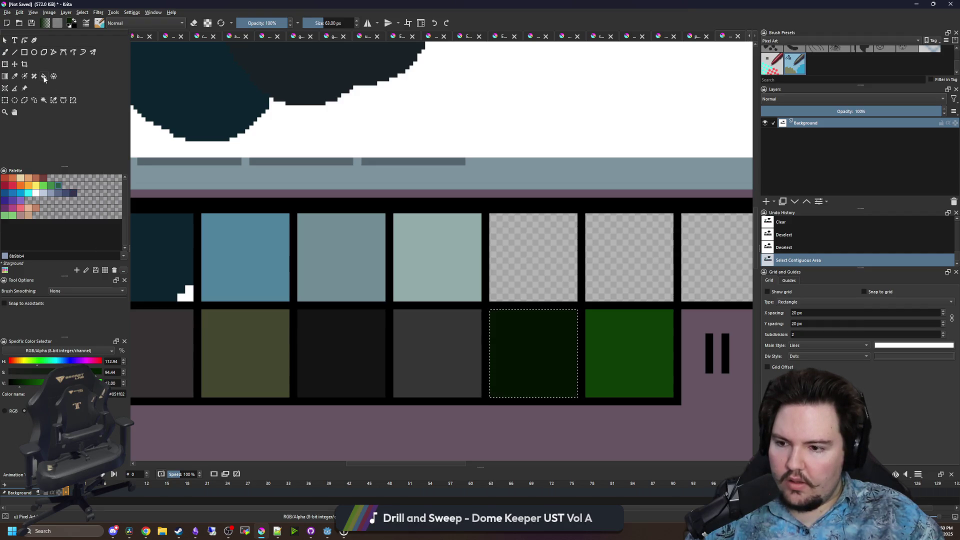
left_click(549, 372)
key("ctrl+shift+a")
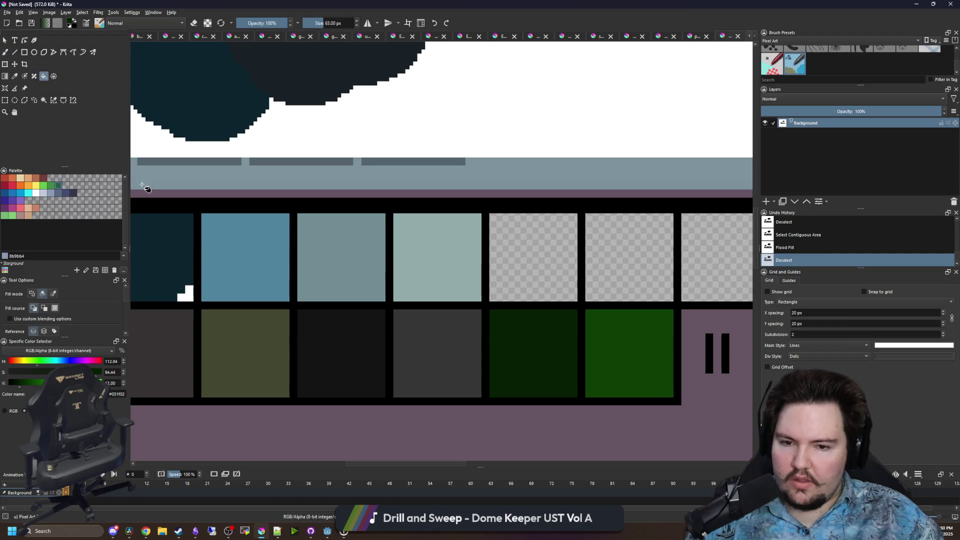
Move the olive square to the end of the bottom row
left_click(44, 100)
scroll(386, 325, "down", 2)
scroll(440, 327, "up", 1)
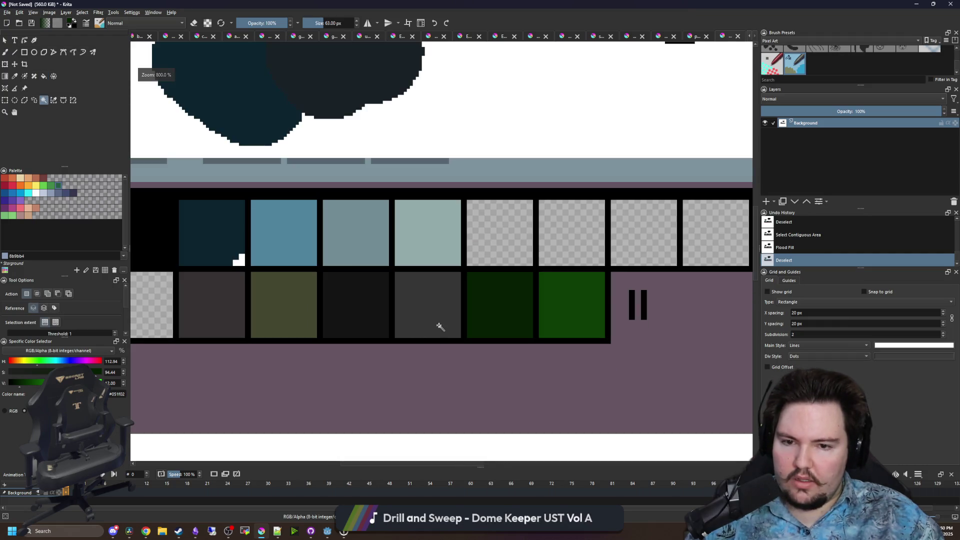
left_click_drag(440, 326, 360, 343)
left_click(188, 304)
key("ctrl+t")
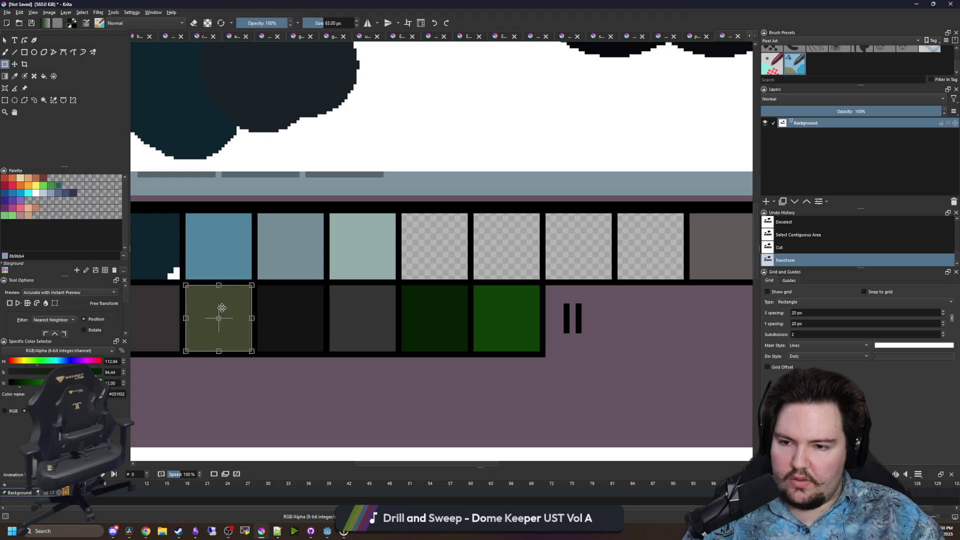
mouse_move(221, 308)
left_mouse_down()
mouse_move(564, 321)
mouse_move(583, 305)
left_mouse_up()
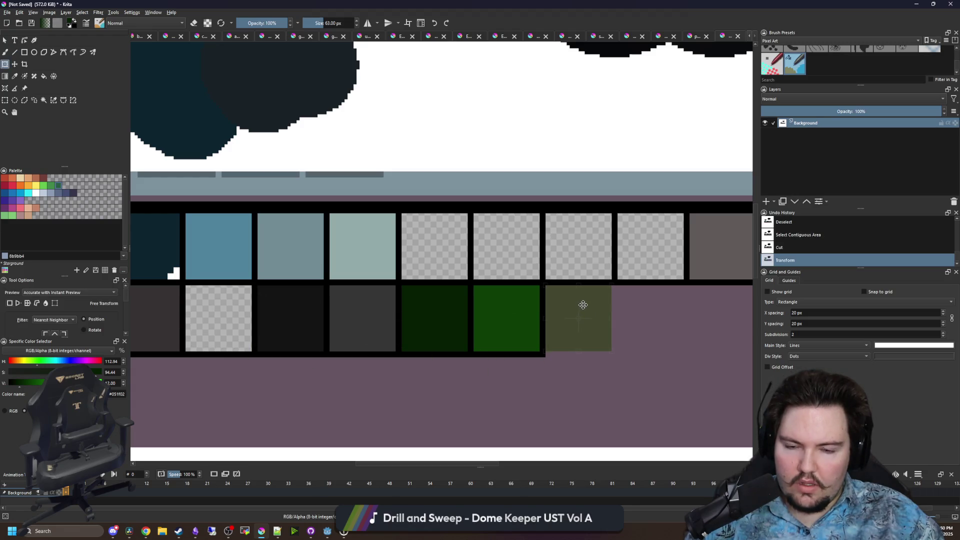
key("ctrl+shift+a")
Pick black from the swatch grid and bring blank canvas below it into view
scroll(419, 305, "down", 1)
key("p")
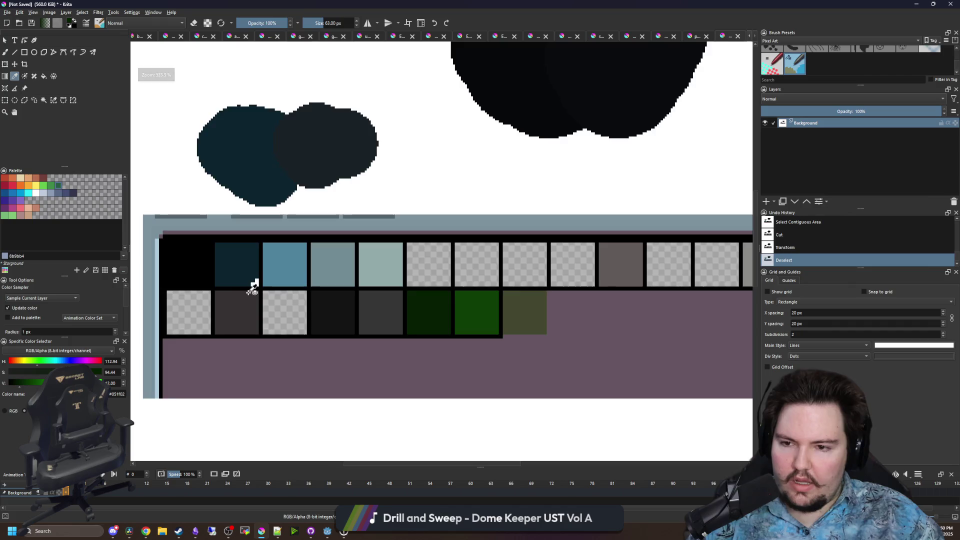
left_click_drag(254, 288, 324, 232)
left_click(253, 204)
left_click_drag(322, 302, 308, 217)
Shrink the brush to 1 px and paint black and dark teal pixels below the grid
key("b")
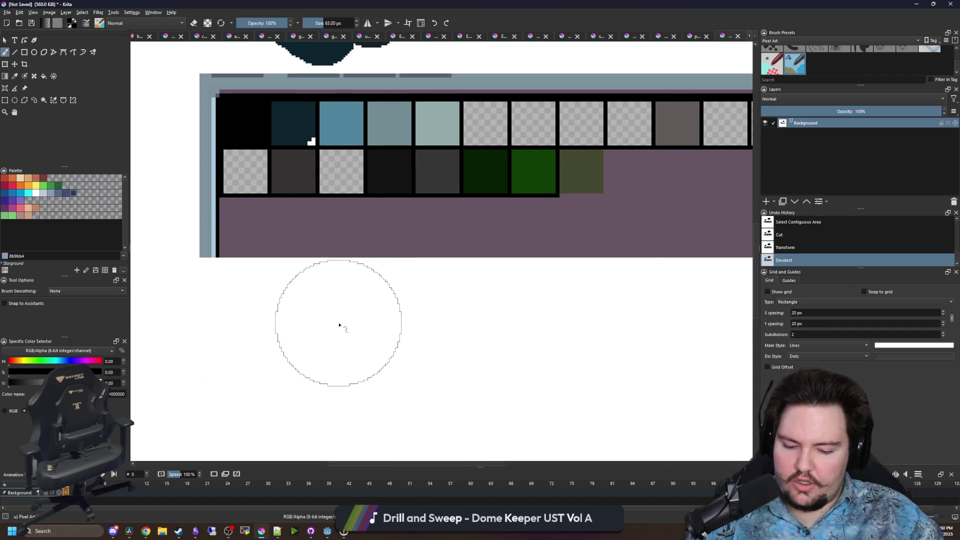
left_click(339, 325)
key("bracketleft")
key("bracketleft")
key("bracketleft")
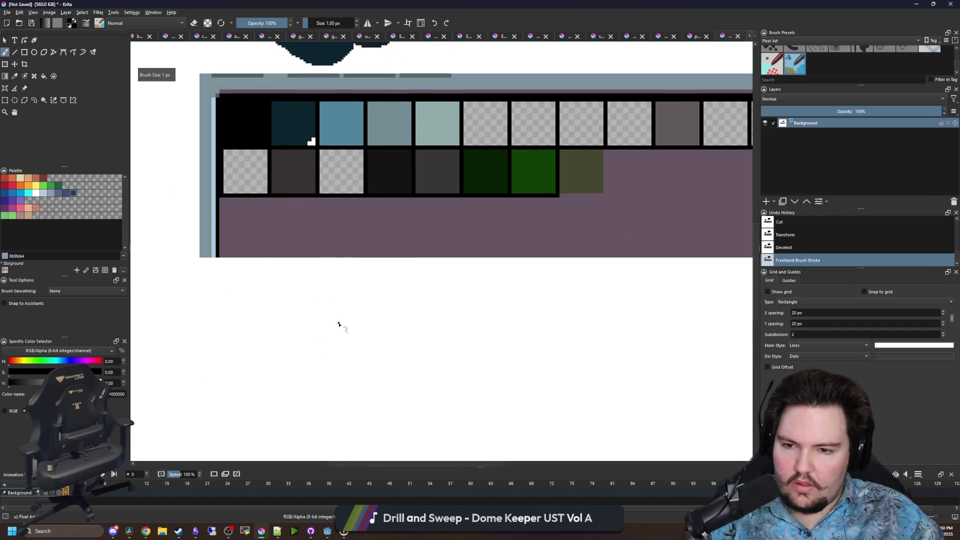
left_click(289, 122, "ctrl")
scroll(342, 333, "up", 5)
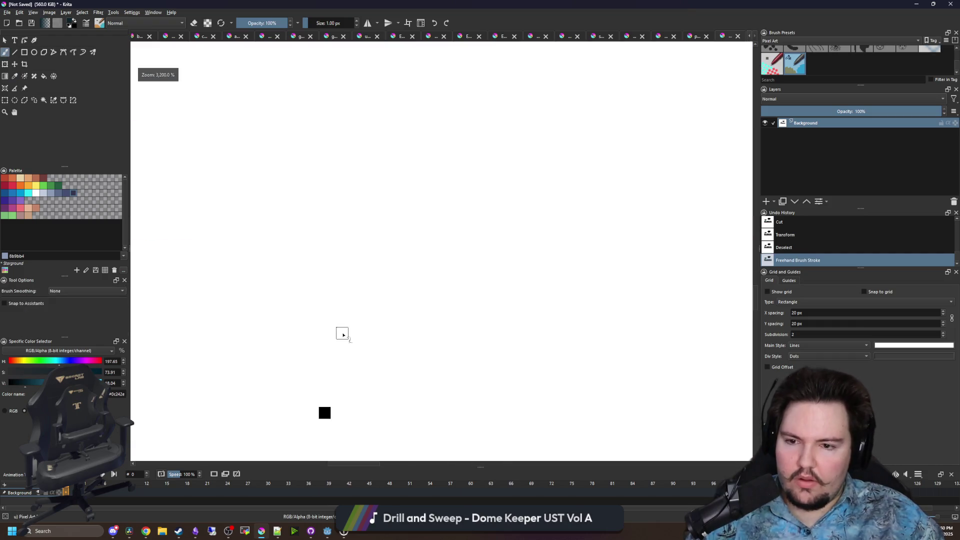
left_click(340, 413)
Sample and paint steel blue and grey-teal pixels next in the row
scroll(352, 382, "down", 6)
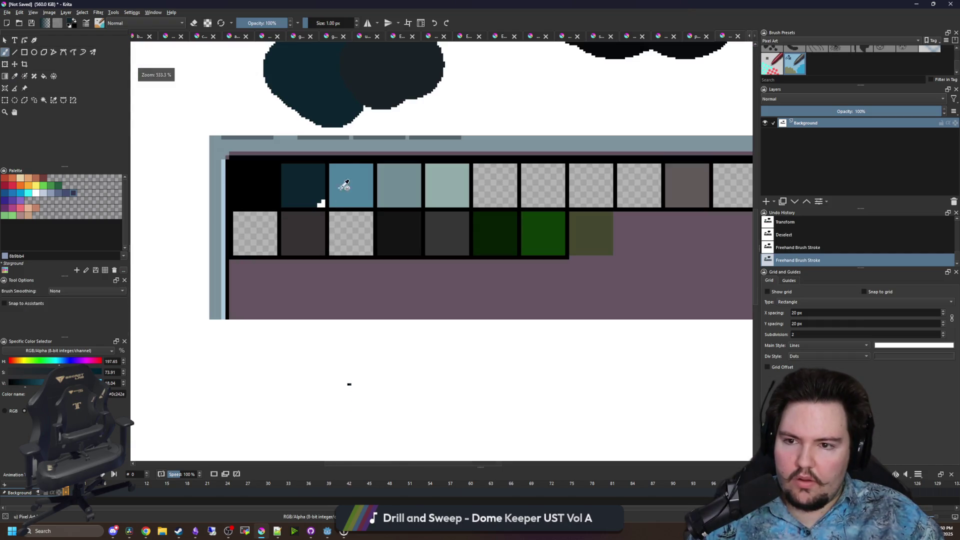
left_click(345, 186, "ctrl")
scroll(360, 400, "up", 4)
left_click(311, 103)
scroll(308, 357, "down", 1)
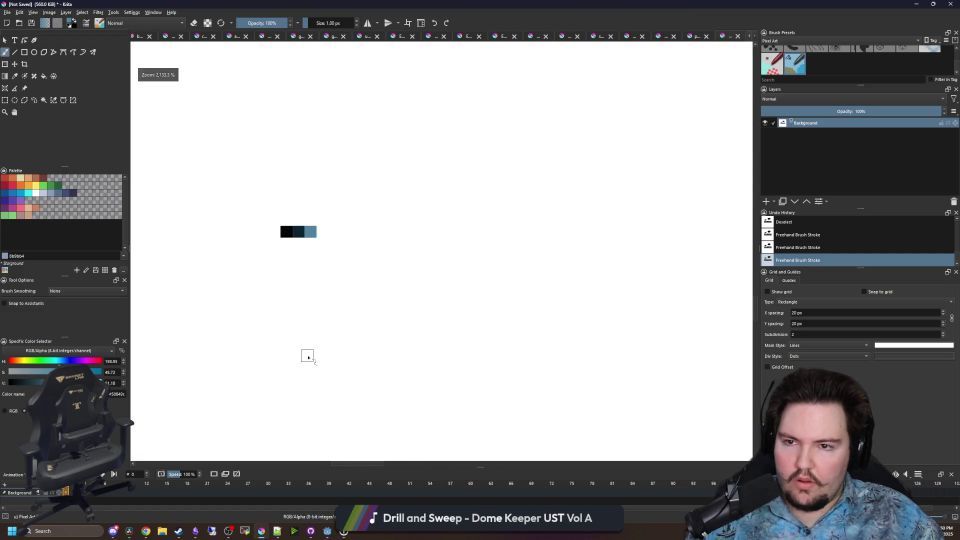
scroll(308, 356, "down", 4)
scroll(340, 270, "up", 3)
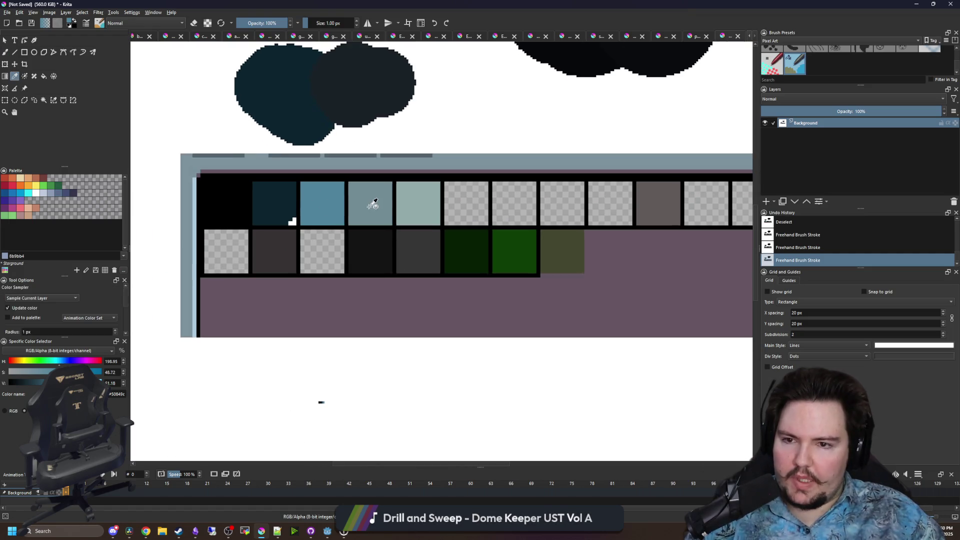
left_click(372, 204, "ctrl")
scroll(331, 408, "up", 6)
left_click(284, 346)
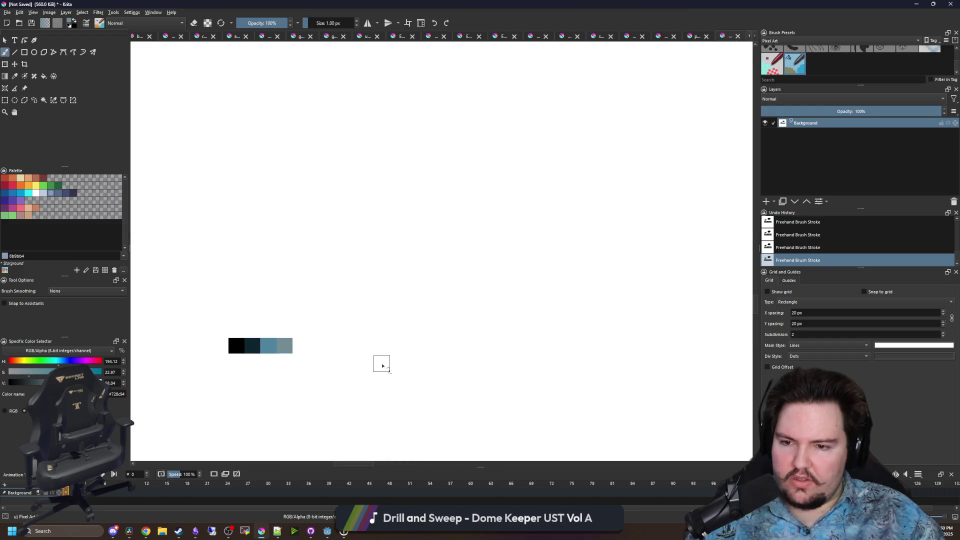
Paint a pale grey-teal fifth pixel, then sample the brightened dark green
scroll(290, 380, "down", 5)
left_click(389, 170, "ctrl")
scroll(239, 295, "up", 6)
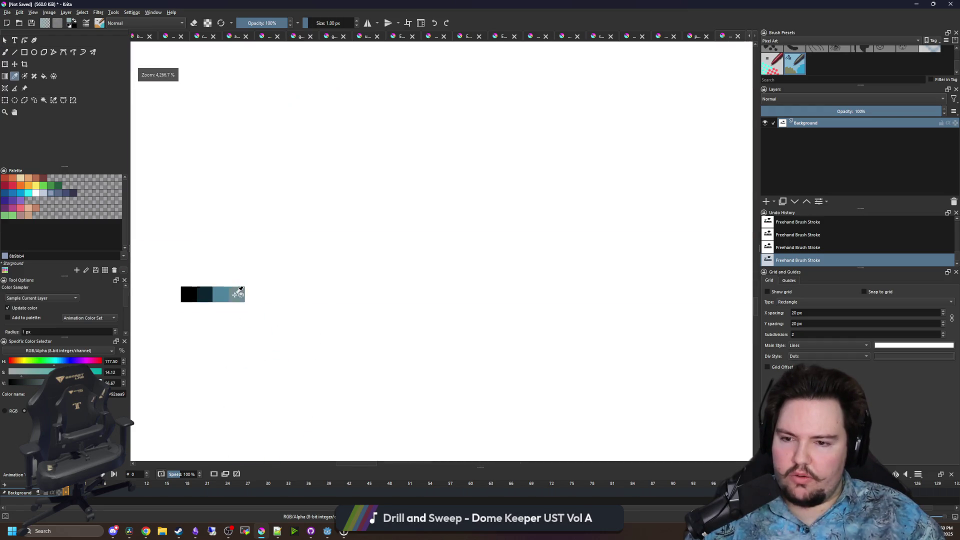
left_click(274, 302)
scroll(317, 337, "down", 5)
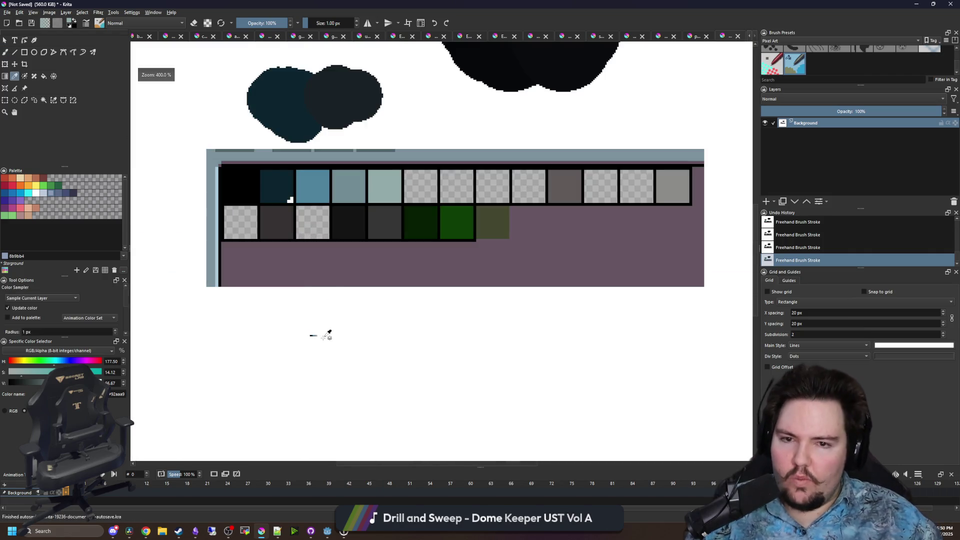
scroll(370, 282, "up", 1)
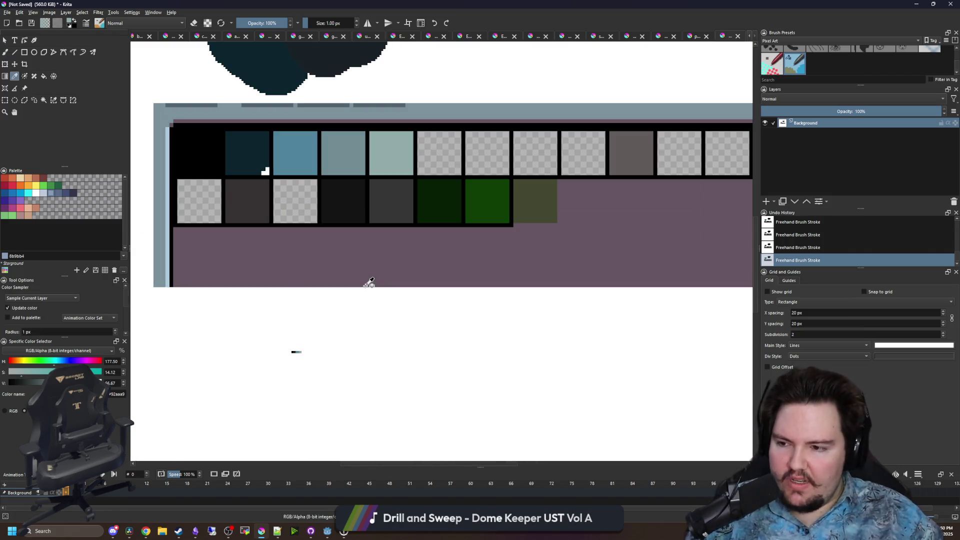
scroll(308, 265, "down", 1)
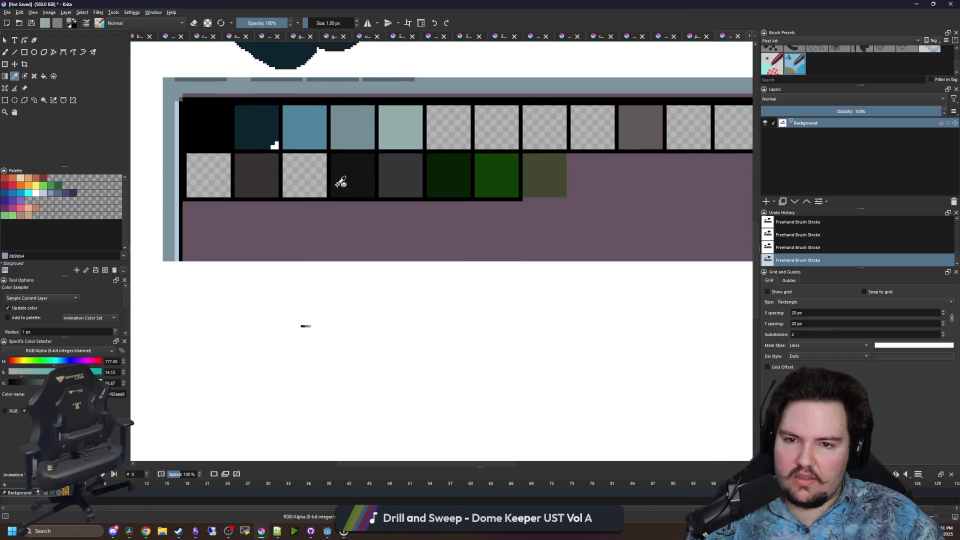
left_click(444, 168)
scroll(300, 321, "up", 7)
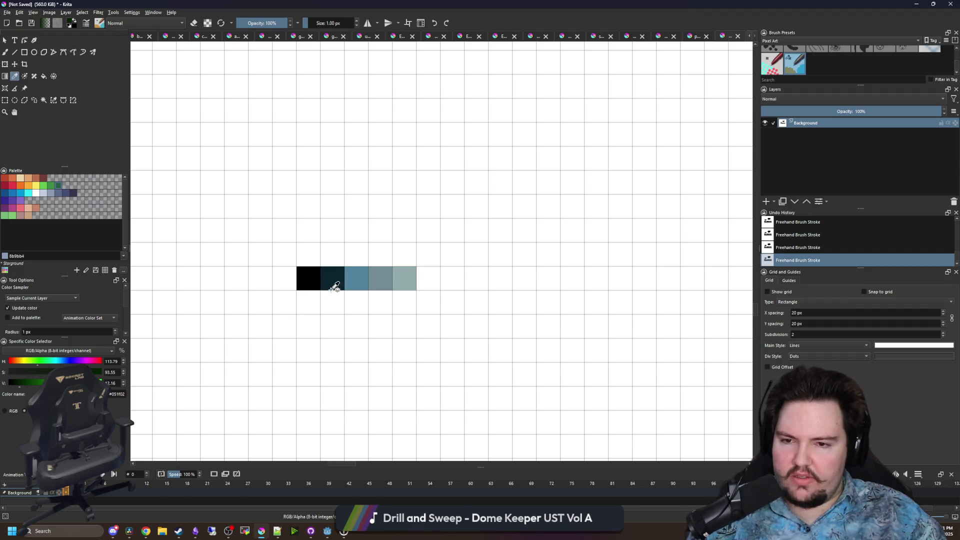
Paint dark green and brighter green pixels as a second row under the black
key("b")
left_click(309, 302)
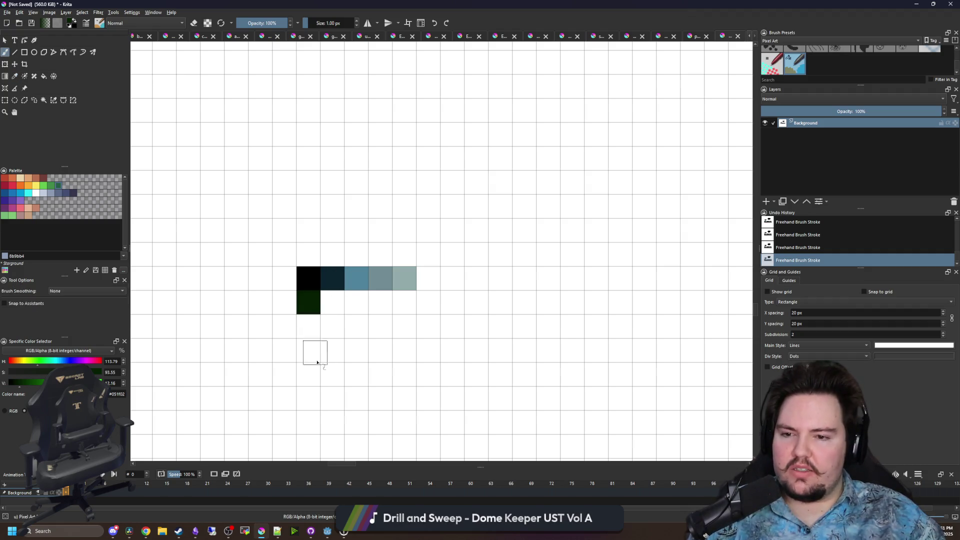
scroll(311, 379, "down", 7)
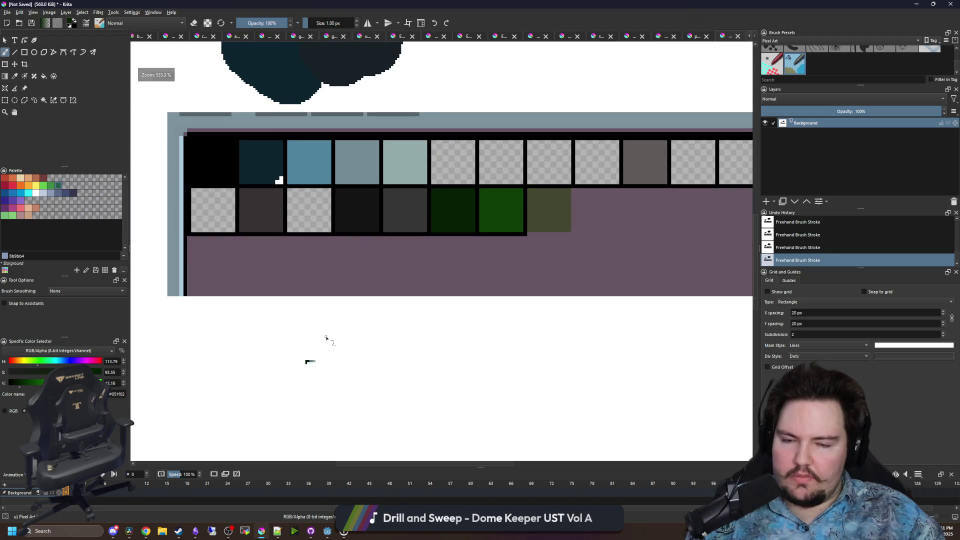
scroll(299, 356, "up", 4)
scroll(301, 291, "down", 7)
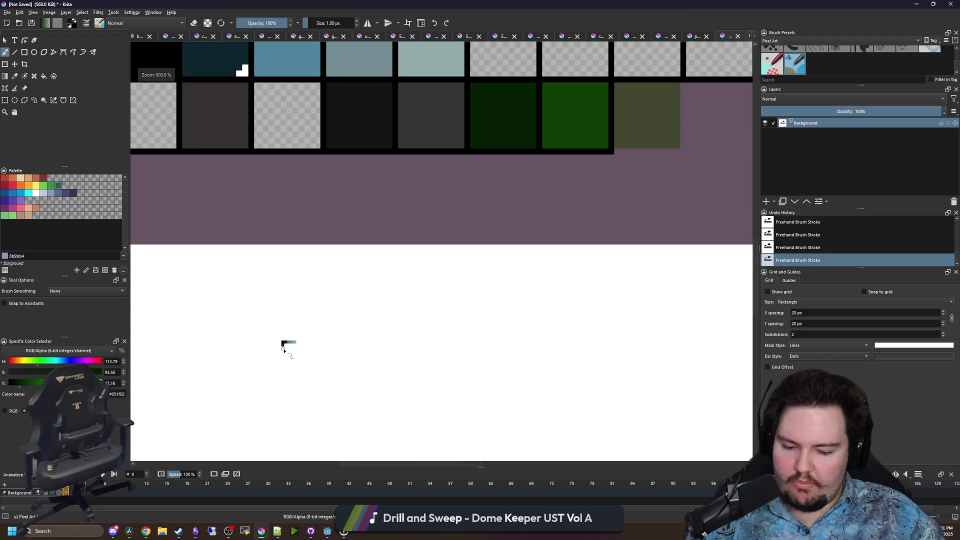
key("p")
left_click(497, 194)
scroll(280, 343, "up", 7)
key("b")
left_click(274, 284)
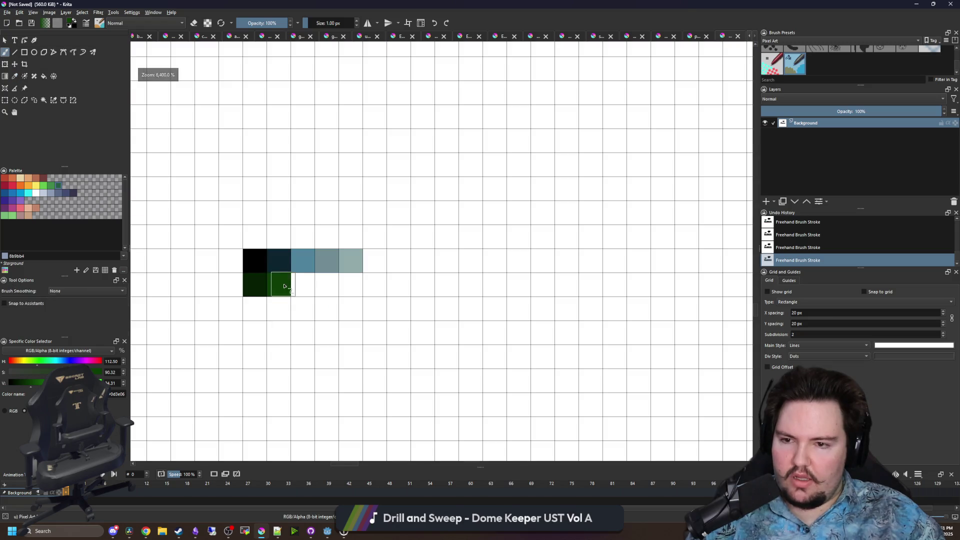
scroll(279, 350, "down", 7)
Sample the olive swatch and paint it as the third pixel of the second row
key("p")
left_click(536, 200)
scroll(294, 335, "up", 7)
key("b")
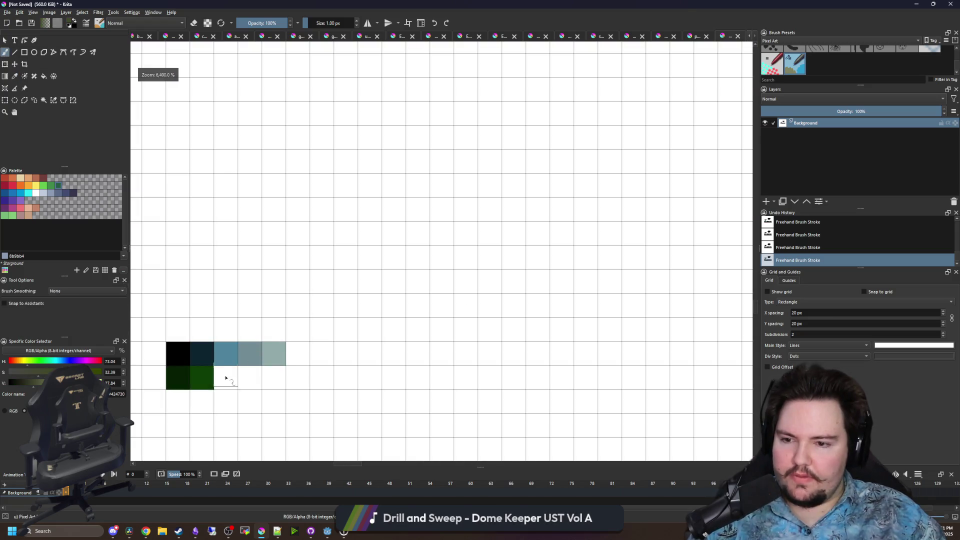
left_click(223, 376)
left_click_drag(312, 283, 338, 253)
scroll(255, 298, "down", 8)
scroll(272, 269, "up", 5)
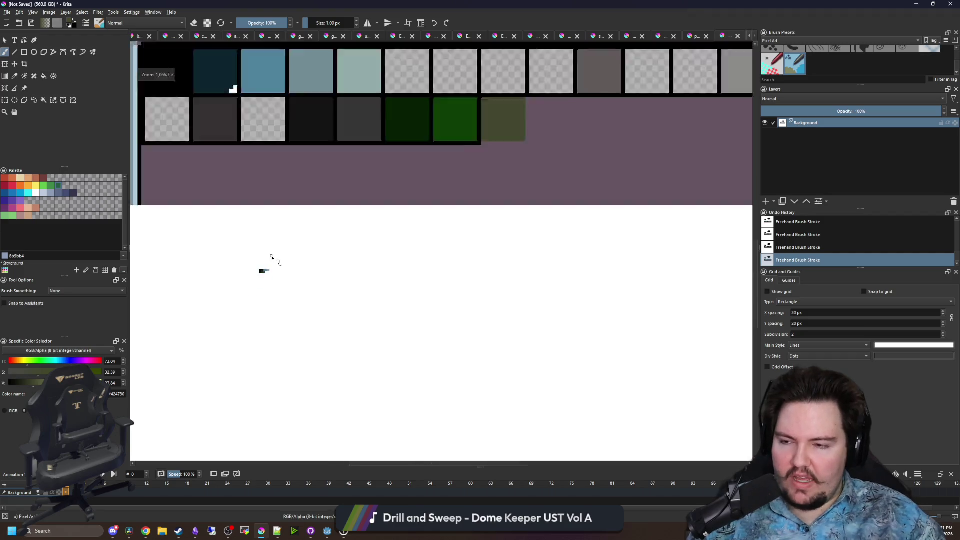
scroll(305, 200, "up", 1)
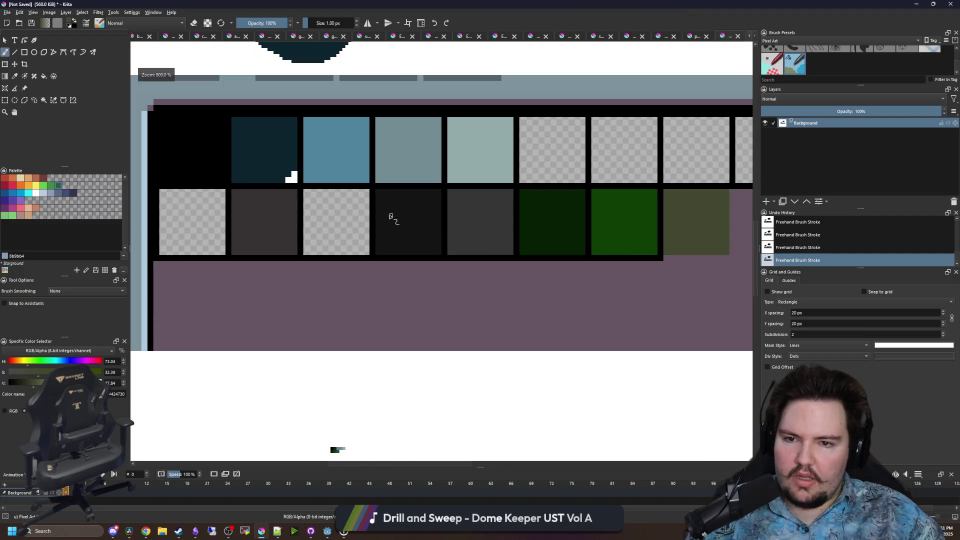
left_click_drag(317, 209, 250, 223)
scroll(245, 221, "down", 2)
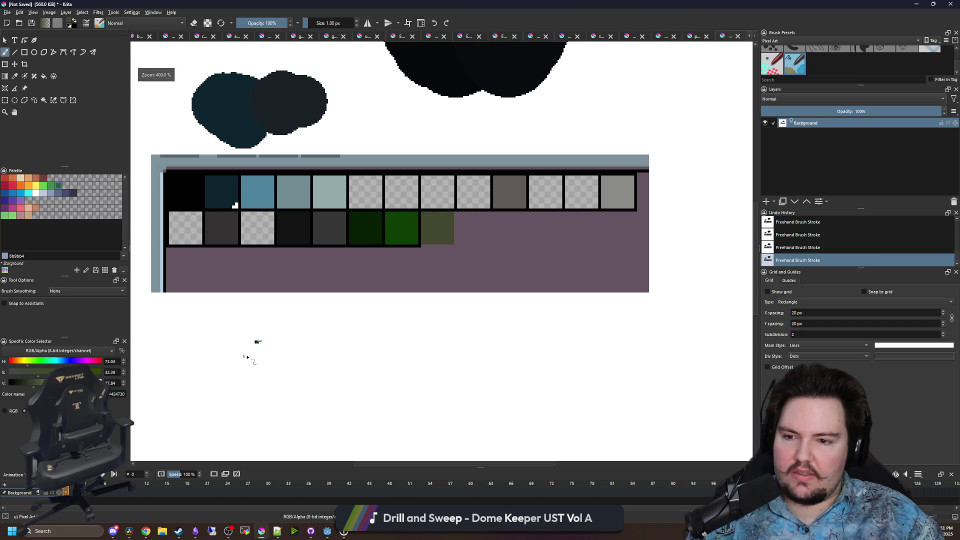
scroll(258, 343, "up", 7)
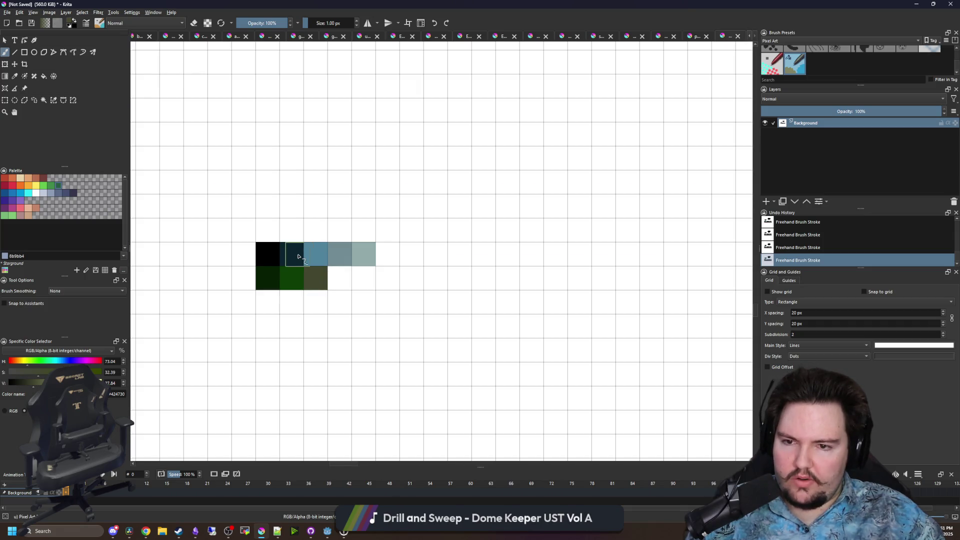
Sample dark teal, then black, from the small palette and paint a large black square above it
key("p")
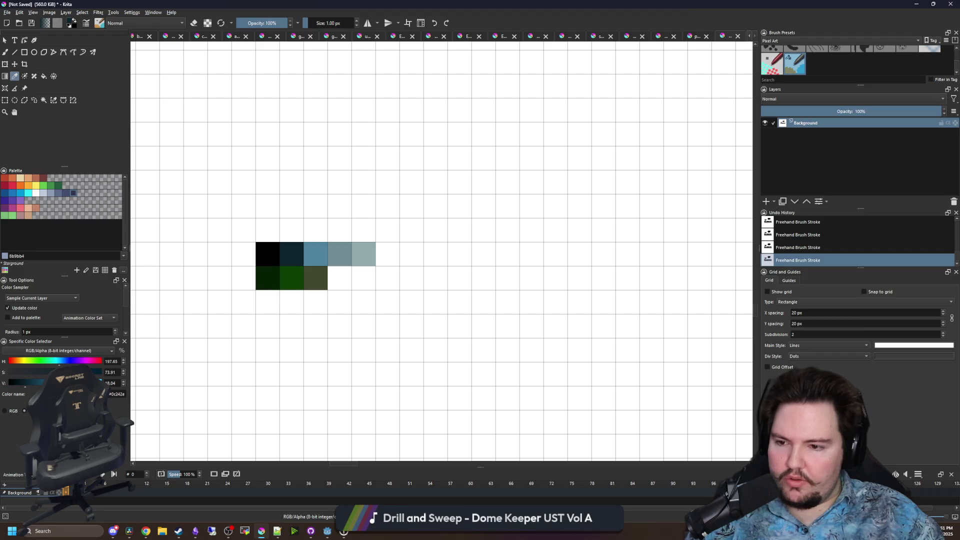
left_click(291, 253)
key("b")
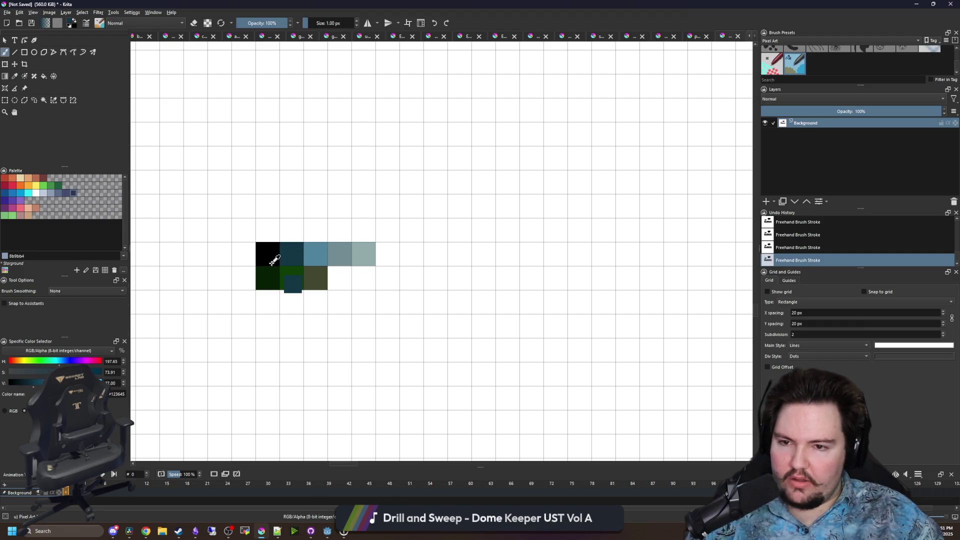
scroll(280, 262, "left", 3)
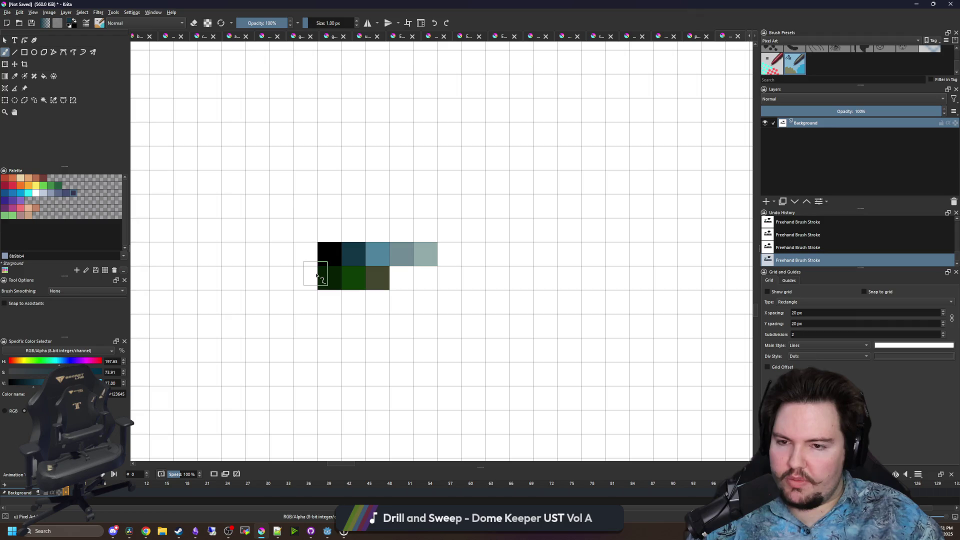
key("p")
left_click(332, 253)
key("b")
mouse_move(300, 160)
left_mouse_down()
mouse_move(267, 221)
mouse_move(262, 204)
mouse_move(298, 197)
mouse_move(269, 188)
left_mouse_up()
Paint dark teal and blue blocks to the right of the black square, sampling each from the small palette
key("p")
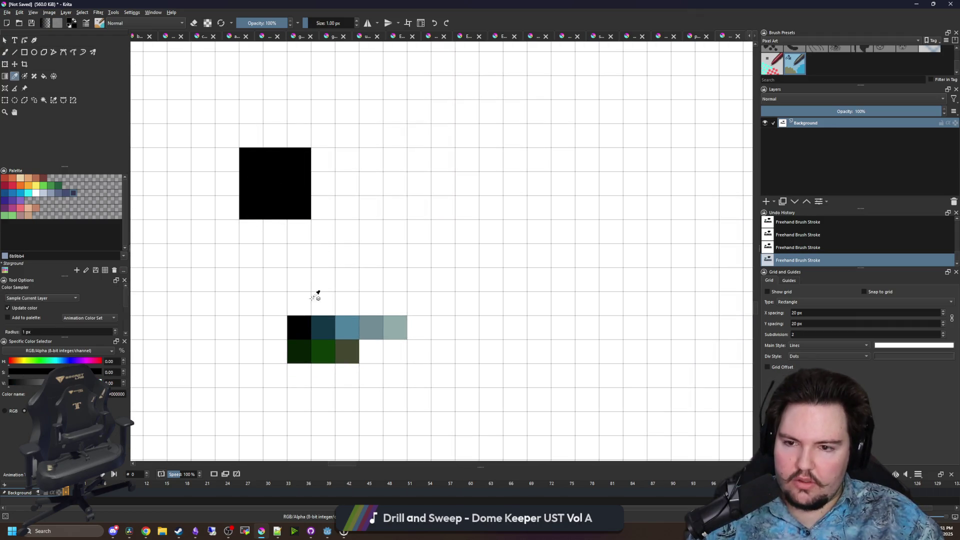
left_click(323, 320)
key("b")
mouse_move(332, 217)
left_mouse_down()
mouse_move(358, 156)
mouse_move(340, 196)
left_mouse_up()
scroll(346, 225, "down", 1)
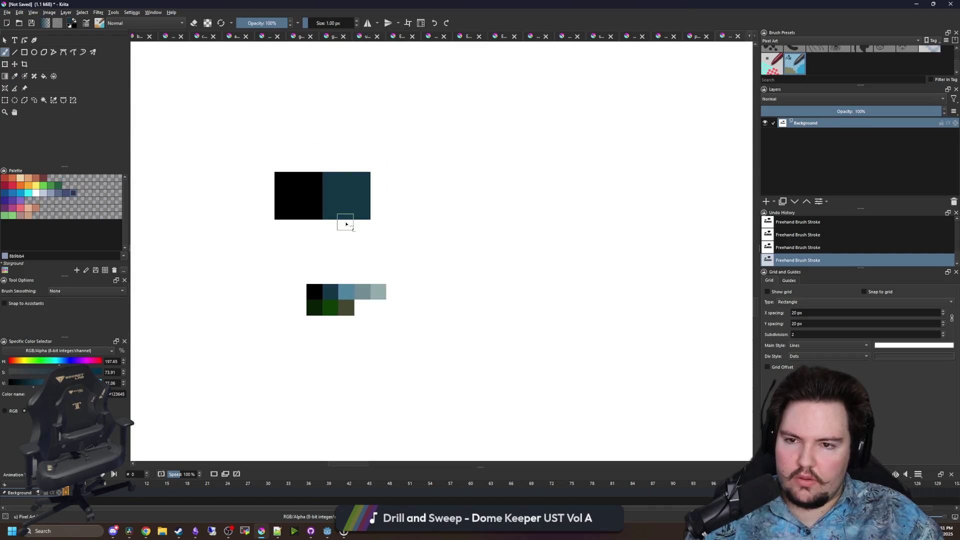
key("p")
left_click(353, 292)
key("b")
mouse_move(395, 213)
left_mouse_down()
mouse_move(390, 177)
mouse_move(411, 210)
mouse_move(429, 196)
mouse_move(450, 205)
mouse_move(463, 185)
left_mouse_up()
Add grey-blue and light grey-green blocks to the top row, whitening a stray bump
key("p")
left_click(360, 291)
key("b")
key("p")
left_click(489, 142)
key("b")
left_click(435, 160)
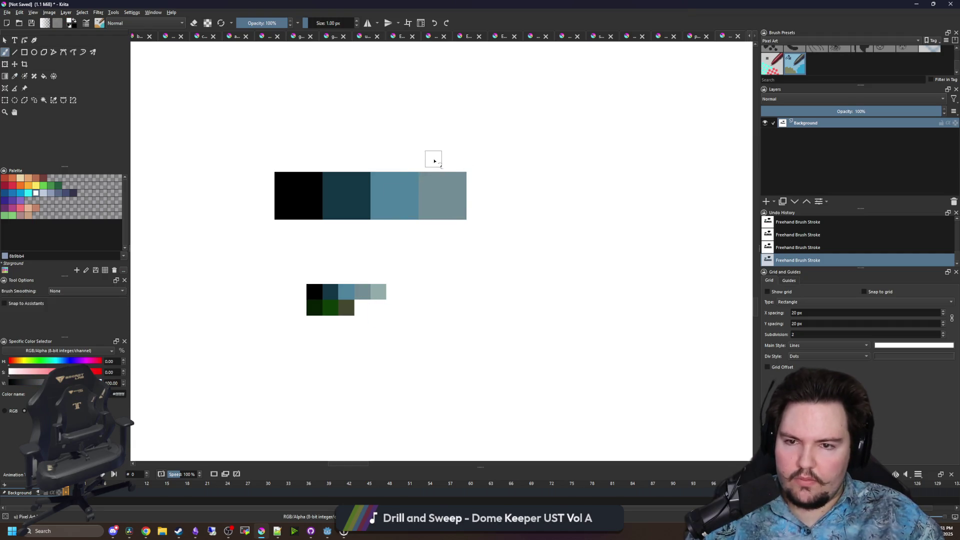
key("p")
left_click(377, 292)
key("b")
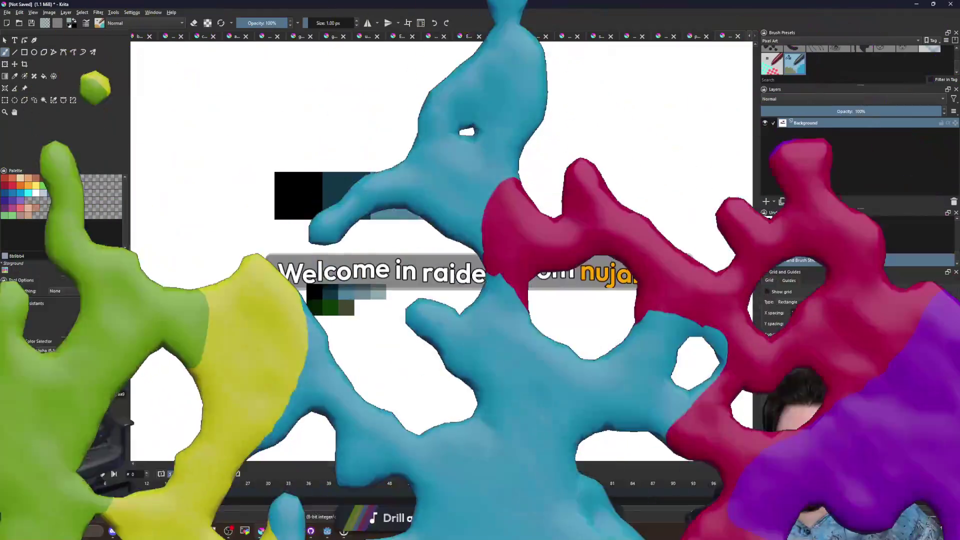
left_click_drag(475, 180, 514, 210)
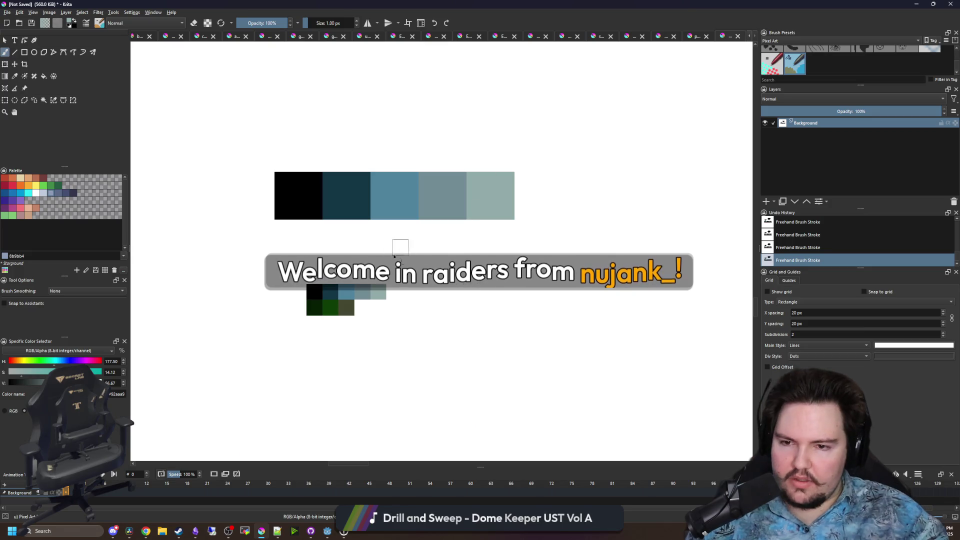
Paint a dark green block below the black one, then sample green and olive for the next blocks
key("p")
left_click(315, 306)
key("b")
left_click(283, 230)
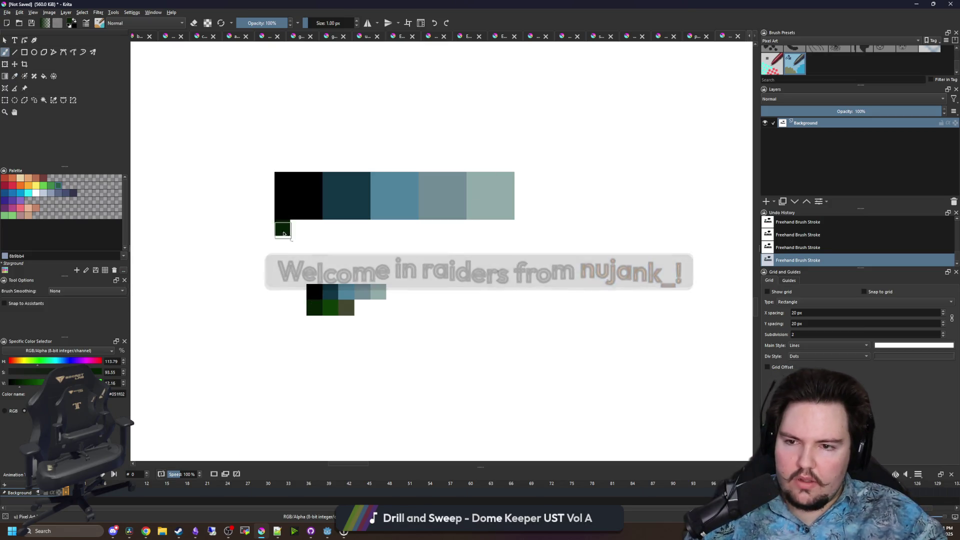
mouse_move(290, 226)
left_mouse_down()
mouse_move(315, 260)
mouse_move(392, 240)
mouse_move(392, 253)
left_mouse_up()
key("p")
left_click(334, 309)
key("b")
key("p")
left_click(350, 307)
key("b")
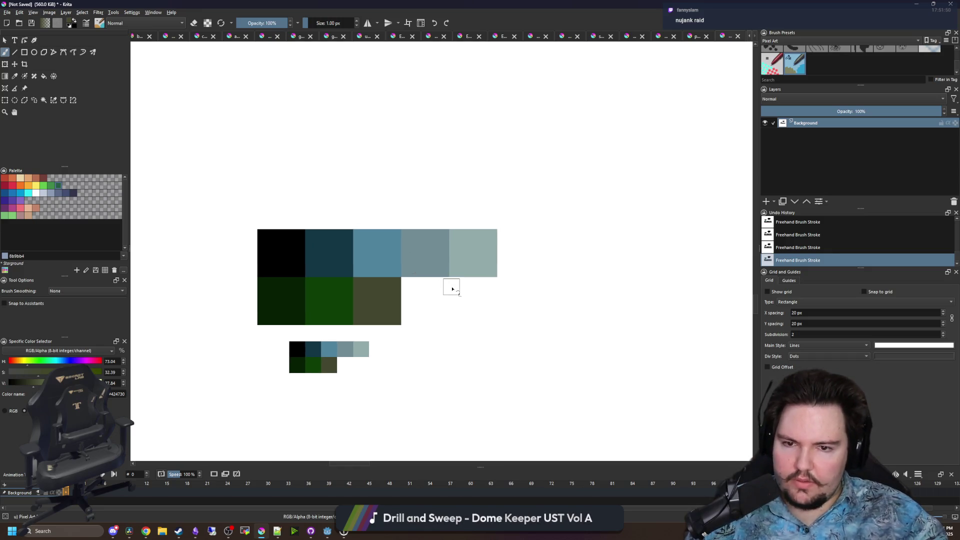
Fill only the grey-blue block with the light grey-green, using fill threshold 1
key("p")
left_click(458, 261)
key("f")
left_click(444, 252)
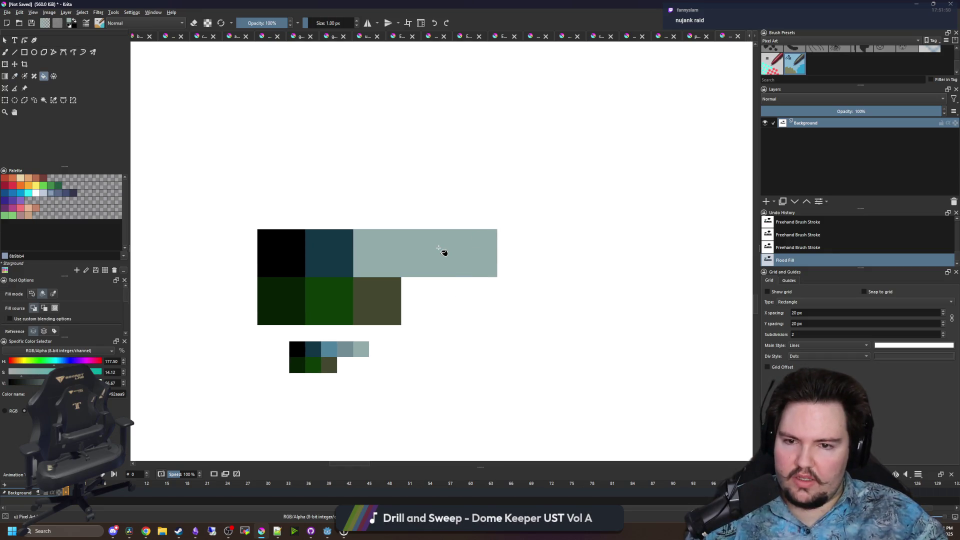
key("ctrl+z")
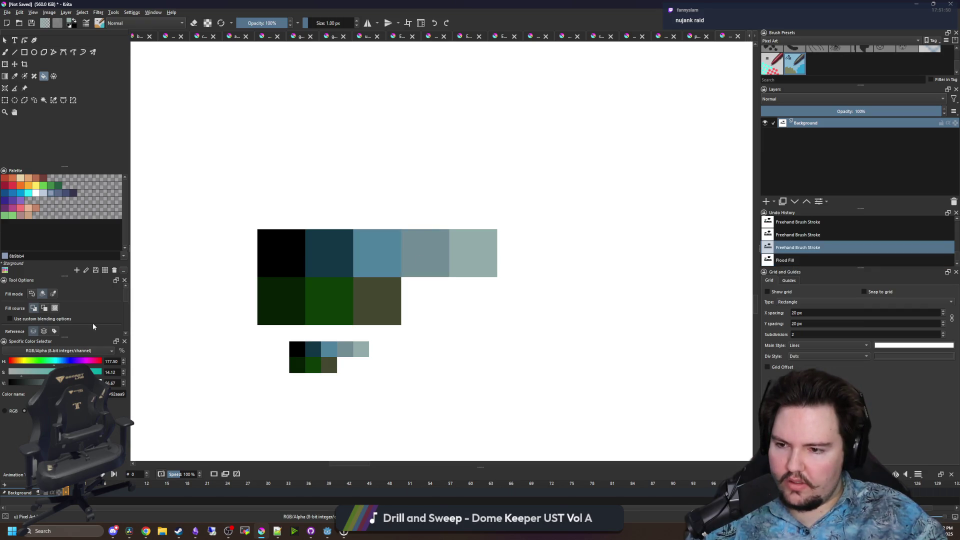
scroll(92, 326, "down", 1)
left_click_drag(51, 326, 8, 326)
left_click(442, 241)
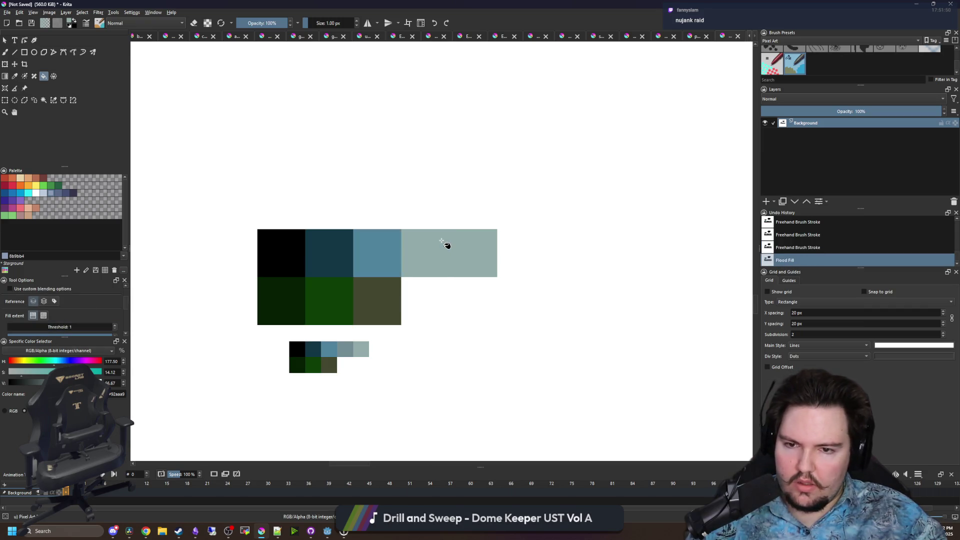
Paint white over the extra right-hand swatch to remove it
key("b")
key("d")
key("x")
mouse_move(493, 235)
left_mouse_down()
mouse_move(470, 230)
mouse_move(468, 273)
left_mouse_up()
Sample the black swatch and lighten the picked colour slightly
key("p")
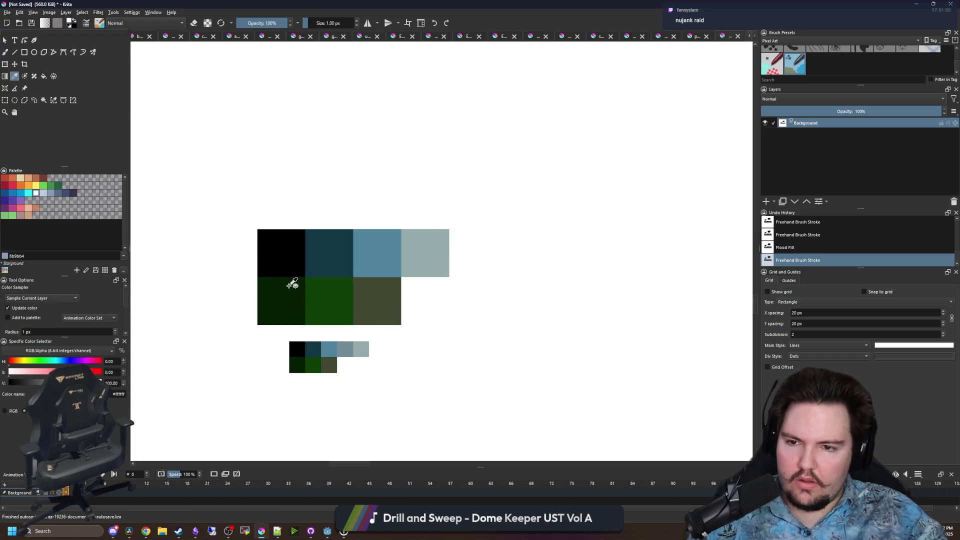
left_click(280, 247)
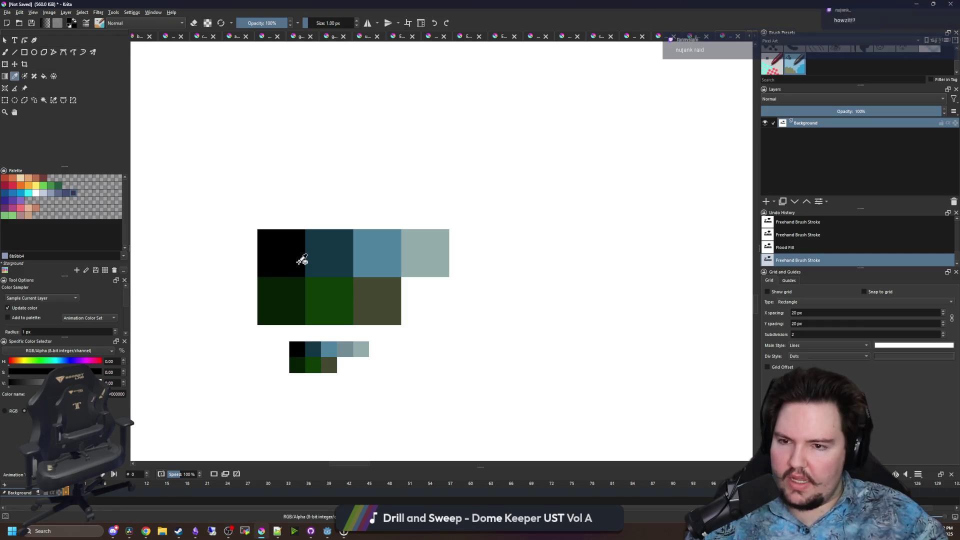
left_click_drag(9, 386, 21, 387)
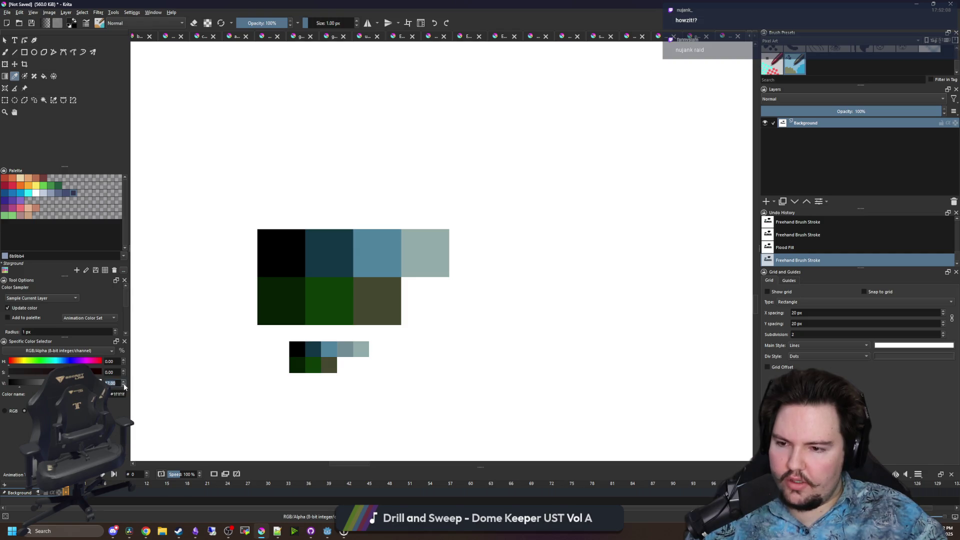
Set the sampled black's V to 10 (#1a1a1a) and flood-fill the large black swatch with it
left_click(274, 265)
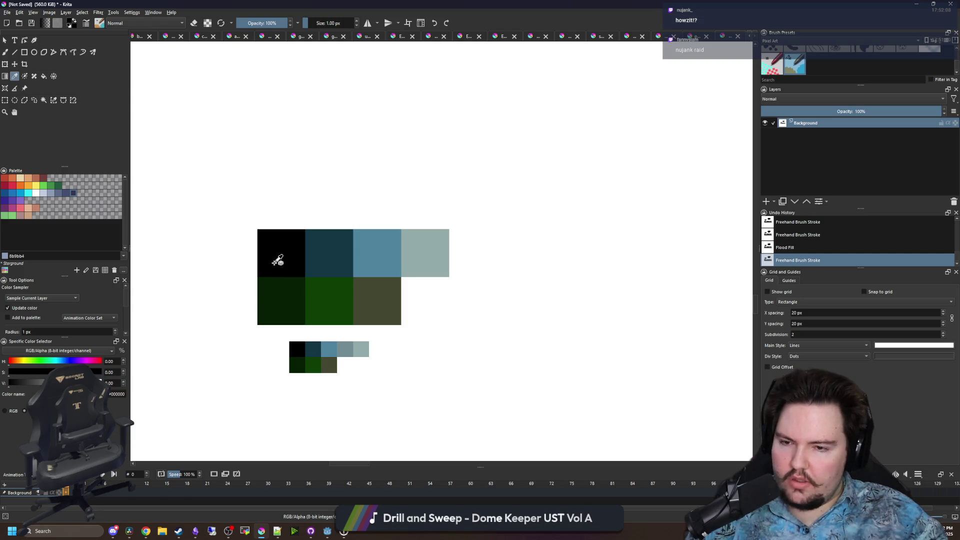
left_click(124, 383)
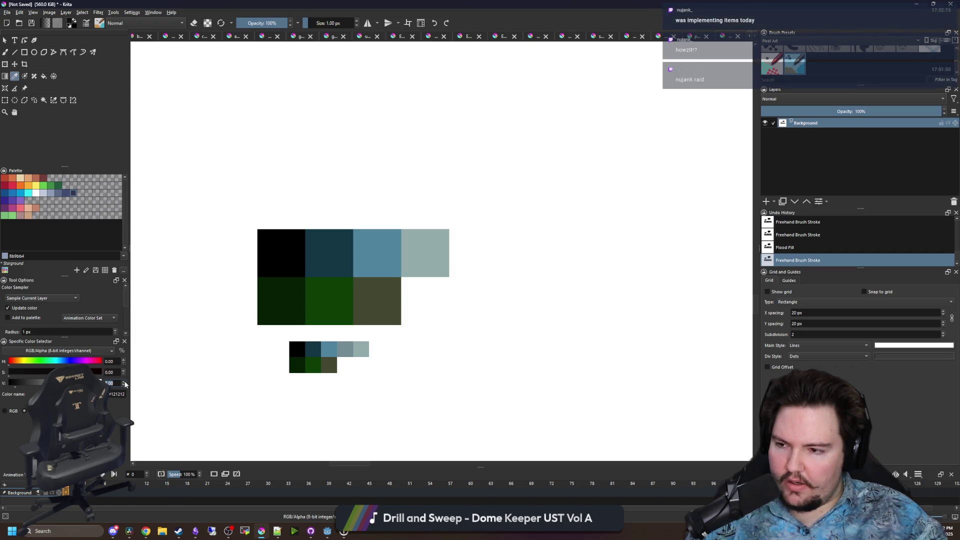
left_click(263, 264)
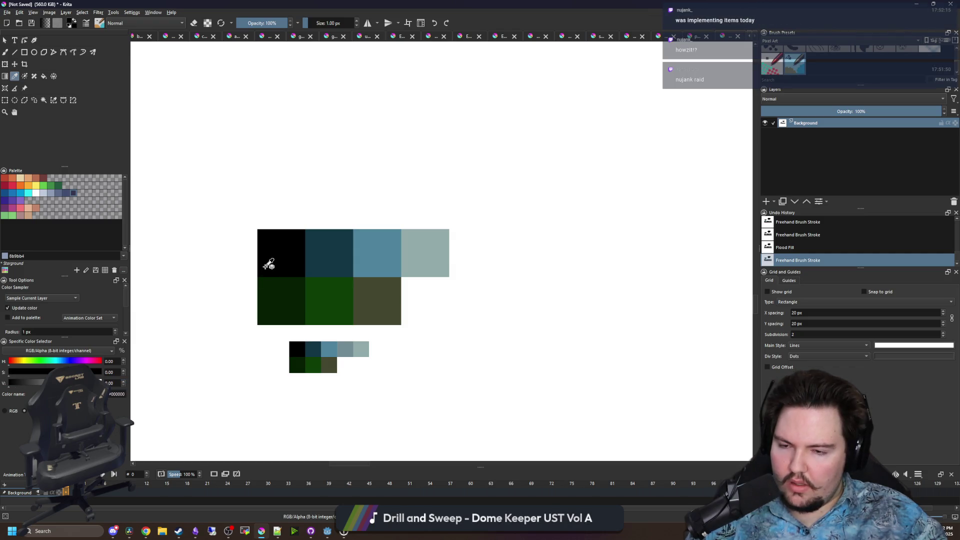
left_click(123, 383)
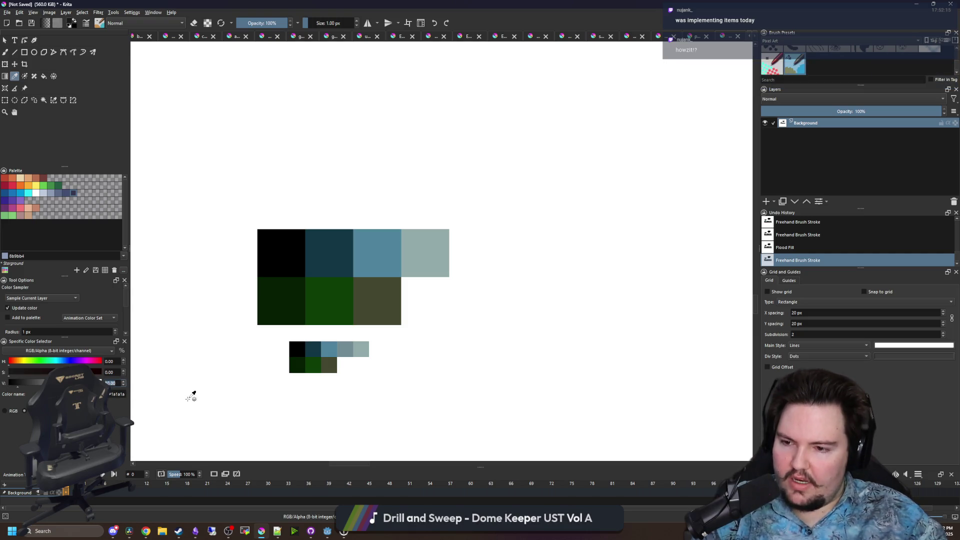
left_click(282, 260)
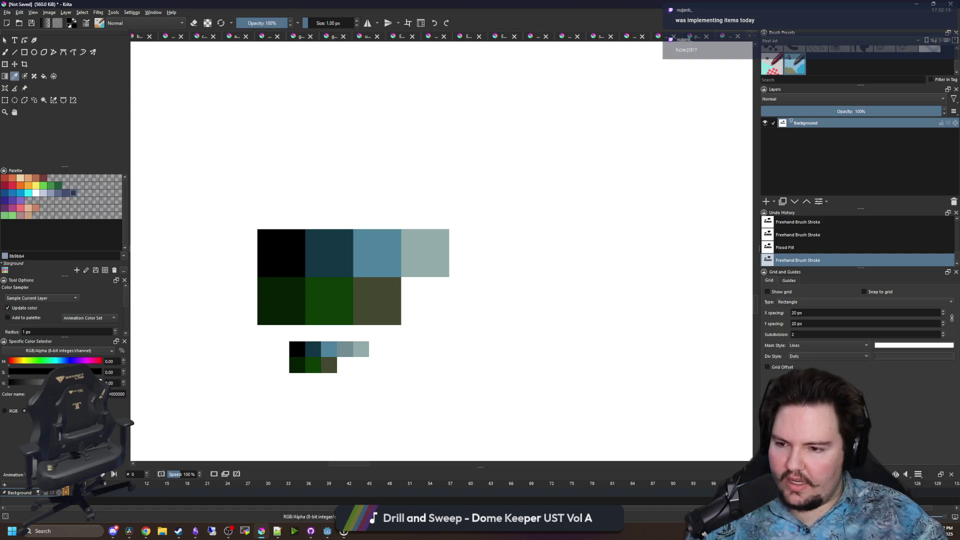
type("10")
key("Return")
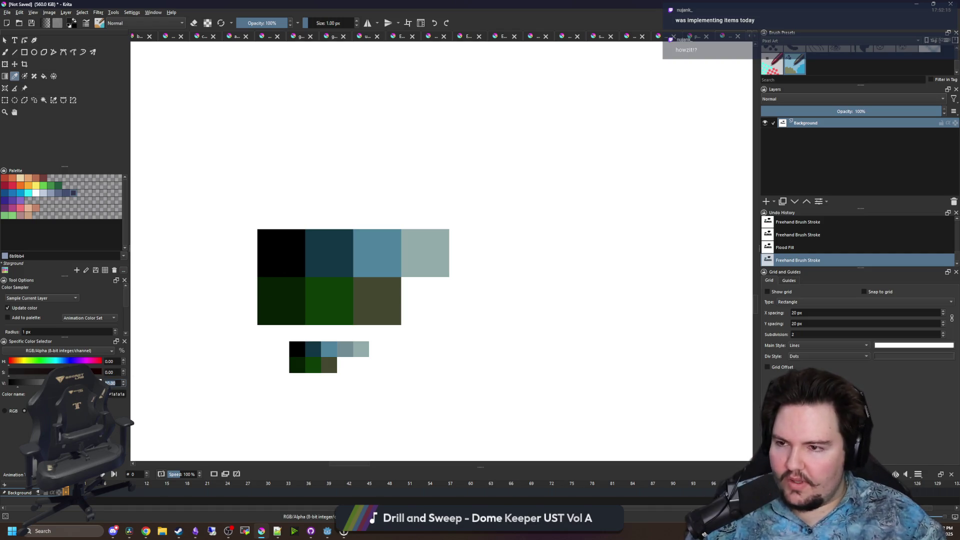
left_click(43, 76)
left_click(280, 267)
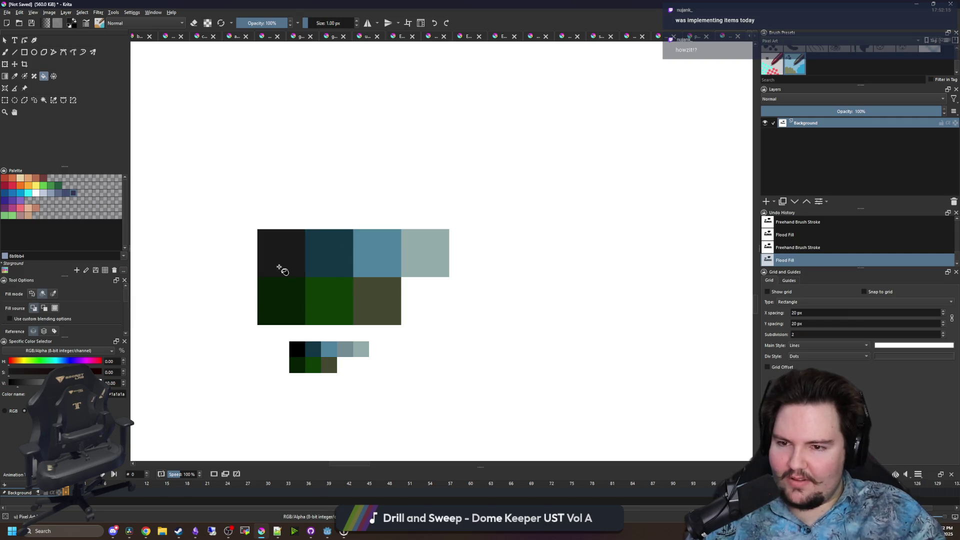
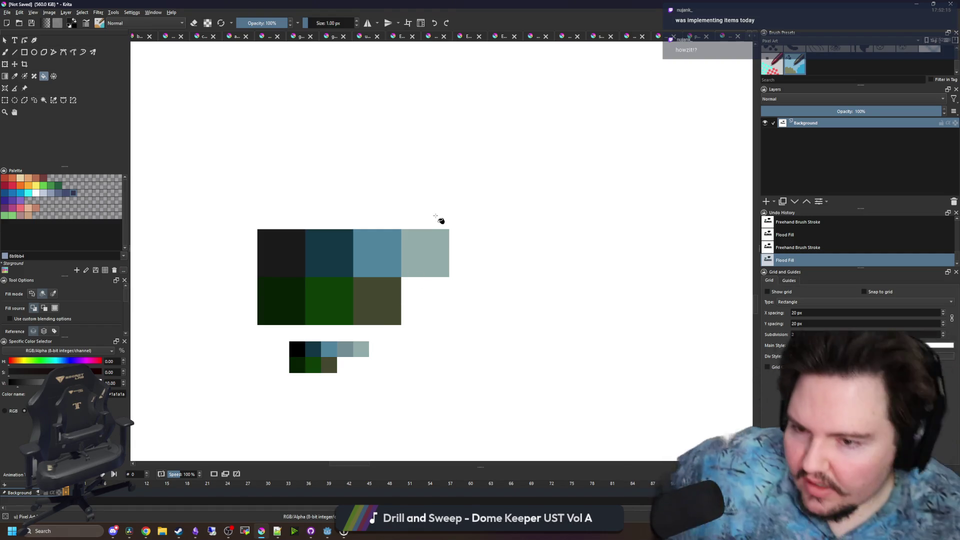
Refill the top-left dark swatch with a slightly higher-value dark
mouse_move(331, 250)
left_mouse_down()
mouse_move(385, 252)
mouse_move(352, 272)
left_mouse_up()
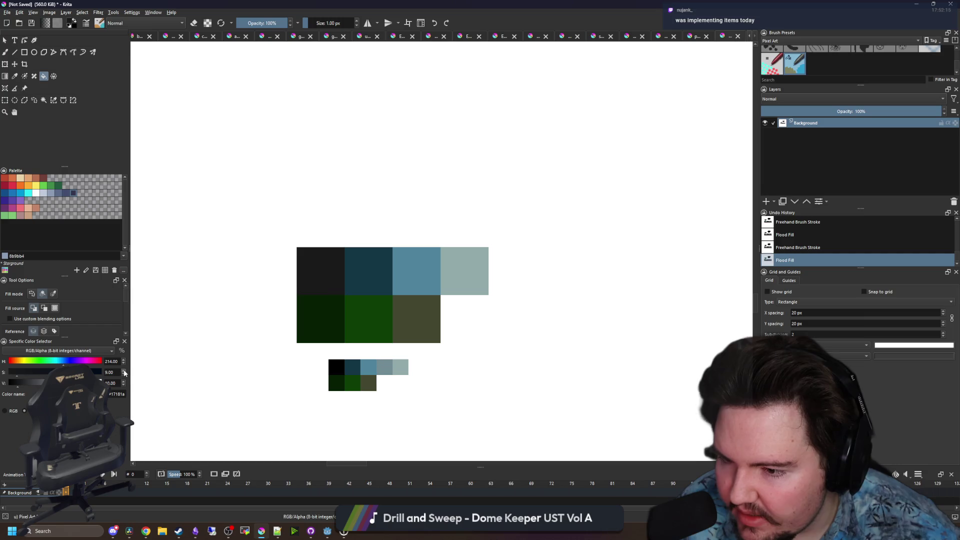
left_click(318, 279)
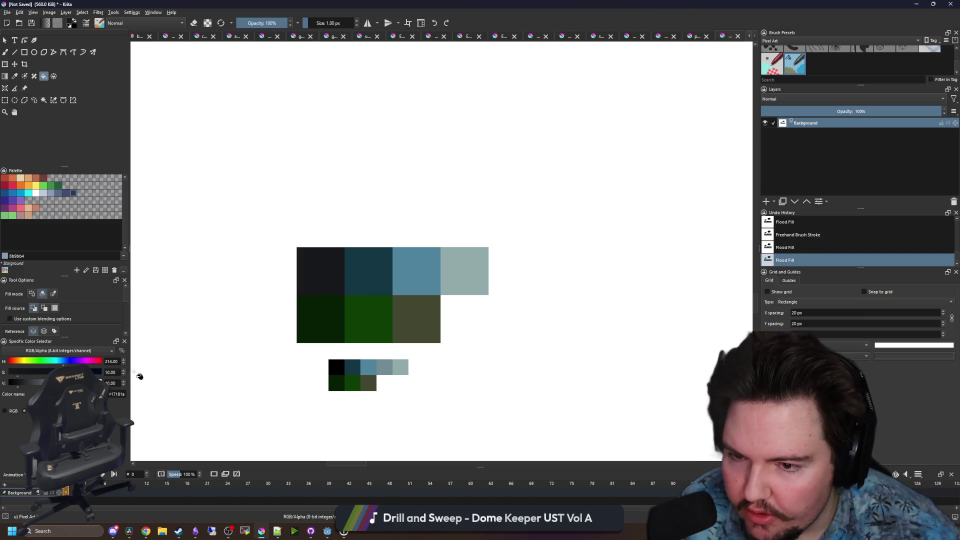
scroll(126, 372, "up", 2)
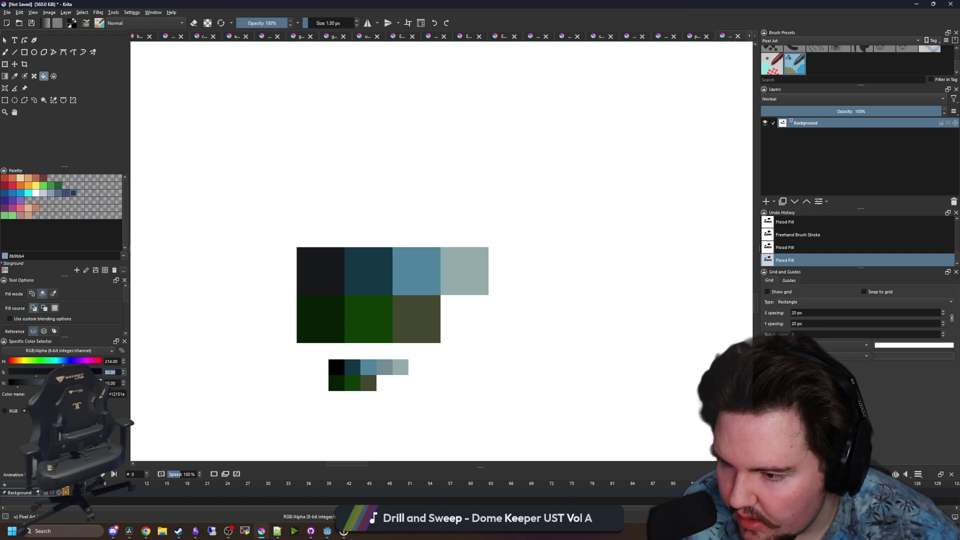
left_click(27, 386)
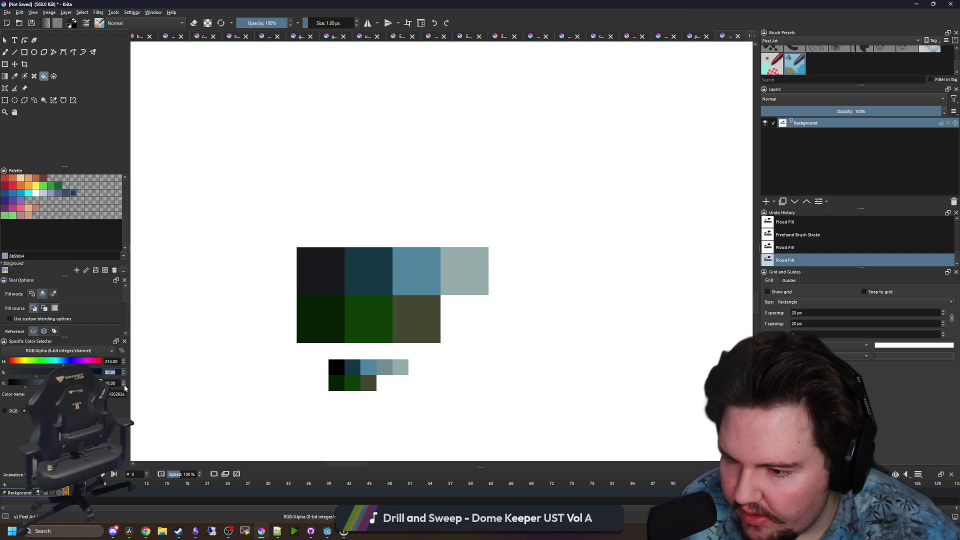
scroll(125, 385, "down", 3)
left_click(300, 285)
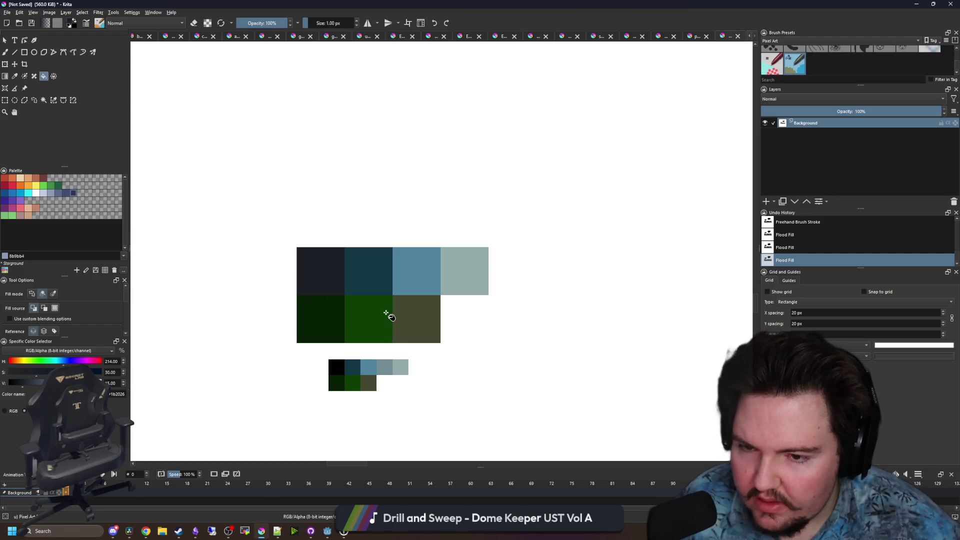
Sample the dark teal and dark green, then refill the dark green swatch with the adjusted colour
key("p")
left_click(363, 278)
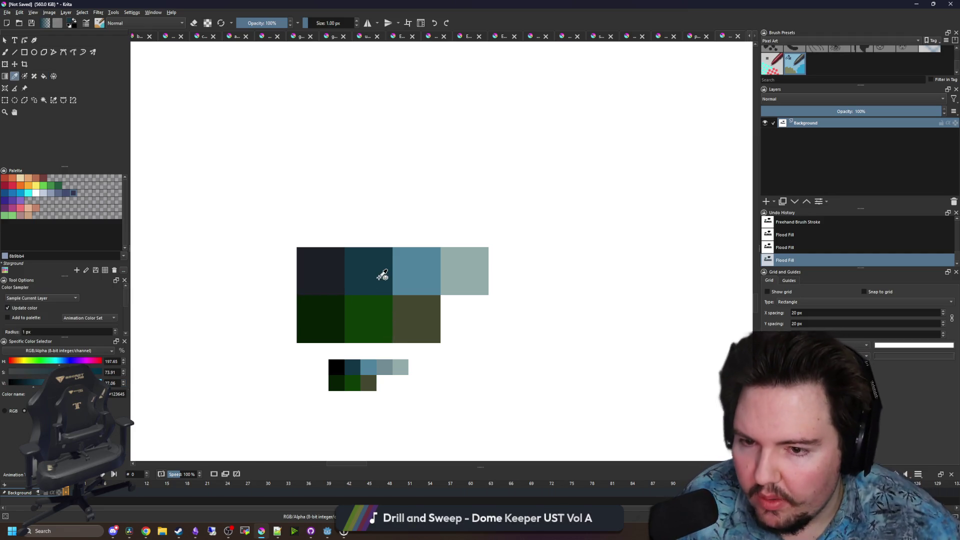
key("f")
left_click_drag(350, 334, 319, 319)
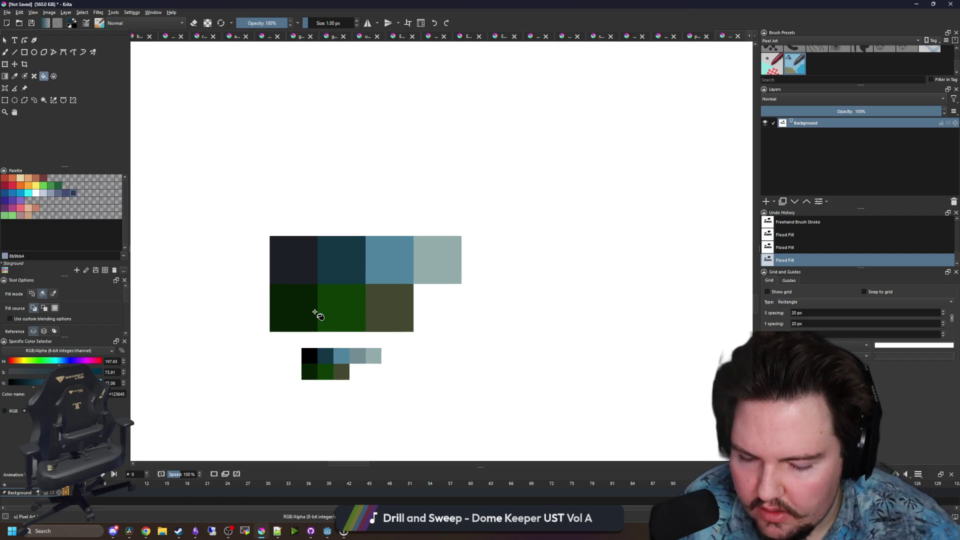
left_click(315, 312, "ctrl")
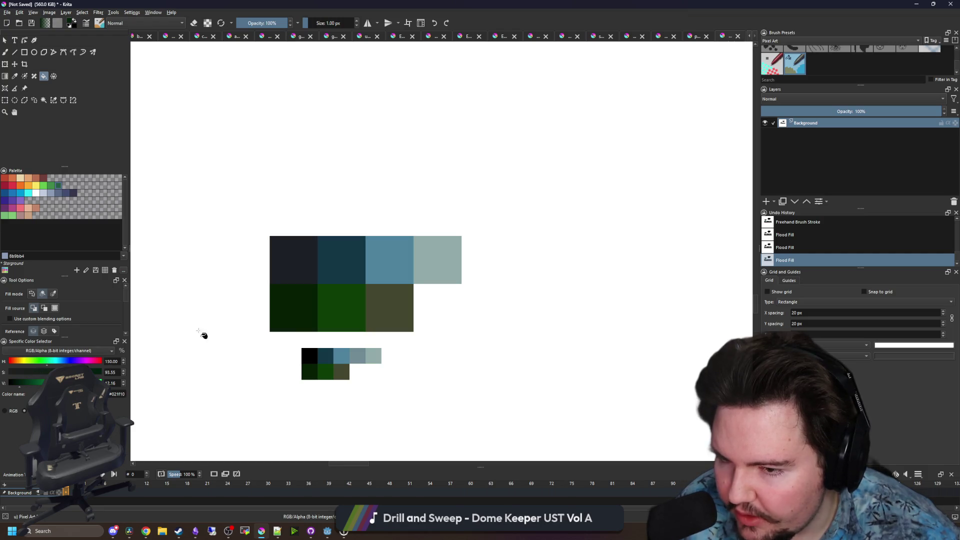
left_click(289, 312)
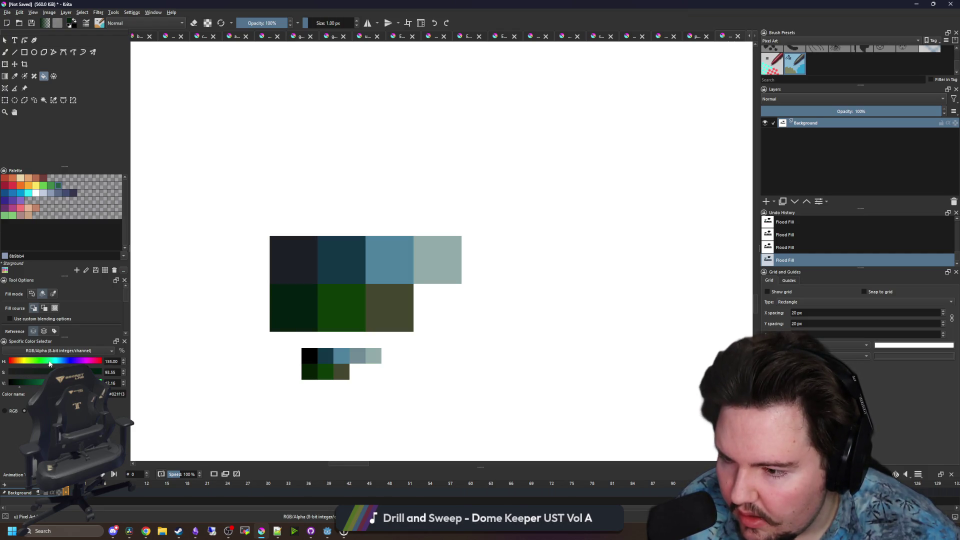
Sample the middle green and olive, then refill the olive swatch with a brighter olive
left_click(338, 313, "ctrl")
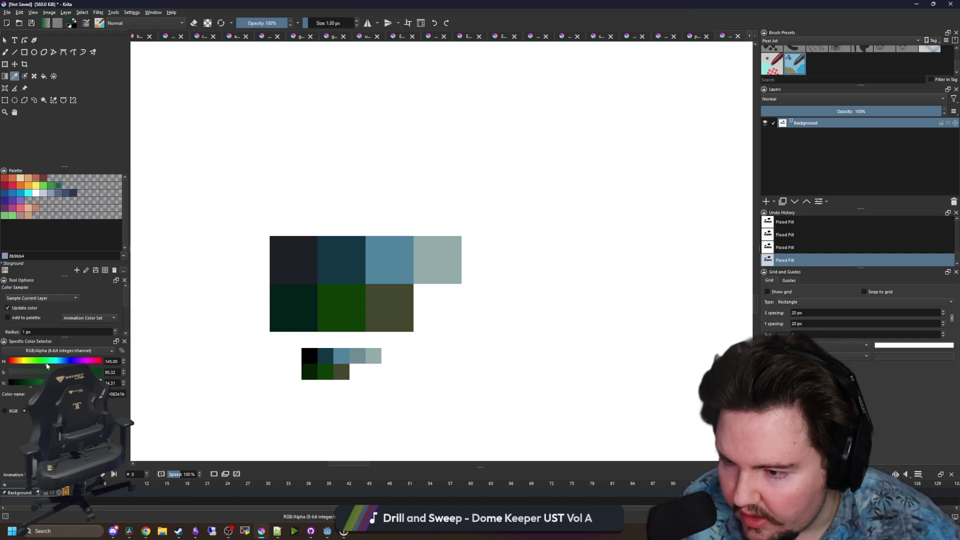
key("f")
scroll(353, 315, "down", 2)
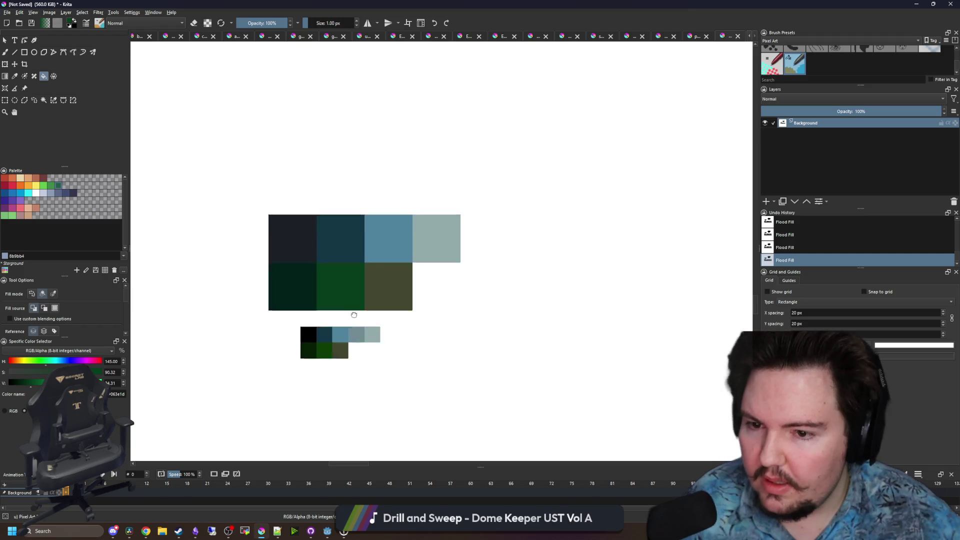
left_click(373, 290, "ctrl")
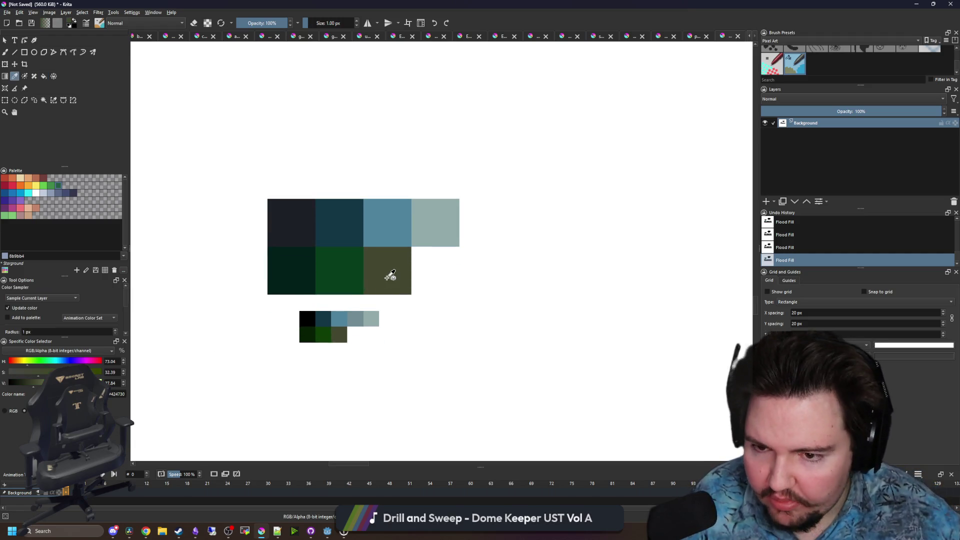
double_click(124, 381)
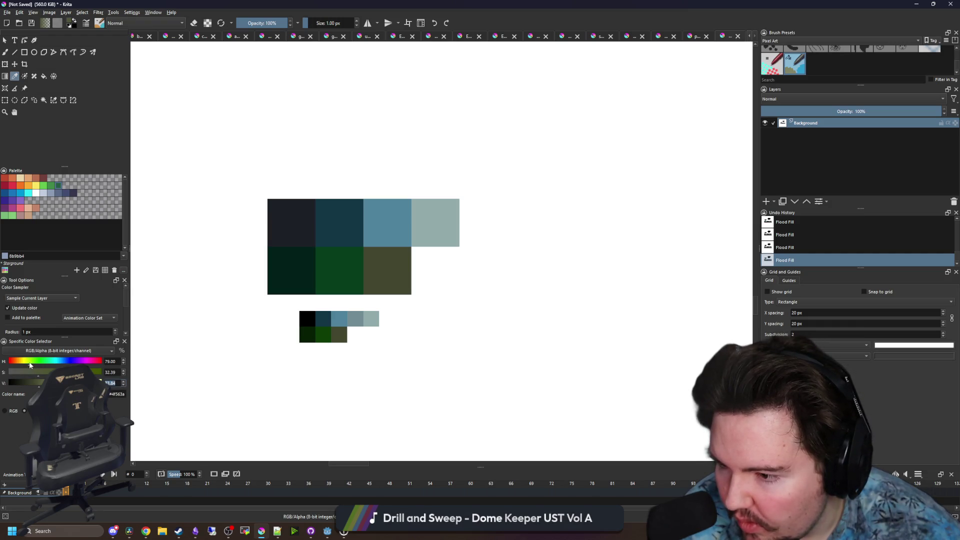
left_click(369, 273)
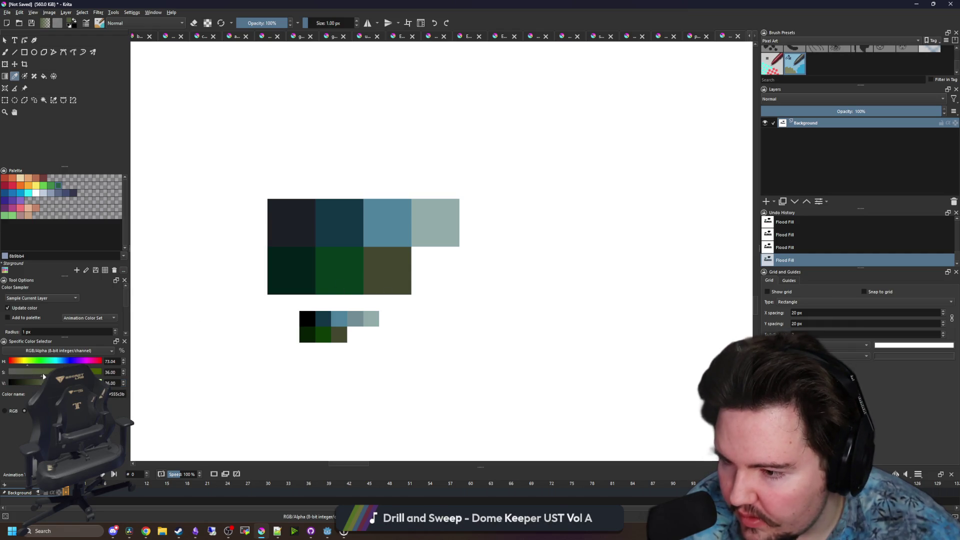
left_click(43, 77)
left_click(393, 270)
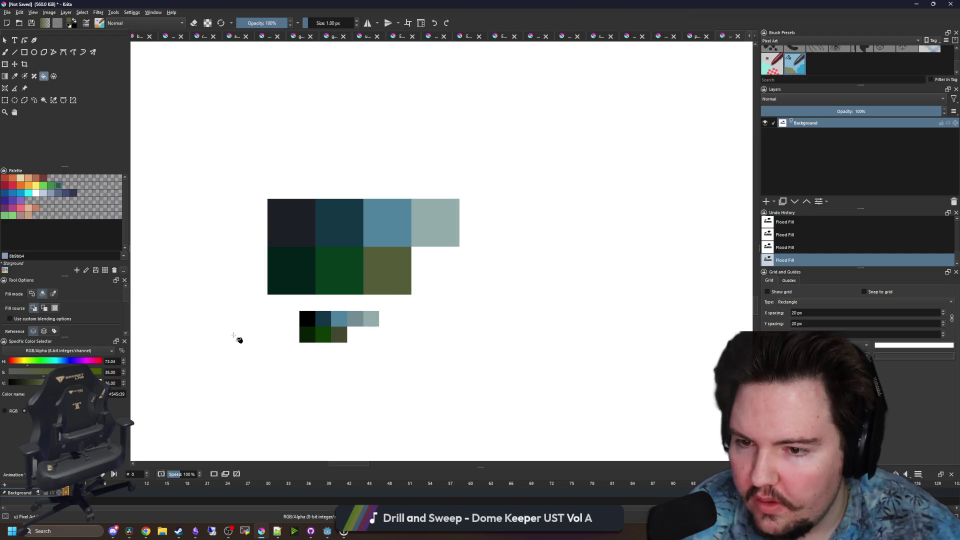
Sample the grey-teal, lighten it, and brush a light teal square right of it
key("p")
left_click(420, 245)
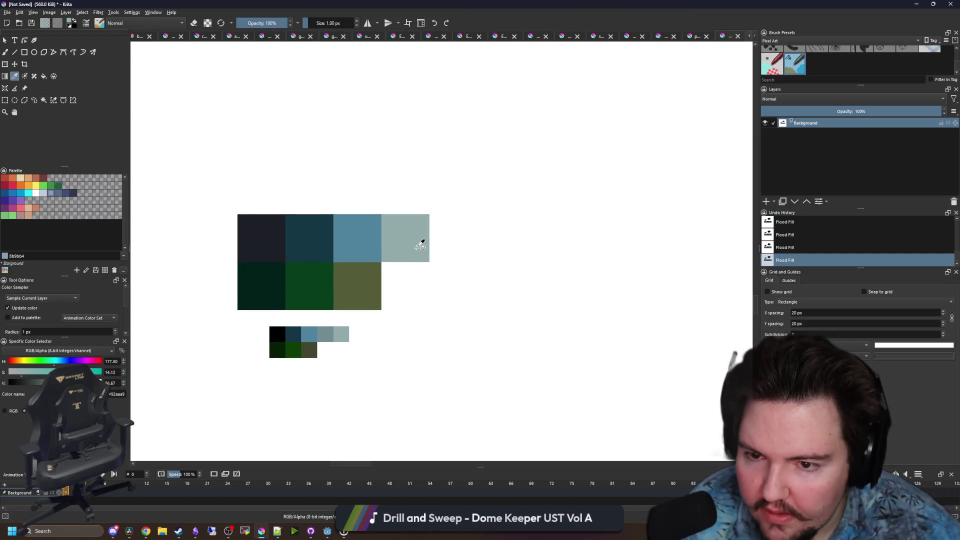
left_click_drag(389, 293, 340, 321)
left_click(81, 383)
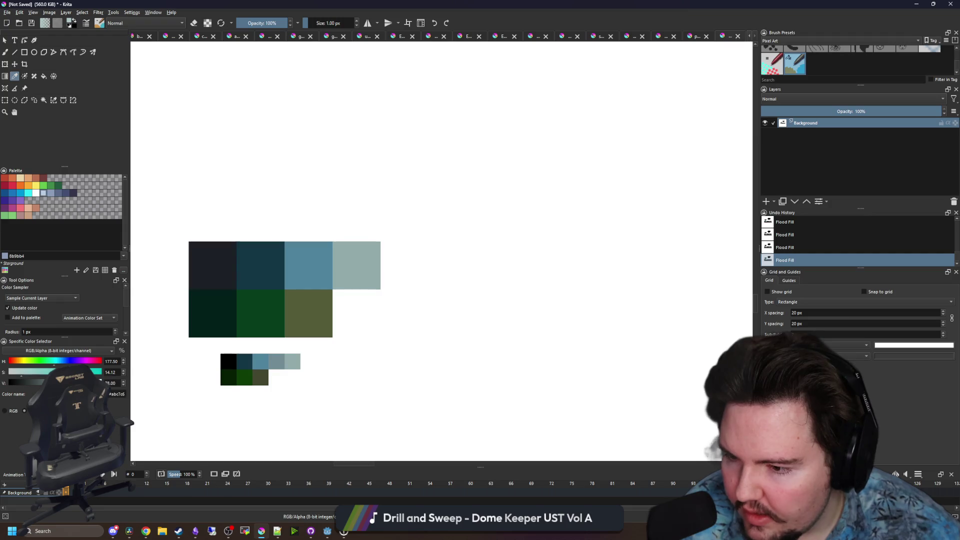
key("b")
left_click_drag(385, 248, 420, 282)
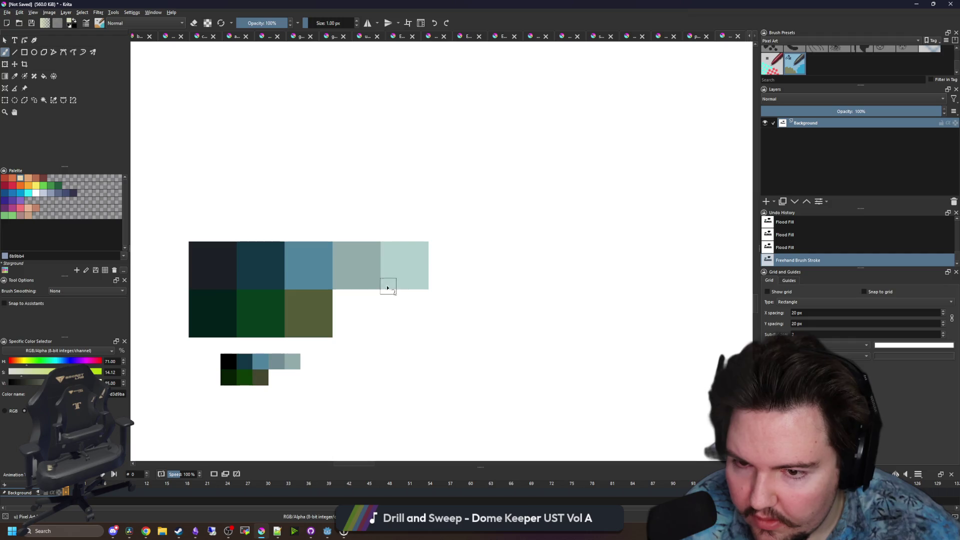
Repaint the new swatch pale yellow-green and add a brighter olive swatch beside the olive
left_click_drag(388, 285, 419, 277)
left_click_drag(368, 324, 397, 274)
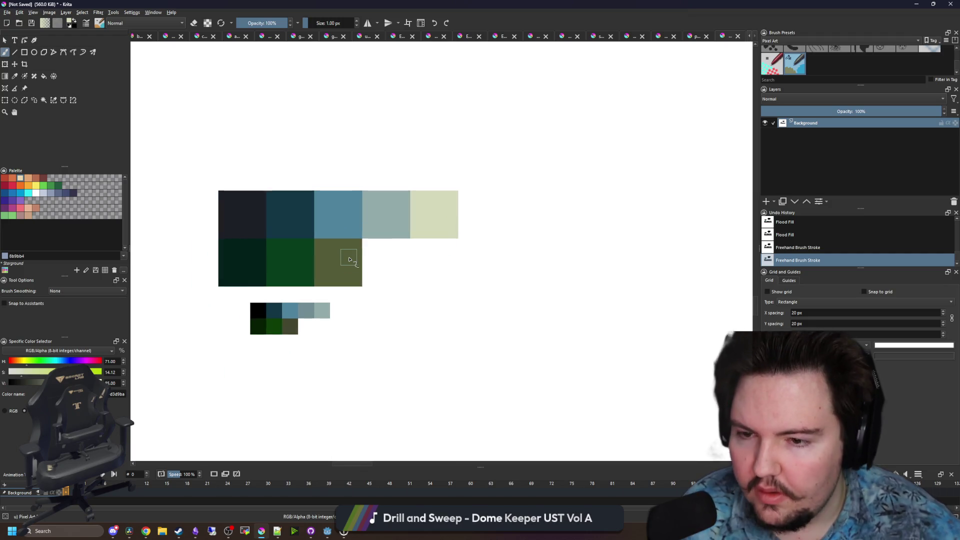
key("p")
left_click(335, 263)
left_click(47, 383)
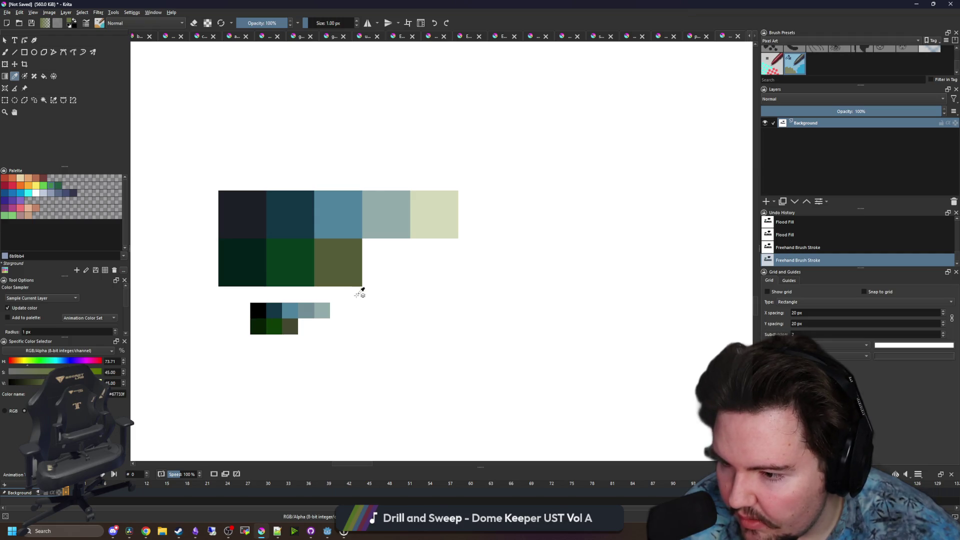
key("b")
mouse_move(367, 283)
left_mouse_down()
mouse_move(397, 257)
mouse_move(364, 275)
mouse_move(418, 251)
mouse_move(382, 247)
mouse_move(378, 276)
left_mouse_up()
left_click(58, 383)
key("ctrl+z")
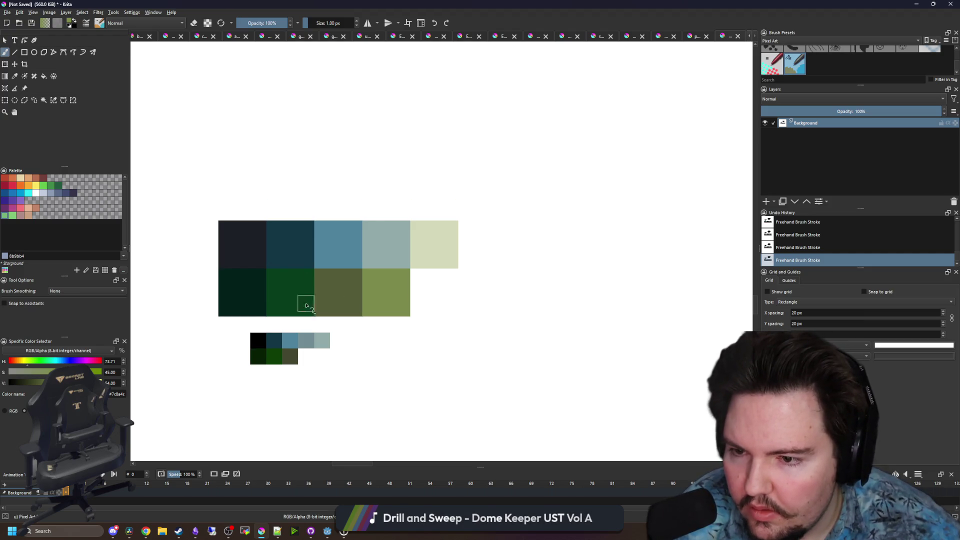
Clear the stray dark-green square and the duplicate palette below the swatches to transparency
scroll(246, 307, "up", 1)
scroll(247, 307, "down", 1)
key("ctrl+r")
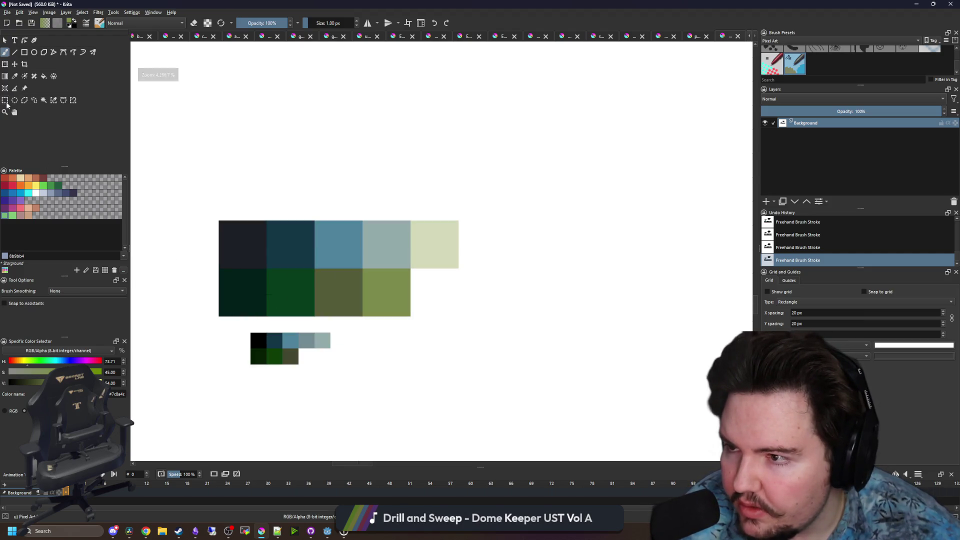
right_click(264, 312)
key("Escape")
left_click_drag(267, 269, 218, 316)
key("Delete")
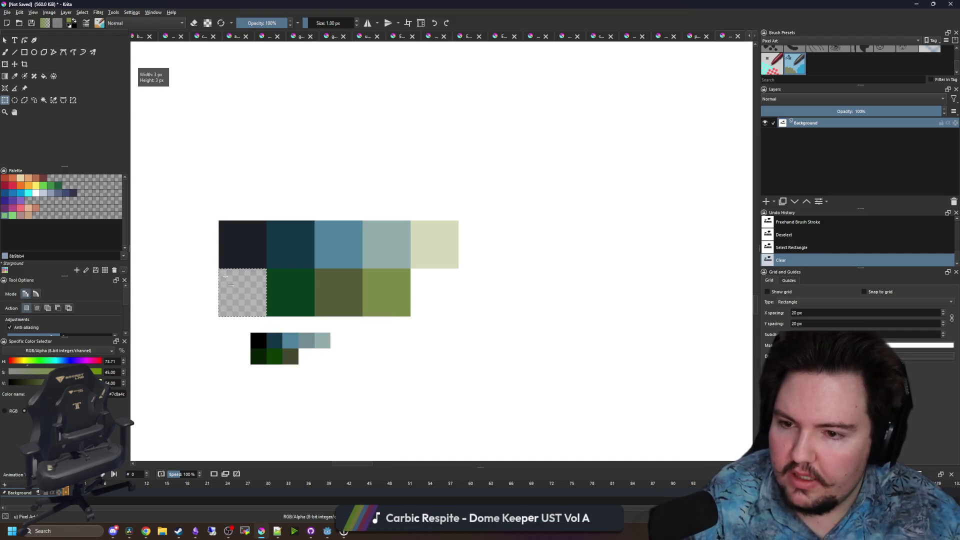
key("ctrl+shift+a")
left_click(211, 315)
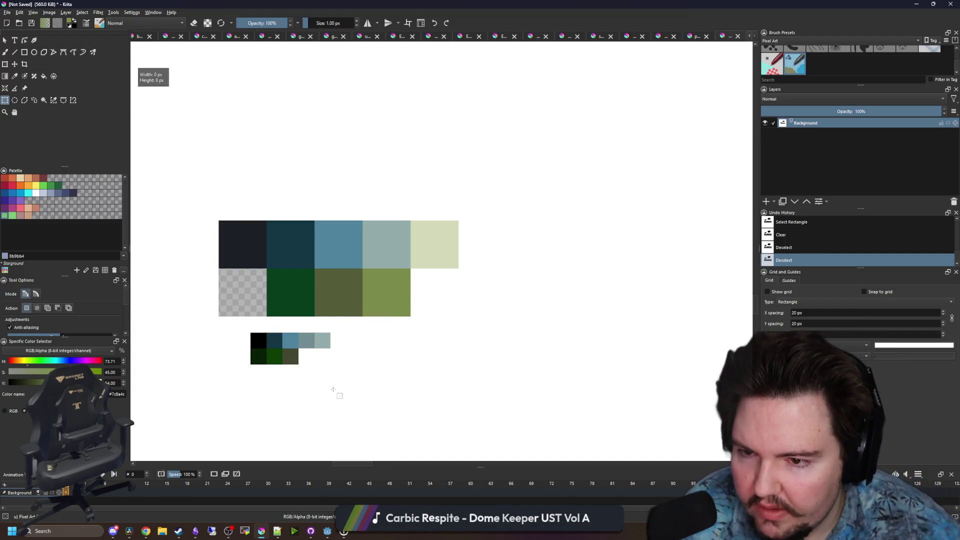
mouse_move(396, 429)
left_mouse_down()
mouse_move(233, 379)
mouse_move(202, 317)
left_mouse_up()
key("Delete")
key("ctrl+shift+a")
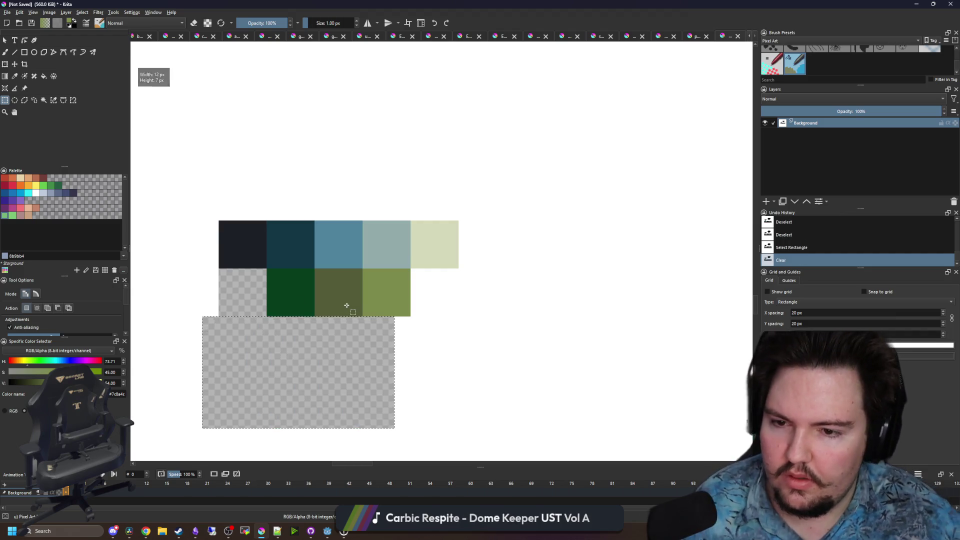
Select the white background by colour and delete it to transparency
left_click_drag(437, 373, 512, 343)
left_click(43, 100)
scroll(272, 282, "down", 5)
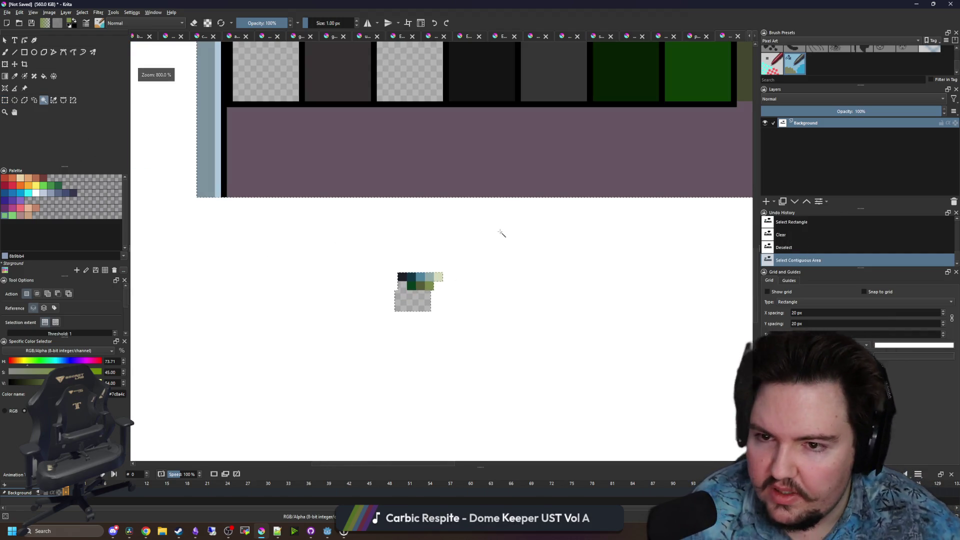
left_click(499, 231)
key("Delete")
key("ctrl+shift+a")
scroll(385, 301, "up", 3)
scroll(385, 356, "down", 5)
scroll(386, 356, "up", 3)
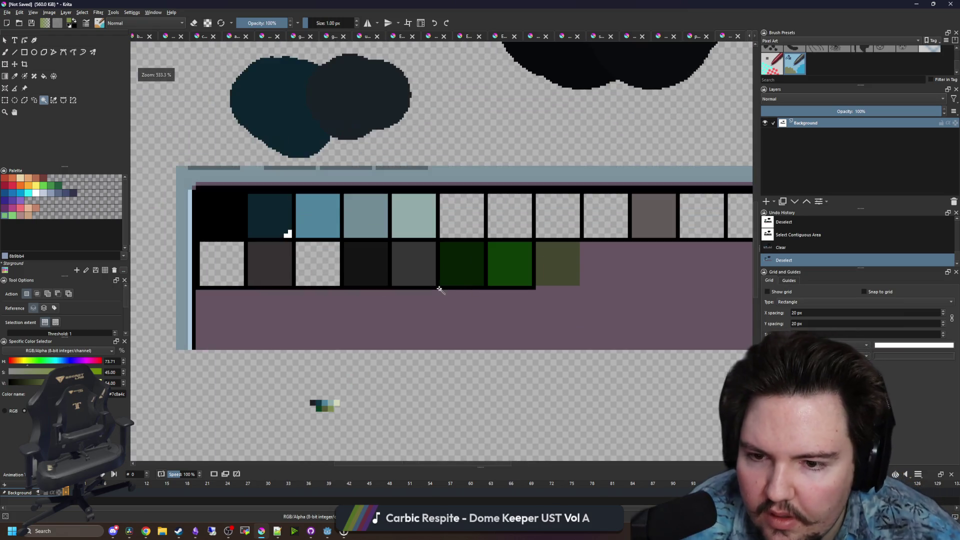
mouse_move(374, 316)
left_mouse_down()
mouse_move(277, 308)
mouse_move(401, 223)
left_mouse_up()
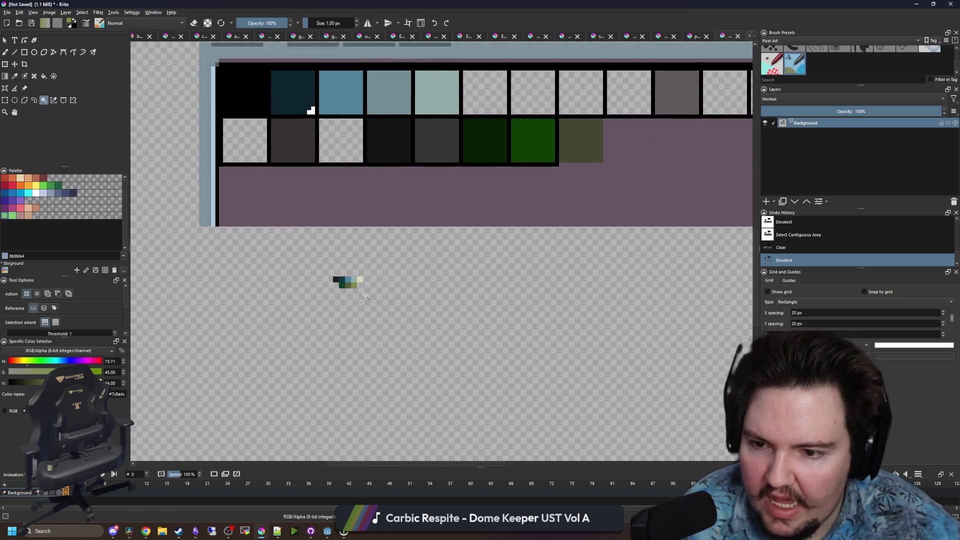
scroll(329, 270, "up", 8)
Sample the dark green from its swatch
key("b")
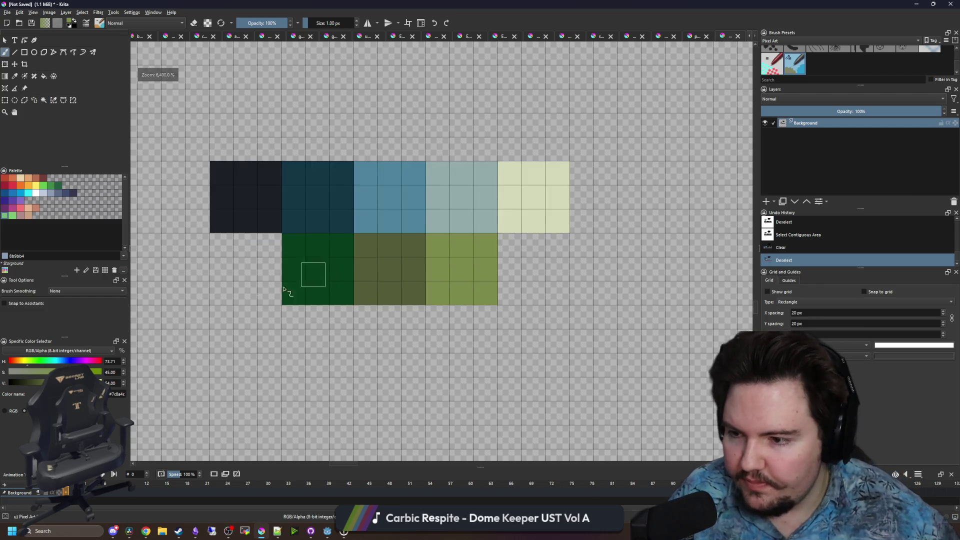
left_click_drag(313, 273, 292, 281)
scroll(303, 306, "down", 1)
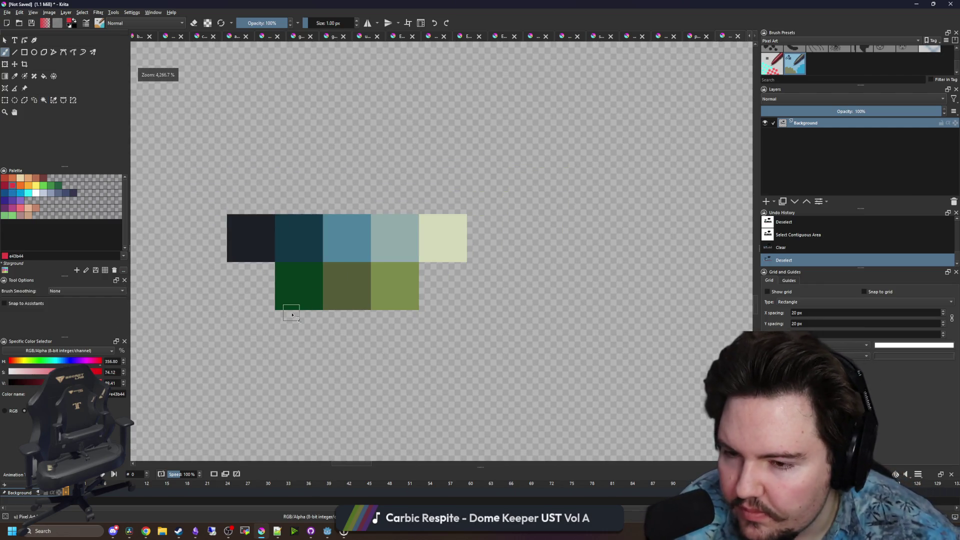
key("p")
left_click(311, 289)
Paint a darker red block below the dark green swatch
key("b")
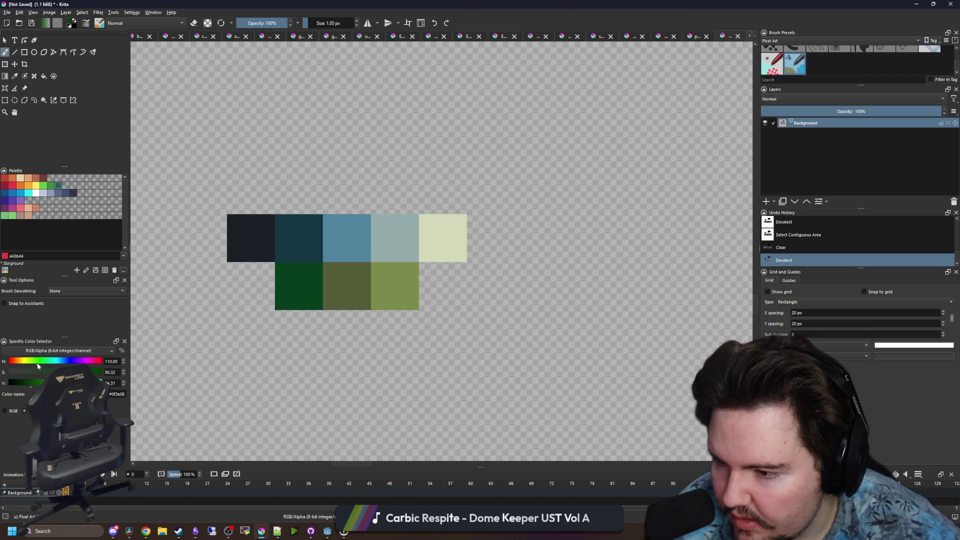
left_click(9, 362)
left_click(60, 383)
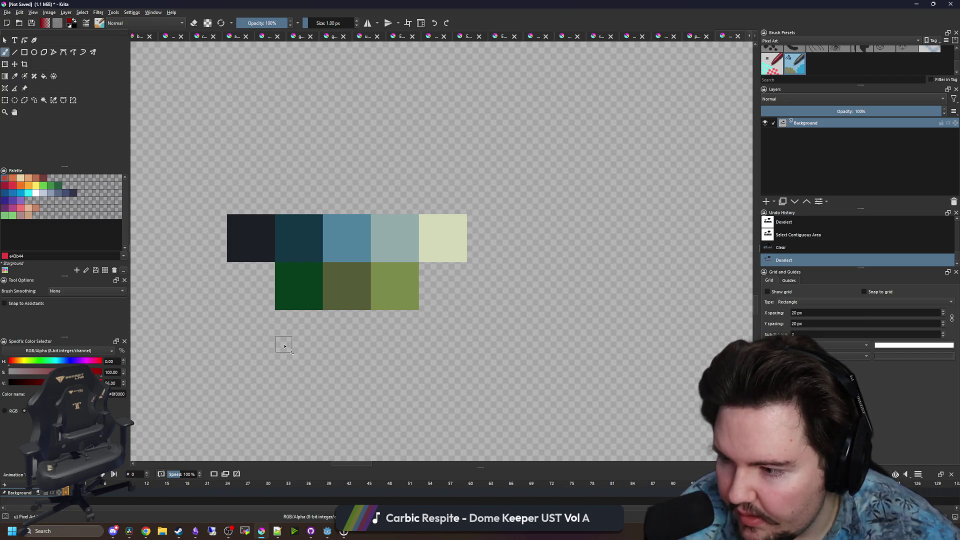
scroll(281, 332, "up", 1)
mouse_move(280, 306)
left_mouse_down()
mouse_move(301, 353)
mouse_move(315, 350)
left_mouse_up()
left_click(305, 307)
left_click(281, 354)
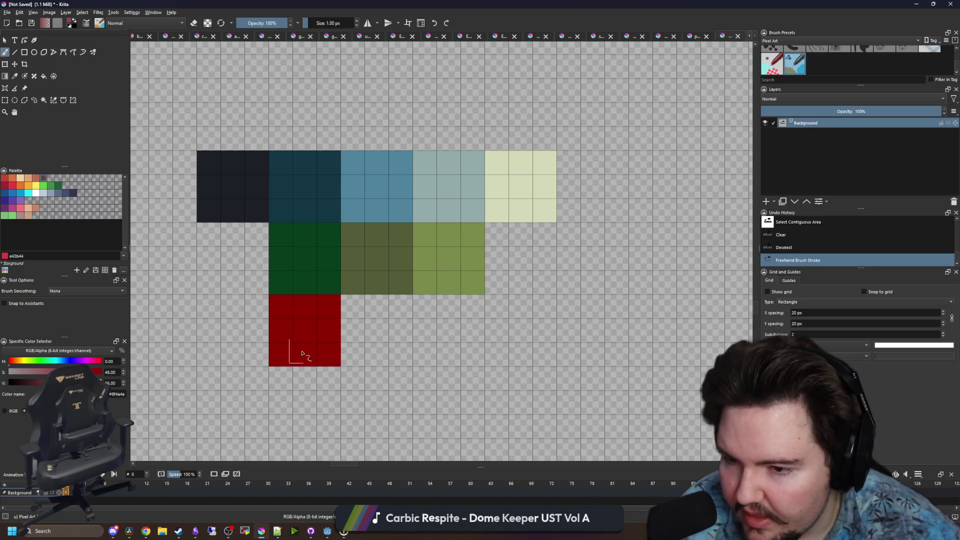
mouse_move(281, 306)
left_mouse_down()
mouse_move(325, 308)
mouse_move(307, 365)
mouse_move(328, 350)
left_mouse_up()
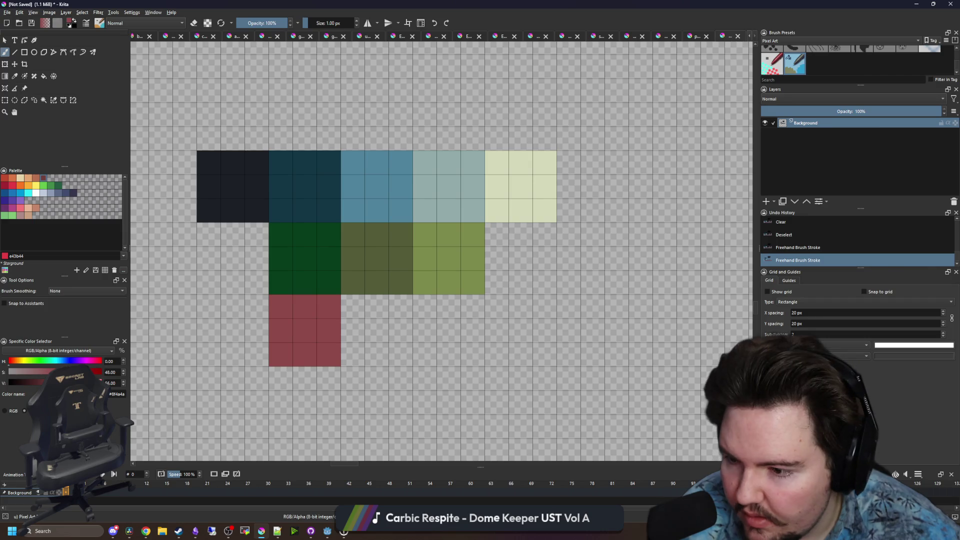
left_click_drag(61, 383, 36, 383)
left_click_drag(274, 300, 330, 356)
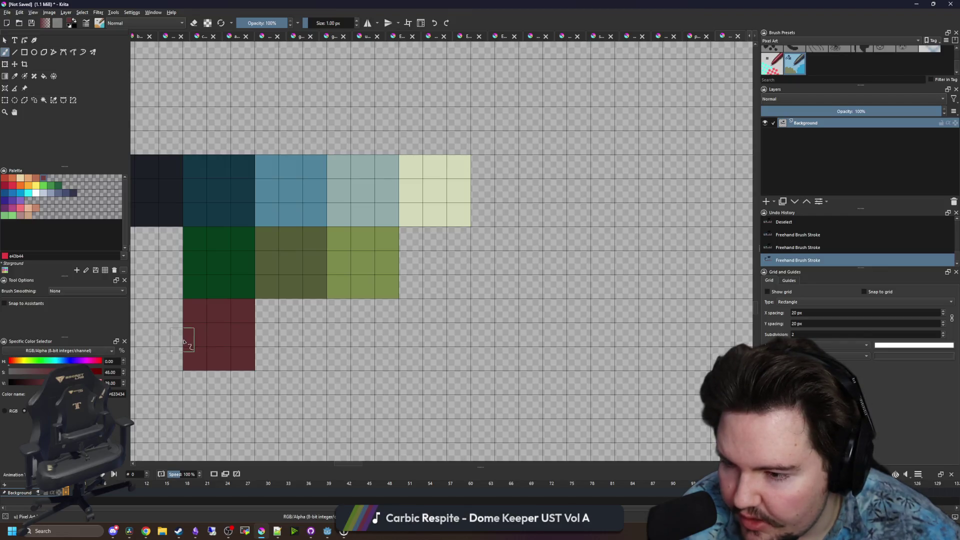
Repaint that block as a purplish plum
left_click(207, 339, "ctrl")
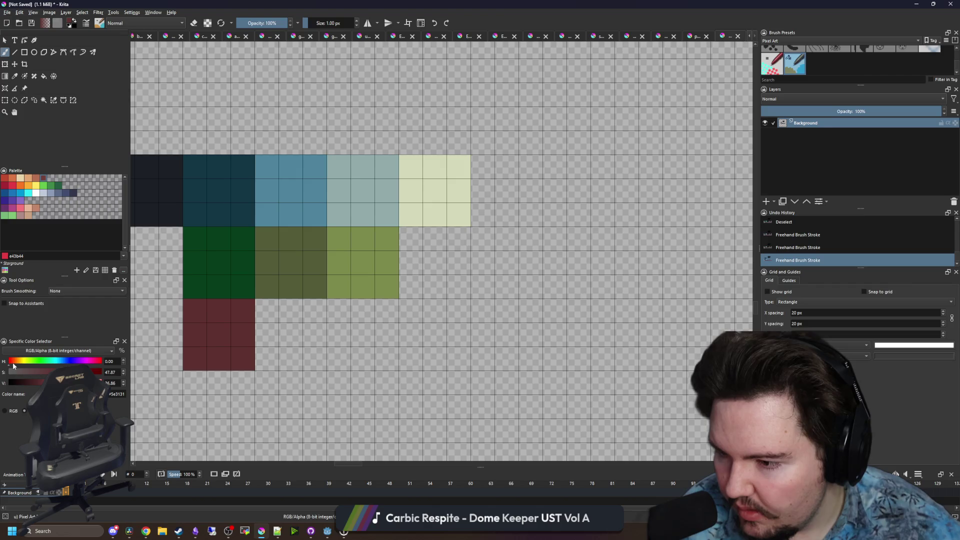
left_click_drag(14, 365, 7, 365)
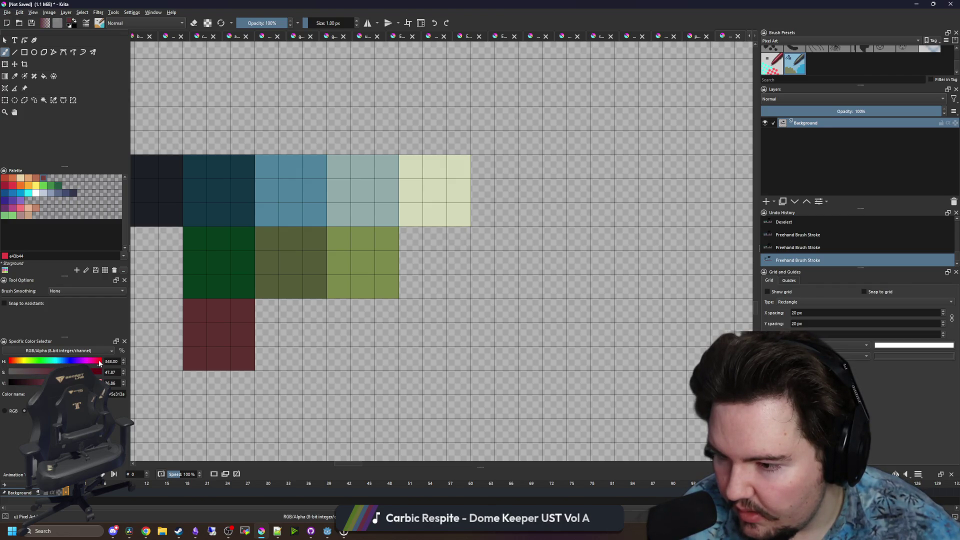
mouse_move(199, 356)
left_mouse_down()
mouse_move(197, 339)
mouse_move(229, 350)
mouse_move(226, 336)
left_mouse_up()
left_click_drag(99, 365, 95, 365)
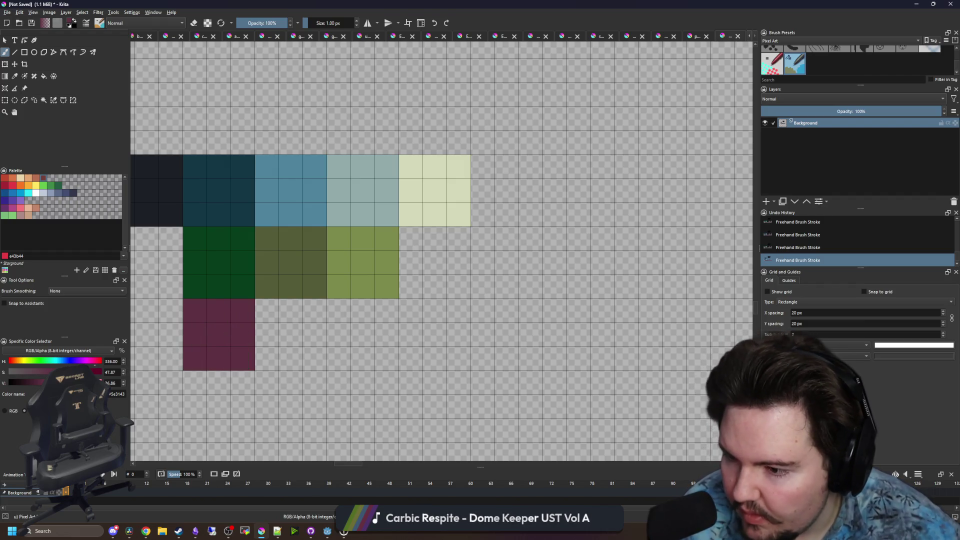
Paint a rose-red block beside the plum and a salmon block right of it
mouse_move(260, 351)
left_mouse_down()
mouse_move(273, 330)
mouse_move(310, 350)
mouse_move(285, 330)
mouse_move(268, 350)
mouse_move(300, 350)
mouse_move(282, 345)
left_mouse_up()
key("l")
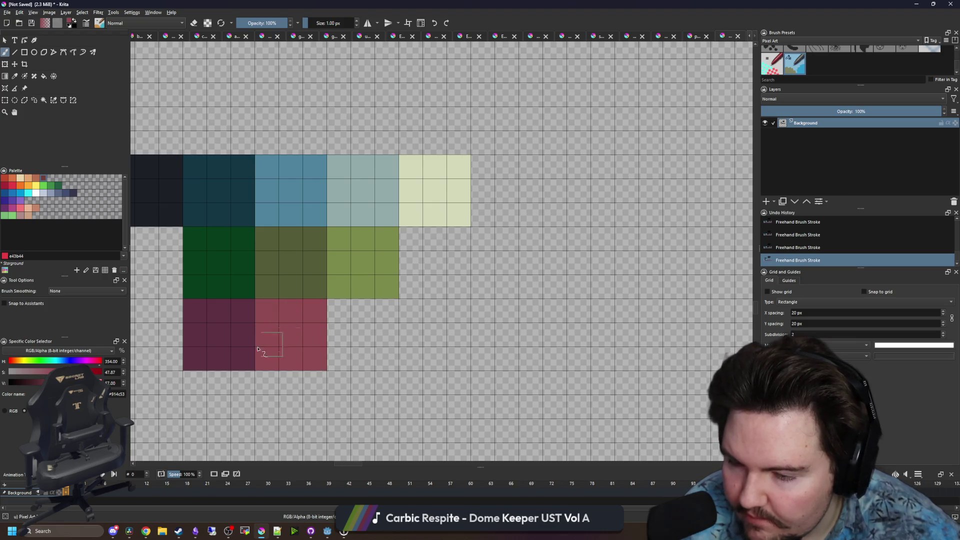
key("l")
key("l")
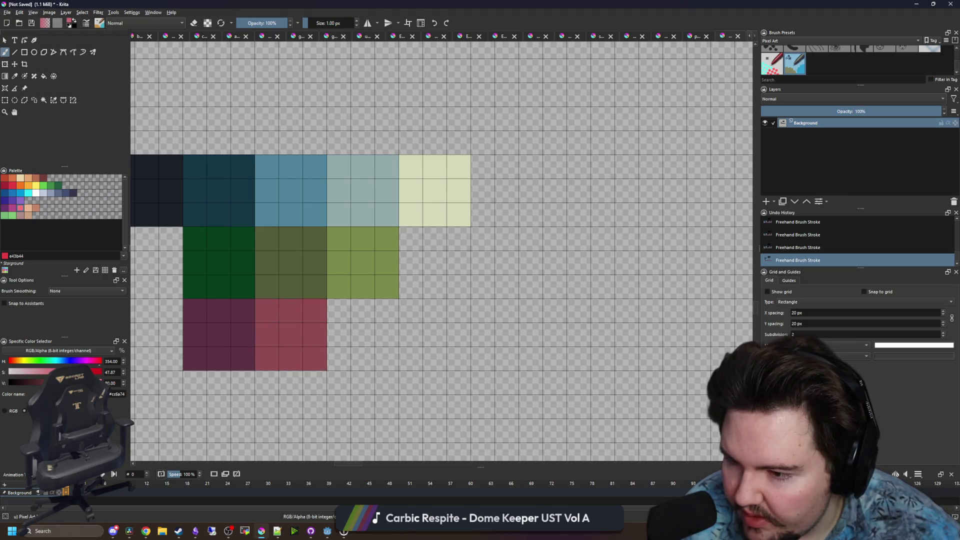
left_click(13, 364)
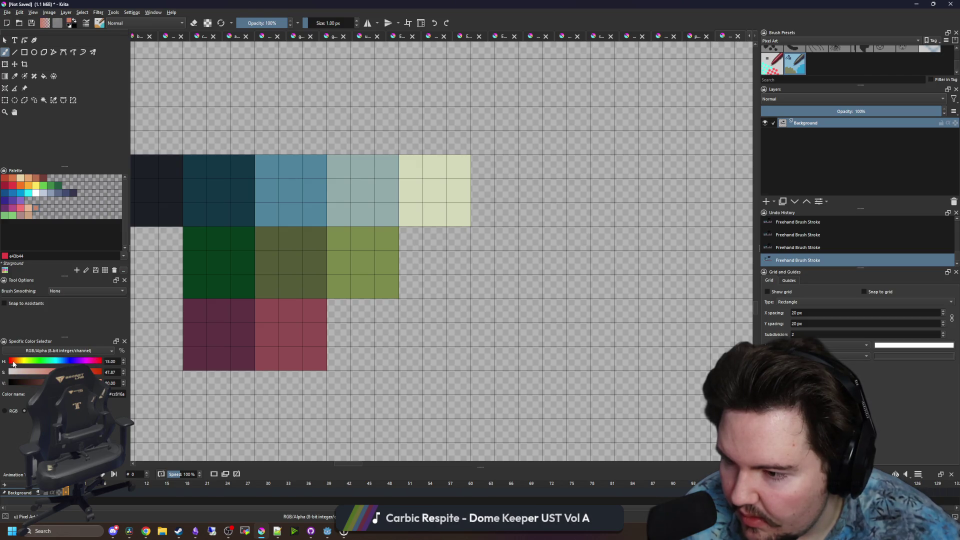
mouse_move(340, 314)
left_mouse_down()
mouse_move(388, 330)
mouse_move(390, 365)
left_mouse_up()
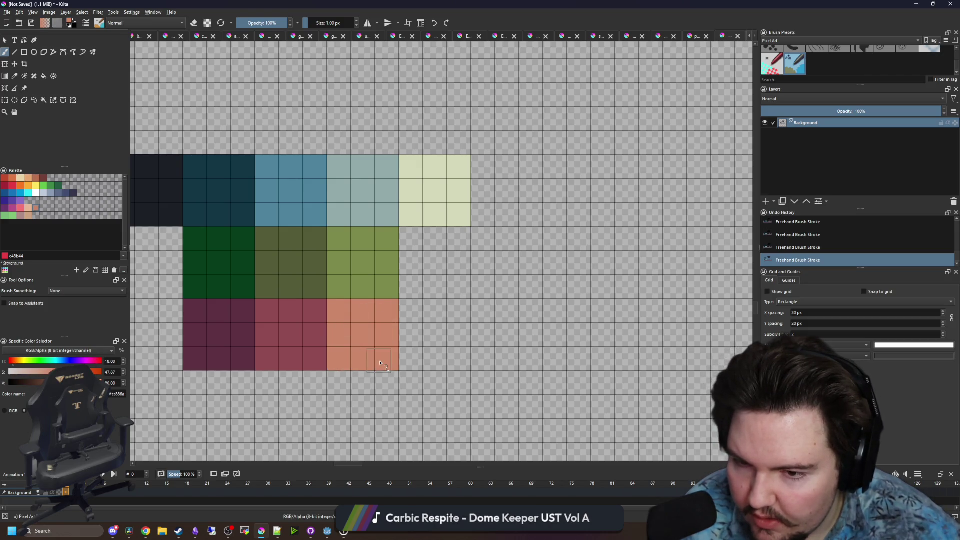
Sample the blue top-row swatch, darken it, and fill the square with the darker blue
scroll(413, 310, "down", 1)
scroll(358, 271, "down", 1)
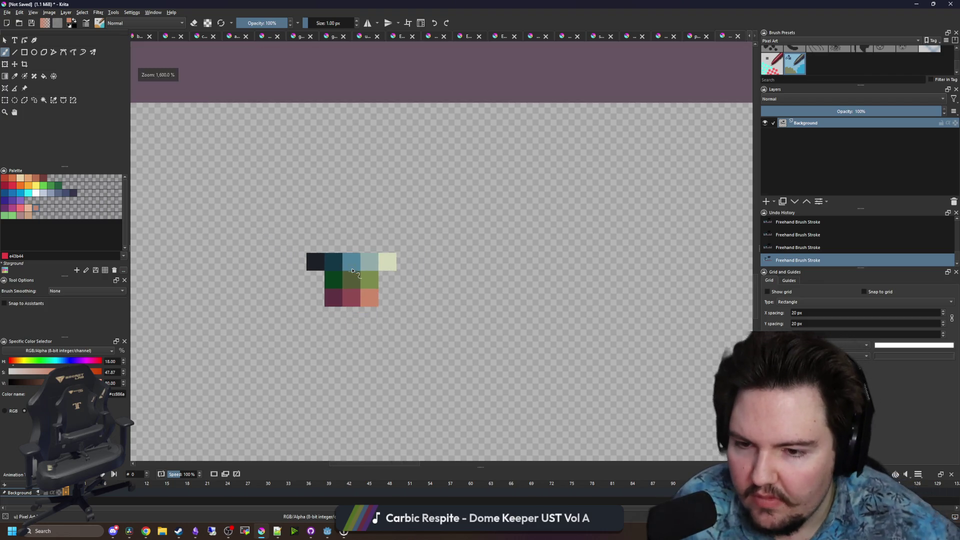
scroll(345, 260, "up", 3)
scroll(335, 250, "down", 2)
scroll(327, 243, "up", 2)
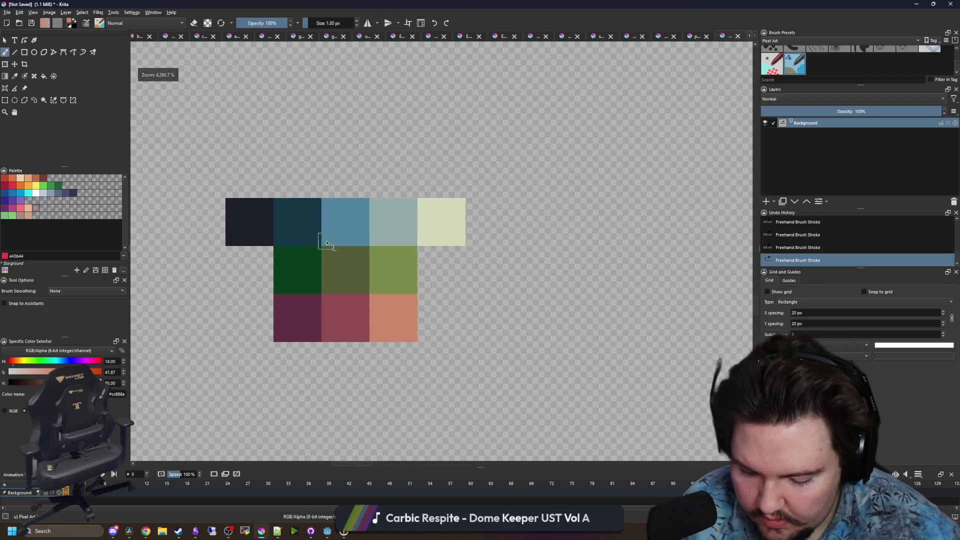
left_click(300, 238, "ctrl")
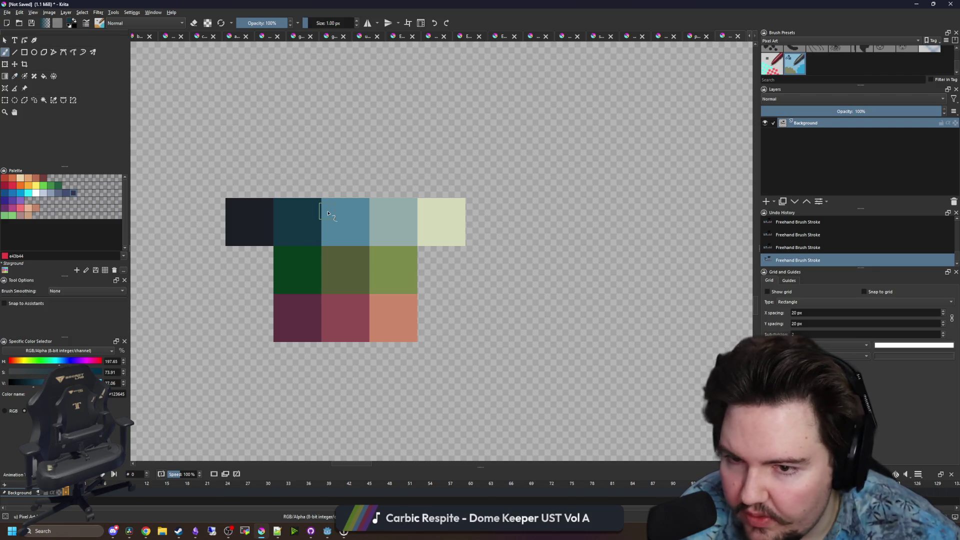
left_click(347, 215, "ctrl")
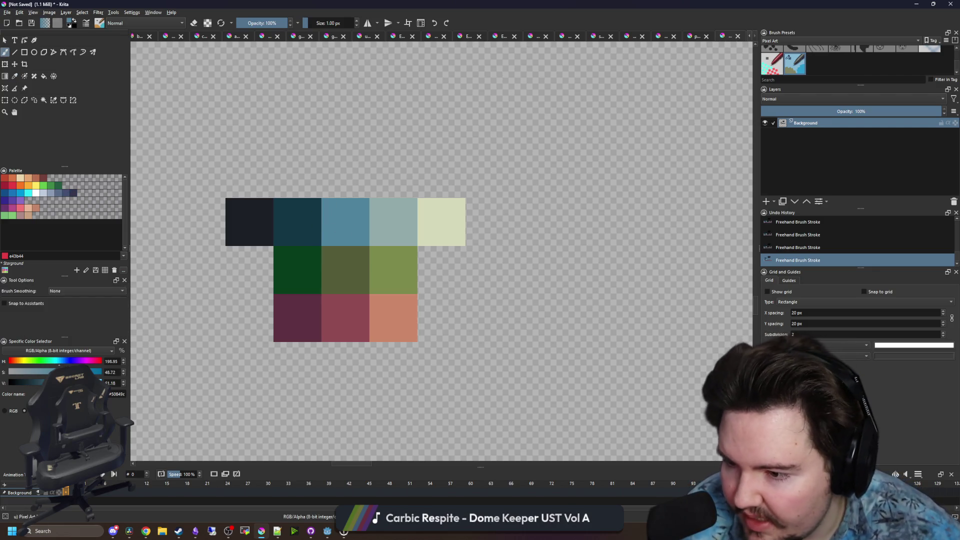
key("k")
key("f")
left_click(350, 220)
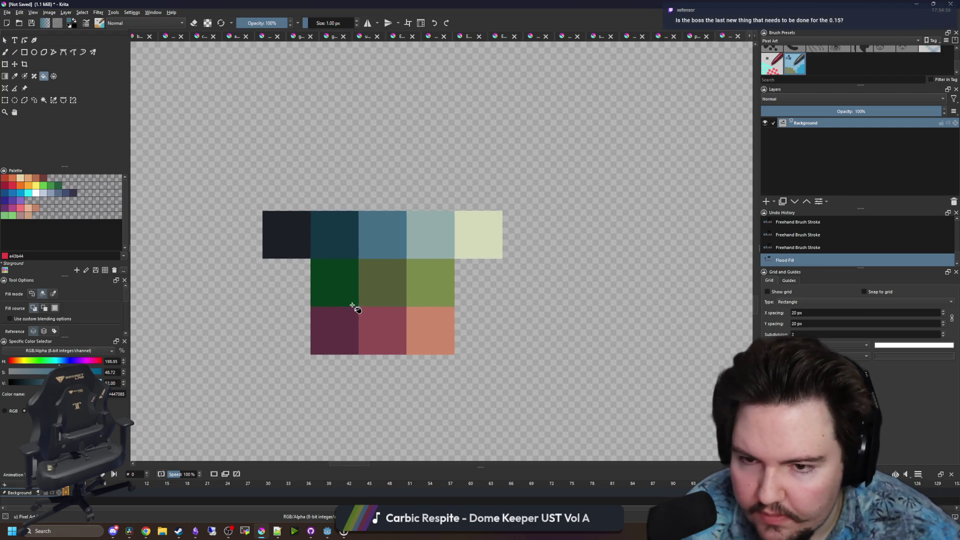
scroll(370, 270, "down", 4)
scroll(384, 257, "up", 5)
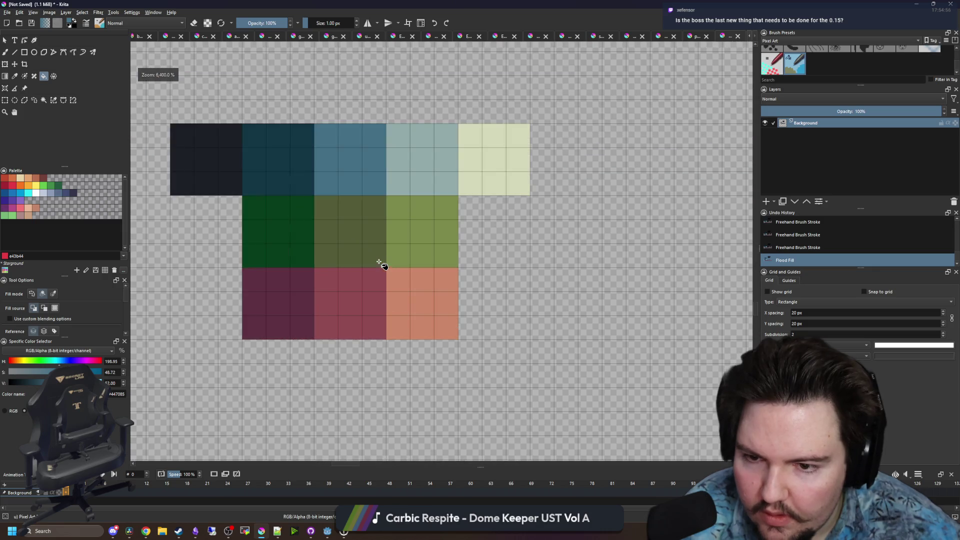
scroll(393, 271, "down", 1)
left_click_drag(369, 300, 332, 328)
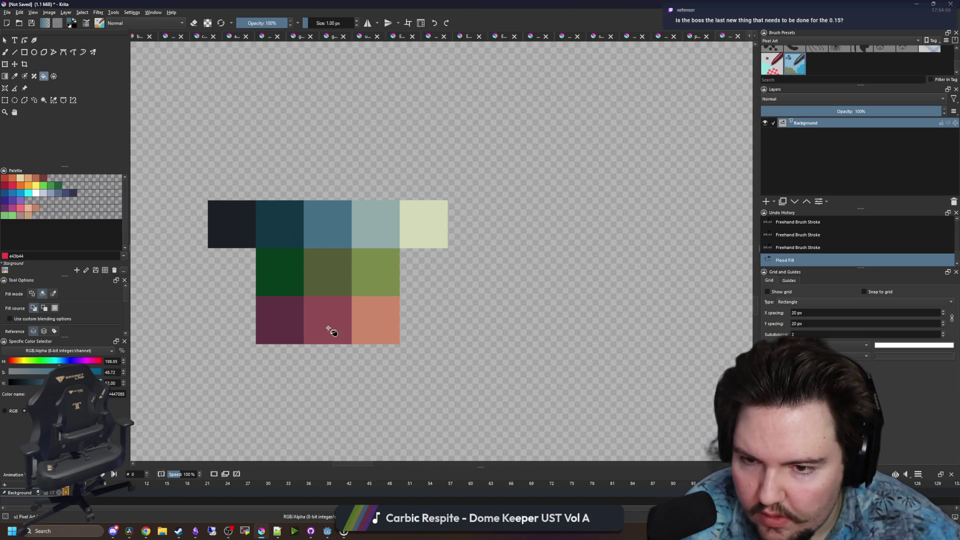
scroll(326, 308, "down", 1)
scroll(361, 291, "up", 1)
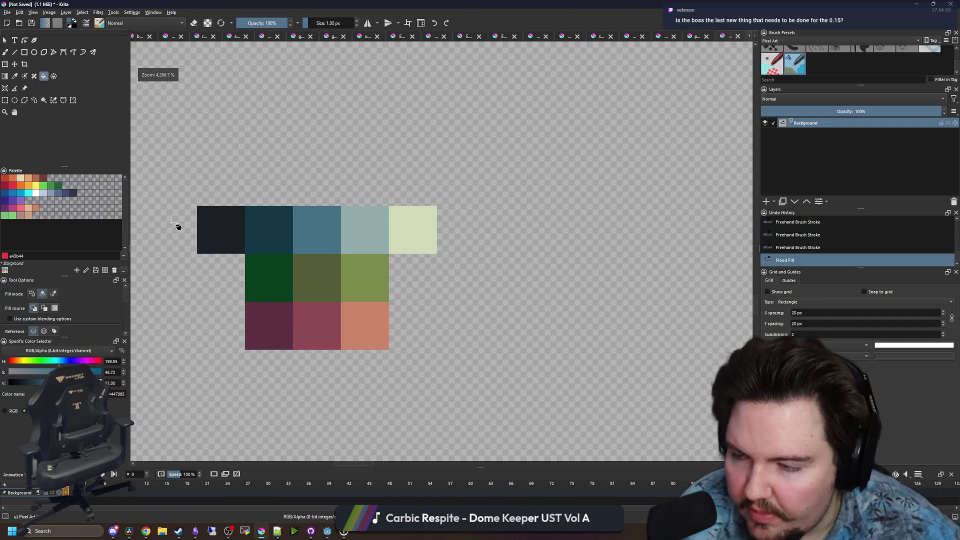
left_click(5, 100)
scroll(376, 273, "down", 7)
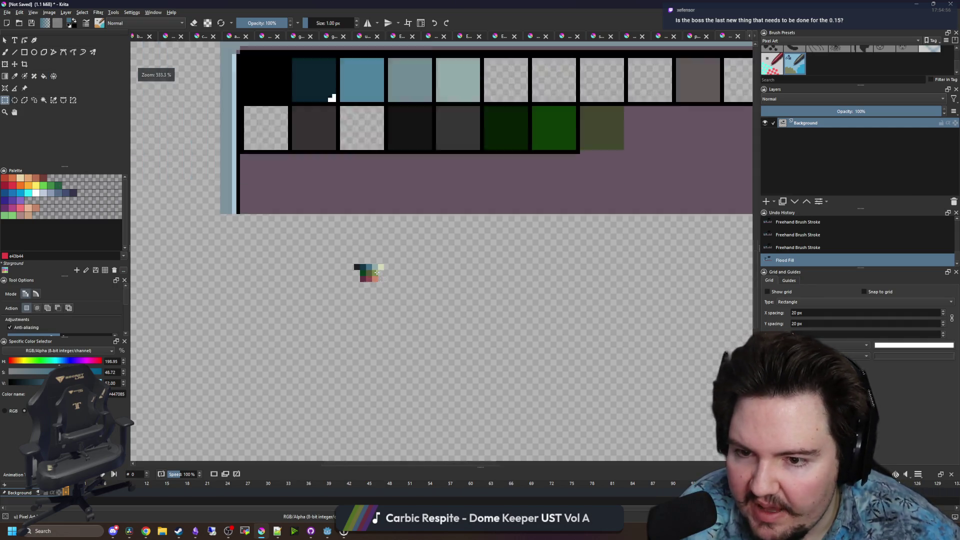
scroll(375, 273, "up", 1)
scroll(376, 273, "up", 6)
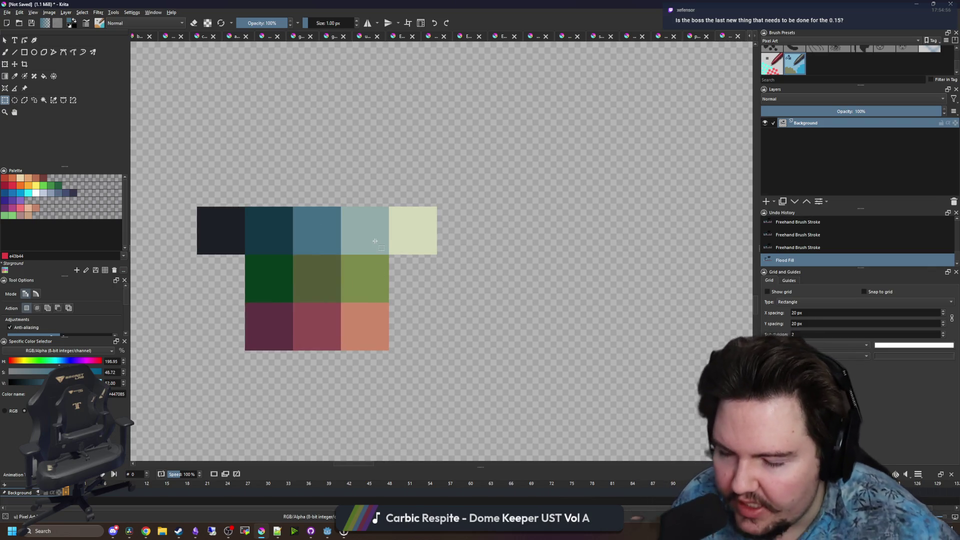
scroll(373, 267, "up", 1)
scroll(348, 298, "down", 1)
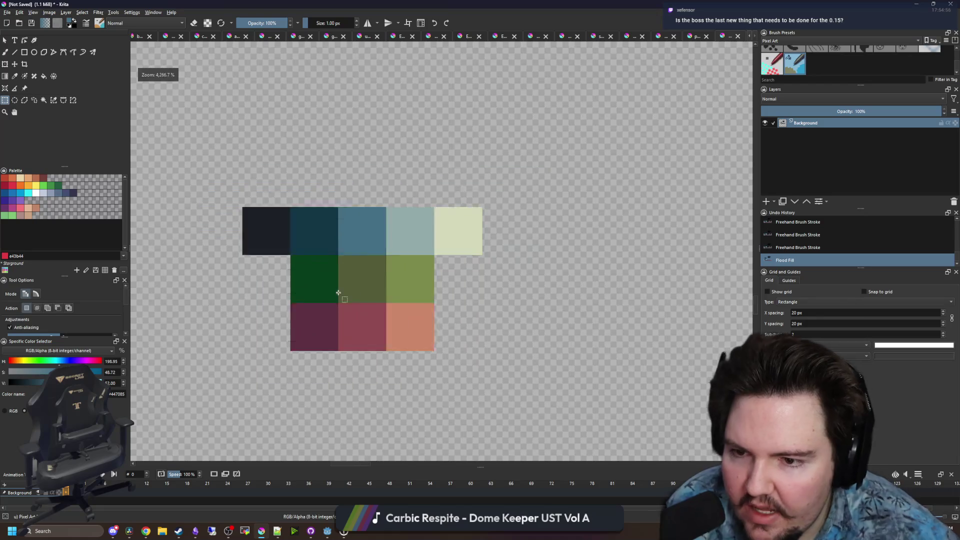
scroll(358, 288, "down", 1)
scroll(320, 329, "up", 1)
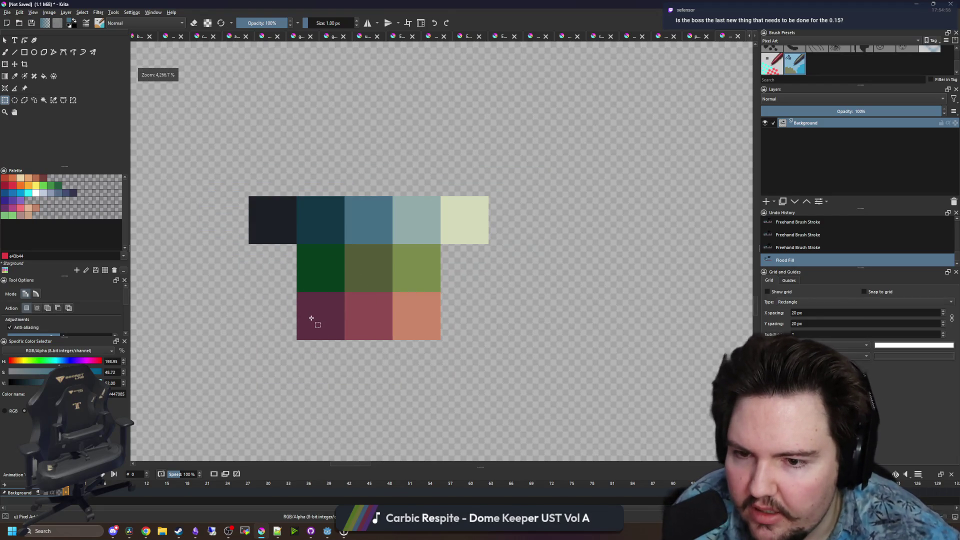
scroll(348, 301, "up", 1)
scroll(348, 305, "down", 1)
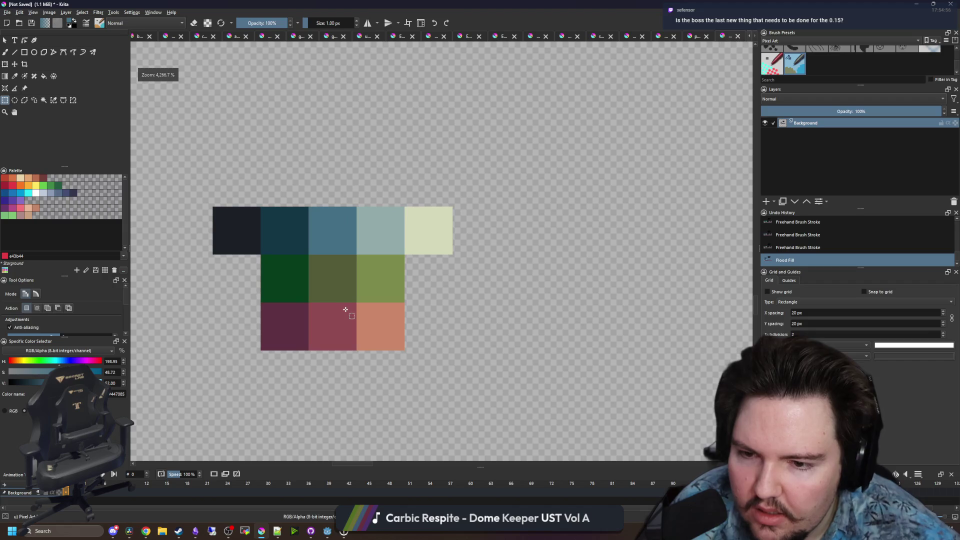
scroll(350, 315, "up", 1)
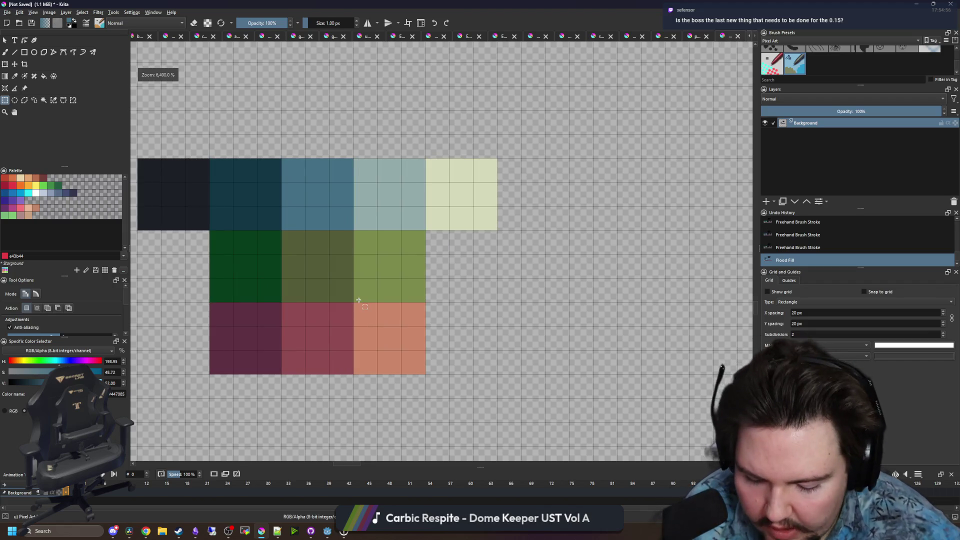
scroll(350, 295, "down", 1)
left_click(339, 285, "ctrl")
key("b")
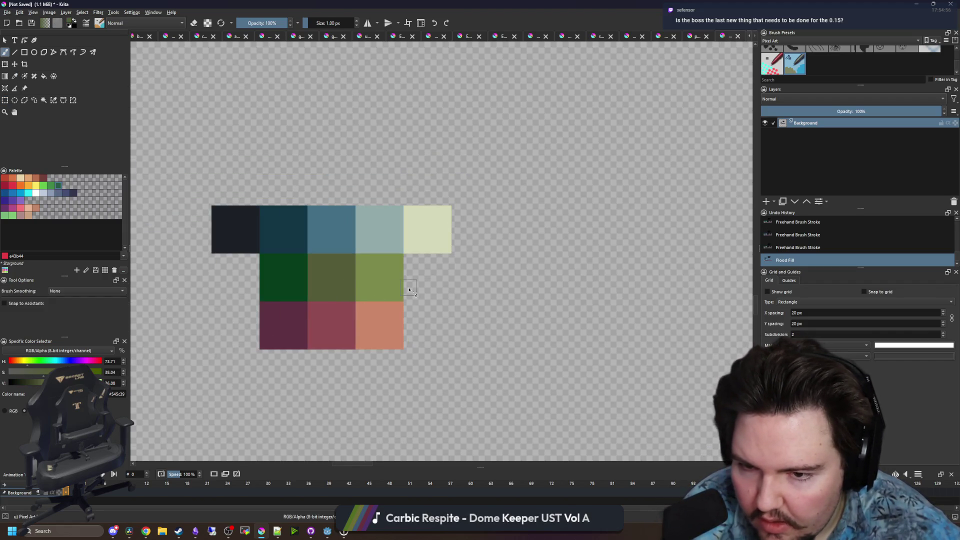
key("p")
left_click(399, 289)
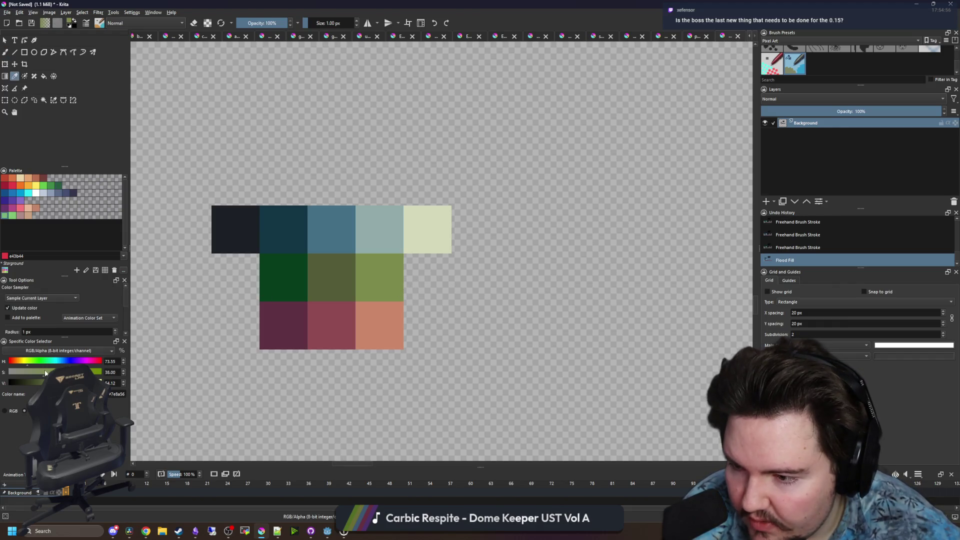
Flood-fill the olive swatch with lighter green, then fill a swatch with the sampled salmon
key("f")
left_click(379, 283)
key("p")
left_click(379, 332)
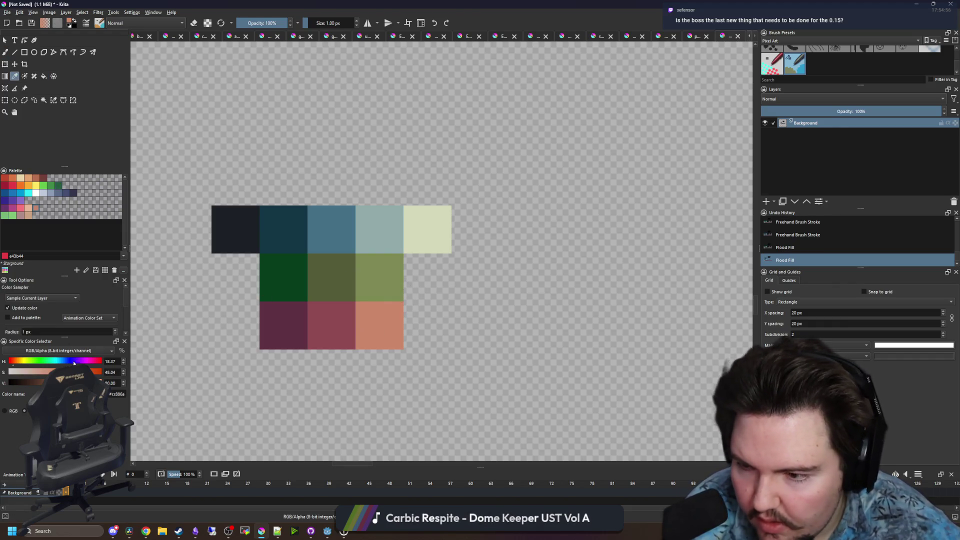
key("f")
left_click(379, 315)
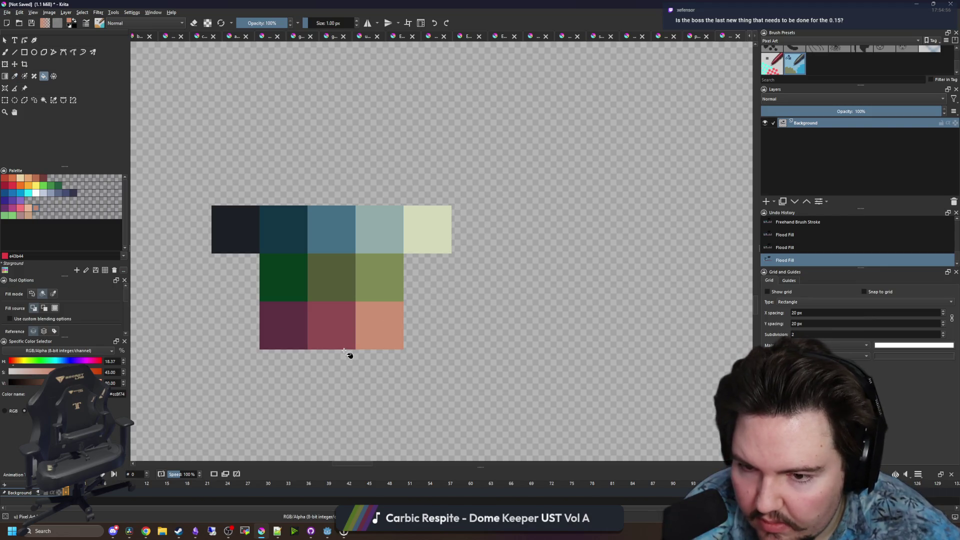
Sample the olive, lighten it slightly, and refill the swatch with #87945c
key("p")
left_click(387, 272)
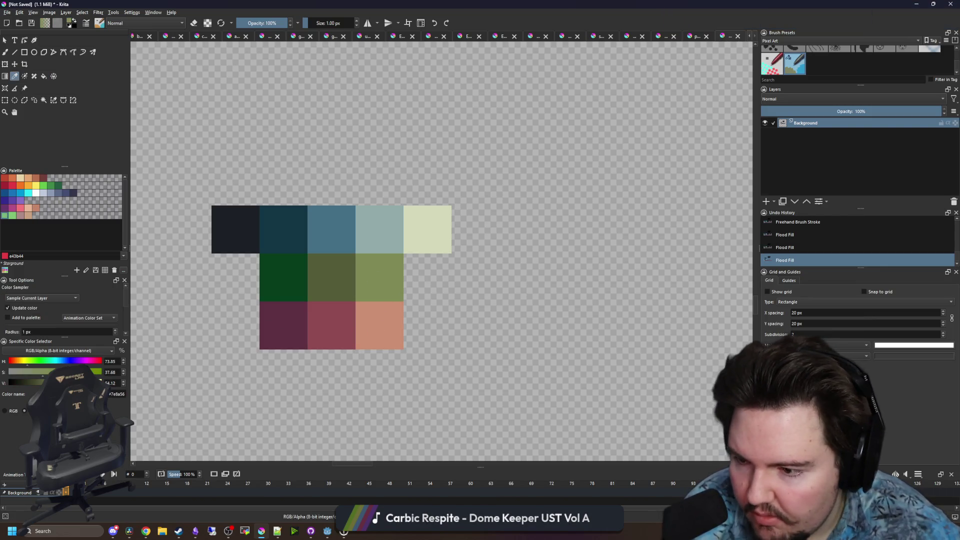
key("l")
key("f")
left_click(389, 285)
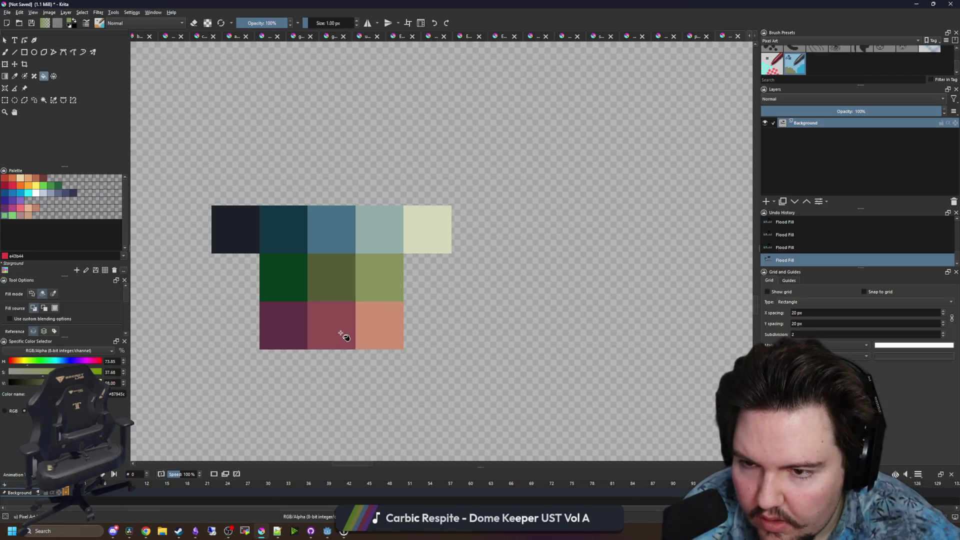
scroll(344, 337, "down", 10)
scroll(356, 299, "up", 4)
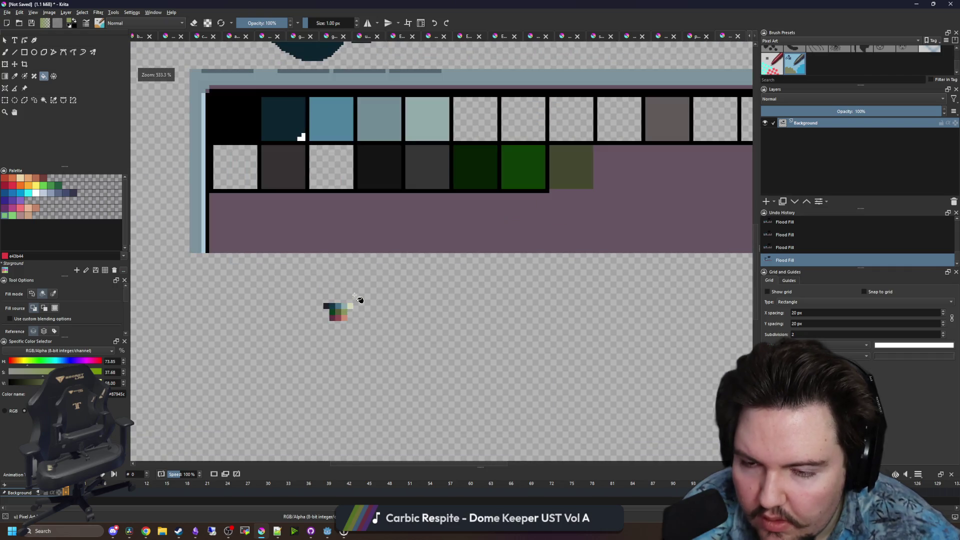
scroll(350, 290, "up", 5)
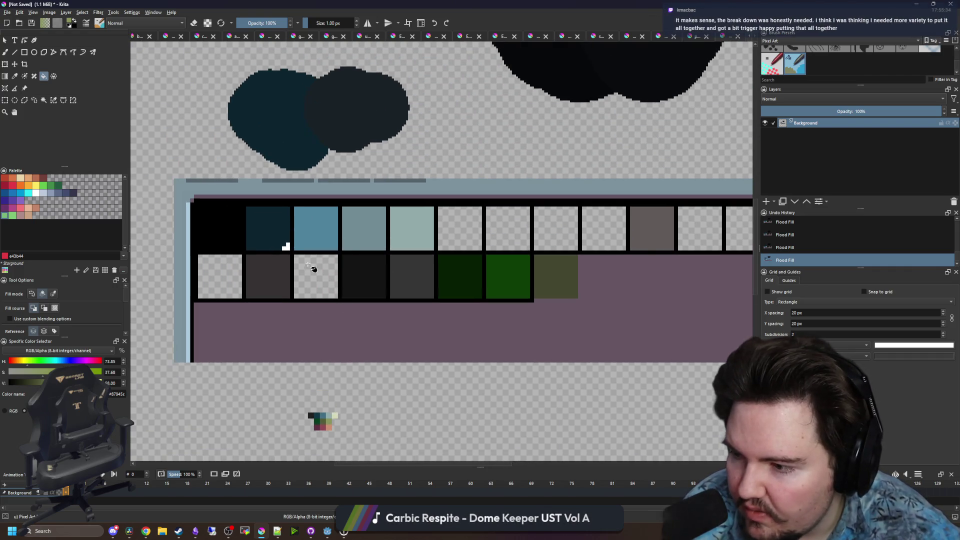
scroll(317, 270, "up", 1)
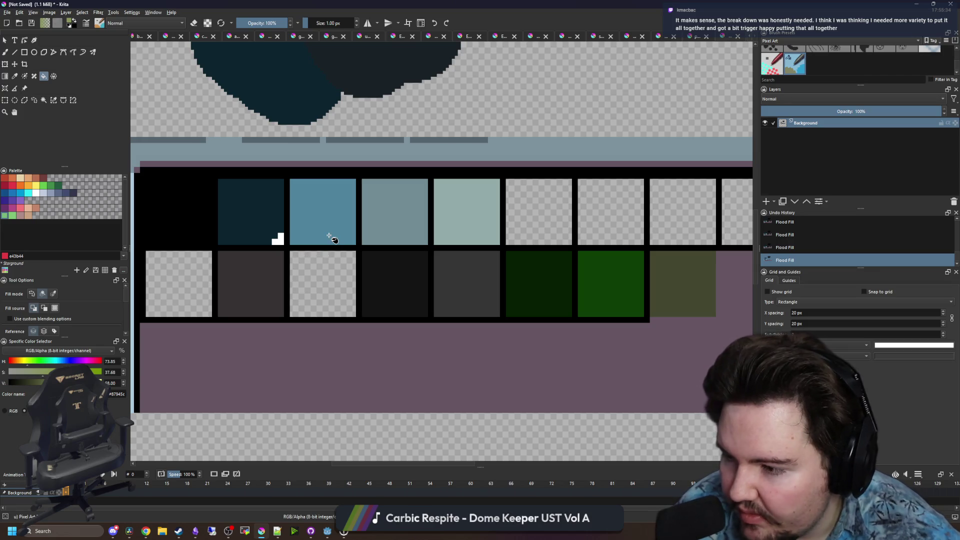
scroll(329, 236, "down", 2)
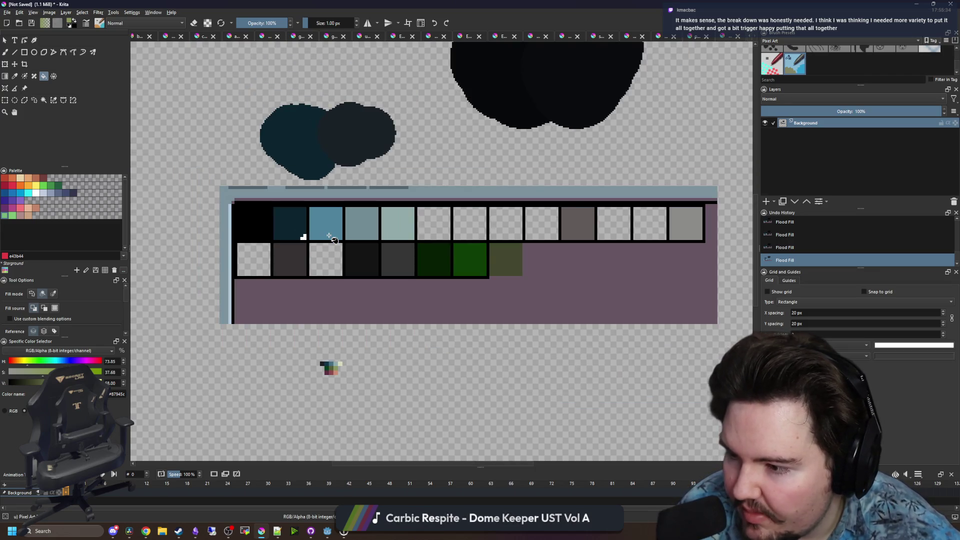
scroll(332, 235, "up", 2)
scroll(332, 262, "down", 2)
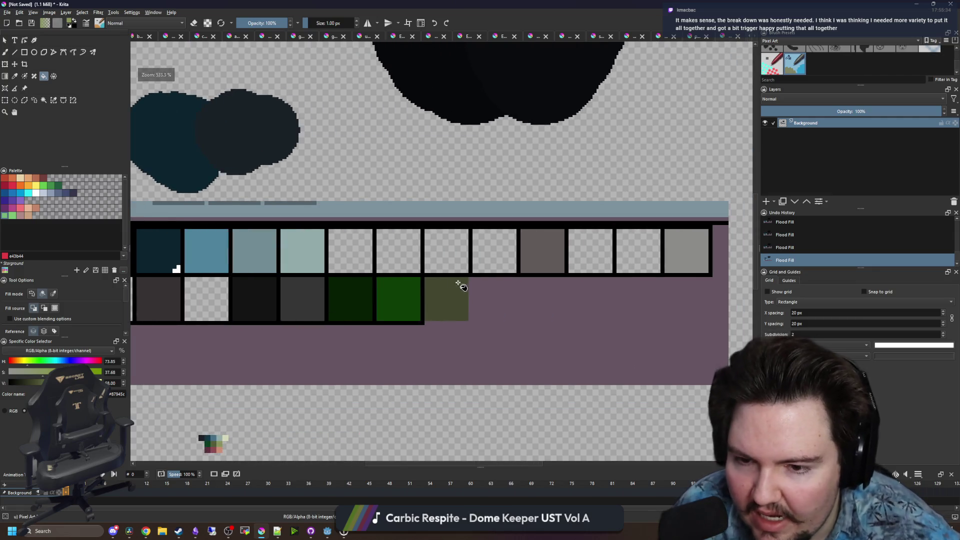
scroll(456, 285, "up", 3)
scroll(419, 289, "down", 2)
scroll(509, 285, "up", 3)
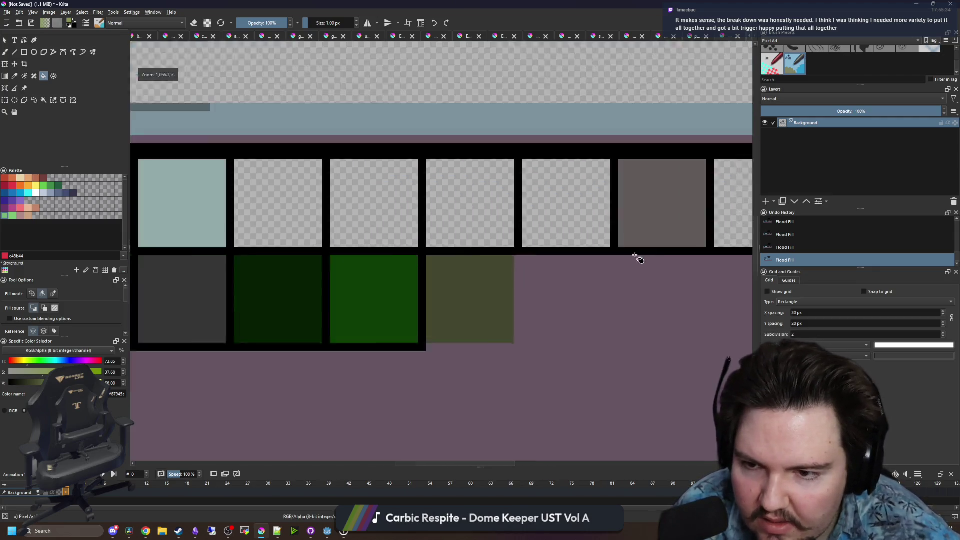
scroll(626, 262, "down", 4)
scroll(422, 398, "up", 6)
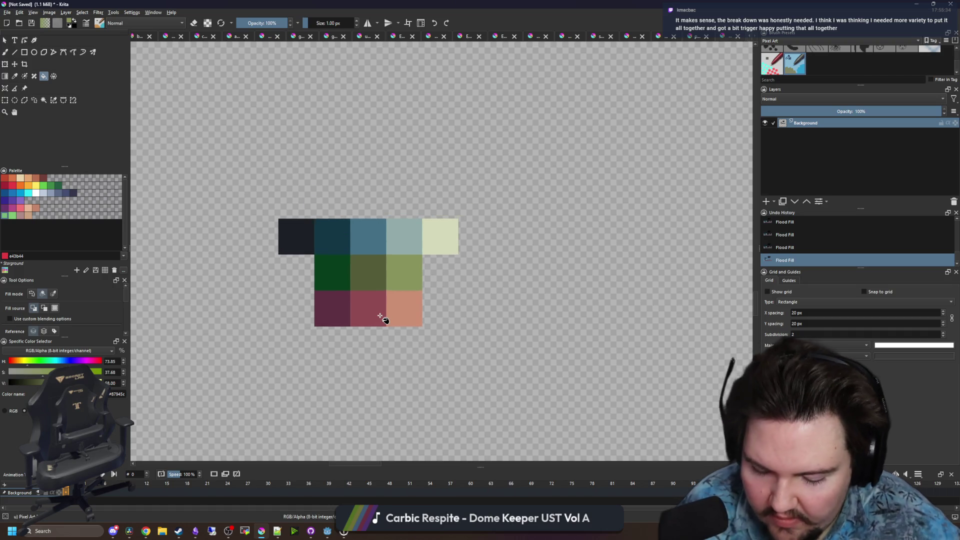
Sample the dark green and pink swatches, checking the browser reference in between
scroll(379, 317, "up", 1)
key("p")
scroll(362, 279, "up", 1)
scroll(311, 257, "down", 1)
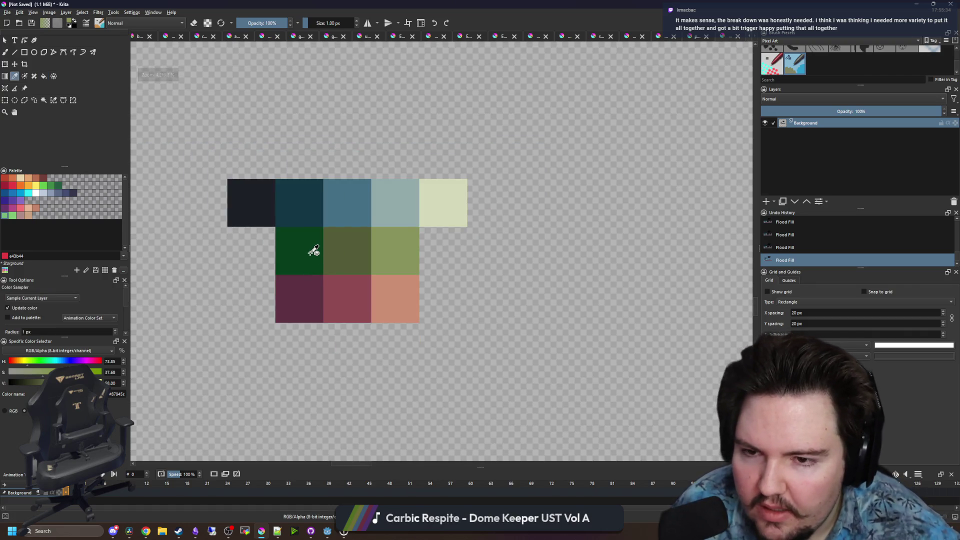
left_click(309, 252)
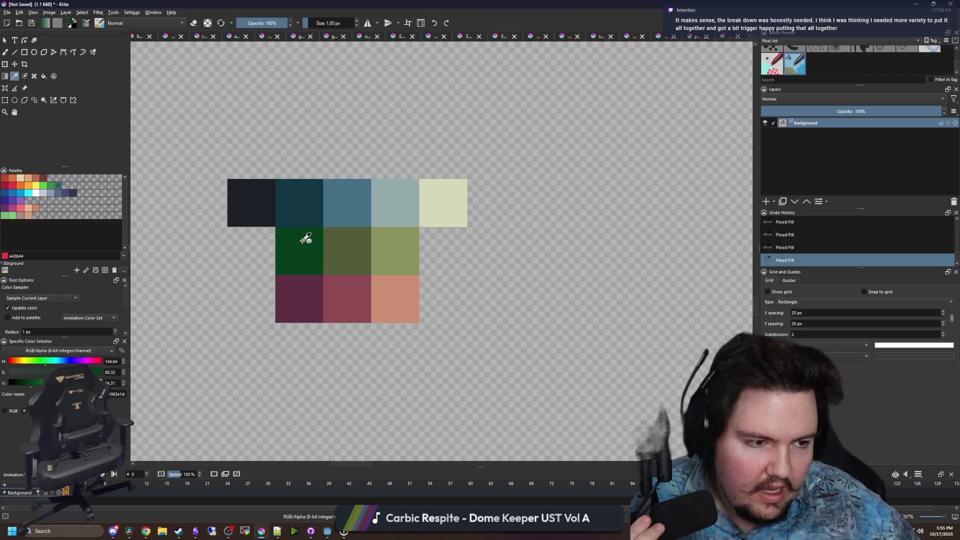
key("alt+Tab")
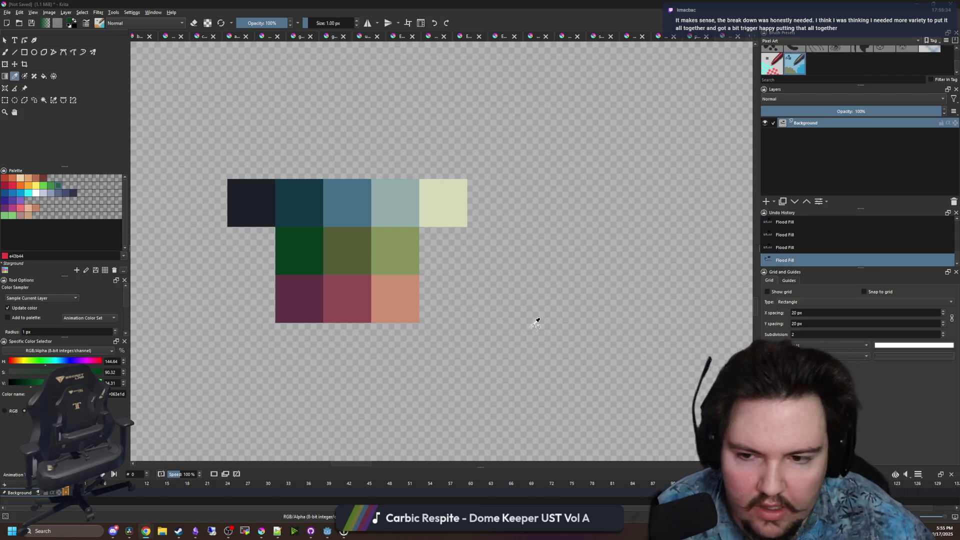
key("alt+Tab")
scroll(308, 295, "up", 1)
scroll(308, 295, "down", 1)
left_click(307, 295)
left_click(337, 295)
Sample the salmon and flood-fill its cell with a darker, more muted tone
key("f")
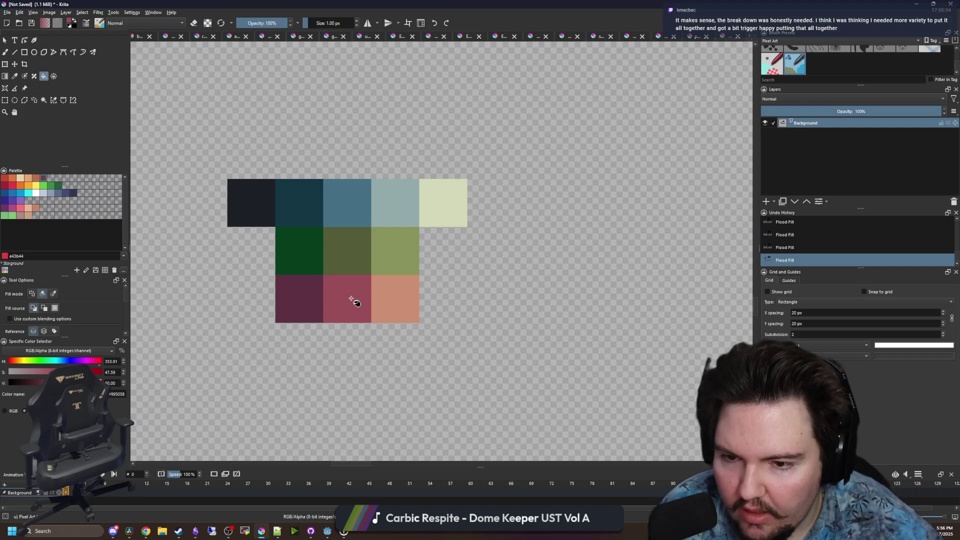
key("p")
left_click(403, 293)
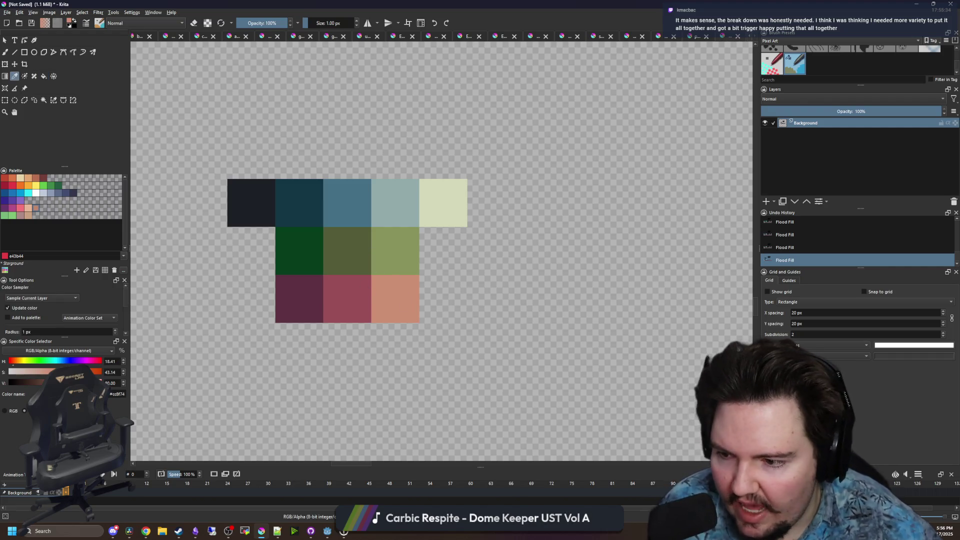
key("f")
left_click(408, 290)
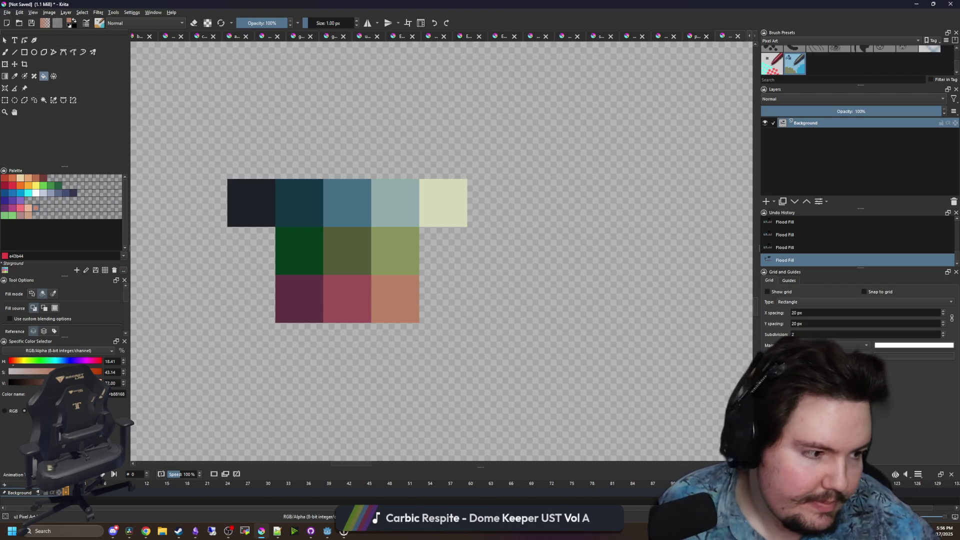
key("alt+Tab")
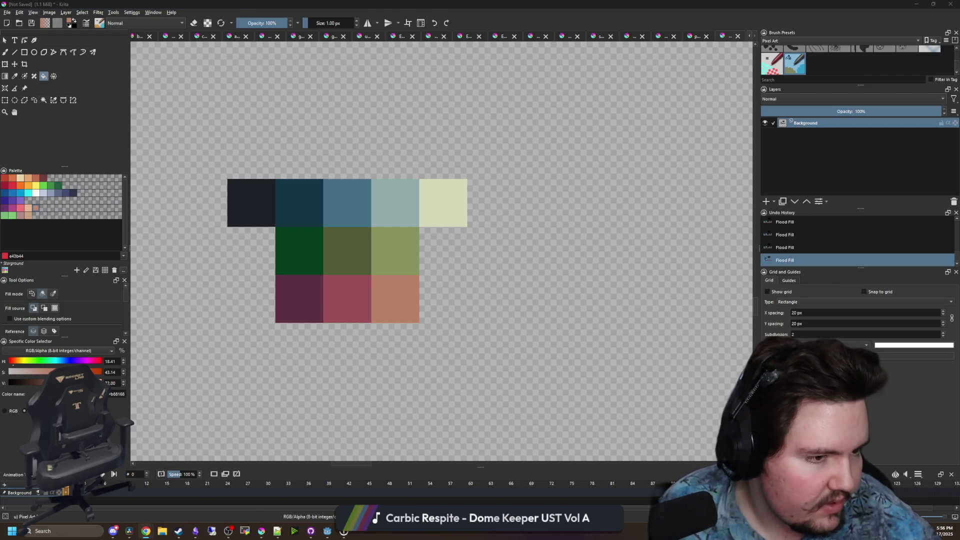
key("alt+Tab")
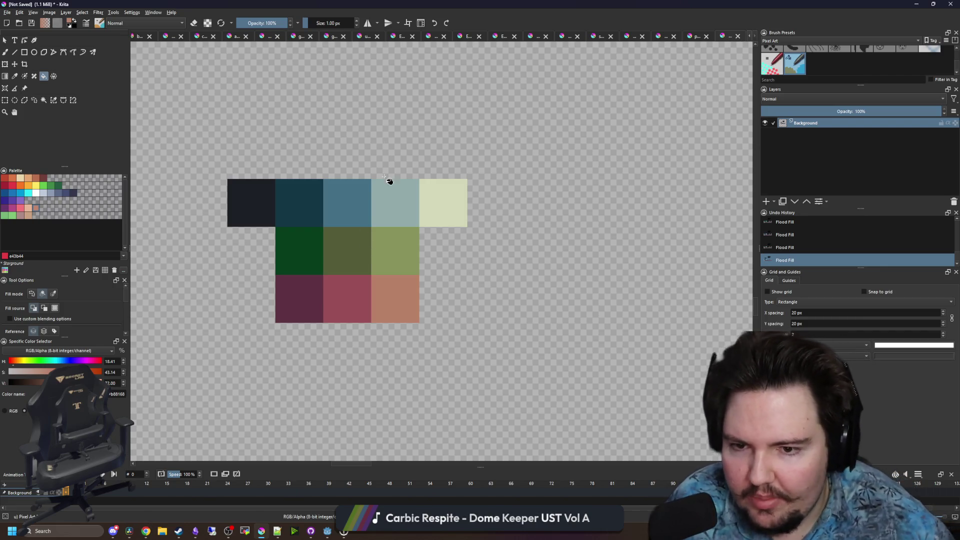
key("p")
scroll(392, 317, "up", 2)
scroll(230, 330, "down", 2)
Shift the hue toward yellow and paint a muted yellow swatch right of the salmon one
left_click_drag(17, 364, 23, 368)
key("b")
mouse_move(431, 325)
left_mouse_down()
mouse_move(439, 315)
mouse_move(455, 324)
mouse_move(465, 300)
left_mouse_up()
scroll(476, 328, "up", 1)
scroll(475, 328, "down", 1)
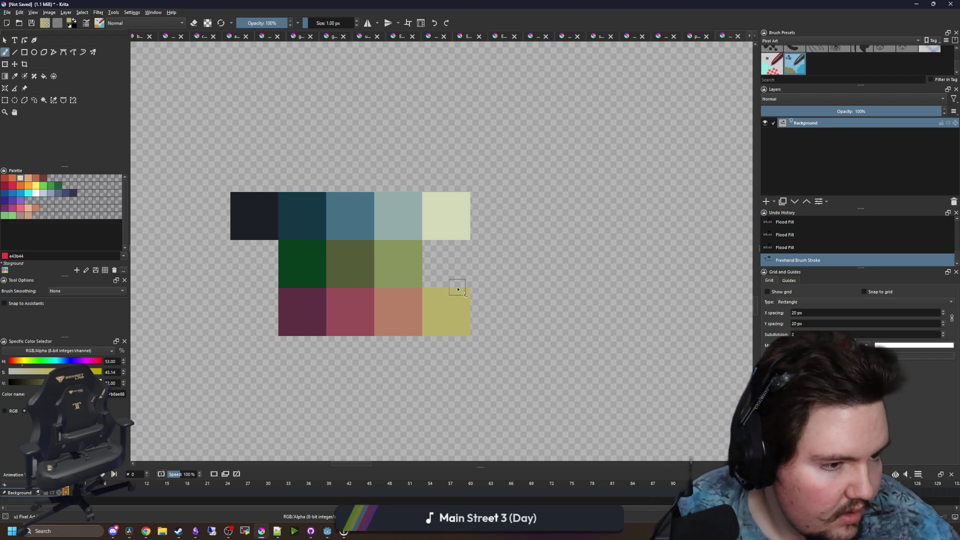
Sample the olive swatch colour, draw a test stroke below the swatches, then undo it
key("p")
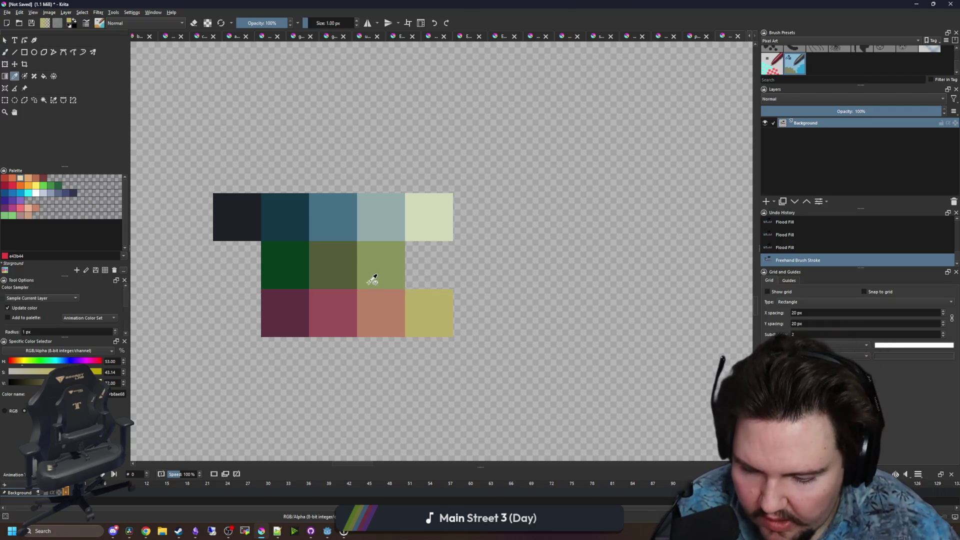
left_click(371, 278)
key("b")
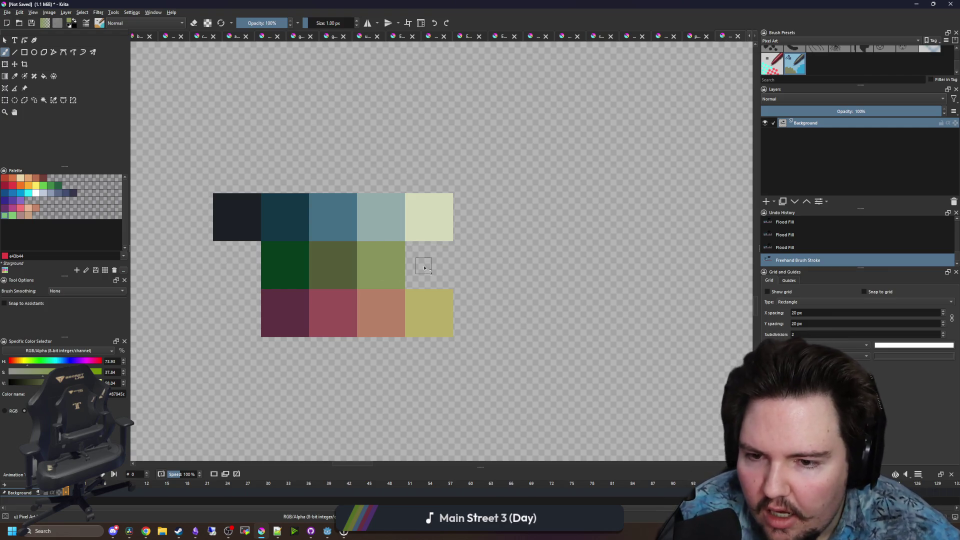
left_click_drag(230, 355, 495, 361)
key("ctrl+z")
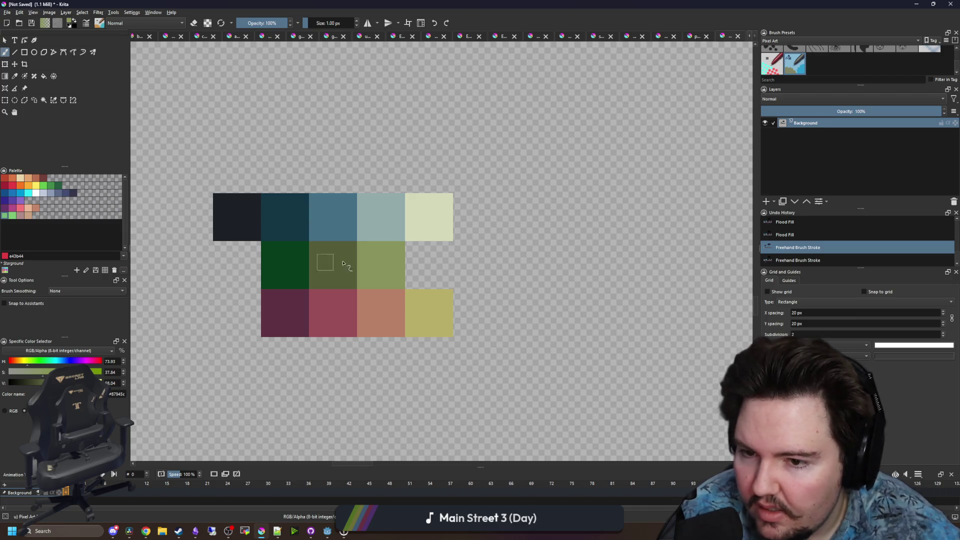
Brighten the olive into a light yellow-green and fill the empty middle-row cell with it
left_click(396, 263)
left_click_drag(69, 382, 81, 382)
mouse_move(416, 275)
left_mouse_down()
mouse_move(422, 253)
mouse_move(449, 266)
mouse_move(429, 278)
left_mouse_up()
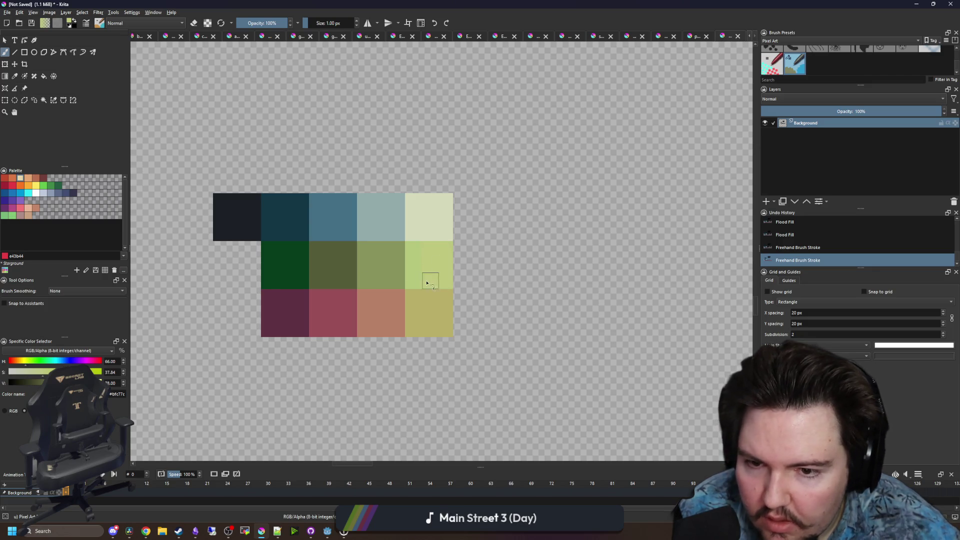
left_click_drag(446, 262, 423, 281)
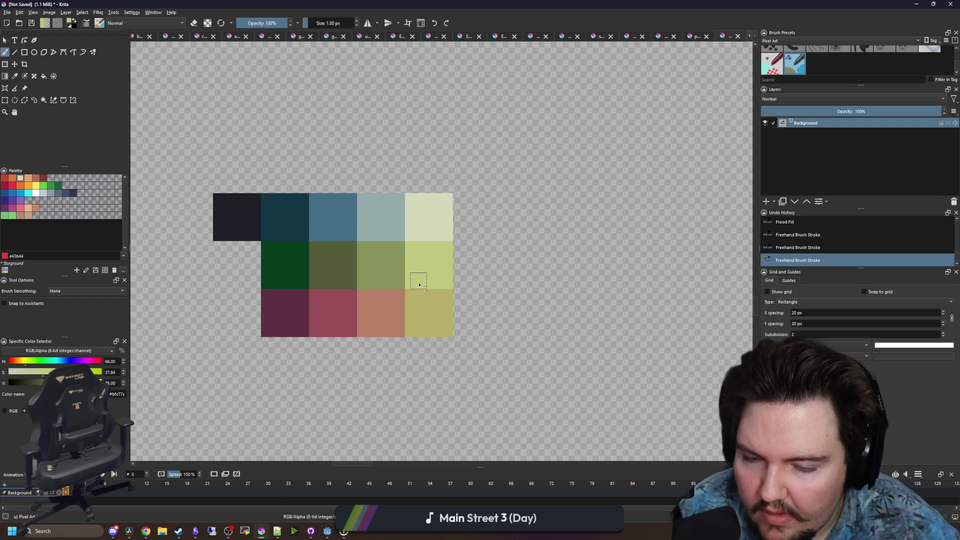
scroll(375, 324, "up", 1)
scroll(387, 320, "down", 6)
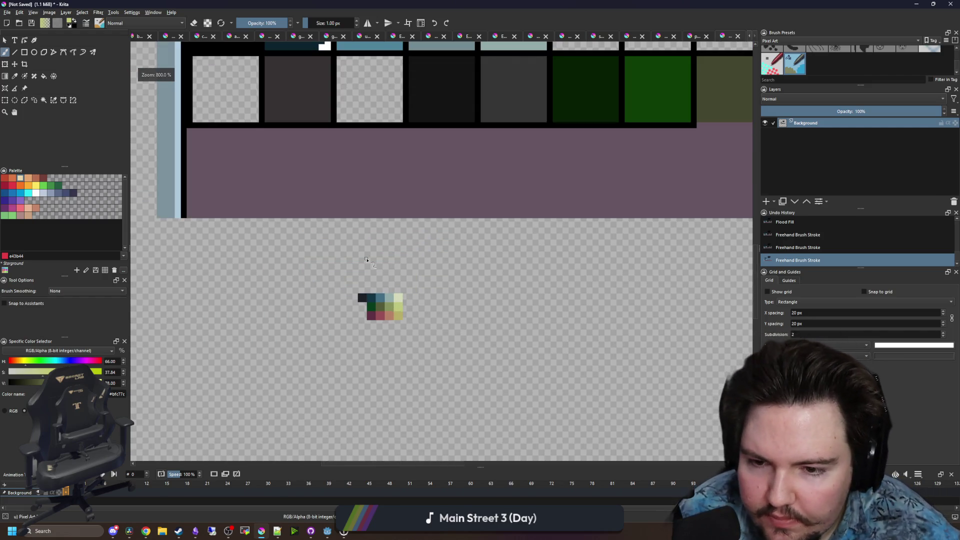
scroll(383, 299, "up", 6)
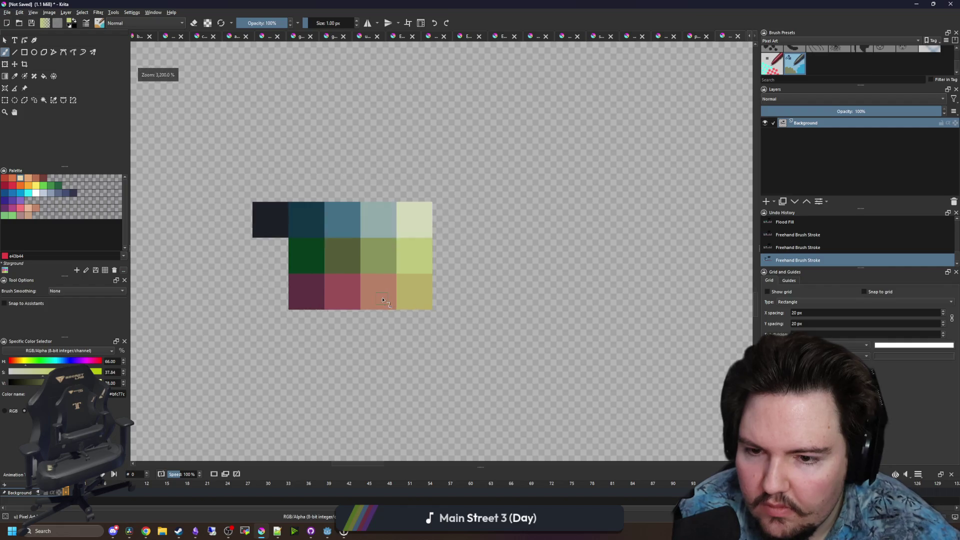
scroll(383, 299, "right", 2)
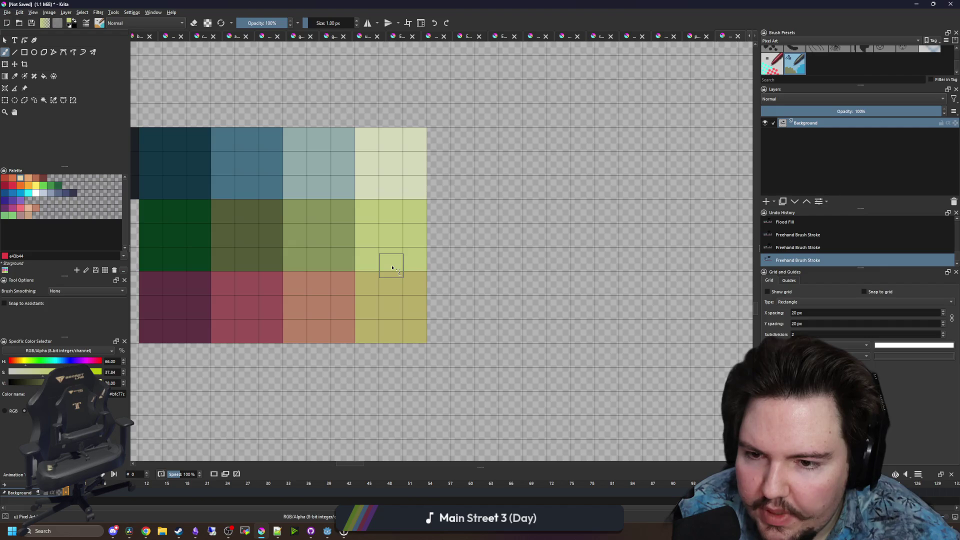
key("p")
left_click(355, 251)
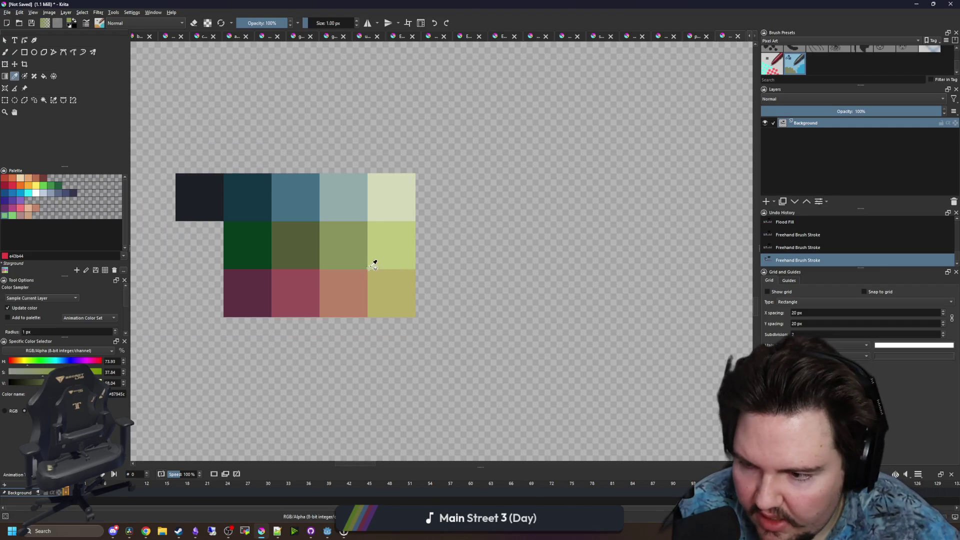
Select the bottom-right yellow cell for transforming, then deselect it
key("b")
scroll(365, 250, "up", 1)
scroll(378, 253, "down", 1)
key("ctrl+r")
mouse_move(414, 314)
left_mouse_down()
mouse_move(369, 270)
mouse_move(467, 238)
mouse_move(451, 237)
left_mouse_up()
key("ctrl+t")
key("ctrl+shift+a")
Move the salmon/orange cell to the end of the middle row
left_click(5, 100)
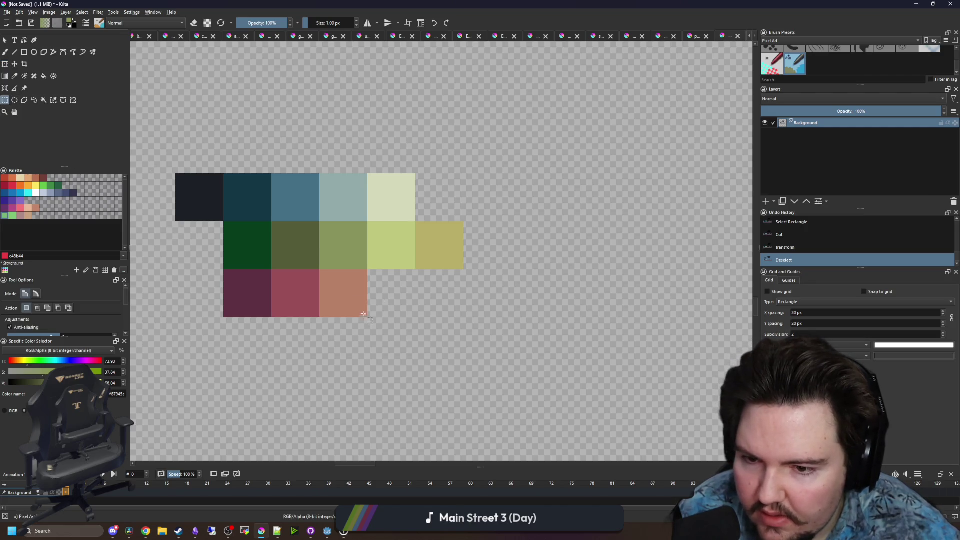
left_click_drag(364, 315, 321, 271)
key("ctrl+t")
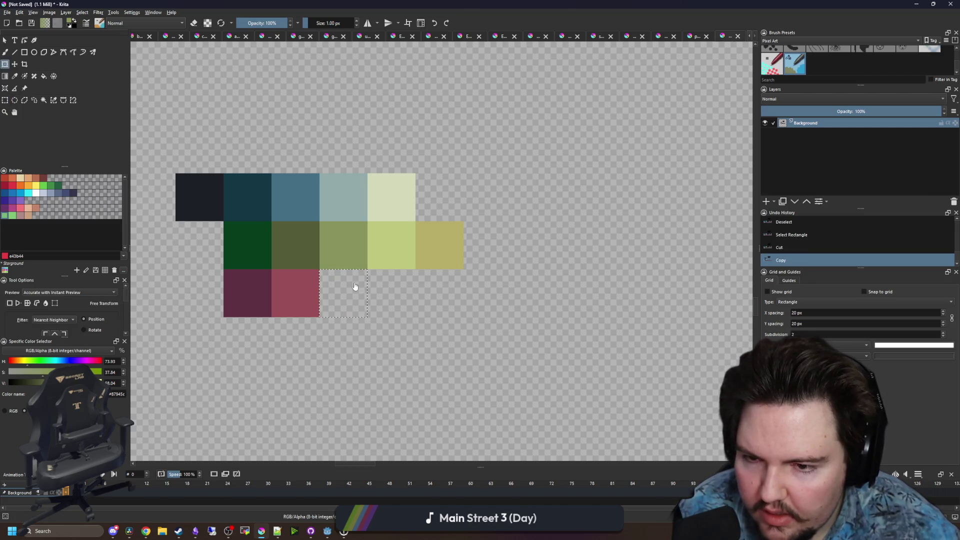
mouse_move(359, 286)
left_mouse_down()
mouse_move(550, 287)
mouse_move(508, 239)
left_mouse_up()
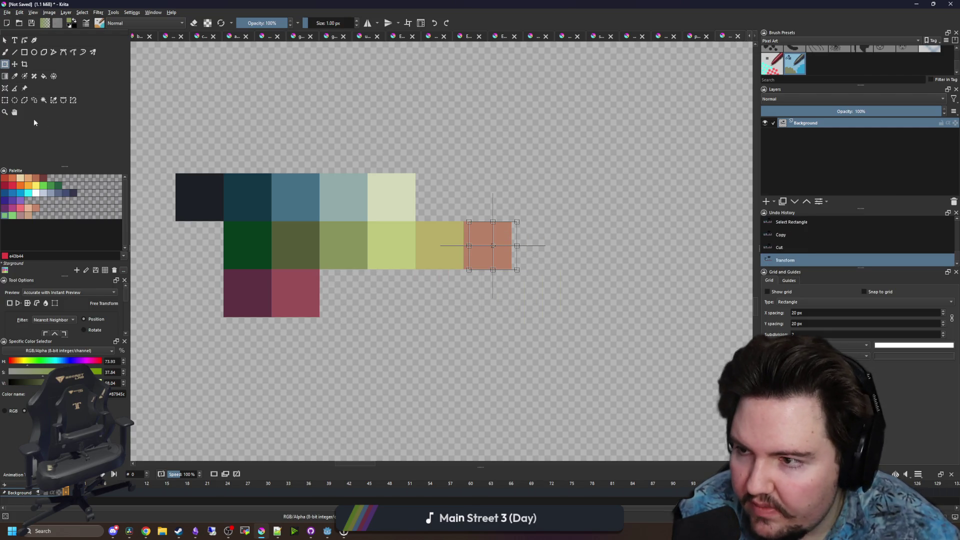
left_click(5, 100)
Cut the pink swatch and place it at the green row's end
mouse_move(320, 317)
left_mouse_down()
mouse_move(272, 270)
mouse_move(533, 230)
mouse_move(523, 233)
left_mouse_up()
key("ctrl+x")
key("ctrl+t")
left_click(5, 100)
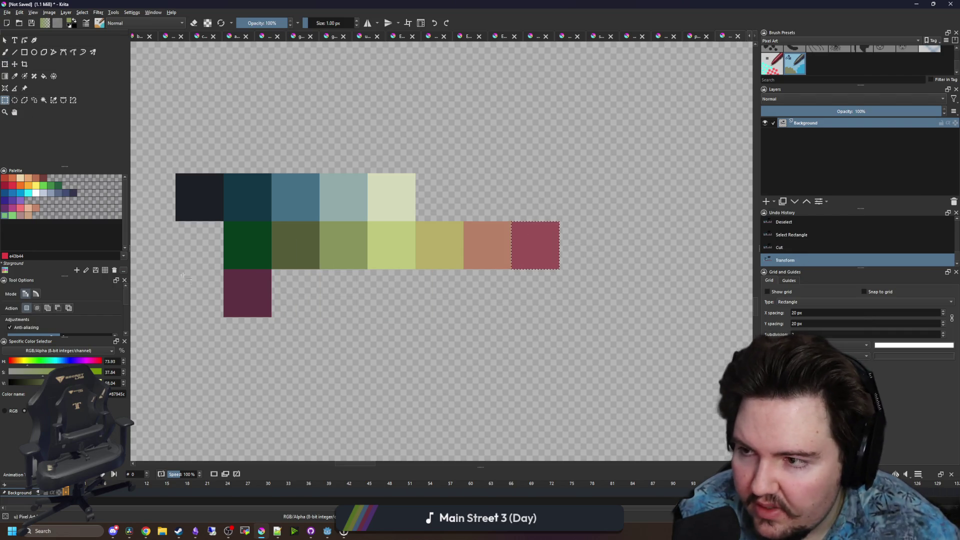
Cut the purple swatch, commit it at the row's end, and clear the selection
mouse_move(270, 317)
left_mouse_down()
mouse_move(225, 270)
mouse_move(575, 236)
left_mouse_up()
key("ctrl+x")
key("ctrl+t")
key("Return")
key("ctrl+shift+a")
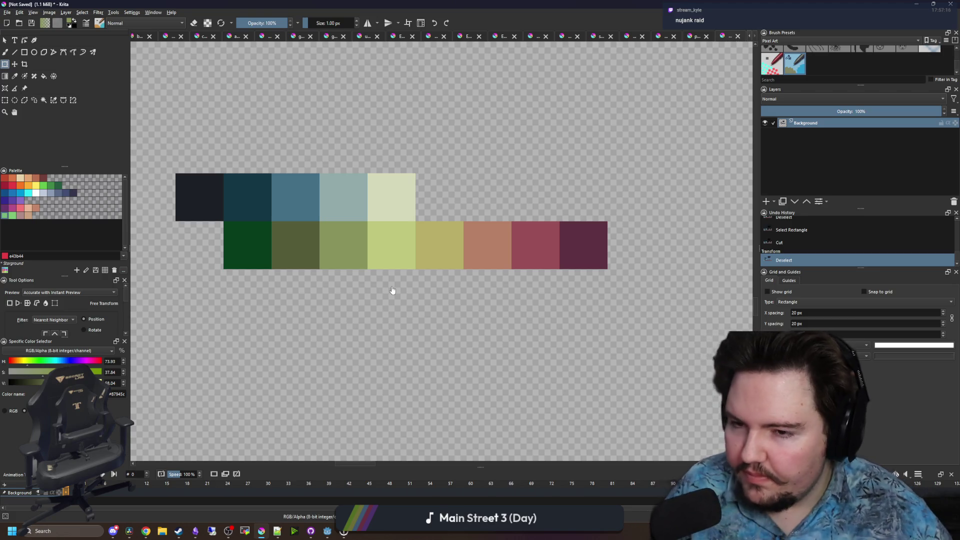
Select the top row of colours with a rectangle, then clear the selection
scroll(365, 208, "down", 1)
scroll(400, 235, "up", 1)
key("ctrl+r")
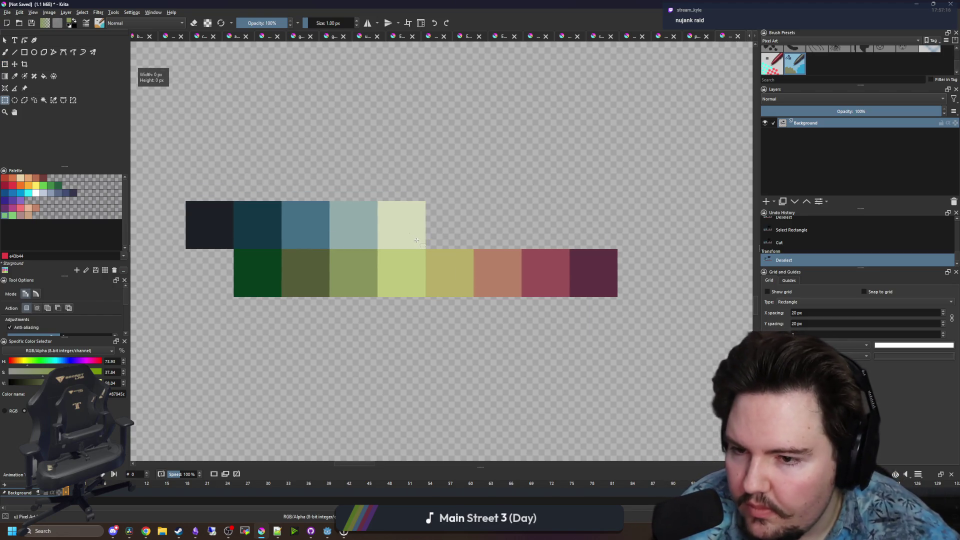
left_click_drag(426, 247, 187, 201)
left_click(315, 218)
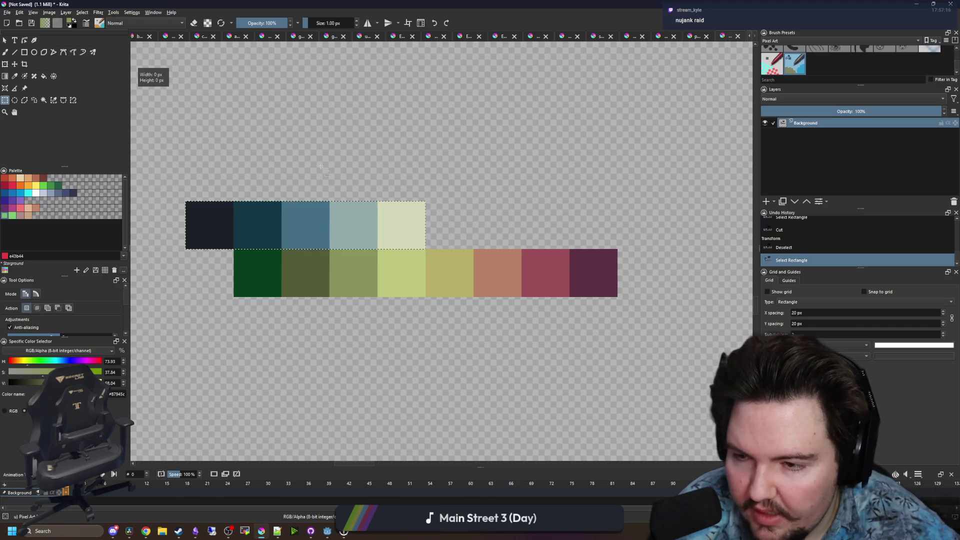
scroll(278, 261, "down", 1)
scroll(274, 268, "up", 1)
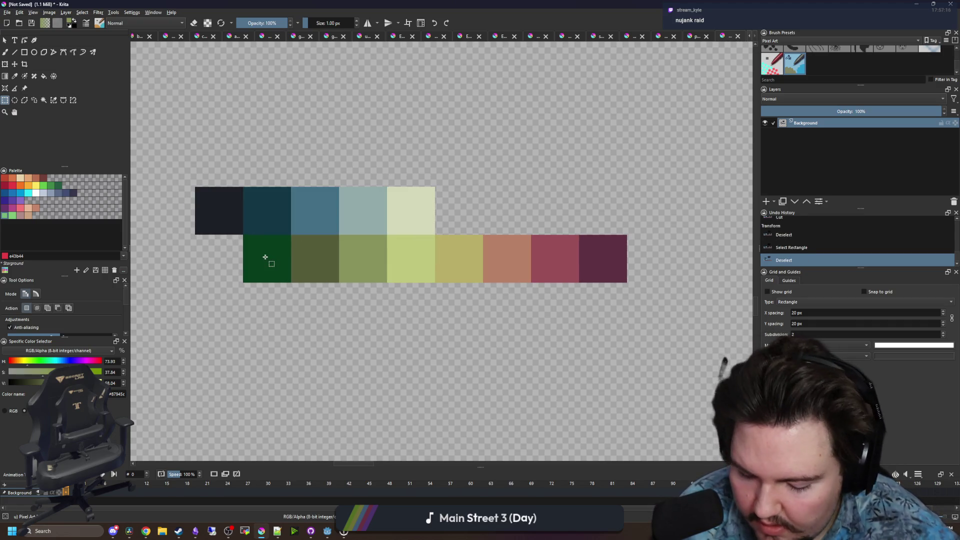
Shift the view of the swatches right and down
key("p")
scroll(240, 270, "down", 1)
scroll(254, 251, "up", 1)
scroll(253, 250, "down", 1)
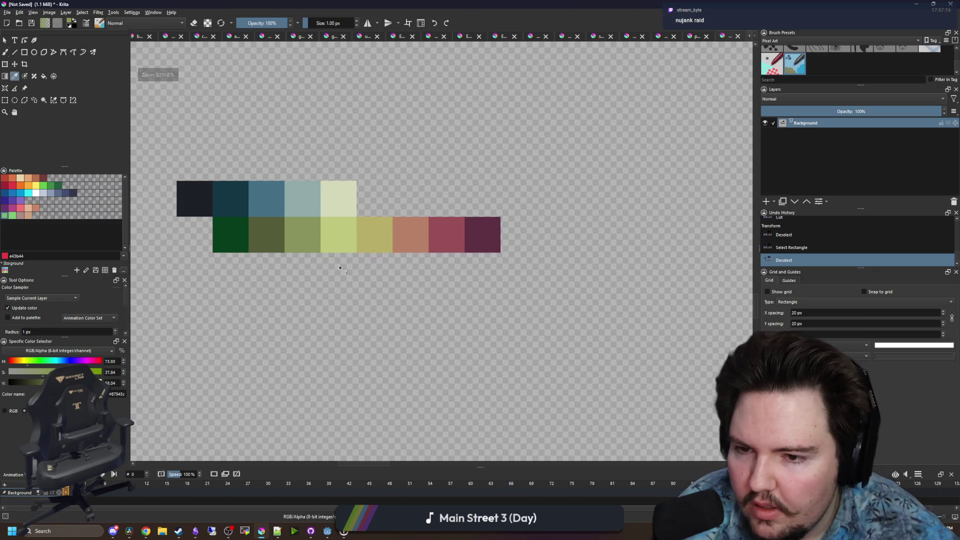
key("b")
scroll(352, 250, "up", 1)
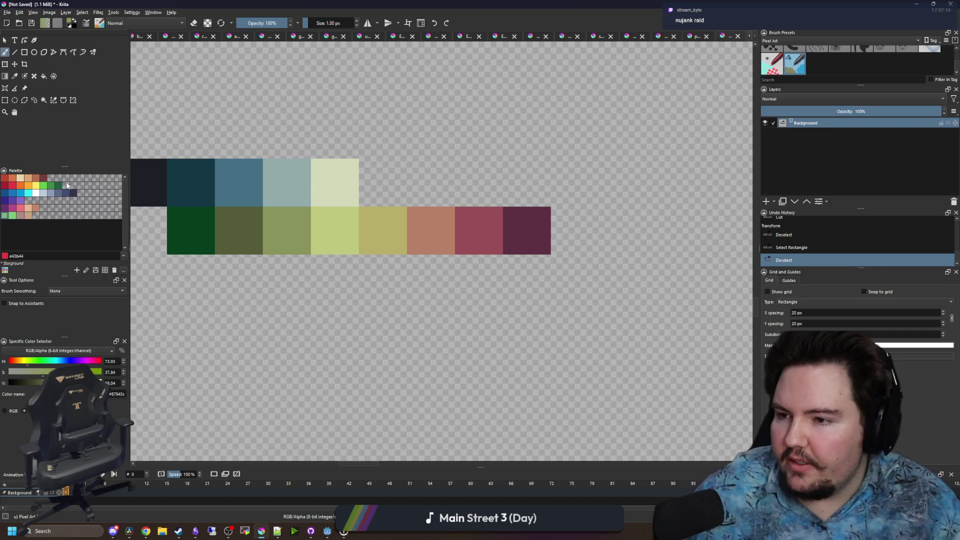
mouse_move(328, 279)
left_mouse_down()
mouse_move(398, 327)
mouse_move(369, 245)
mouse_move(343, 266)
mouse_move(407, 257)
left_mouse_up()
Sample the light teal swatch, then the orange-brown swatch colour
key("p")
left_click(352, 257)
left_click(359, 257)
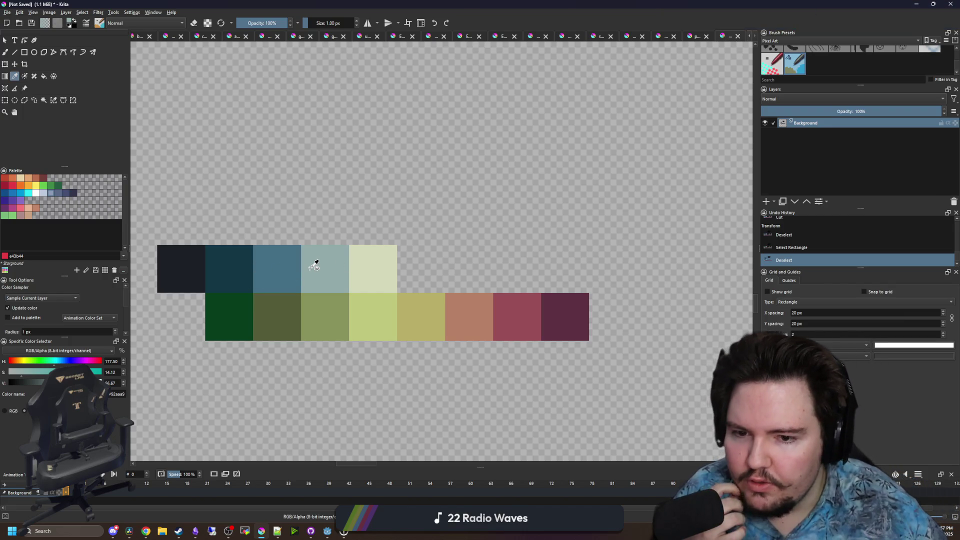
scroll(316, 263, "down", 3)
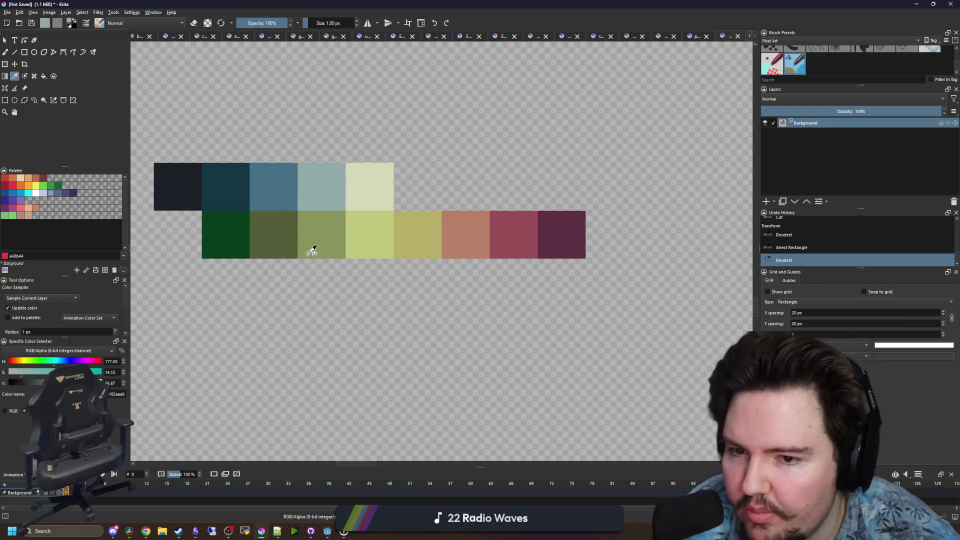
left_click(460, 245)
key("b")
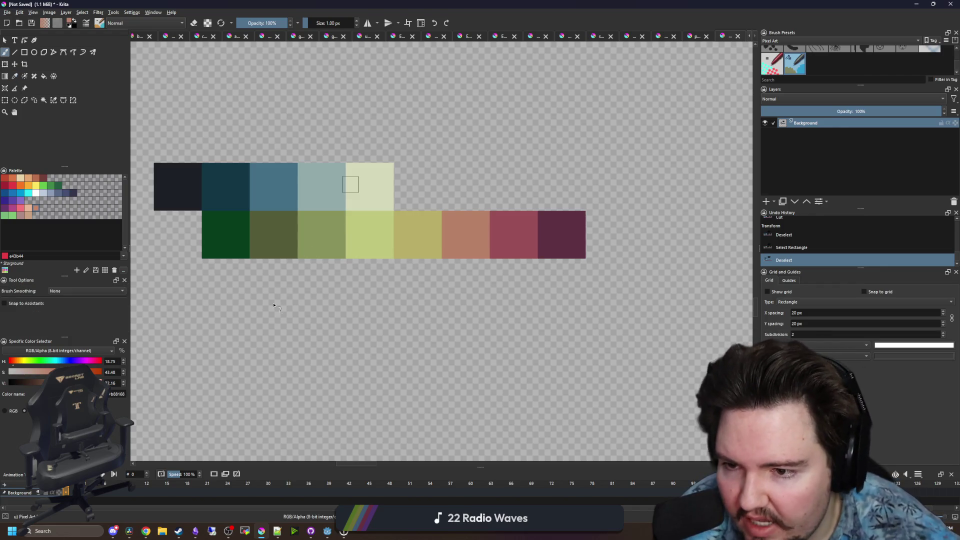
Paint a dark, saturated brown swatch below the dark green
left_click_drag(15, 364, 40, 384)
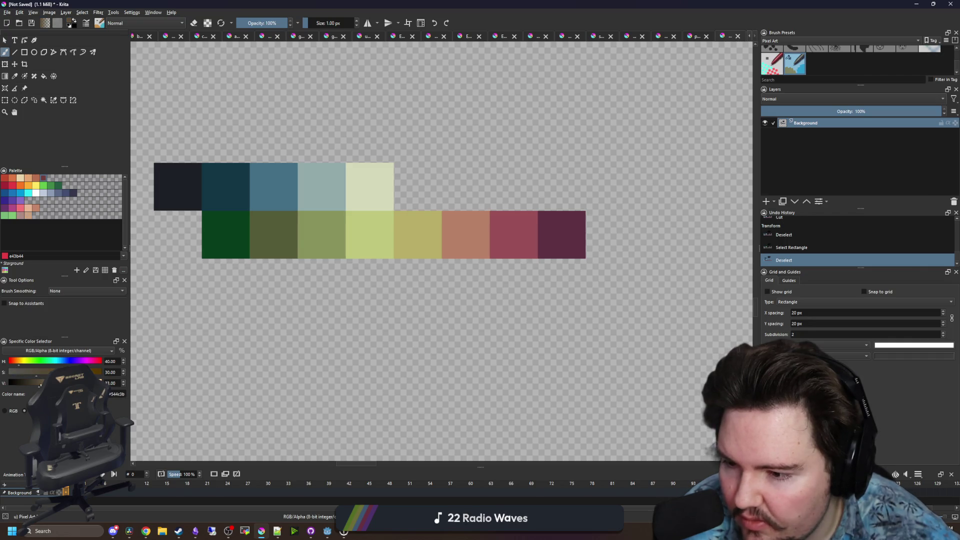
left_click_drag(205, 262, 246, 303)
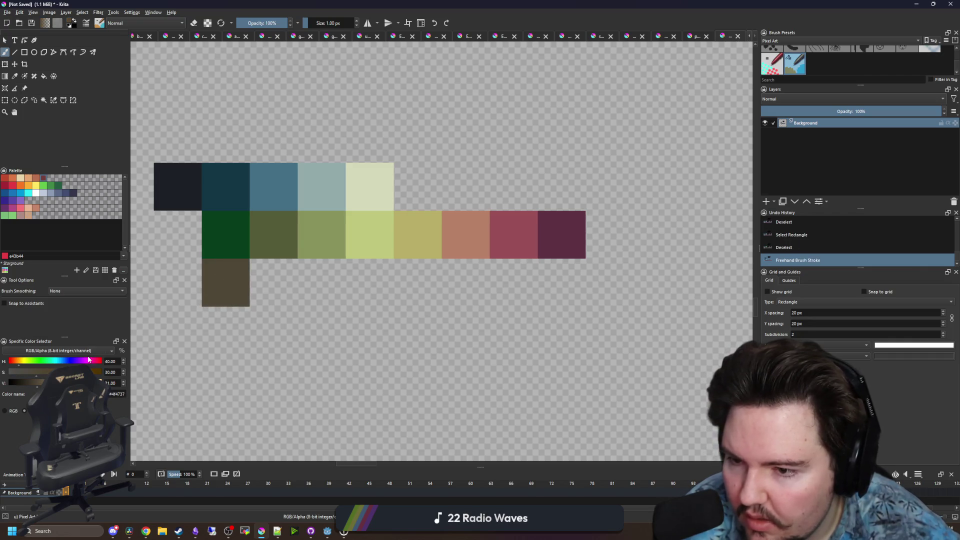
left_click(45, 372)
left_click(26, 382)
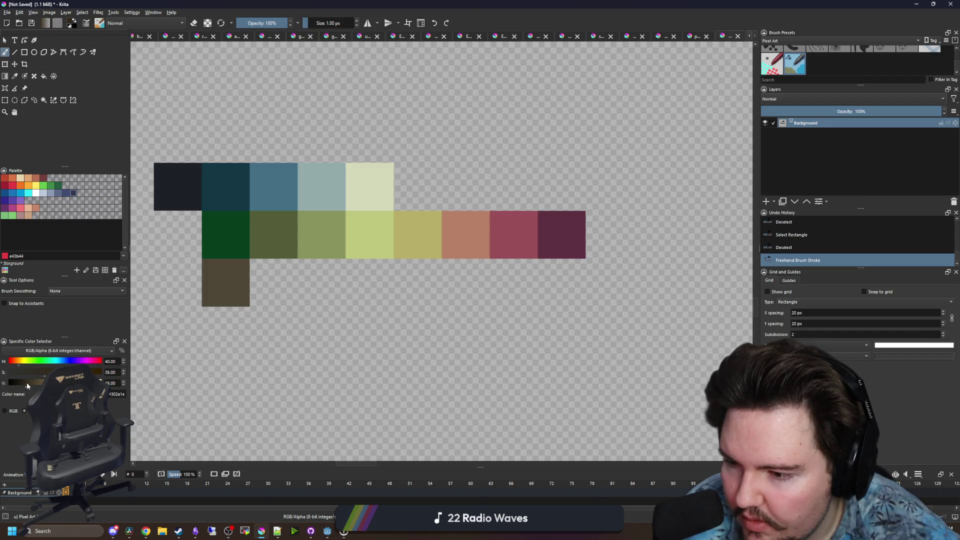
mouse_move(206, 300)
left_mouse_down()
mouse_move(210, 268)
mouse_move(253, 275)
mouse_move(257, 295)
mouse_move(291, 273)
left_mouse_up()
Paint three more brown swatches beside it, each one lighter than the last
left_click(34, 383)
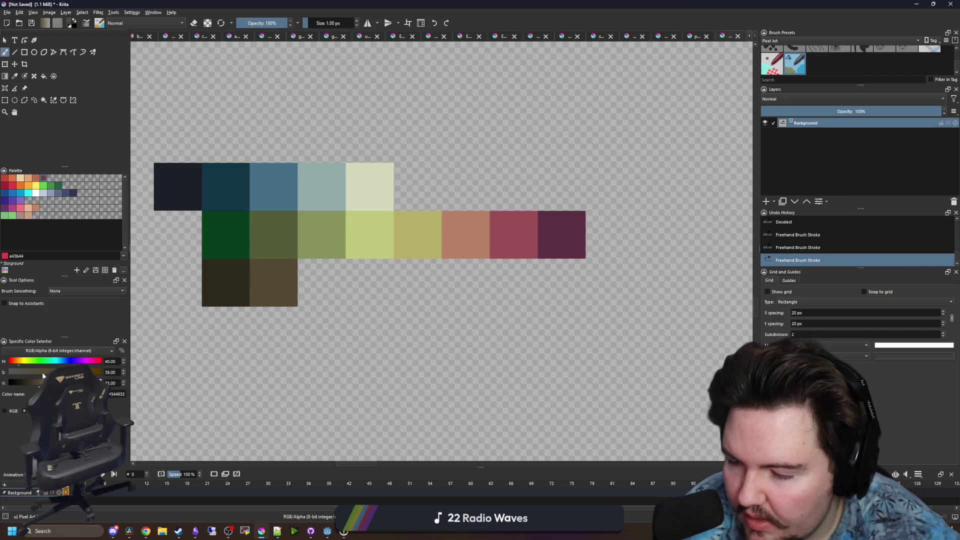
left_click(281, 295)
key("l")
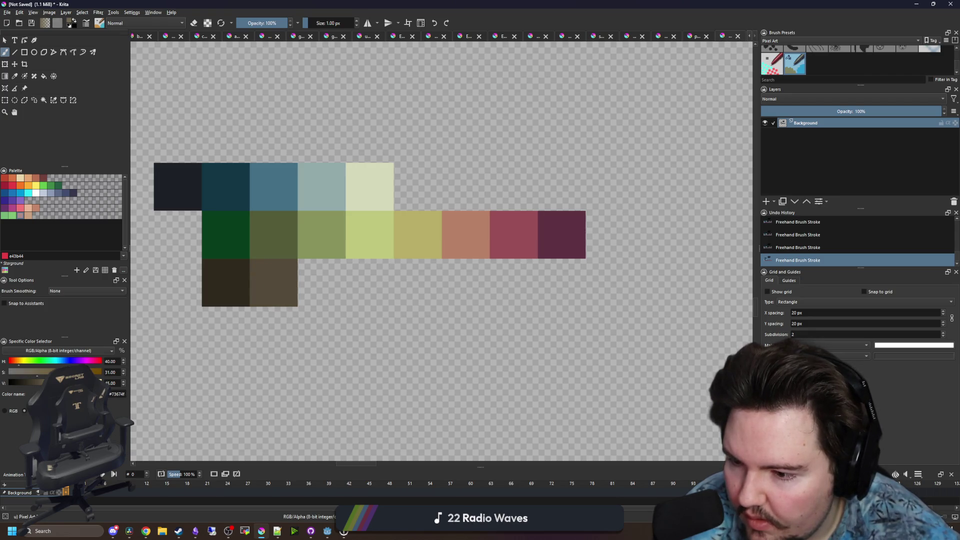
left_click(319, 294)
key("l")
key("l")
left_click_drag(358, 283, 391, 270)
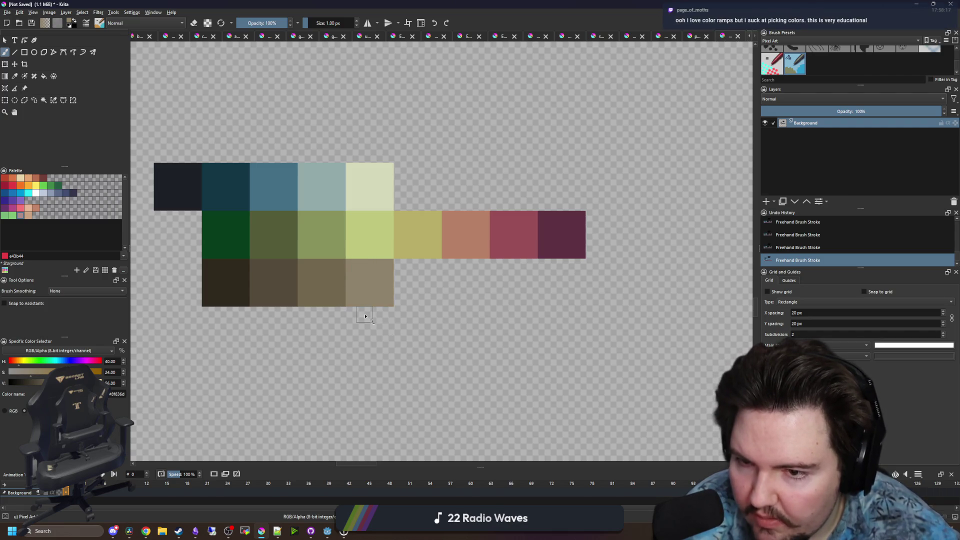
Sample the pale yellow-green swatch and darken it slightly
scroll(365, 310, "down", 5)
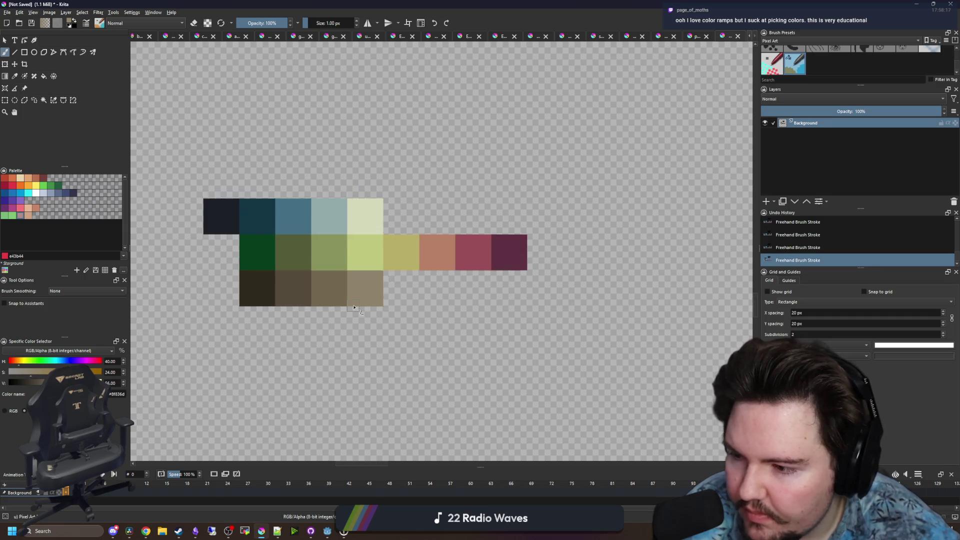
scroll(366, 288, "up", 3)
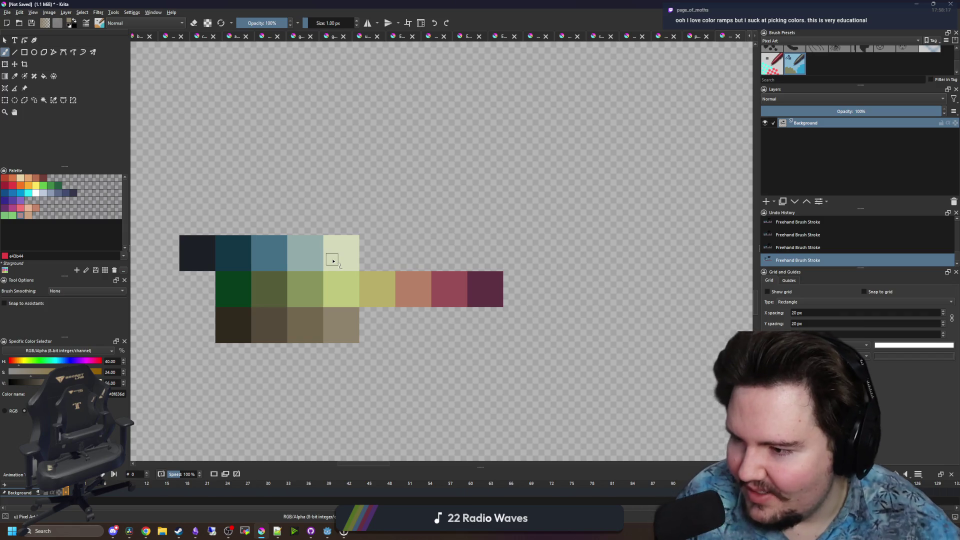
left_click_drag(405, 284, 448, 260)
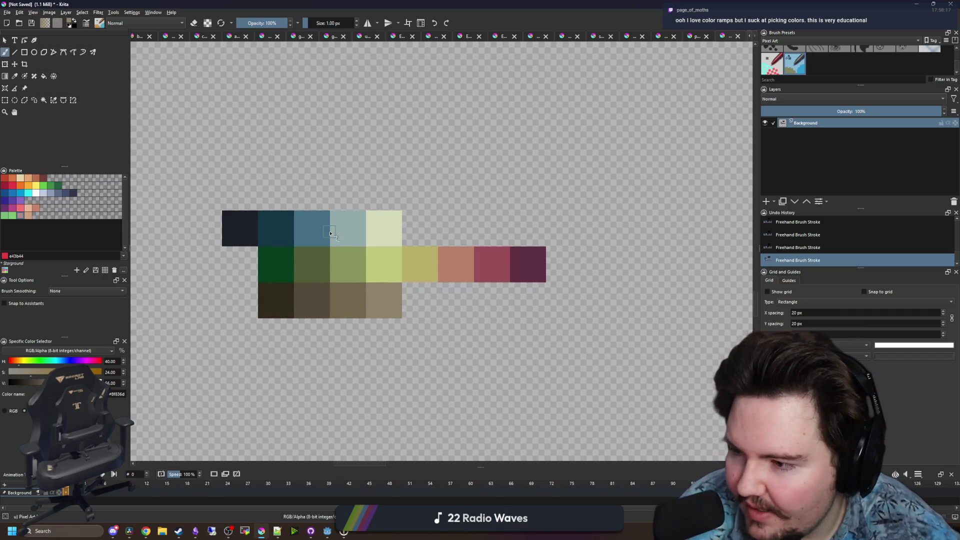
left_click_drag(333, 231, 373, 239)
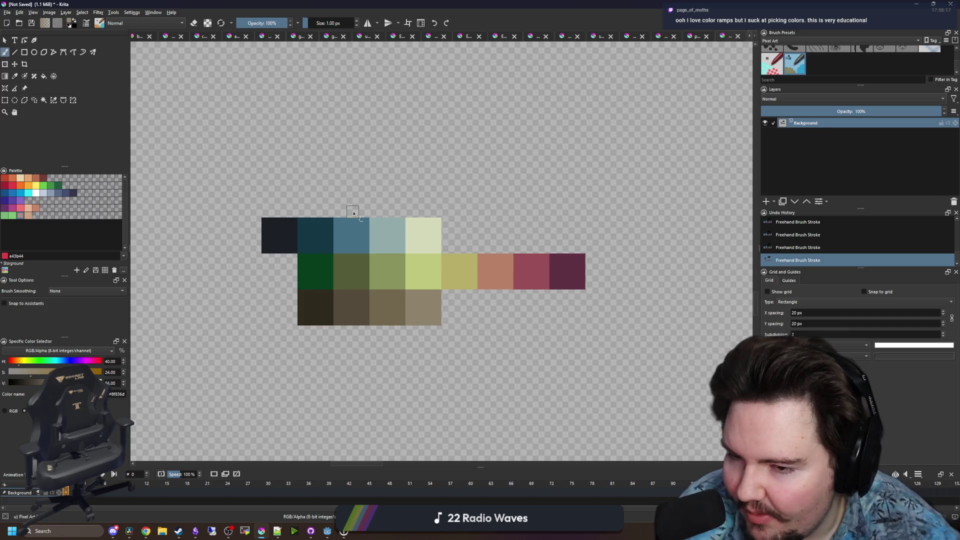
key("p")
scroll(400, 227, "right", 2)
scroll(388, 230, "up", 1)
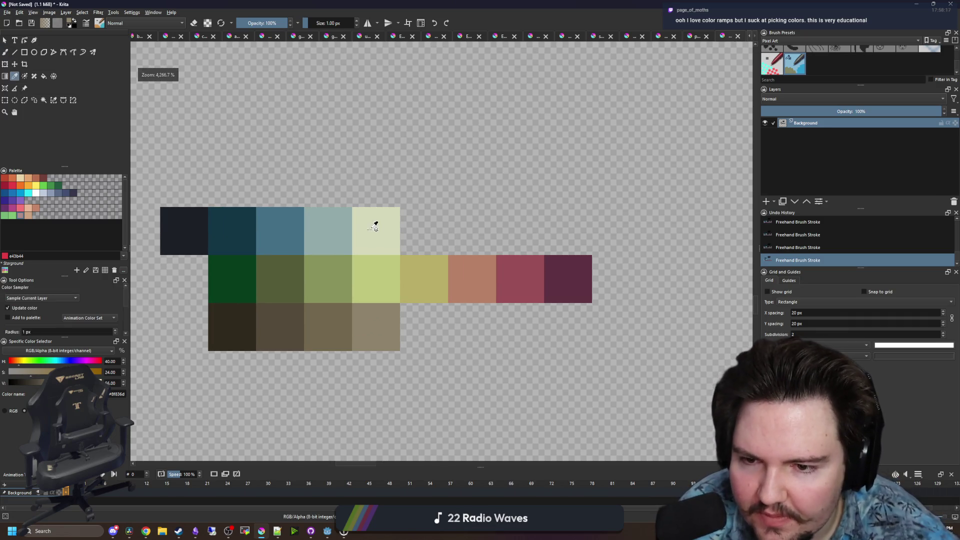
left_click(384, 230)
key("b")
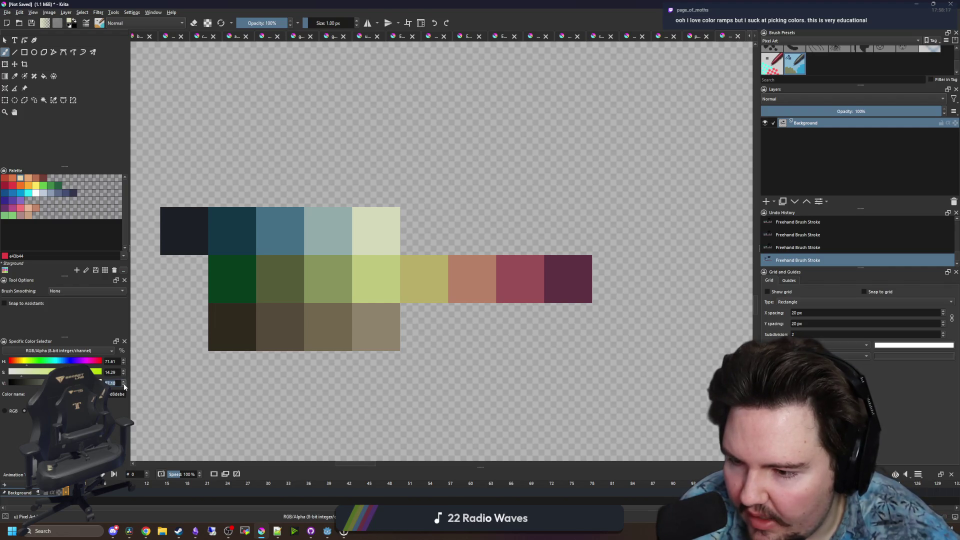
left_click(123, 385)
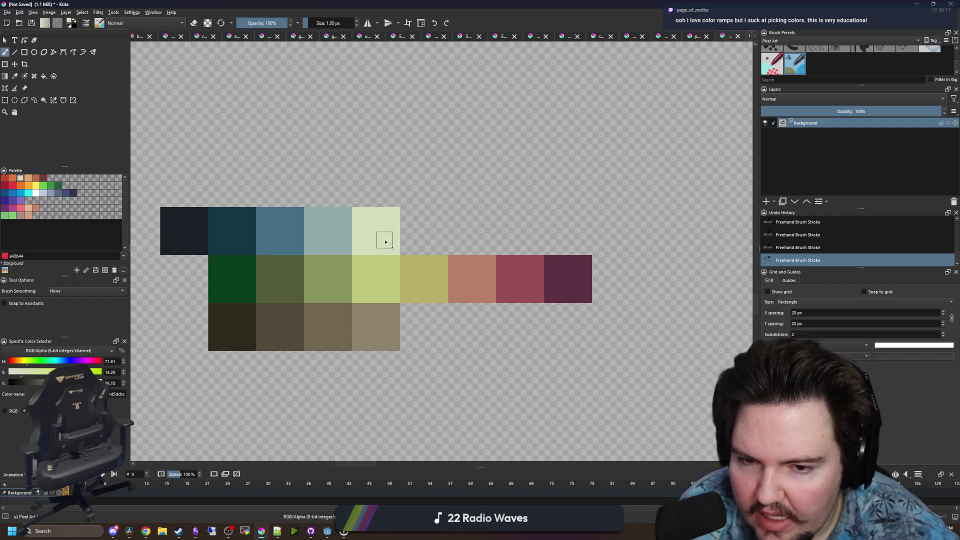
Clear the current selection and sample the light brown swatch colour
scroll(385, 242, "down", 1)
key("ctrl+r")
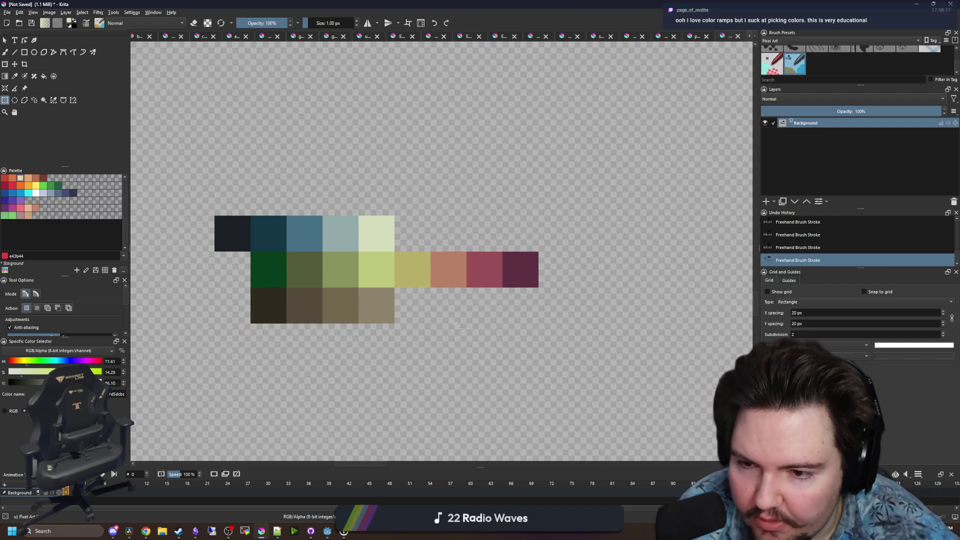
left_click(380, 303)
scroll(380, 303, "up", 1)
key("b")
left_click(337, 298, "ctrl")
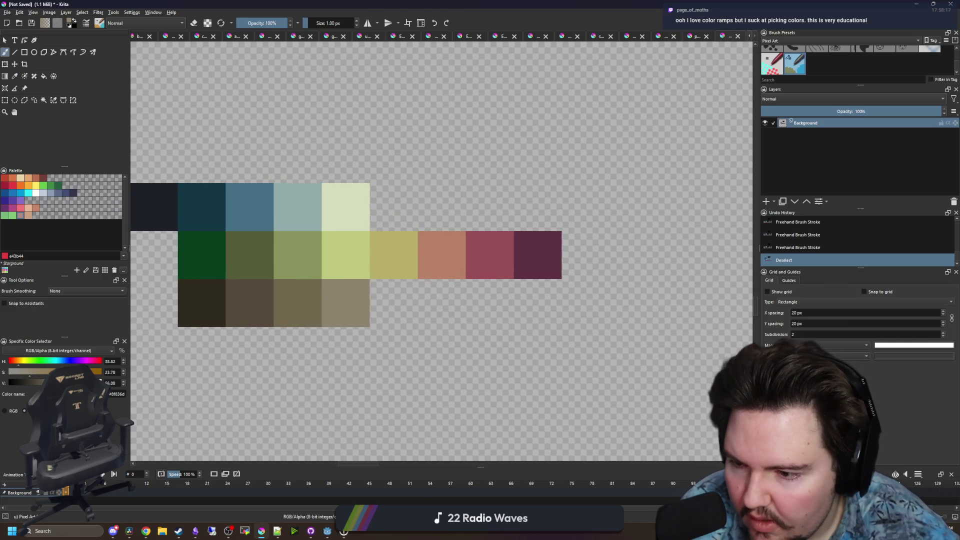
Repaint the last brown swatch a lighter tan and fill another brown cell with a darker brown
mouse_move(333, 320)
left_mouse_down()
mouse_move(331, 300)
mouse_move(350, 286)
mouse_move(365, 292)
mouse_move(332, 301)
mouse_move(356, 310)
mouse_move(365, 297)
left_mouse_up()
key("l")
left_click(307, 307, "ctrl")
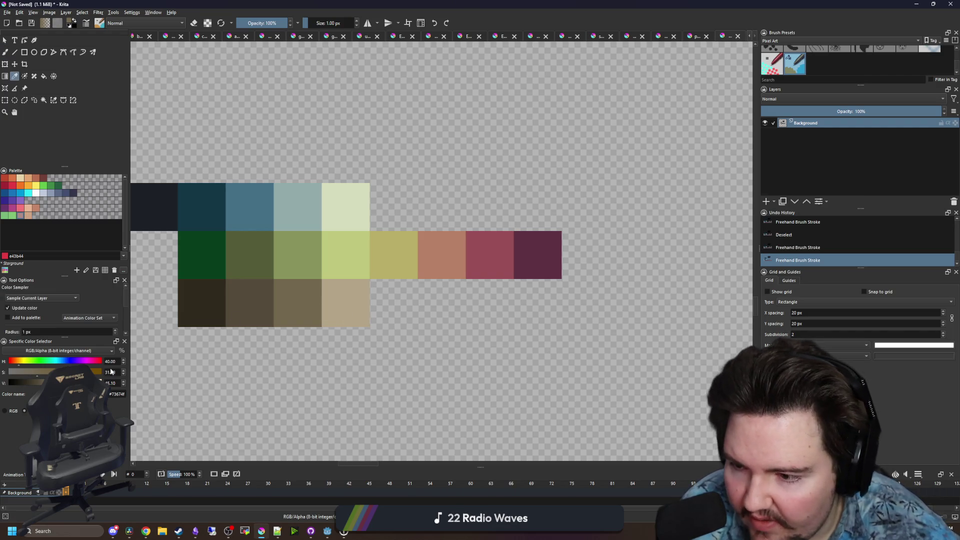
key("f")
left_click(301, 304)
left_click(289, 300)
Sample the second dark-brown swatch and fill a neighbouring brown cell with it
left_click(257, 306, "ctrl")
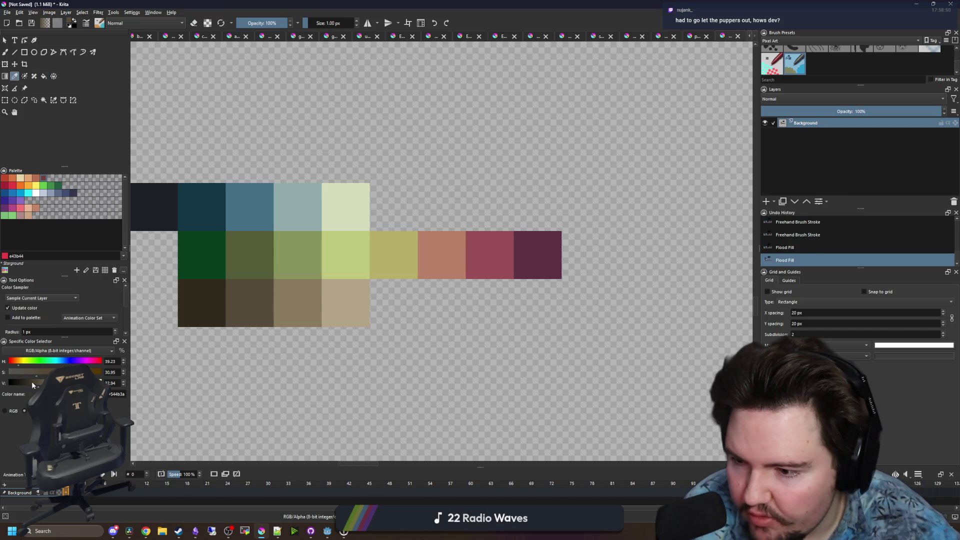
left_click(252, 307)
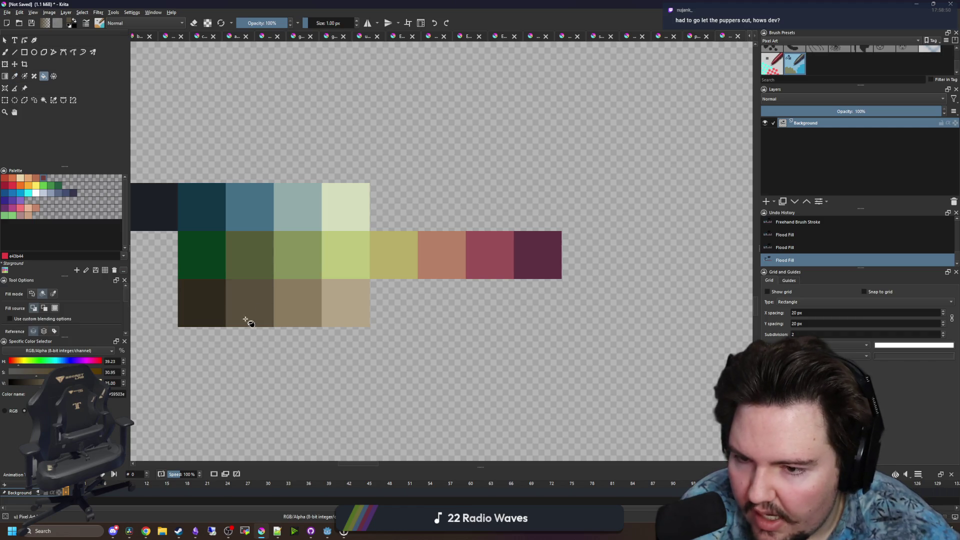
scroll(373, 314, "down", 5)
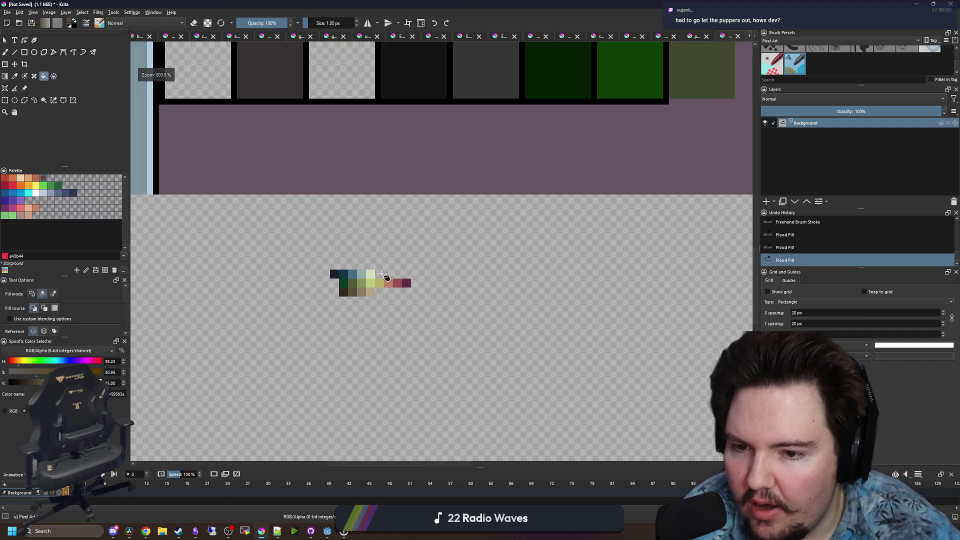
scroll(379, 280, "up", 5)
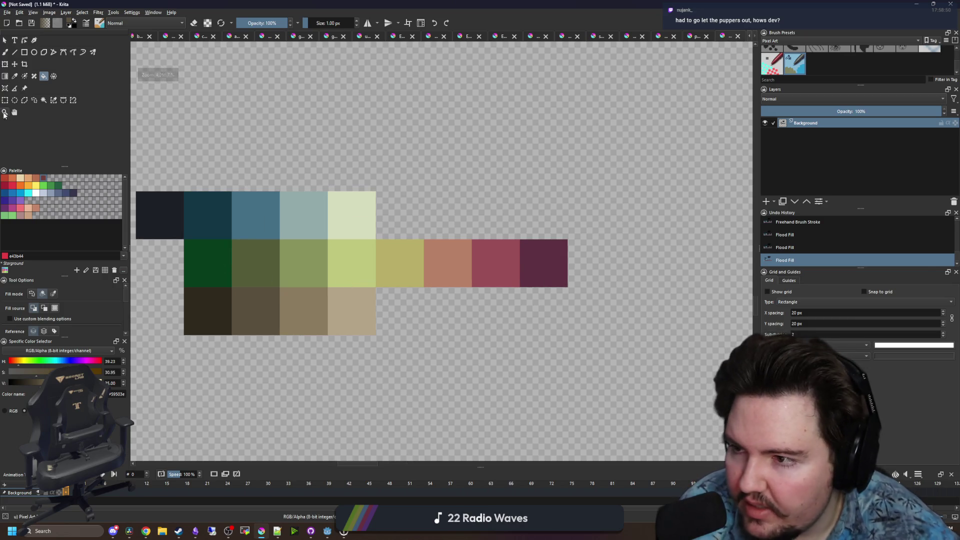
Deselect with the Rectangular Selection tool and recentre the swatches in view
left_click(5, 100)
left_click(444, 144)
scroll(304, 269, "down", 1)
scroll(304, 269, "right", 1)
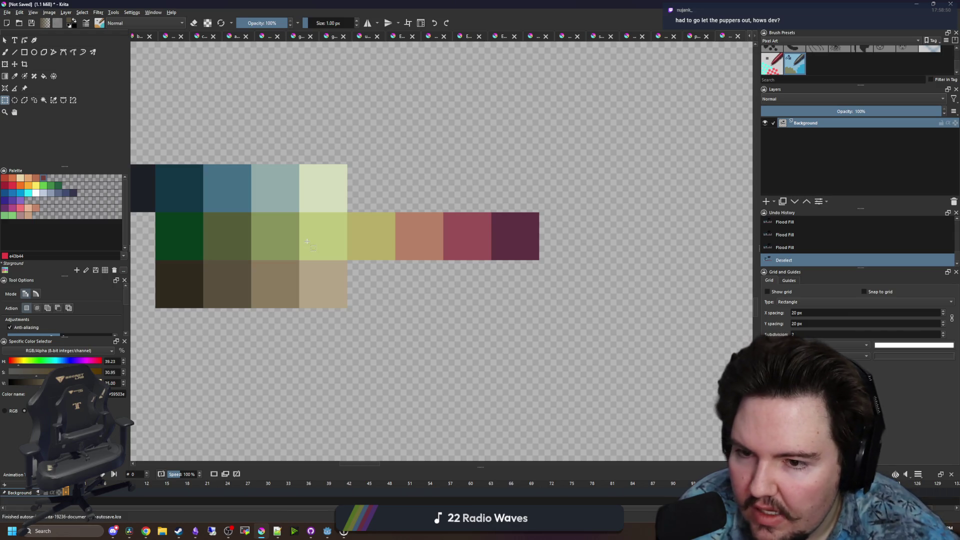
left_click_drag(308, 241, 323, 319)
scroll(316, 296, "down", 1)
scroll(356, 283, "up", 1)
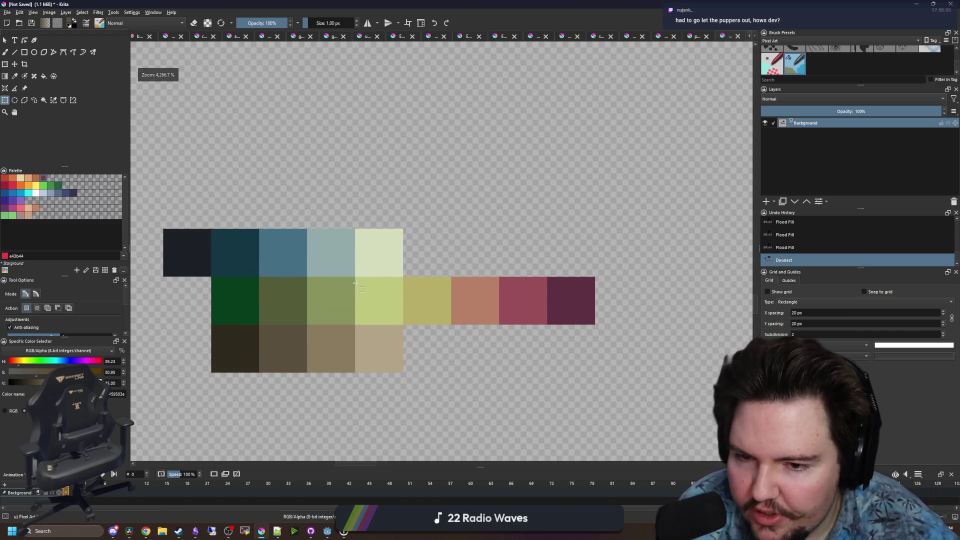
Sample the blue swatch, shift it to a dark purple, and paint the first purple swatch below the browns
key("p")
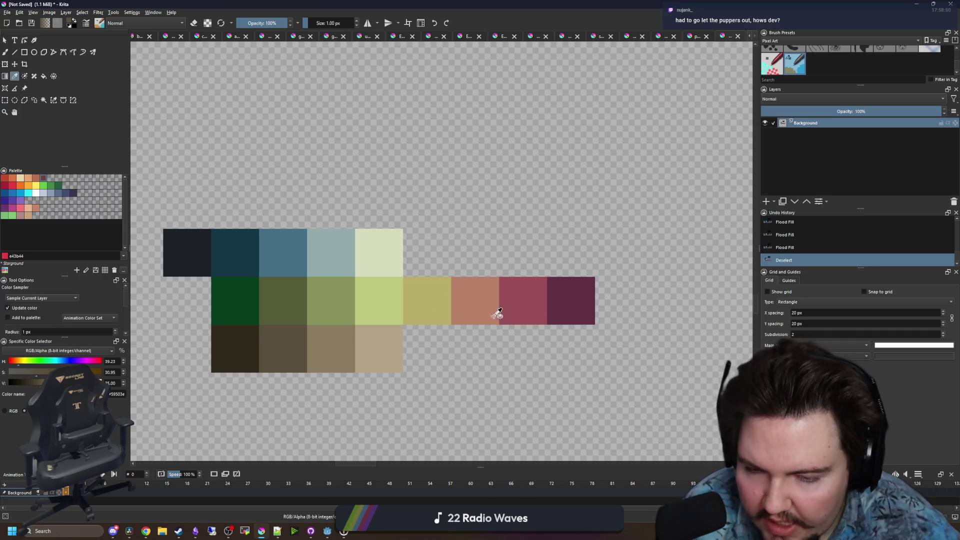
left_click(300, 246)
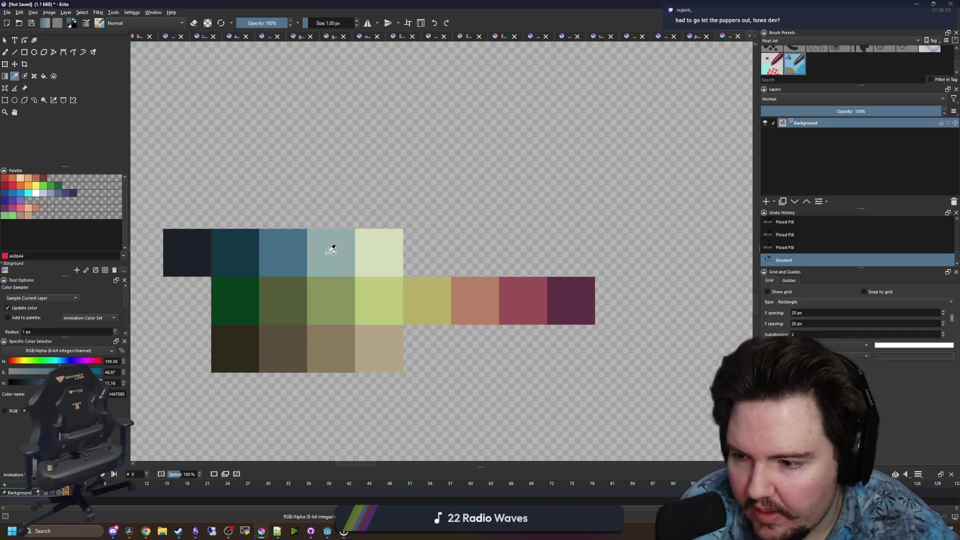
left_click(81, 362)
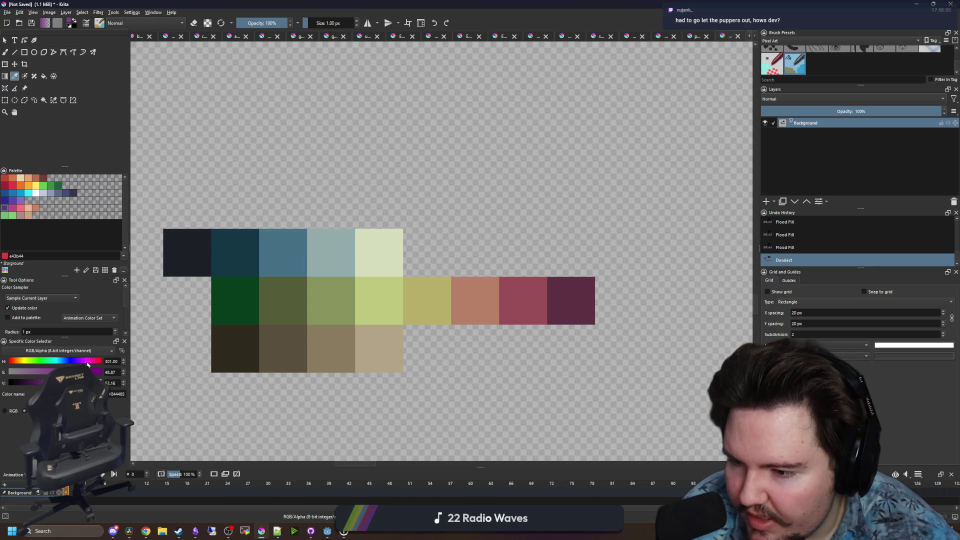
left_click(48, 383)
key("b")
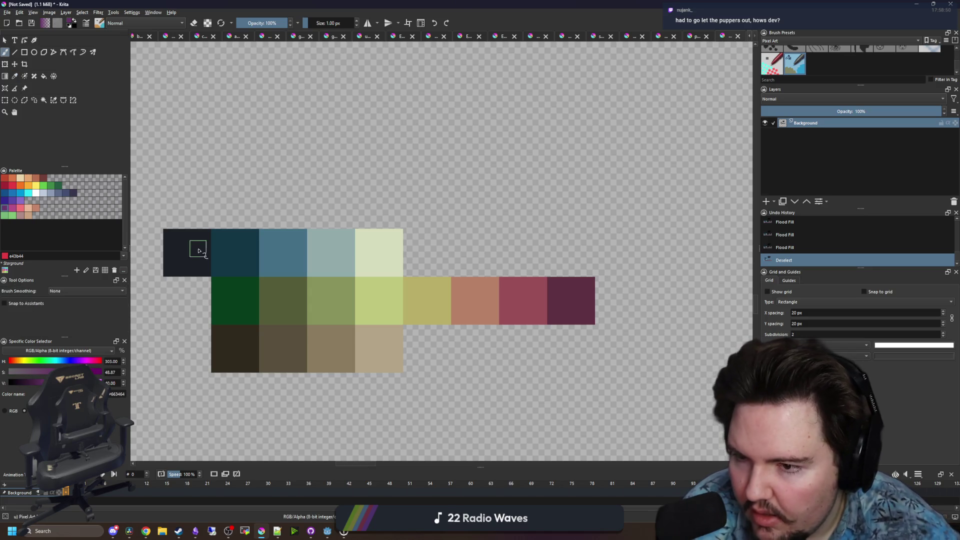
left_click(222, 215)
mouse_move(236, 330)
left_mouse_down()
mouse_move(252, 334)
mouse_move(230, 360)
mouse_move(169, 375)
left_mouse_up()
left_click(37, 385)
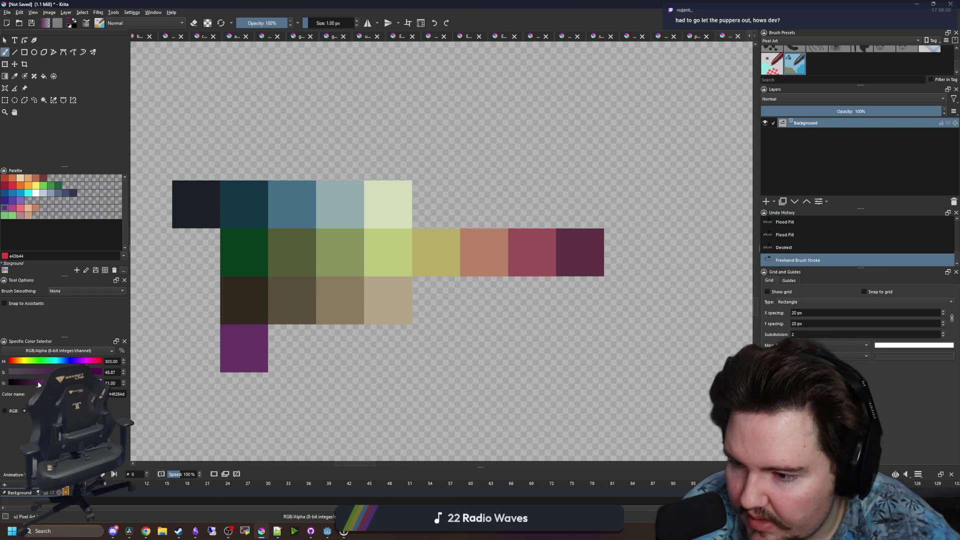
mouse_move(220, 334)
left_mouse_down()
mouse_move(250, 332)
mouse_move(266, 360)
mouse_move(253, 360)
mouse_move(307, 356)
mouse_move(308, 365)
left_mouse_up()
Paint three more purple swatches to its right, stepping lighter to a light violet
left_click(49, 384)
left_click(55, 384)
left_click(44, 382)
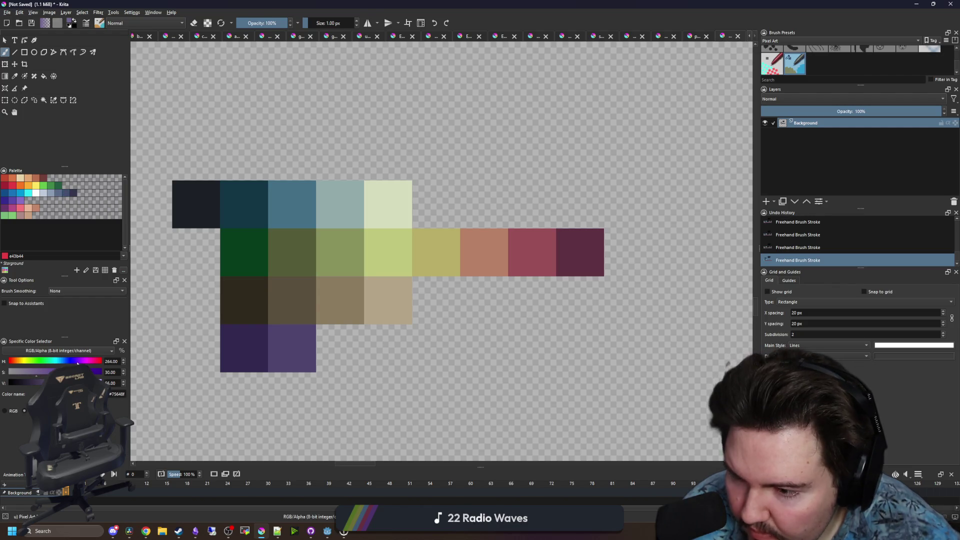
mouse_move(304, 342)
left_mouse_down()
mouse_move(358, 352)
mouse_move(355, 335)
left_mouse_up()
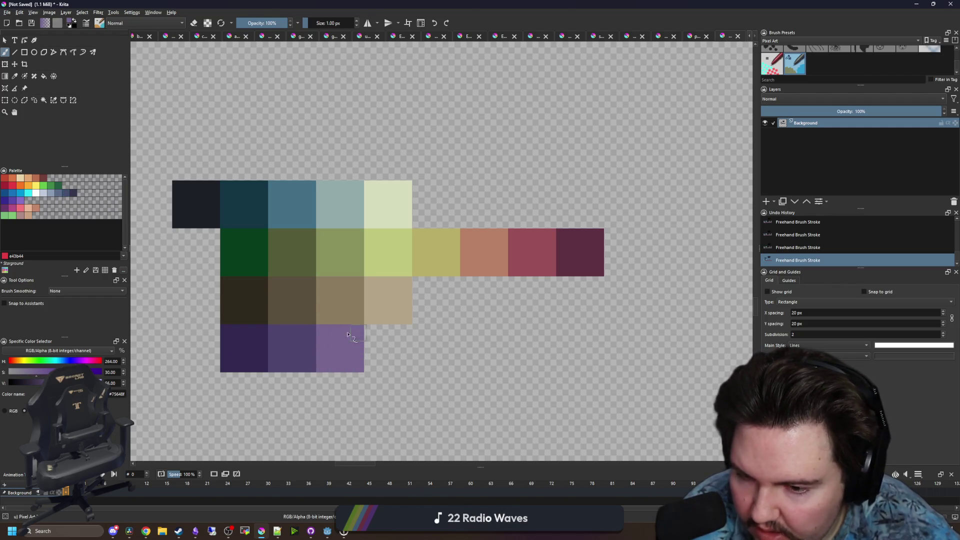
left_click(50, 383)
left_click(380, 336)
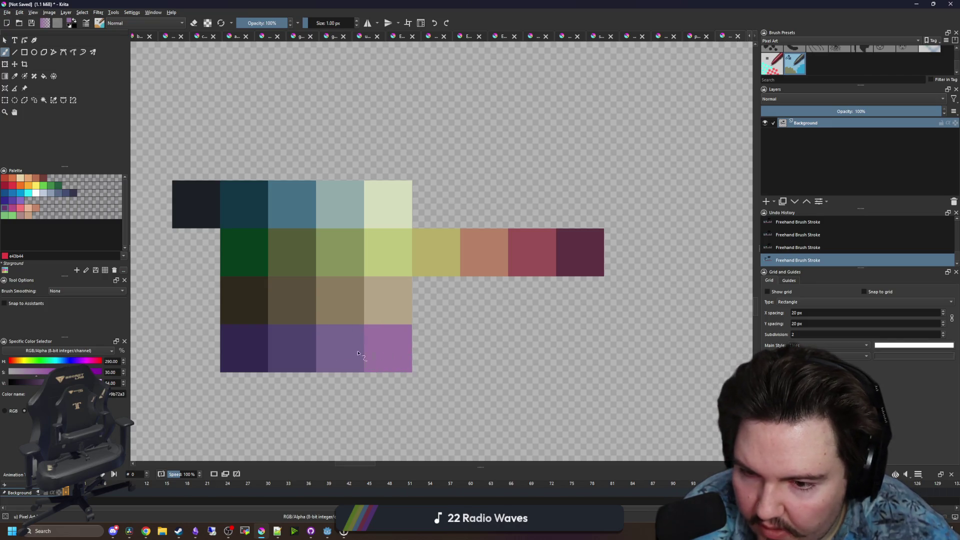
scroll(333, 307, "down", 3)
scroll(364, 317, "up", 3)
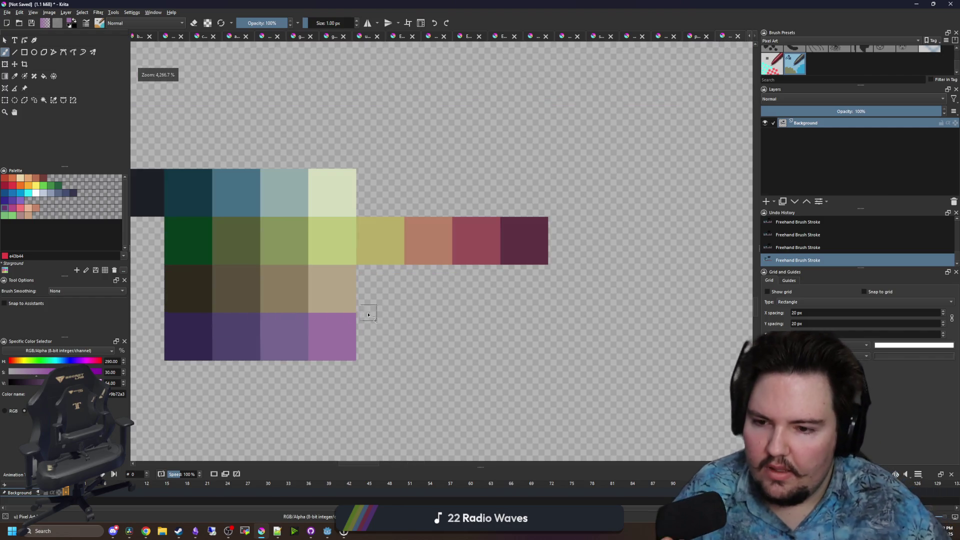
scroll(385, 304, "down", 4)
scroll(401, 305, "down", 2)
scroll(380, 317, "up", 5)
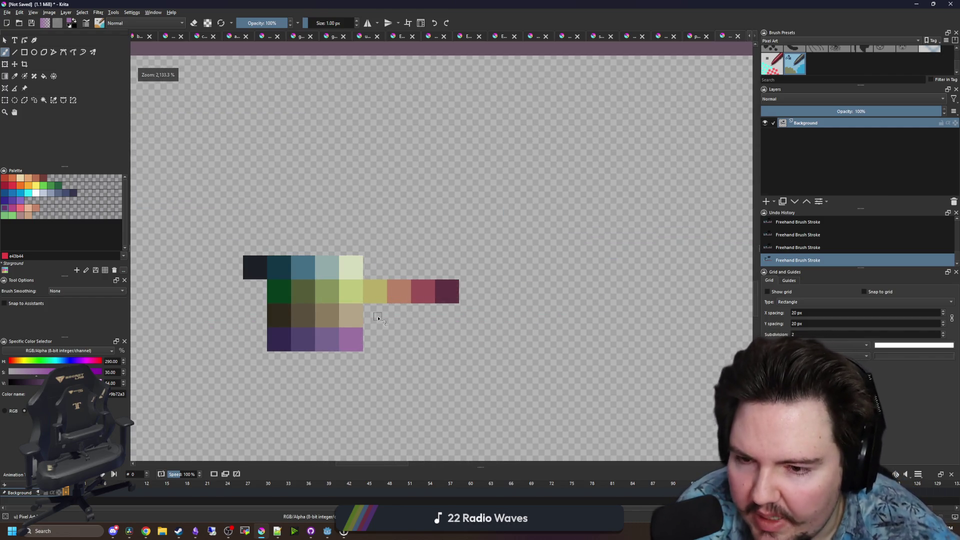
left_click(5, 100)
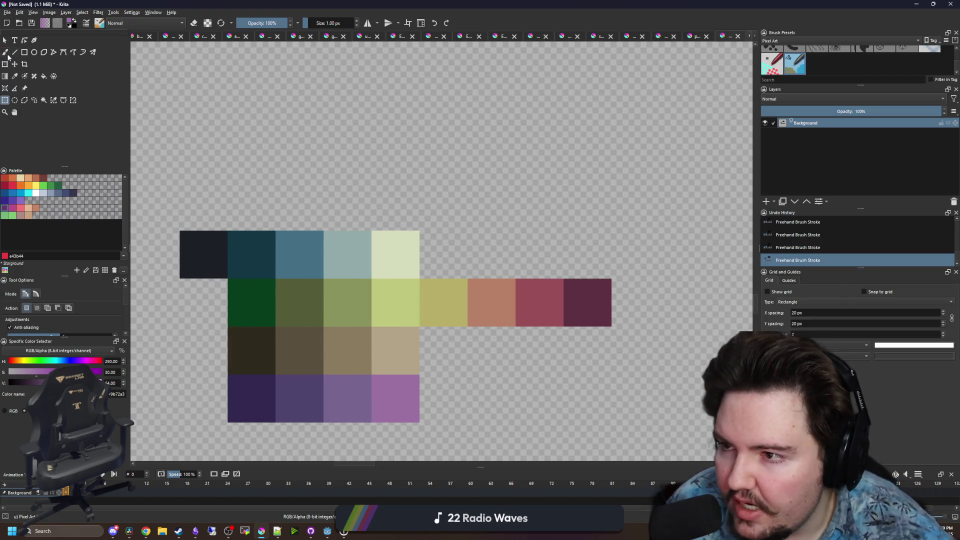
Draw two light-purple sprouts above the palette, each a vertical stem with stepped arms
left_click(5, 52)
left_click_drag(203, 90, 203, 175)
mouse_move(172, 143)
left_mouse_down()
mouse_move(203, 207)
mouse_move(229, 173)
left_mouse_up()
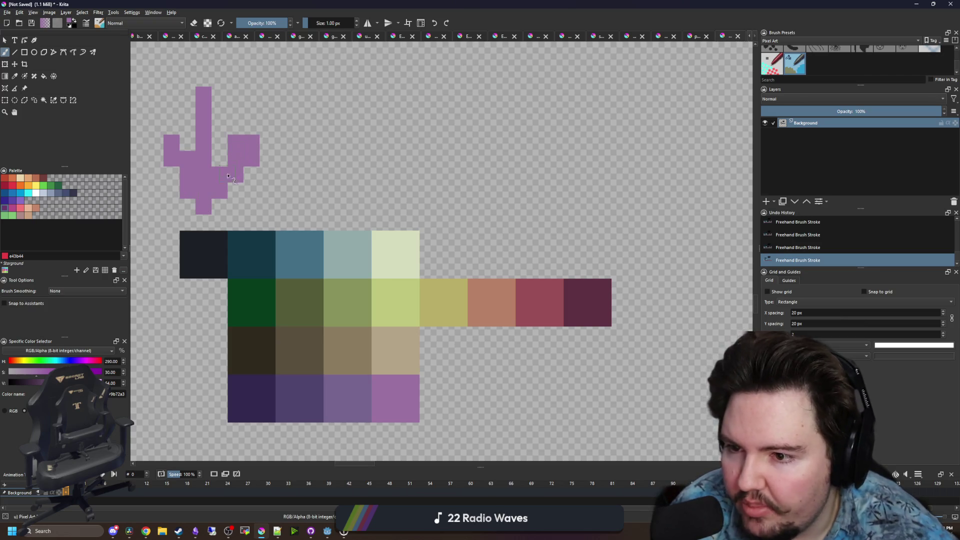
left_click_drag(411, 107, 411, 205)
left_click_drag(379, 158, 411, 207)
left_click_drag(411, 208, 476, 159)
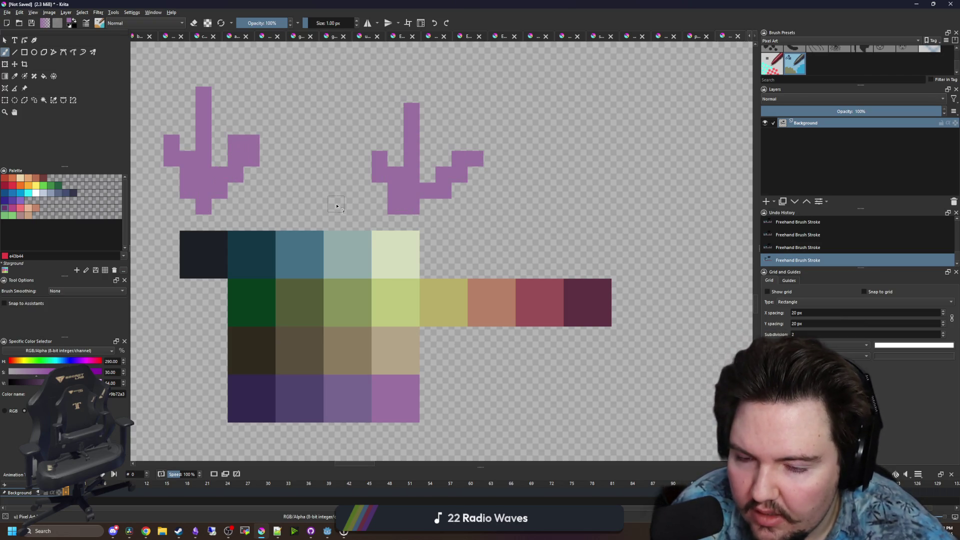
scroll(337, 206, "down", 2)
scroll(352, 255, "up", 2)
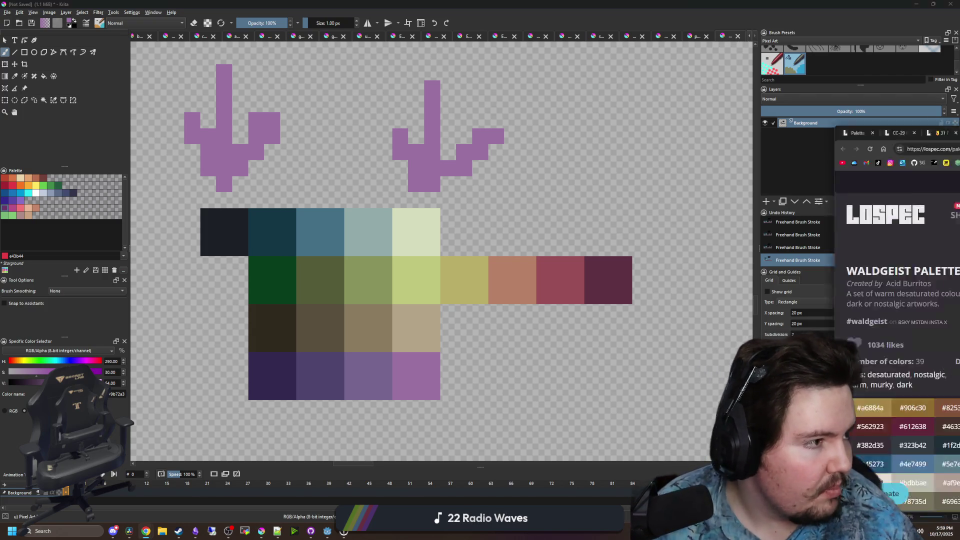
key("alt+Tab")
left_click(580, 8)
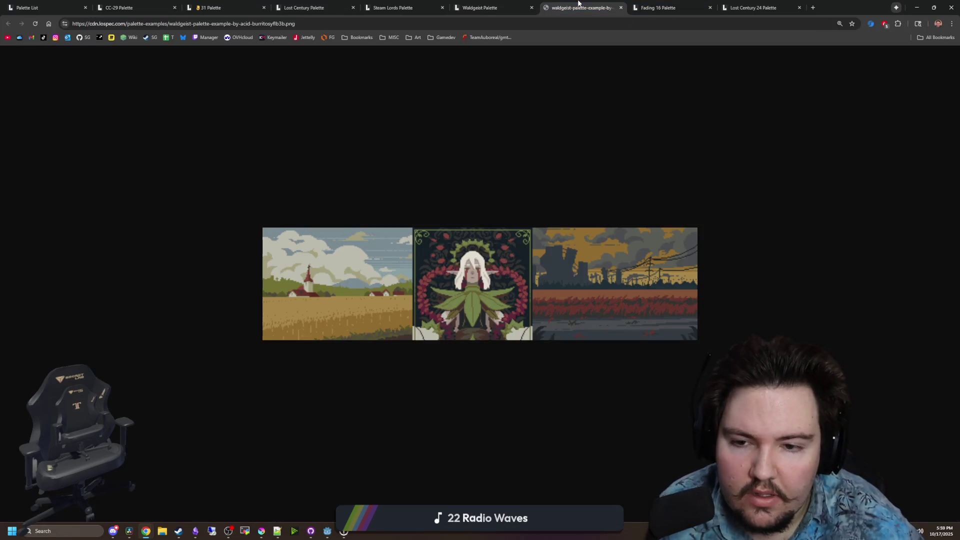
key("ctrl+plus")
key("ctrl+plus")
key("ctrl+plus")
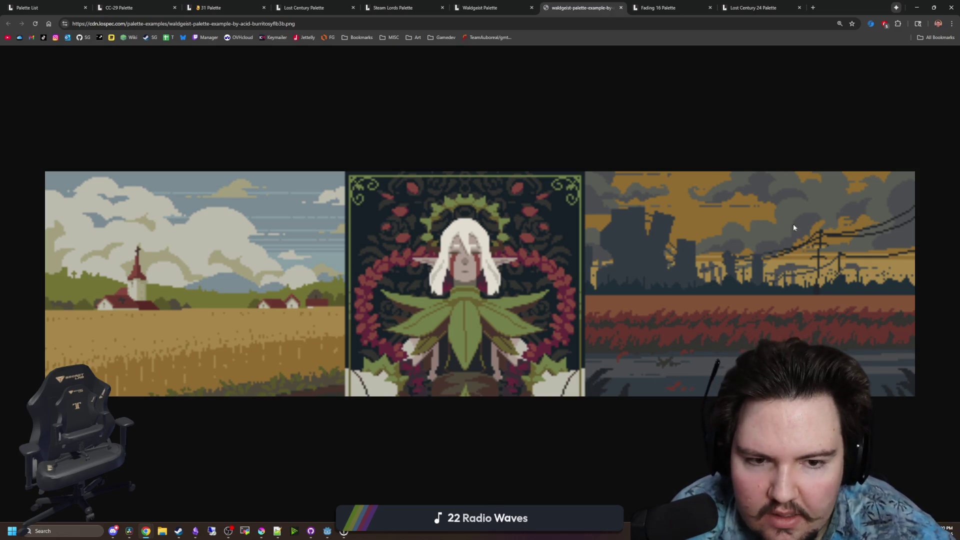
key("alt+Tab")
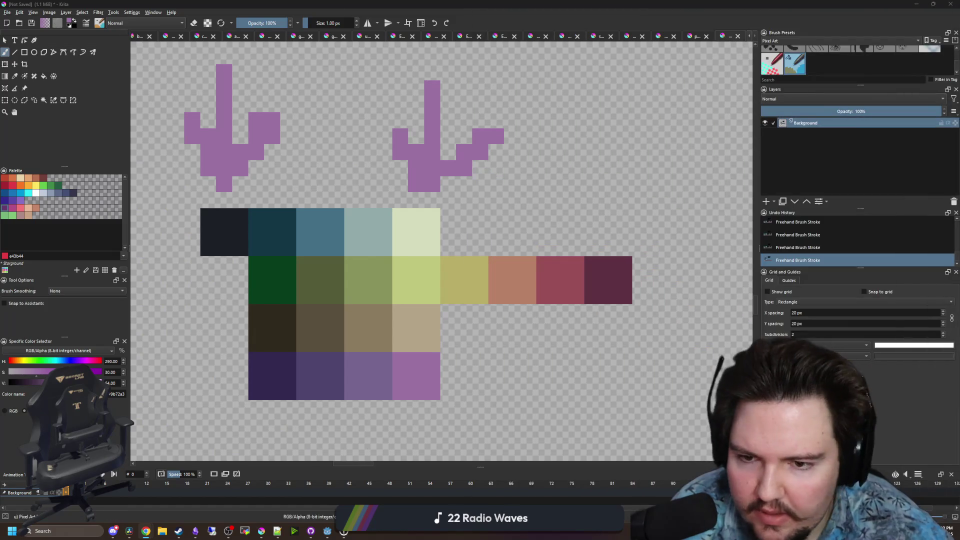
Erase the two purple sprouts above the palette with an enlarged eraser
key("e")
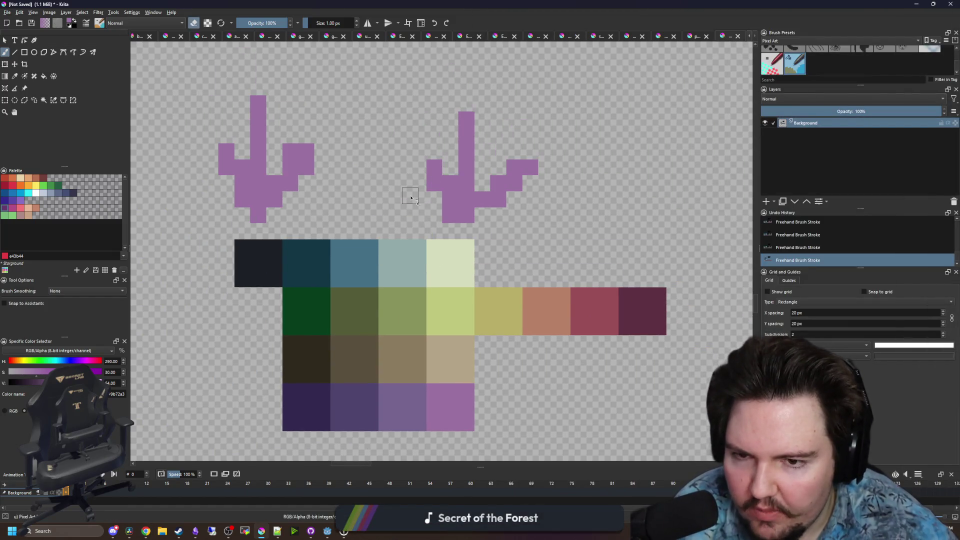
key("bracketright")
key("bracketright")
key("bracketright")
key("bracketright")
mouse_move(478, 150)
left_mouse_down()
mouse_move(461, 161)
mouse_move(466, 116)
mouse_move(217, 182)
mouse_move(253, 118)
left_mouse_up()
scroll(396, 206, "down", 2)
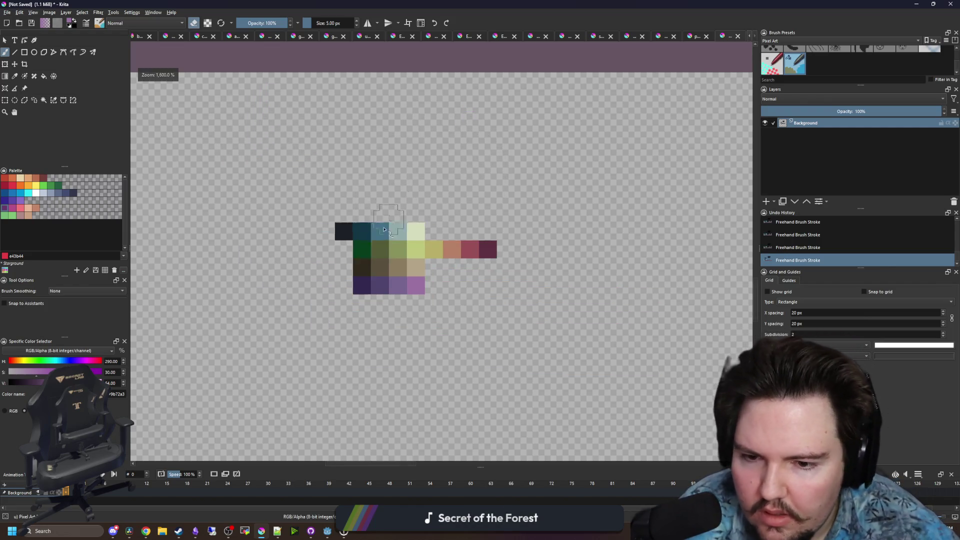
scroll(361, 281, "down", 5)
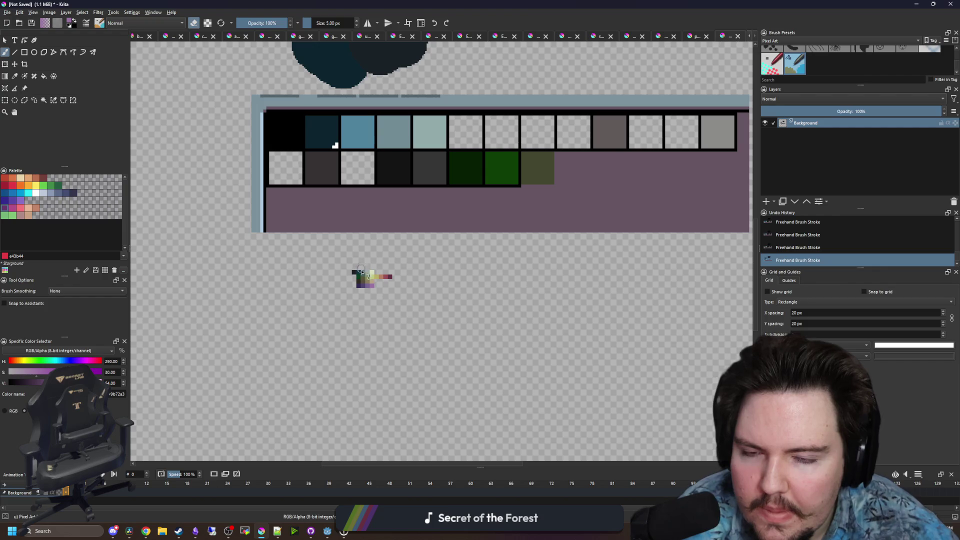
scroll(370, 279, "down", 1)
scroll(371, 279, "up", 8)
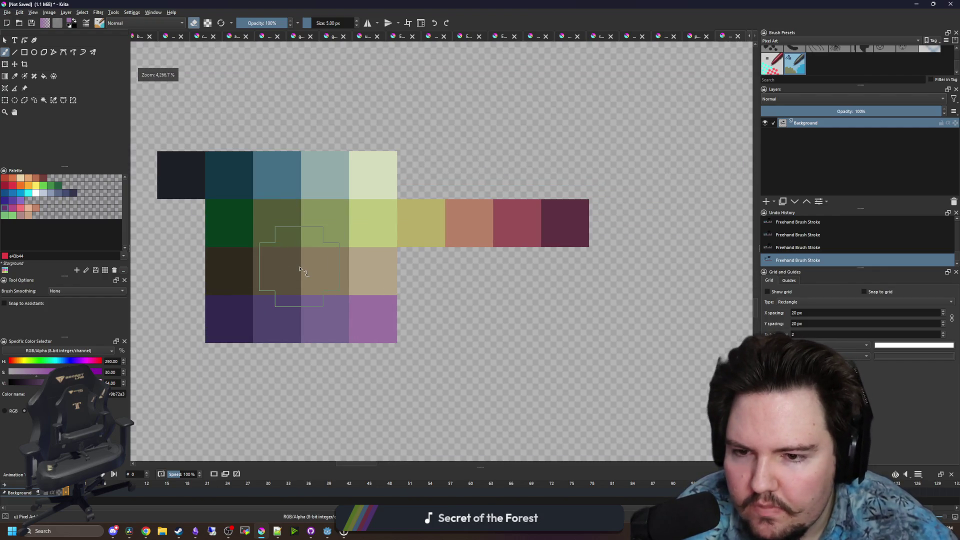
Recentre the swatch palette, then rectangle-select the swatch grid and clear the selection
left_click_drag(335, 271, 374, 298)
left_click(5, 100)
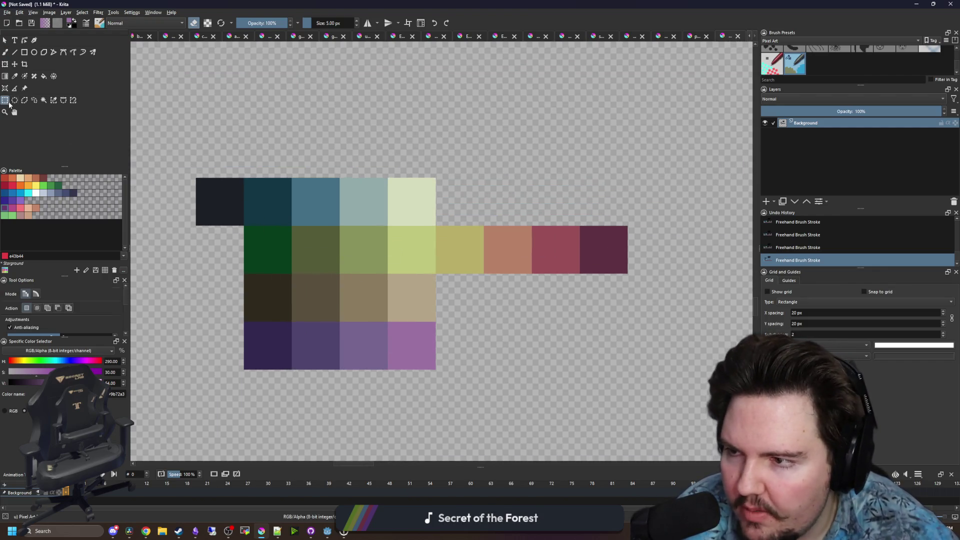
mouse_move(196, 177)
left_mouse_down()
mouse_move(646, 377)
mouse_move(631, 368)
left_mouse_up()
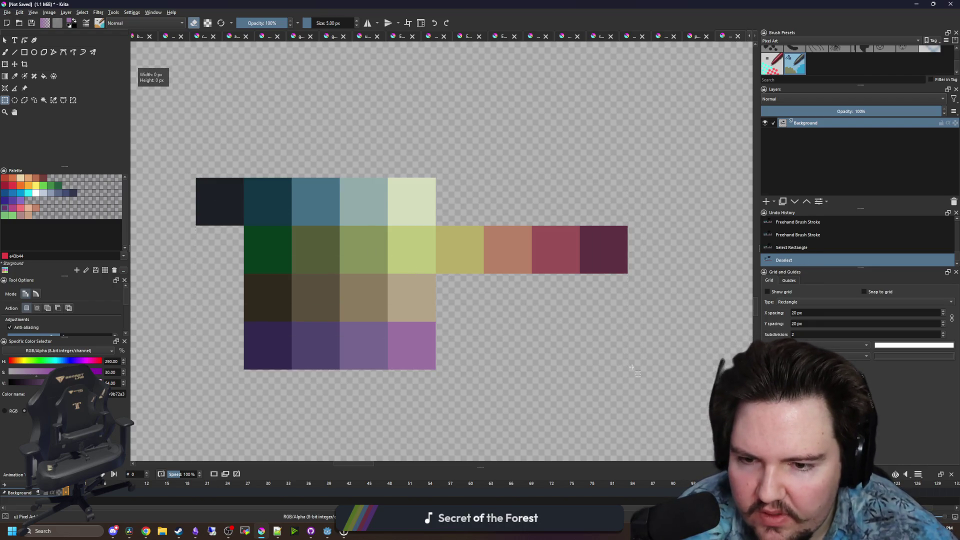
left_click(632, 368)
scroll(351, 305, "up", 1)
scroll(351, 305, "down", 1)
scroll(351, 305, "up", 1)
scroll(351, 305, "down", 1)
scroll(338, 283, "down", 1)
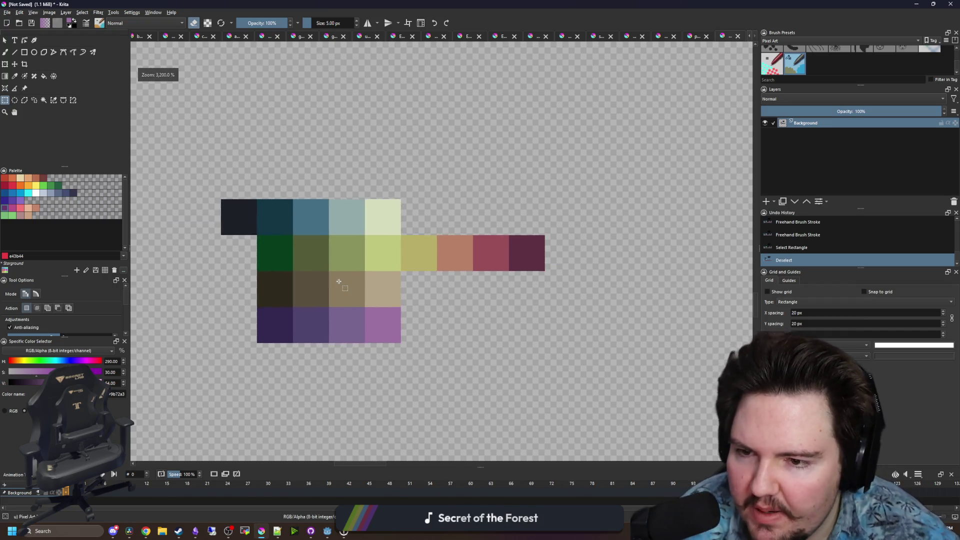
scroll(338, 282, "up", 1)
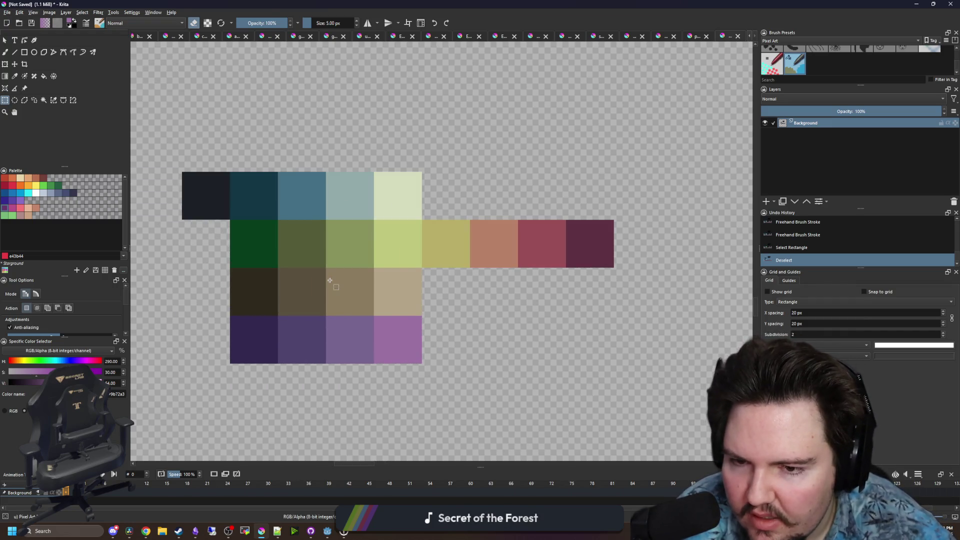
Flood-fill the red swatch of the middle ramp with a softer, lighter rose
key("f")
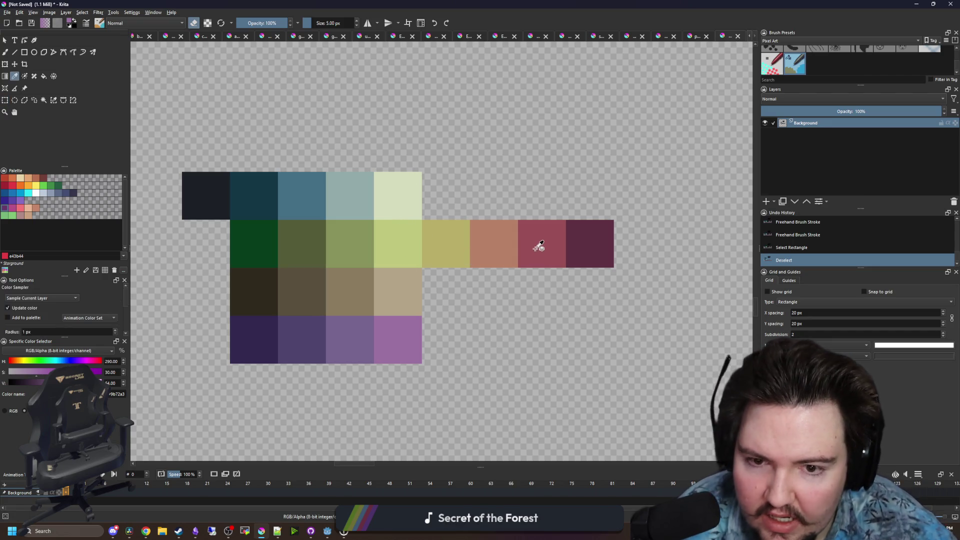
left_click(559, 247, "ctrl")
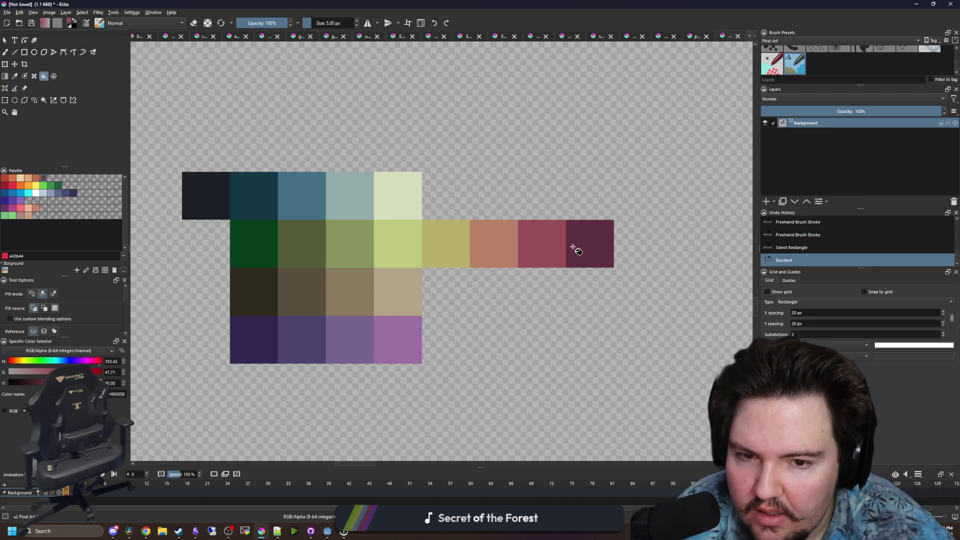
left_click_drag(574, 250, 405, 287)
scroll(395, 290, "up", 1)
key("p")
scroll(380, 279, "down", 1)
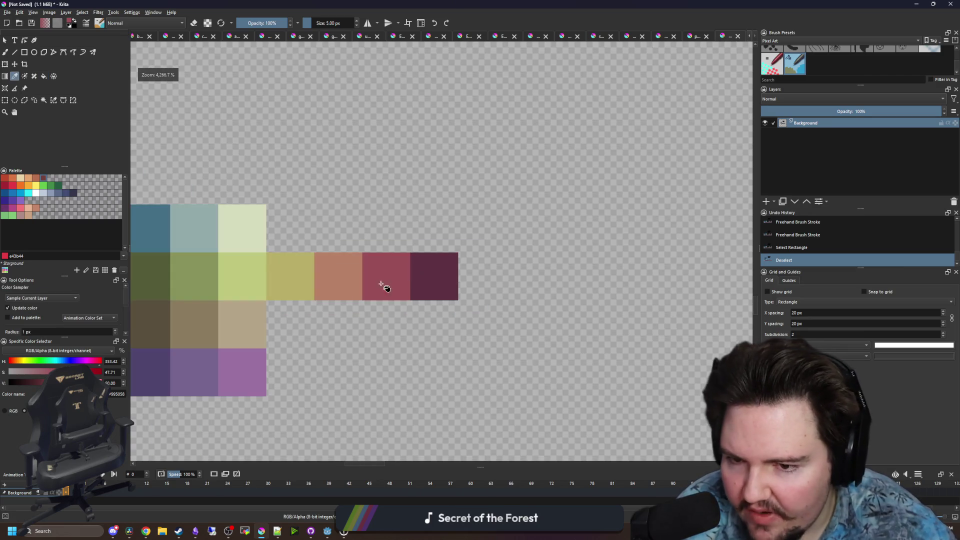
key("f")
left_click(392, 283)
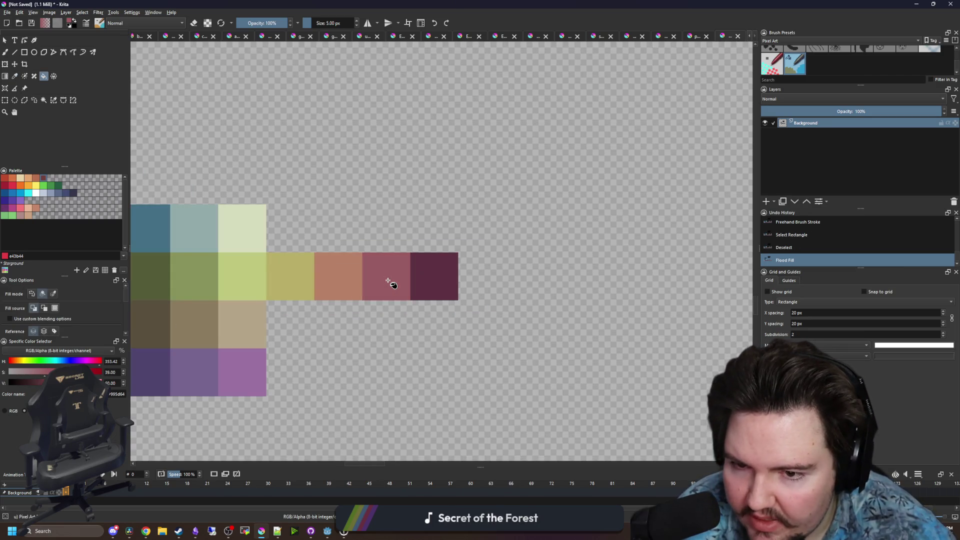
Refill the dark maroon swatch with a muted dark plum and zoom out to check
left_click(421, 274, "ctrl")
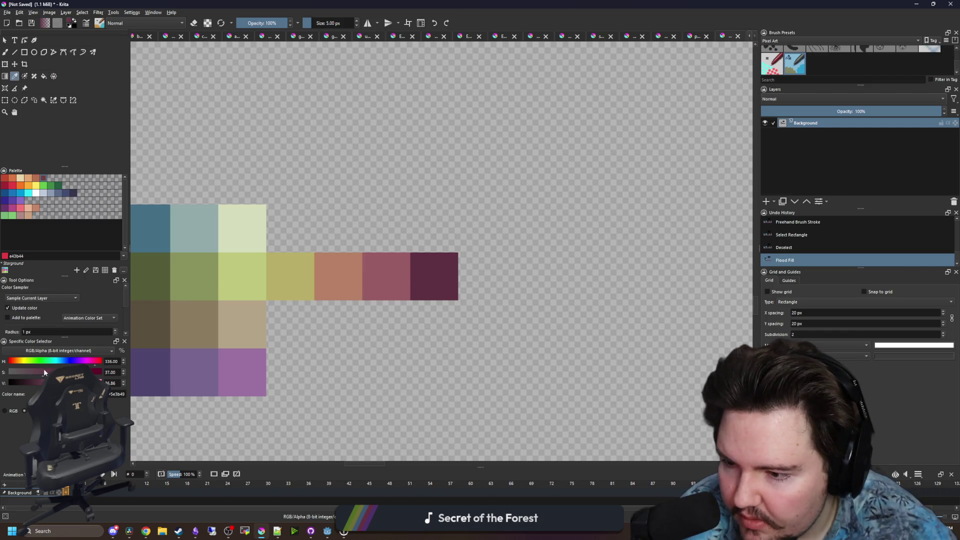
left_click(434, 273)
scroll(506, 269, "down", 1)
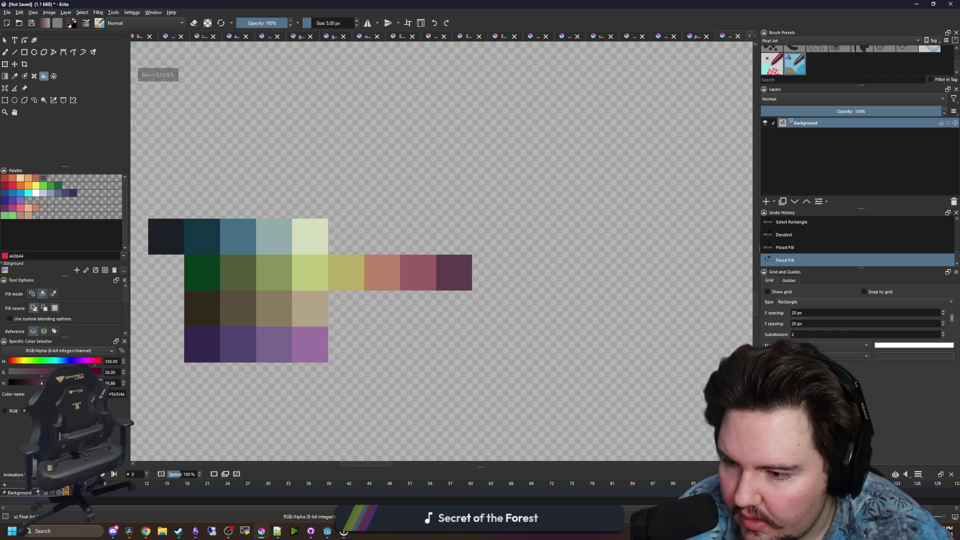
left_click(447, 270)
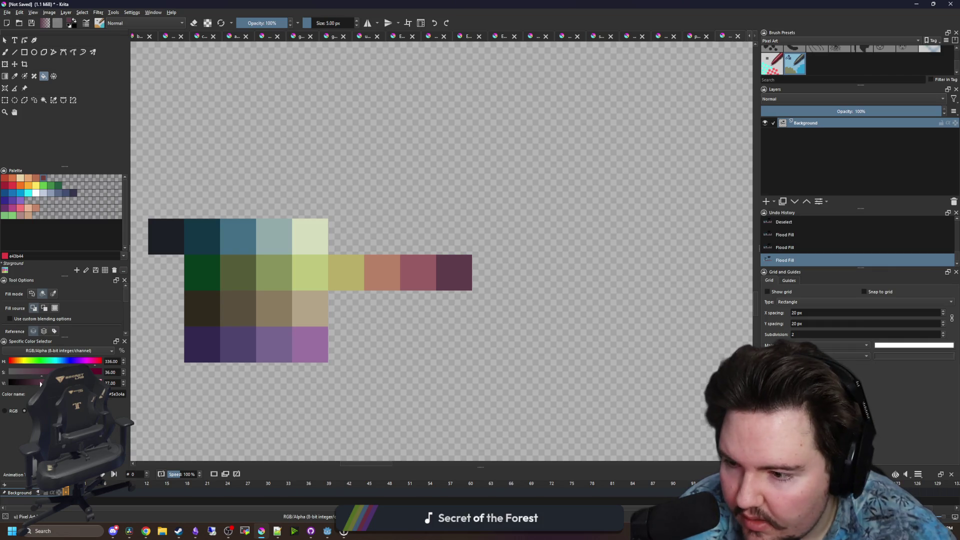
left_click(449, 272)
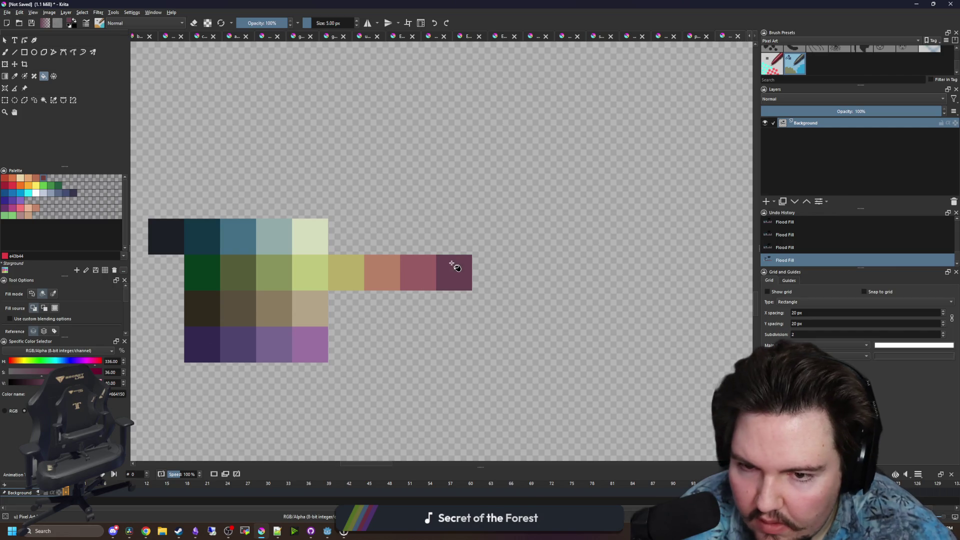
scroll(521, 238, "down", 1)
scroll(429, 269, "up", 1)
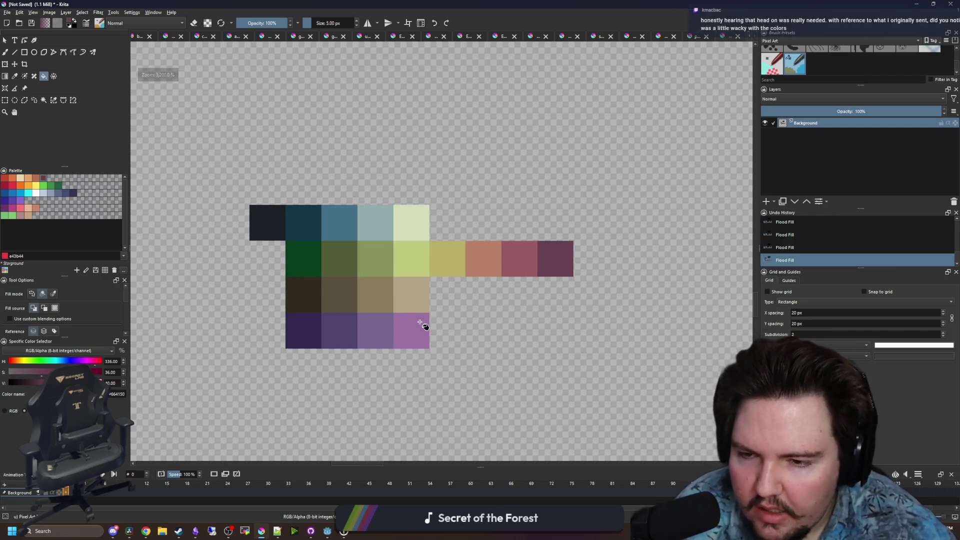
scroll(423, 299, "down", 3)
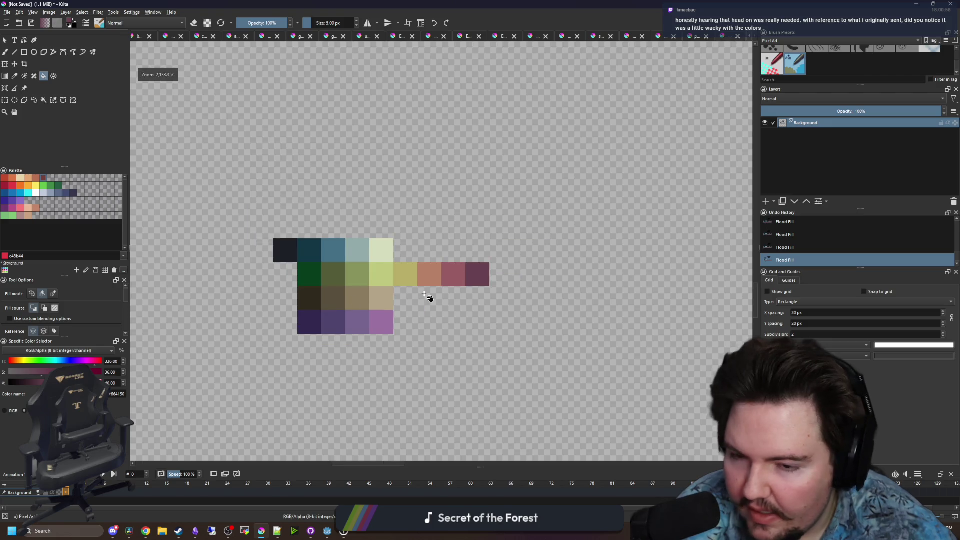
scroll(423, 302, "up", 3)
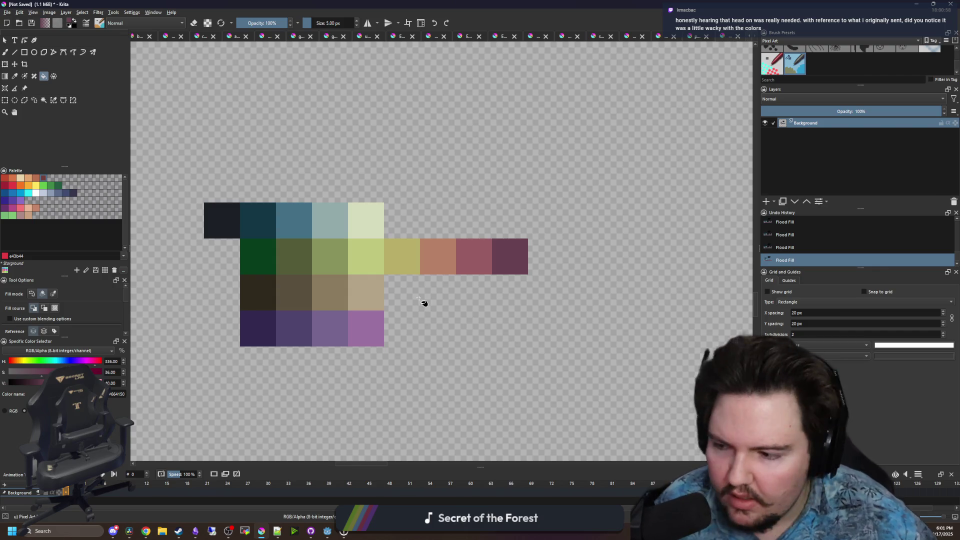
left_click_drag(419, 299, 445, 297)
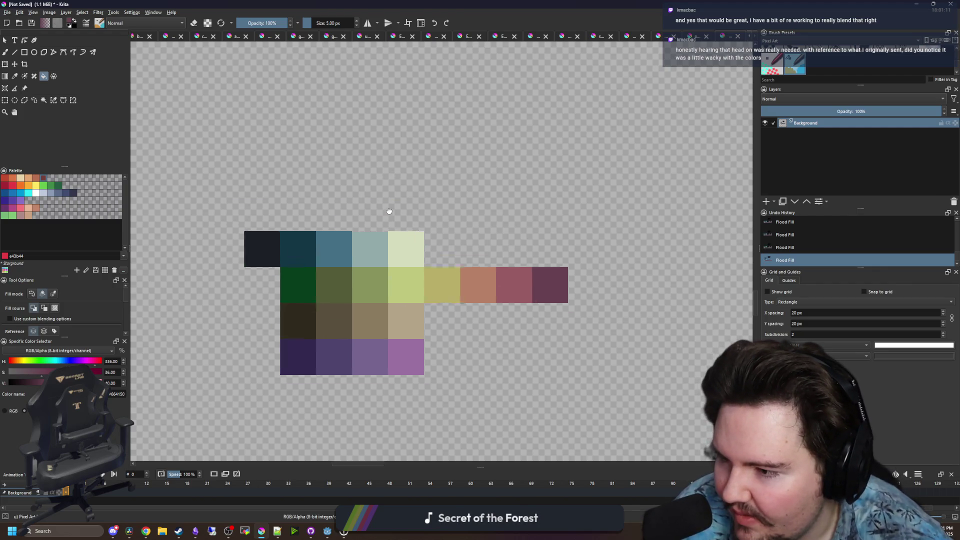
scroll(423, 272, "down", 2)
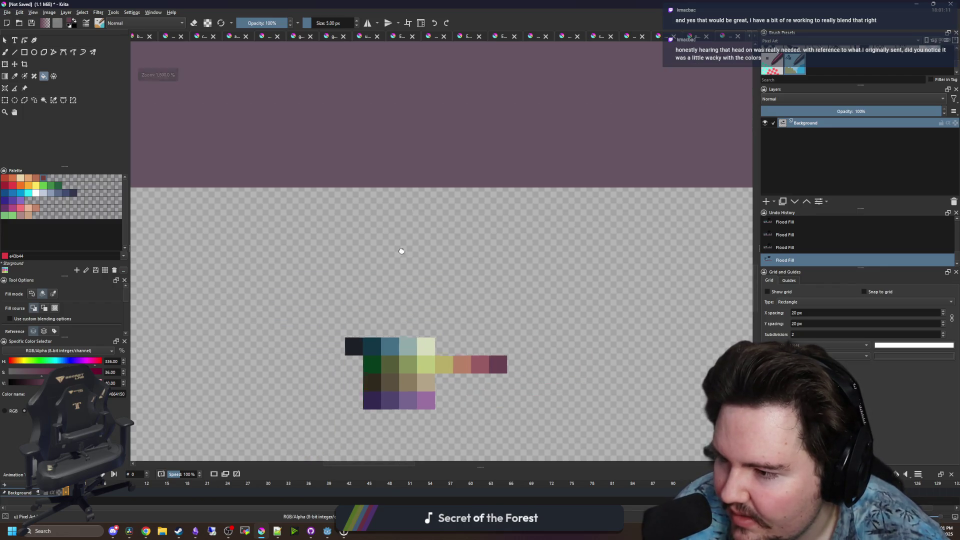
scroll(400, 276, "up", 4)
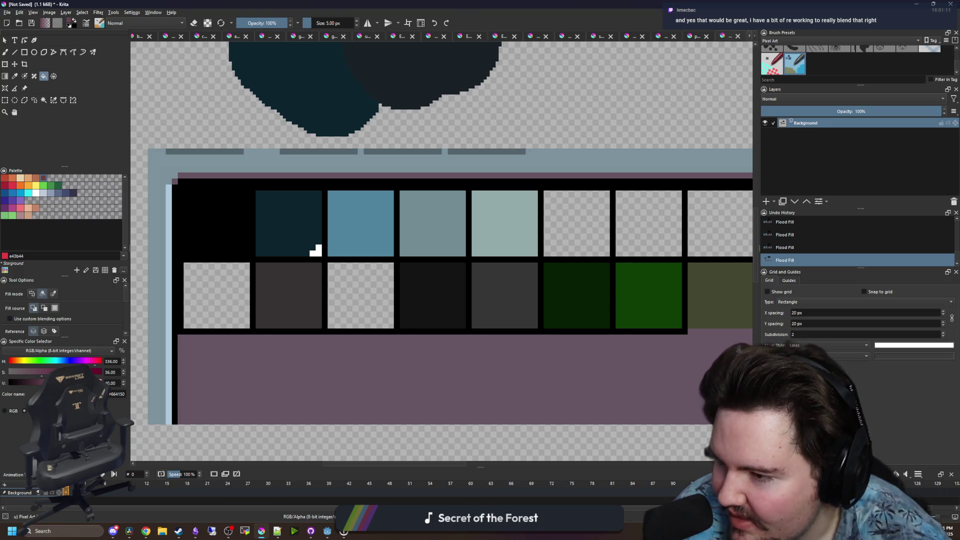
scroll(299, 290, "down", 2)
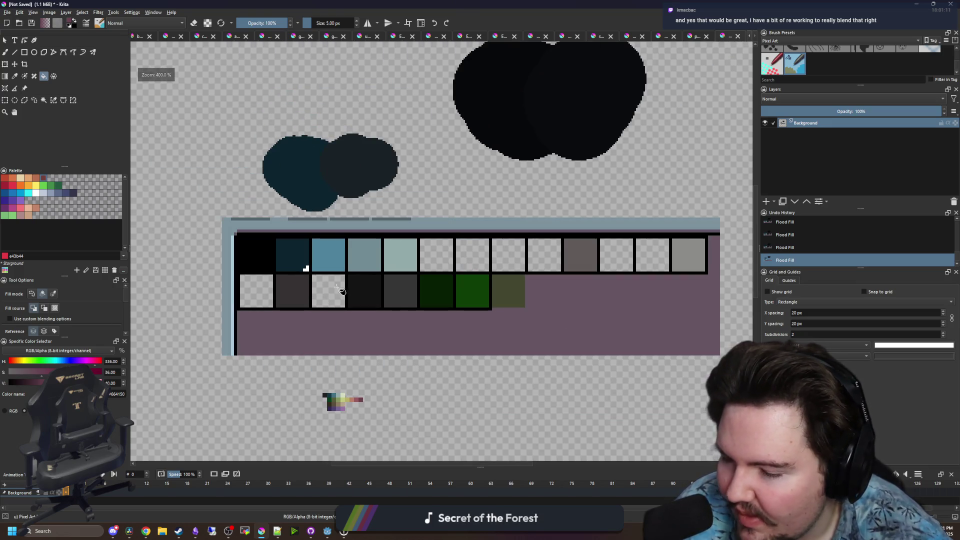
scroll(449, 284, "up", 1)
scroll(361, 264, "down", 3)
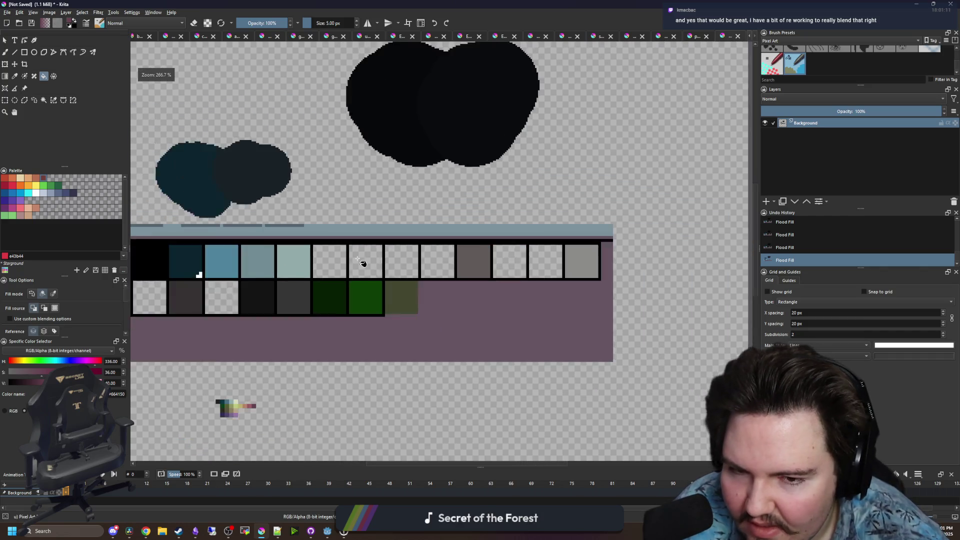
scroll(350, 330, "up", 1)
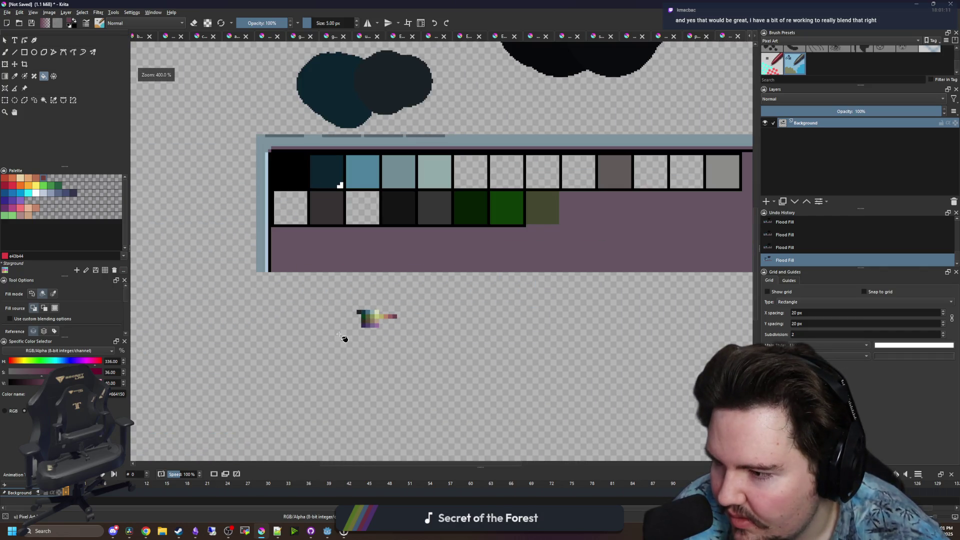
left_click_drag(435, 223, 340, 297)
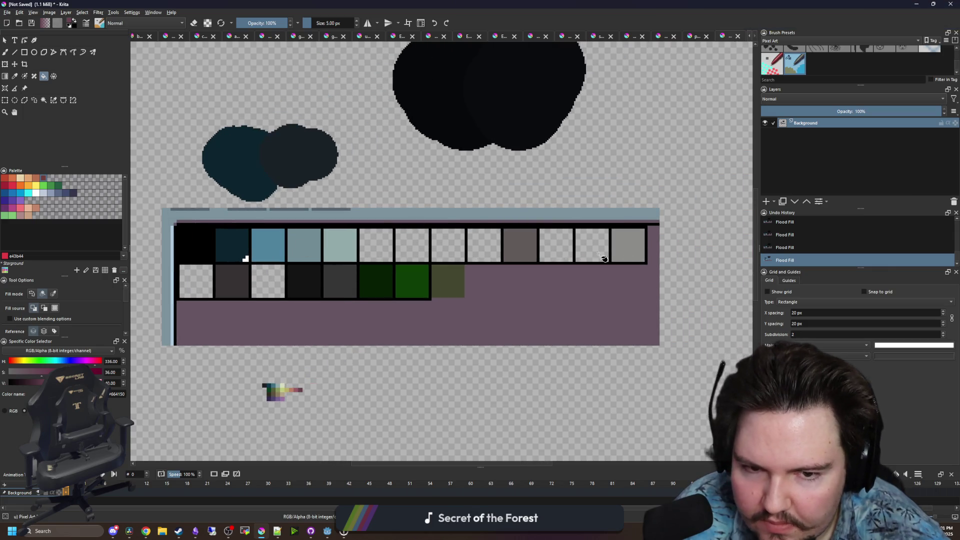
scroll(315, 252, "up", 4)
scroll(345, 248, "down", 6)
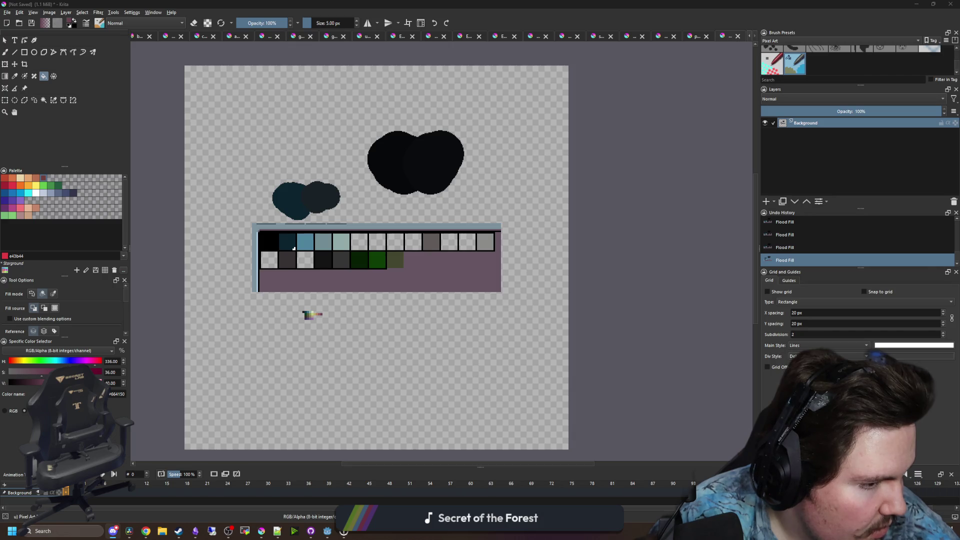
Draw a rectangle selection around the swatch block and then clear it
scroll(322, 336, "up", 10)
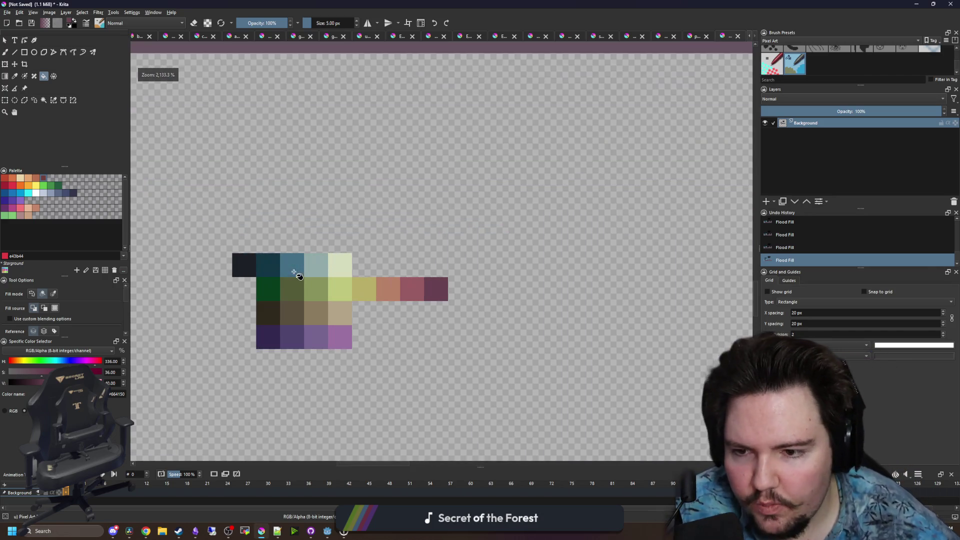
key("ctrl+r")
mouse_move(267, 276)
left_mouse_down()
mouse_move(333, 281)
mouse_move(529, 358)
mouse_move(520, 357)
left_mouse_up()
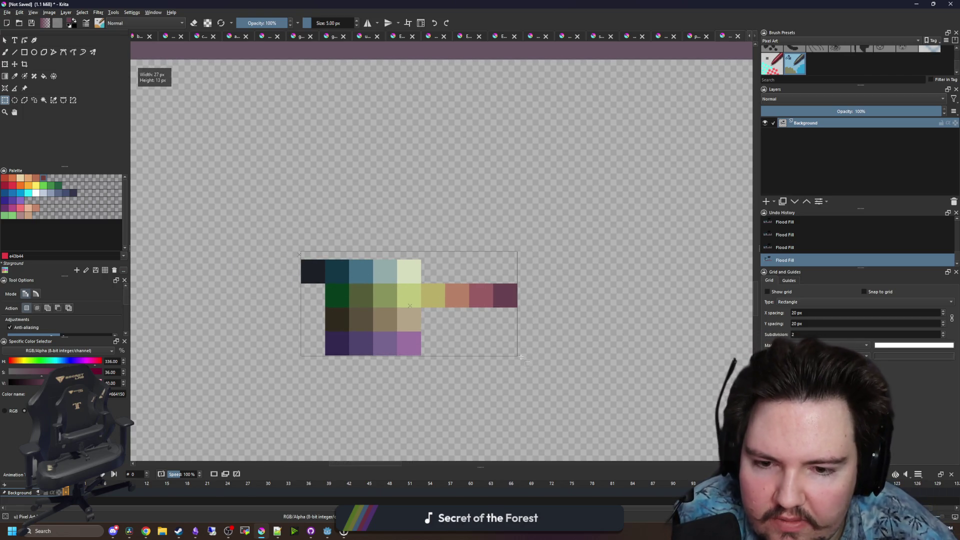
scroll(434, 352, "up", 1)
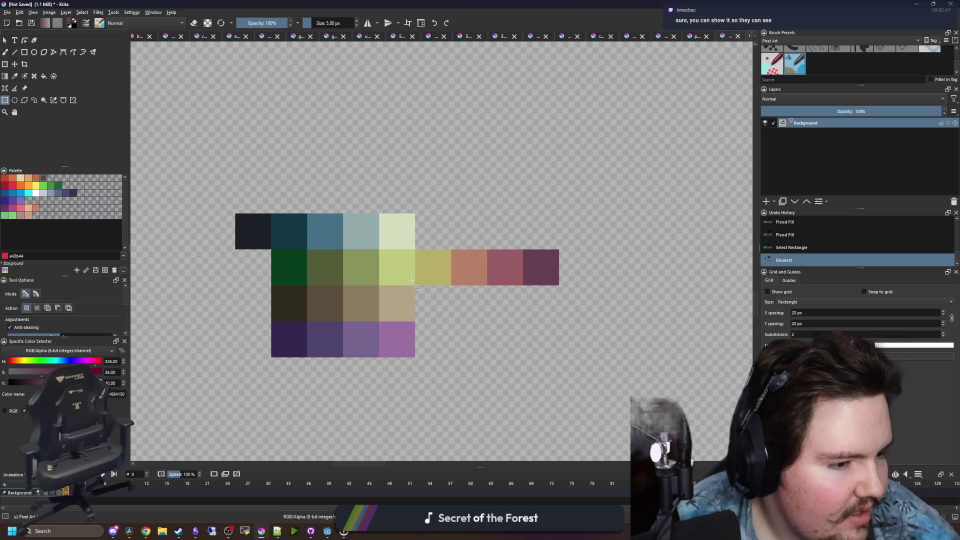
left_click_drag(322, 236, 307, 231)
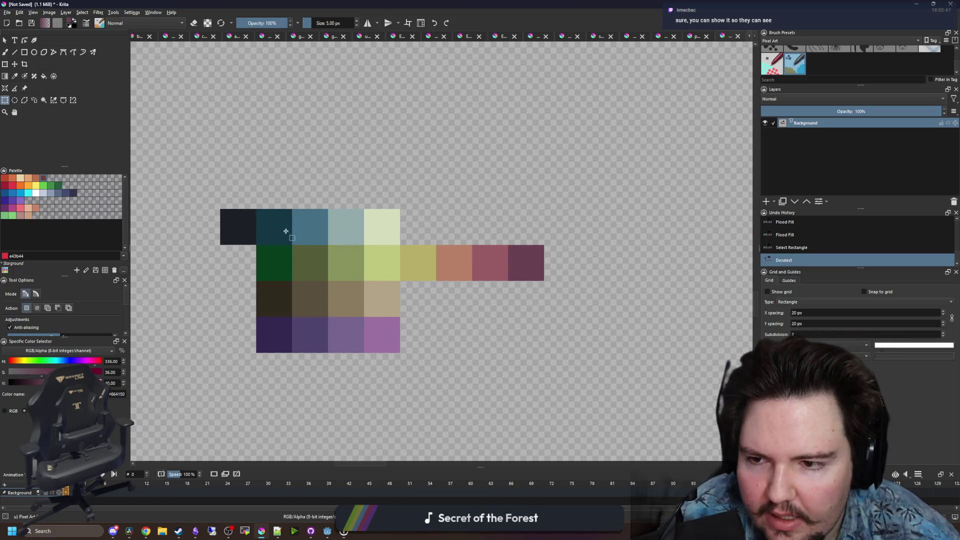
left_click_drag(223, 210, 545, 353)
left_click(423, 301)
Pan the view and mark a small selection across the swatch cells
scroll(293, 222, "up", 1)
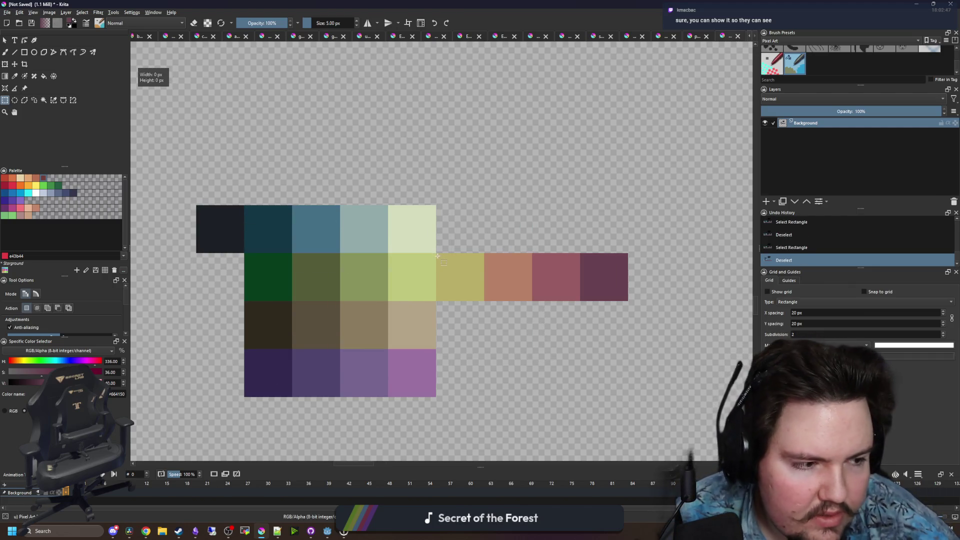
middle_click(339, 272)
mouse_move(238, 275)
left_mouse_down()
mouse_move(290, 322)
mouse_move(356, 308)
mouse_move(235, 278)
mouse_move(401, 287)
mouse_move(384, 292)
left_mouse_up()
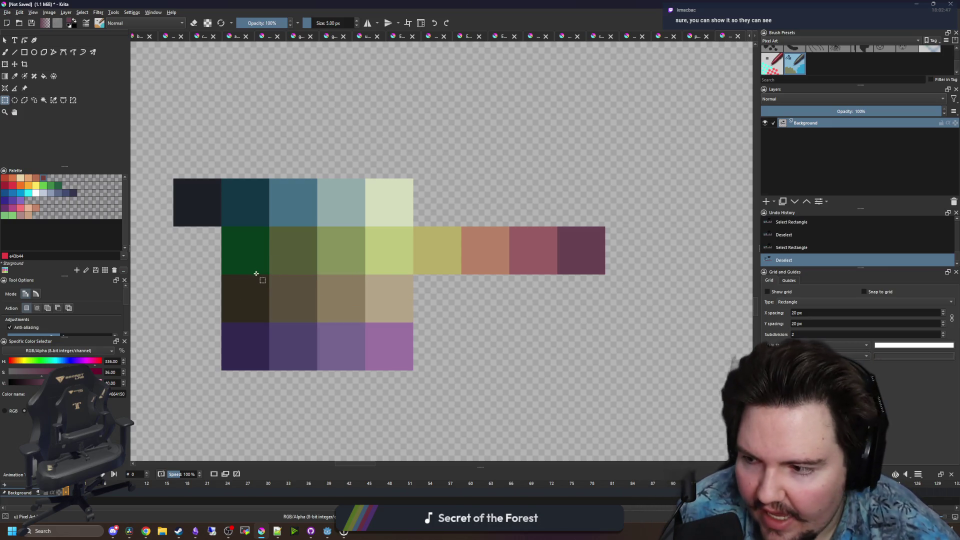
scroll(253, 275, "down", 4)
Switch to the freehand brush and shrink it to 1 px
key("b")
scroll(295, 290, "up", 3)
key("bracketleft")
key("bracketleft")
key("bracketleft")
Sample the medium blue swatch and paint a blue block above the palette
key("p")
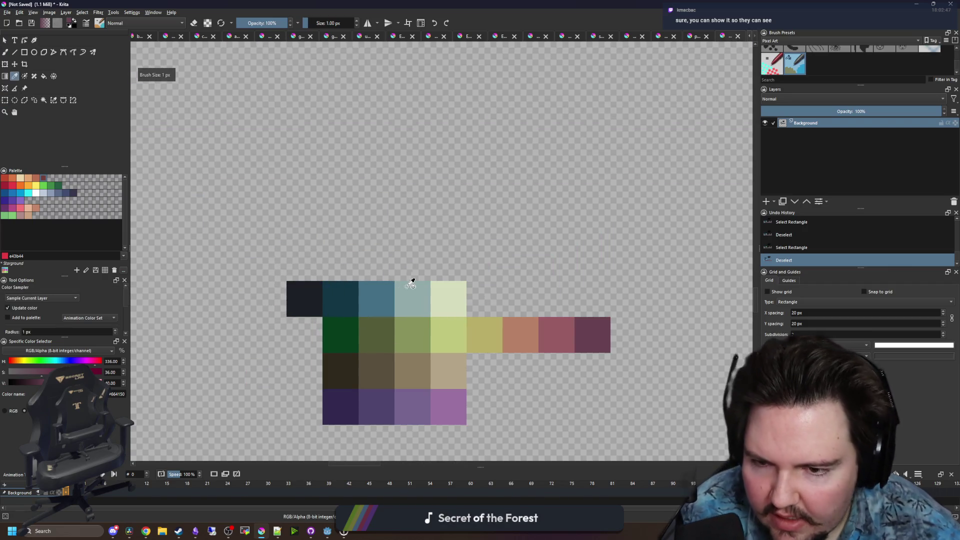
left_click(415, 281)
scroll(409, 292, "up", 2)
scroll(419, 291, "down", 2)
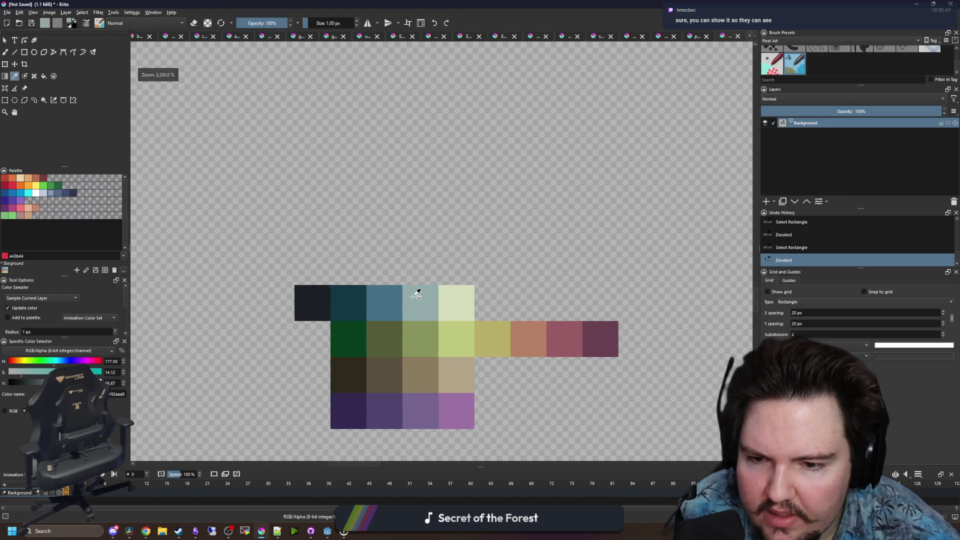
left_click(385, 299)
scroll(350, 227, "up", 2)
key("b")
mouse_move(297, 235)
left_mouse_down()
mouse_move(345, 211)
mouse_move(315, 230)
mouse_move(274, 171)
left_mouse_up()
Sample the pale green-white swatch and paint a block beside the blue one
scroll(322, 190, "down", 2)
key("p")
scroll(390, 306, "up", 1)
left_click(386, 315)
left_click(411, 257)
key("b")
mouse_move(315, 150)
left_mouse_down()
mouse_move(330, 110)
mouse_move(321, 124)
mouse_move(378, 225)
left_mouse_up()
Sample the tan swatch and paint tan pixels above and between the blocks
key("p")
left_click(443, 416)
key("f")
scroll(386, 214, "up", 2)
left_click(381, 188)
key("ctrl+z")
key("ctrl+z")
key("ctrl+shift+z")
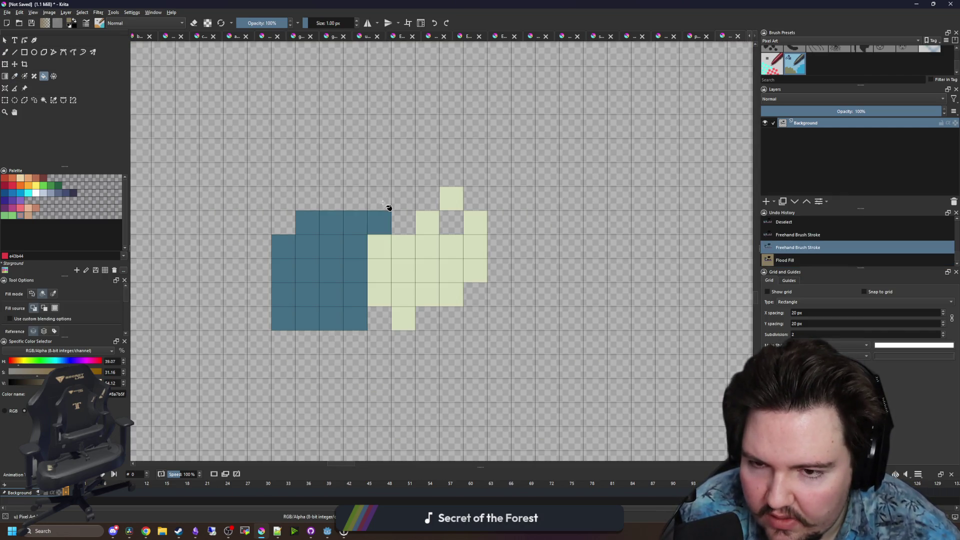
key("b")
mouse_move(388, 208)
left_mouse_down()
mouse_move(392, 220)
mouse_move(373, 229)
left_mouse_up()
Touch up the gaps in the pale green block with its own colour
left_click(379, 215)
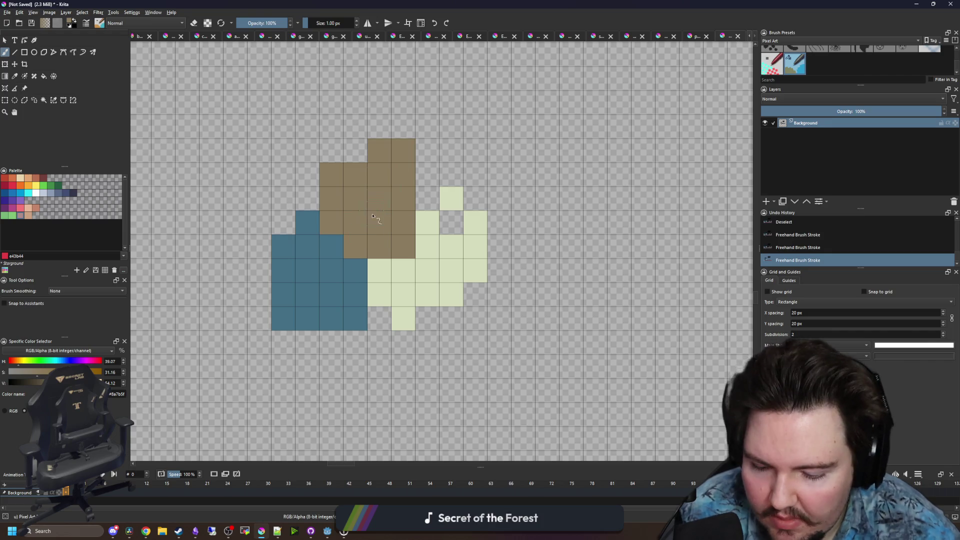
left_click(443, 264, "ctrl")
left_click(445, 220)
scroll(383, 282, "down", 3)
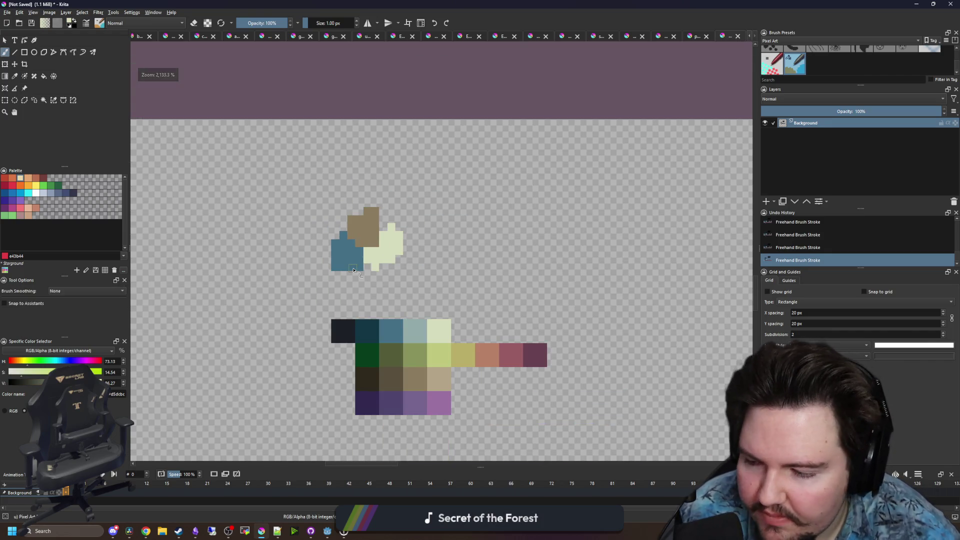
scroll(353, 270, "down", 1)
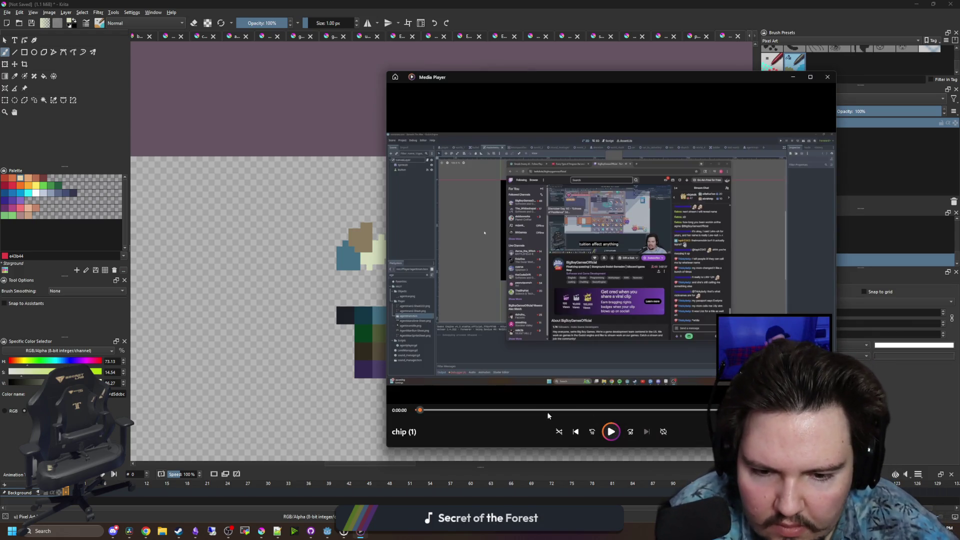
Jump the 'chip (1)' clip to the forest car scene at 0:01:01 and go fullscreen
left_click(553, 409)
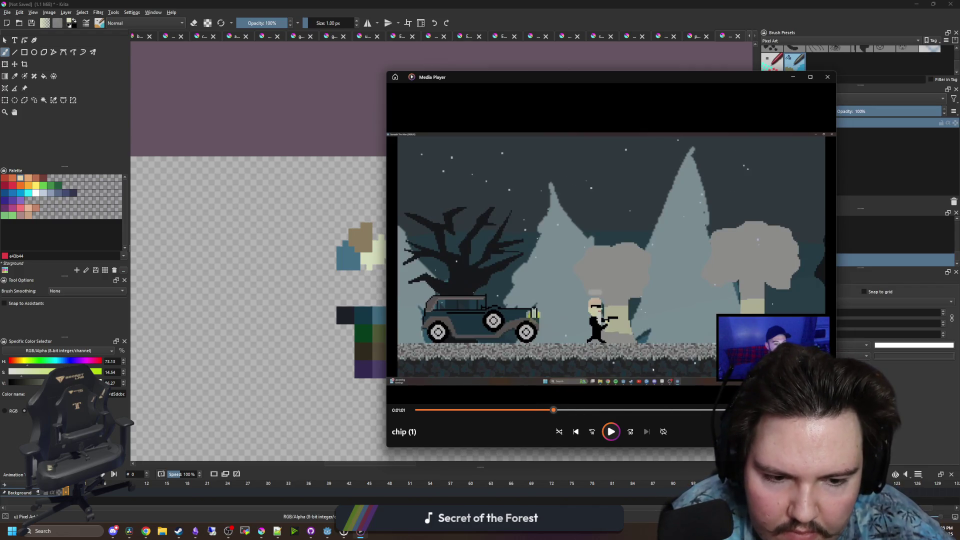
key("F11")
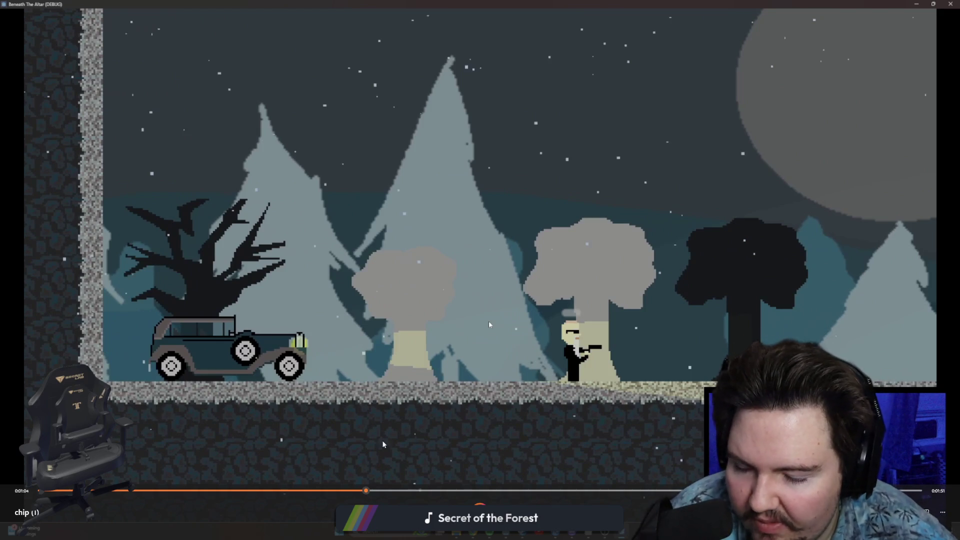
Scrub ahead through the graveyard, tileset editing and cemetery asset footage
left_click_drag(410, 492, 384, 493)
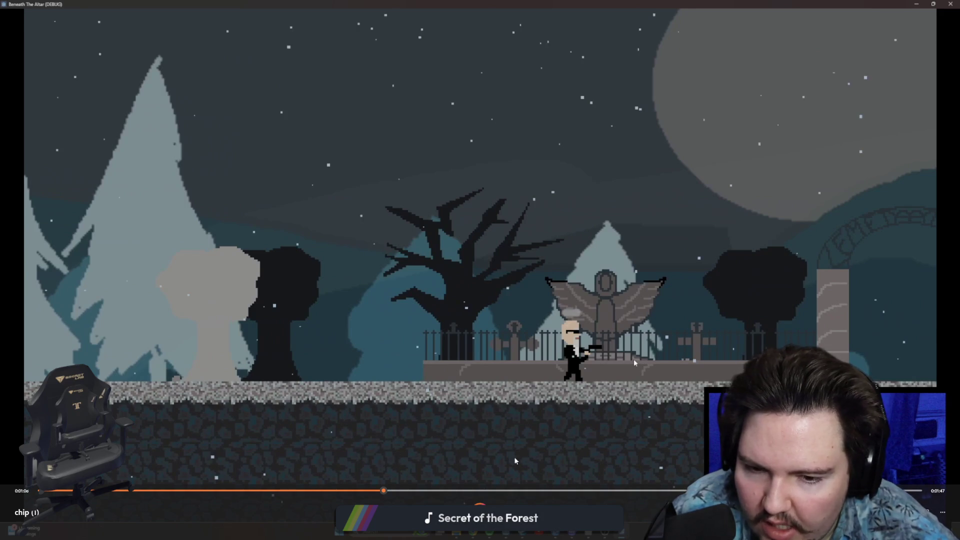
left_click(445, 490)
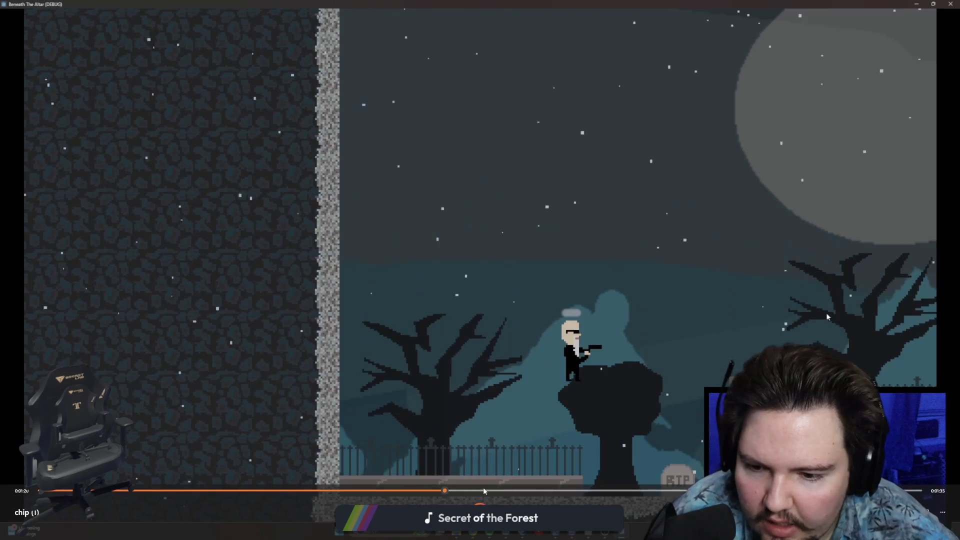
left_click(484, 490)
left_click(549, 491)
key("Right")
key("Right")
key("Right")
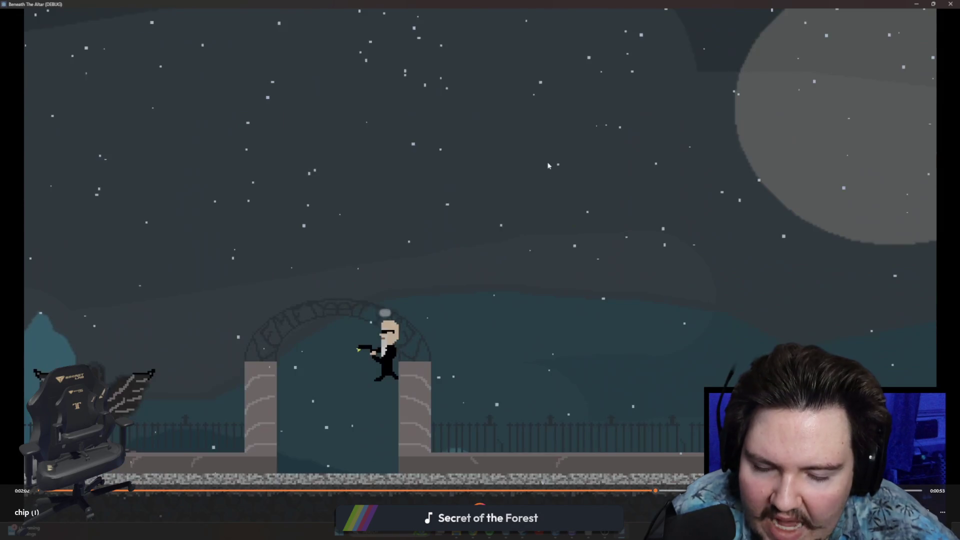
key("Right")
key("Right")
key("Right")
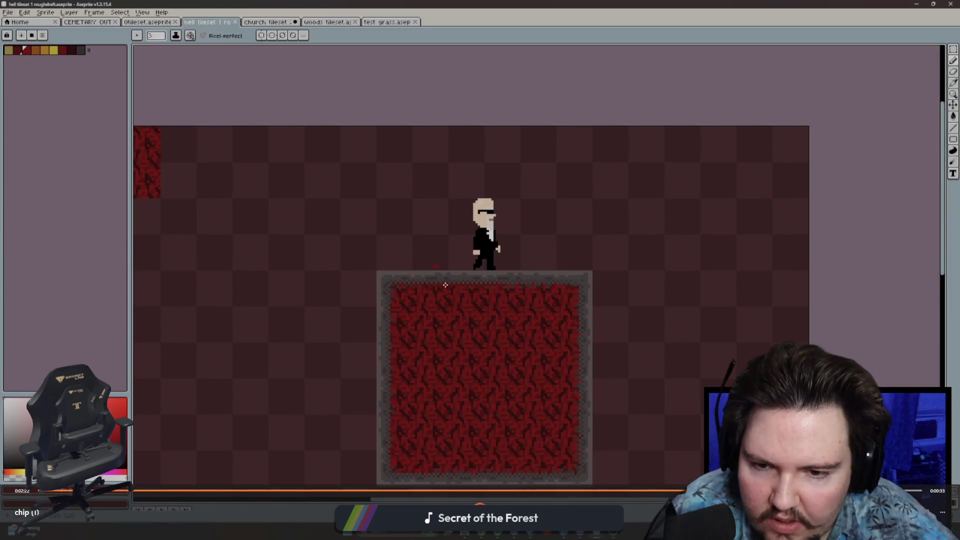
key("Right")
key("Right")
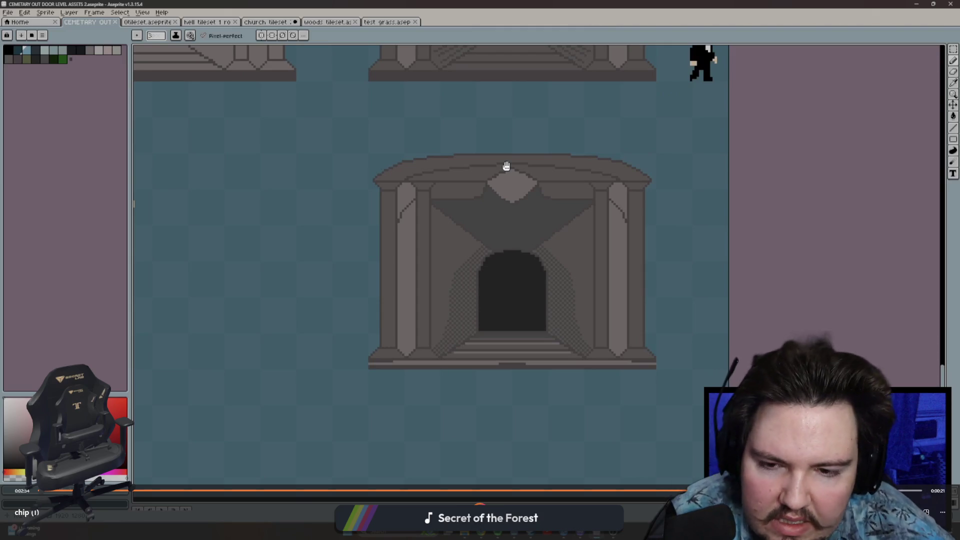
key("Right")
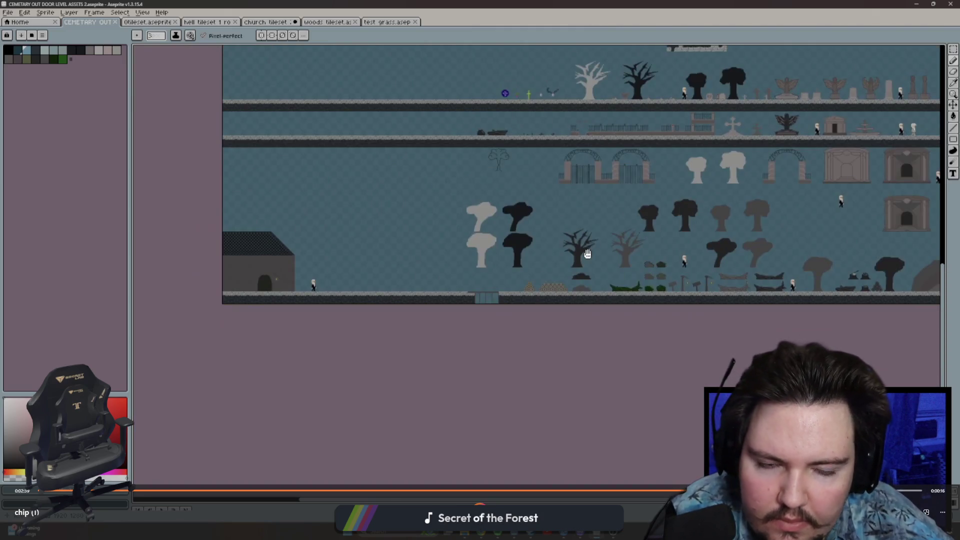
key("Right")
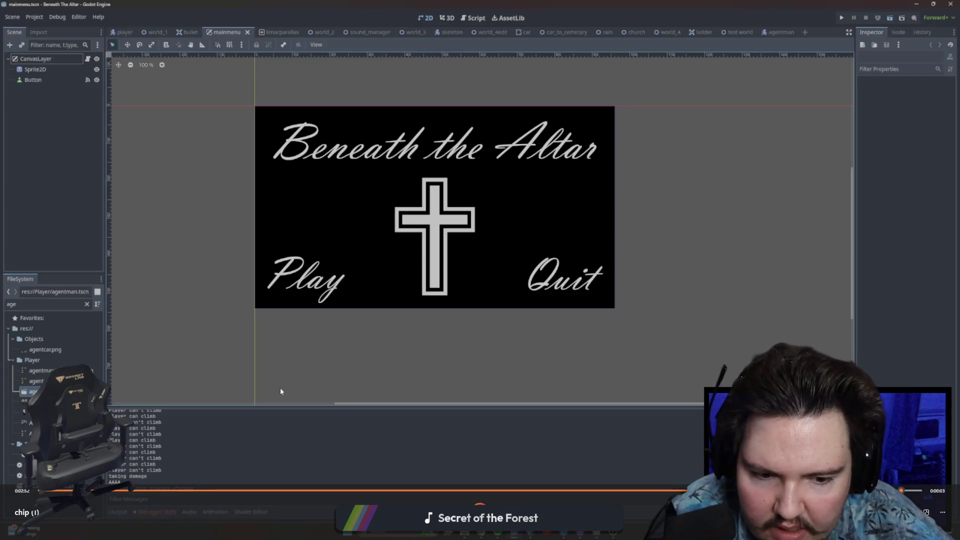
Jump around the later gameplay, asset sheet and grass test footage
left_click(674, 491)
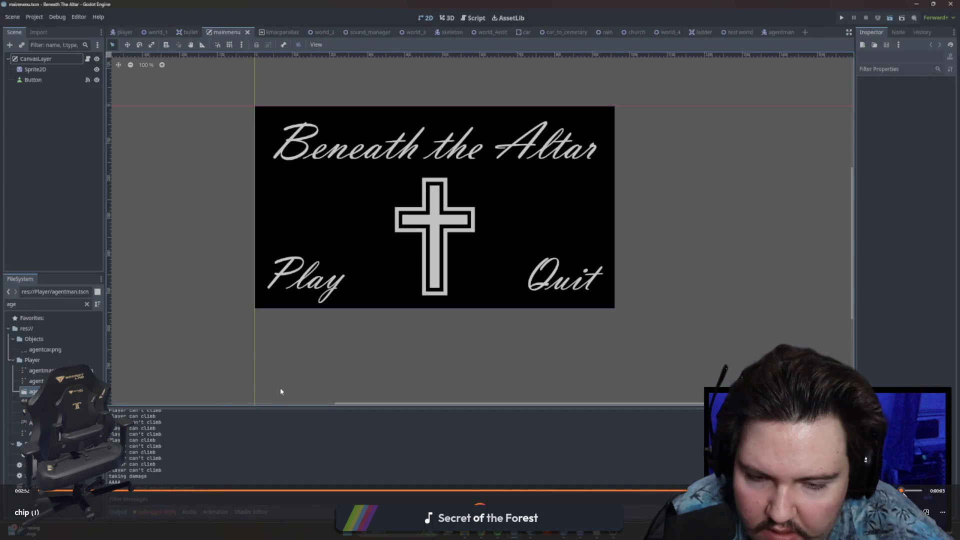
left_click(912, 491)
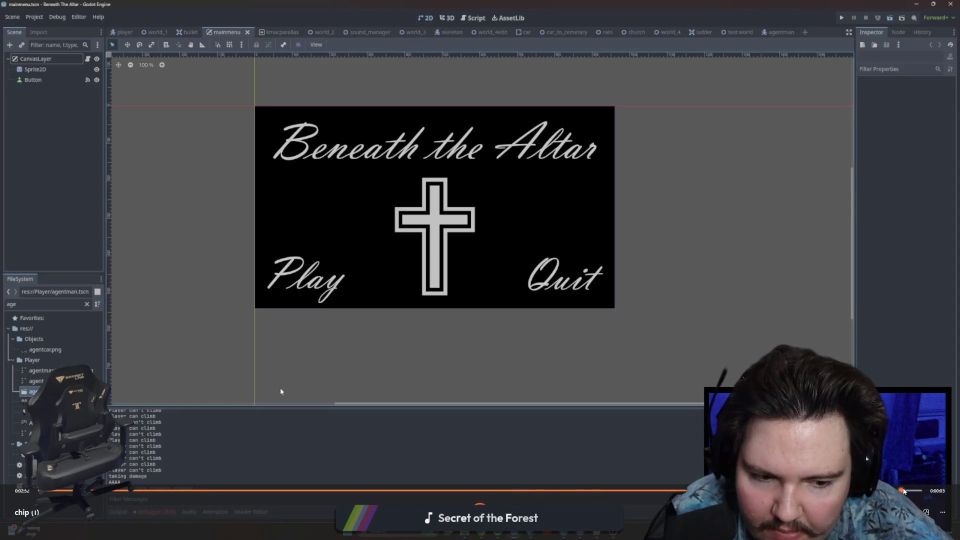
key("F5")
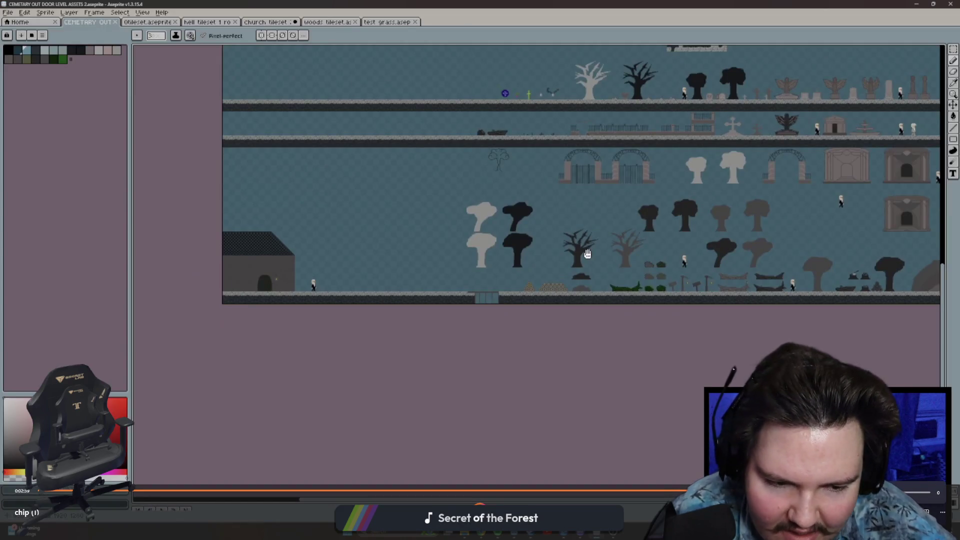
mouse_move(583, 253)
left_mouse_down()
mouse_move(622, 279)
mouse_move(716, 299)
left_mouse_up()
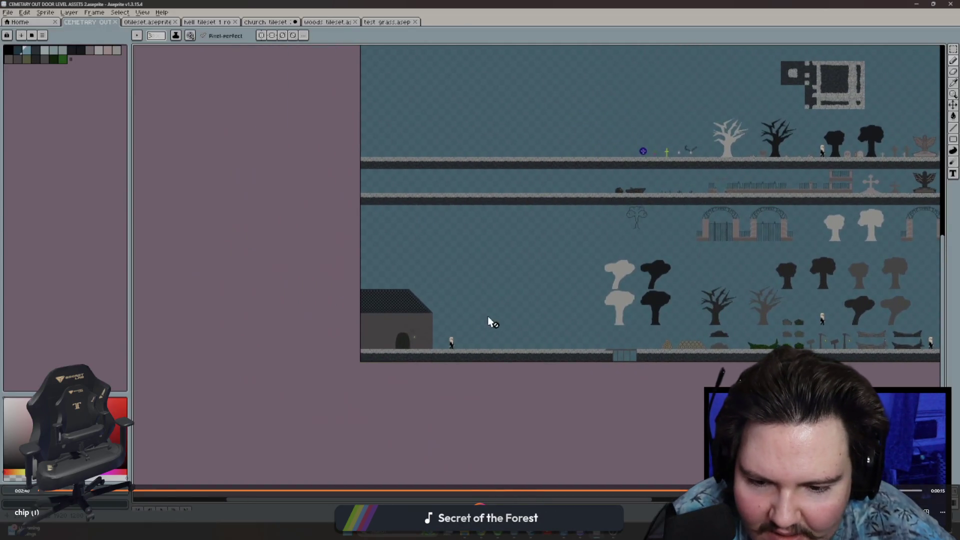
scroll(517, 315, "up", 1)
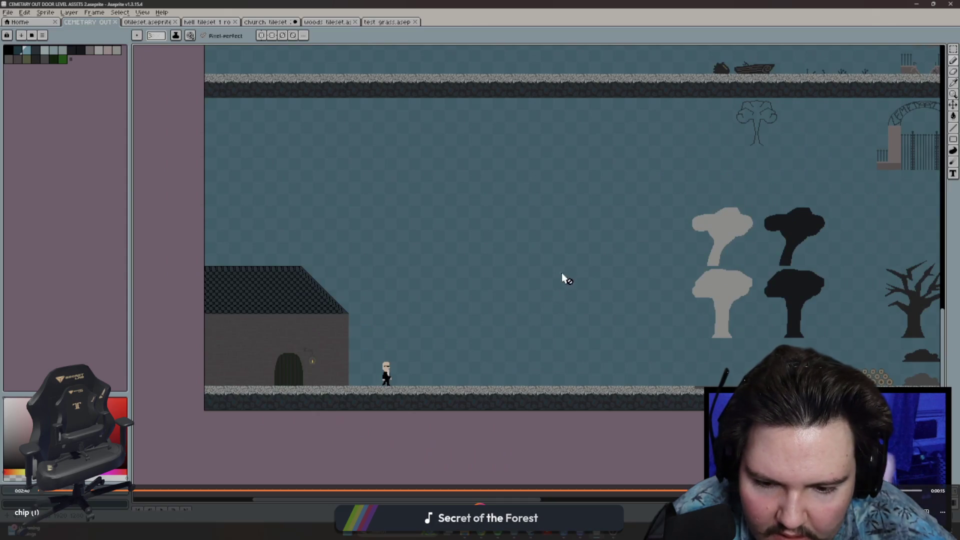
scroll(563, 265, "down", 1)
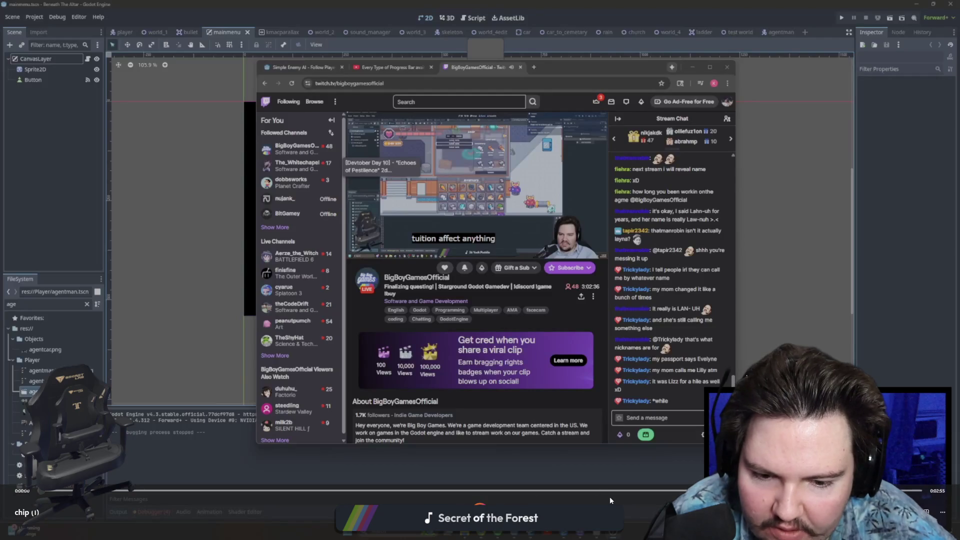
left_click(626, 491)
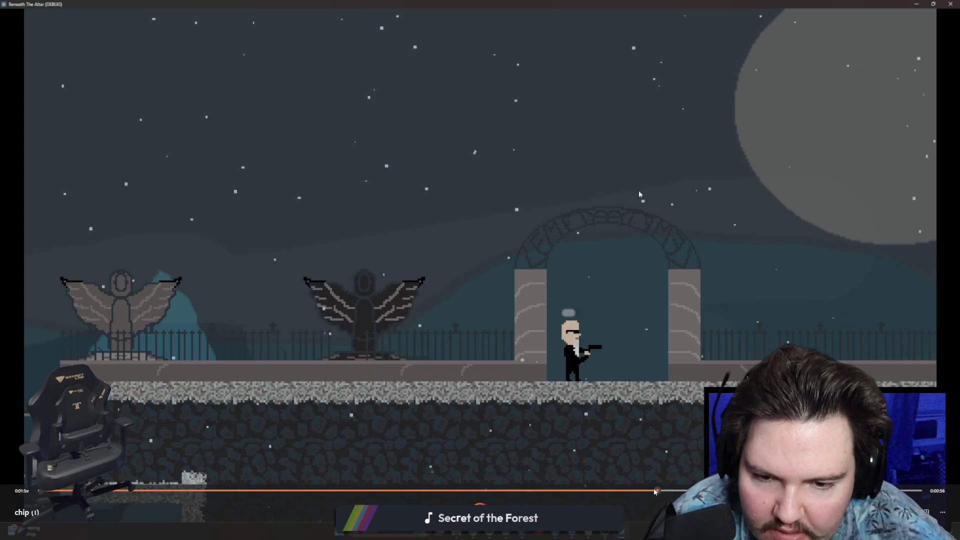
left_click(664, 491)
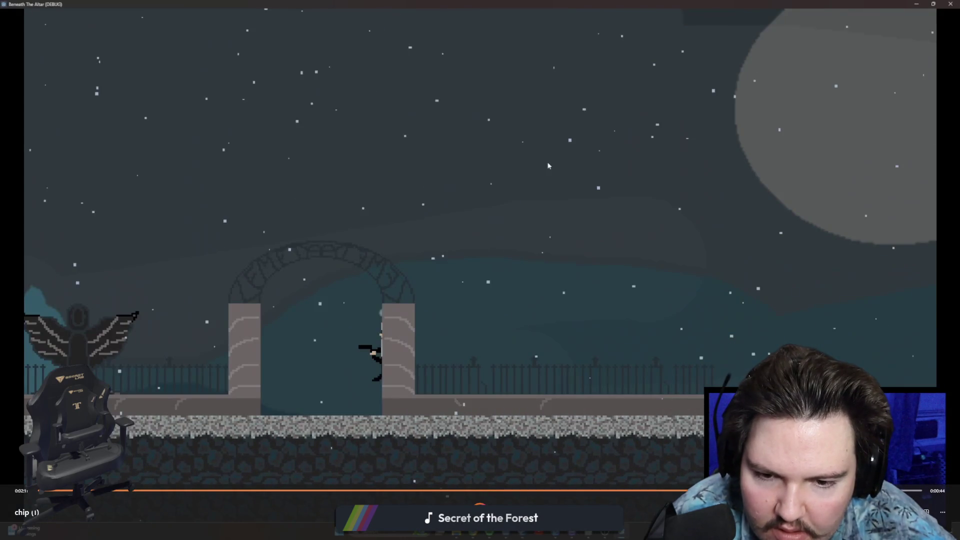
key("Right")
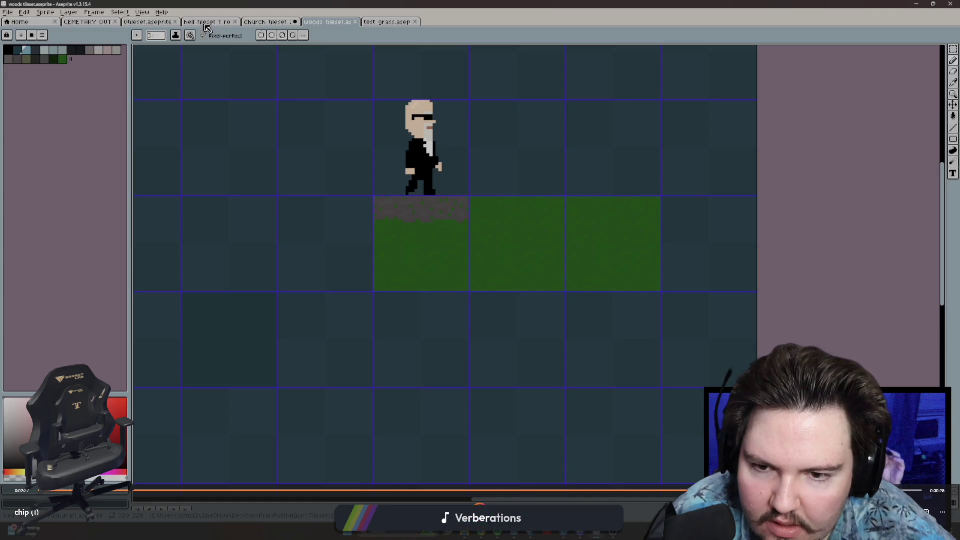
key("Right")
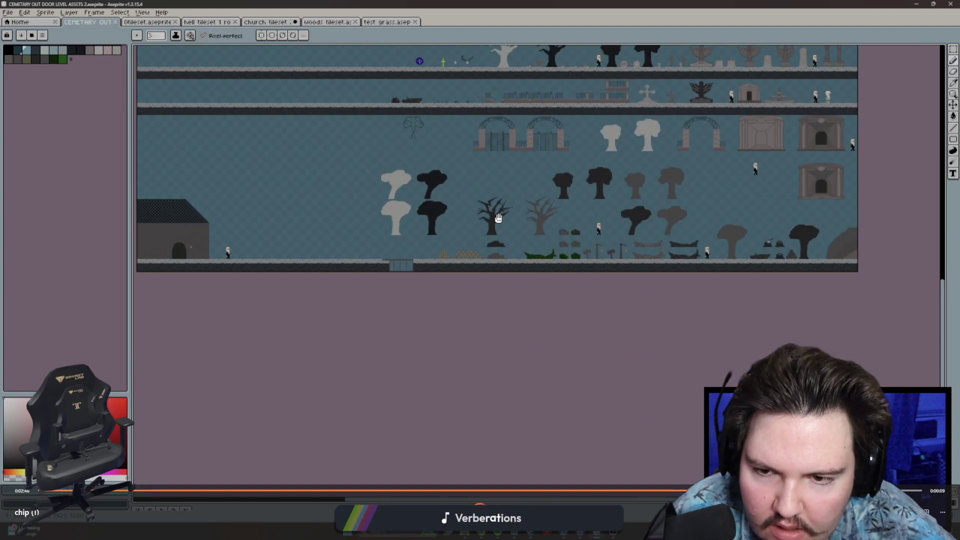
key("Left")
key("Left")
key("Left")
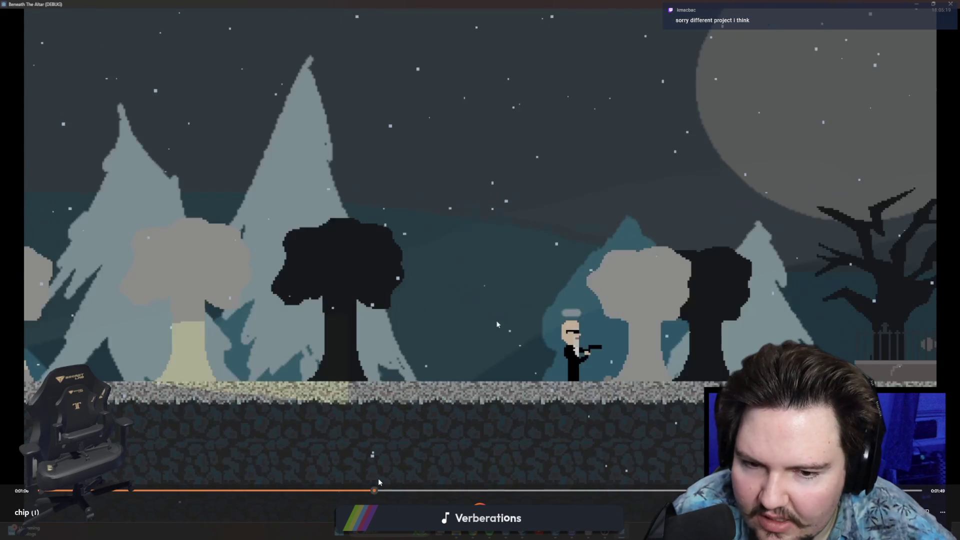
Return to the car-in-the-forest scene near 1:01 and exit fullscreen
left_click(277, 490)
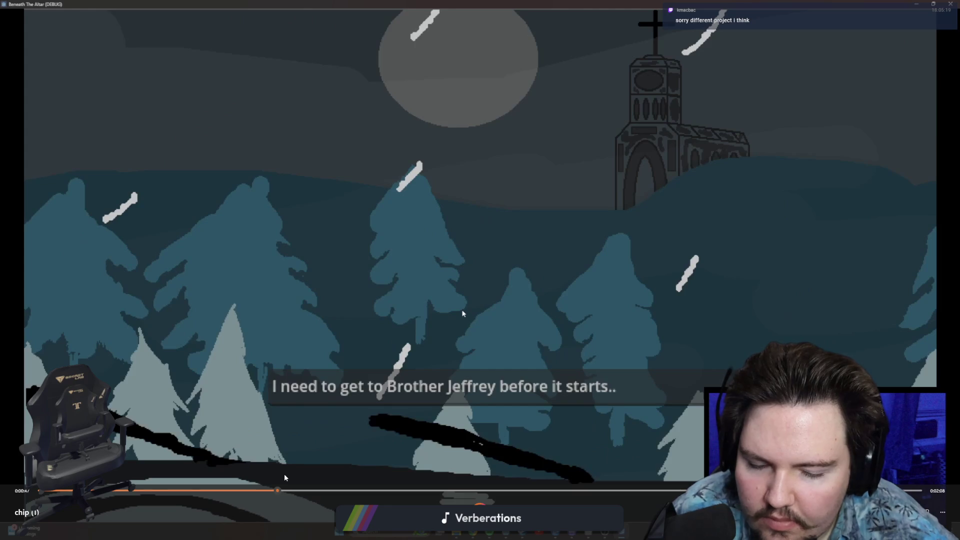
left_click(341, 481)
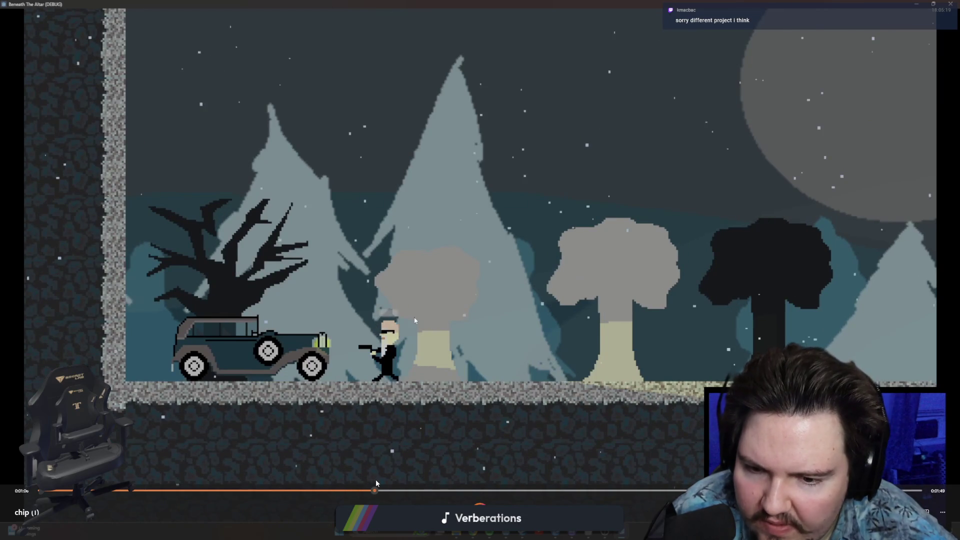
left_click(375, 482)
left_click(356, 490)
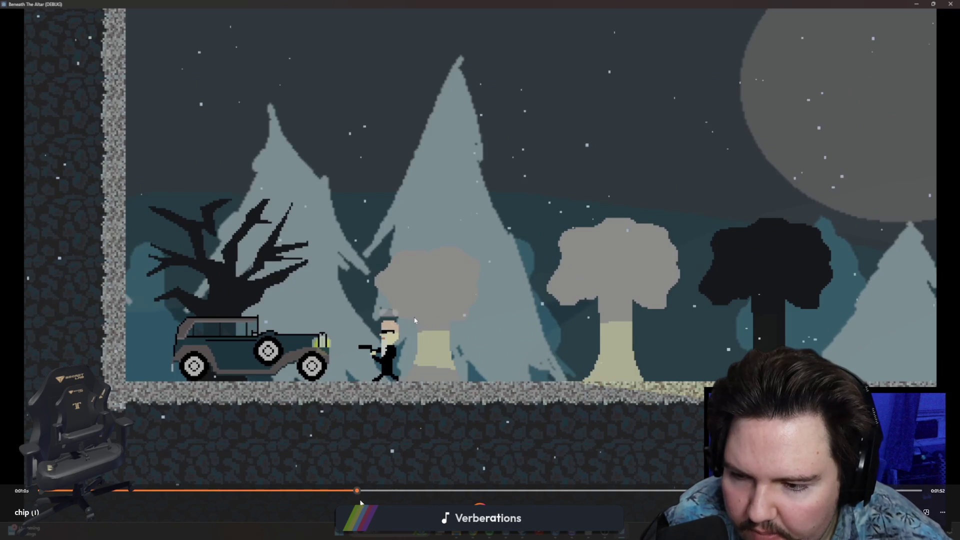
left_click(389, 491)
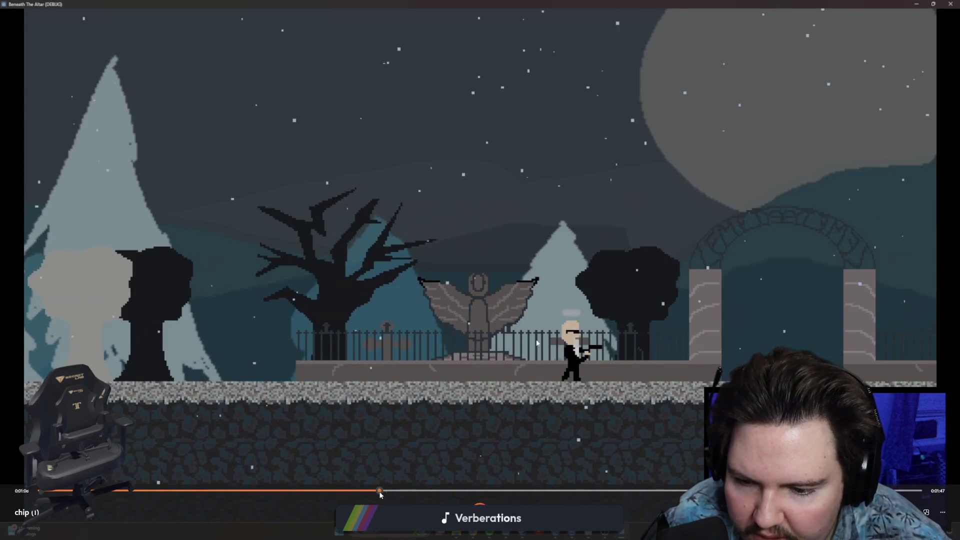
left_click(357, 491)
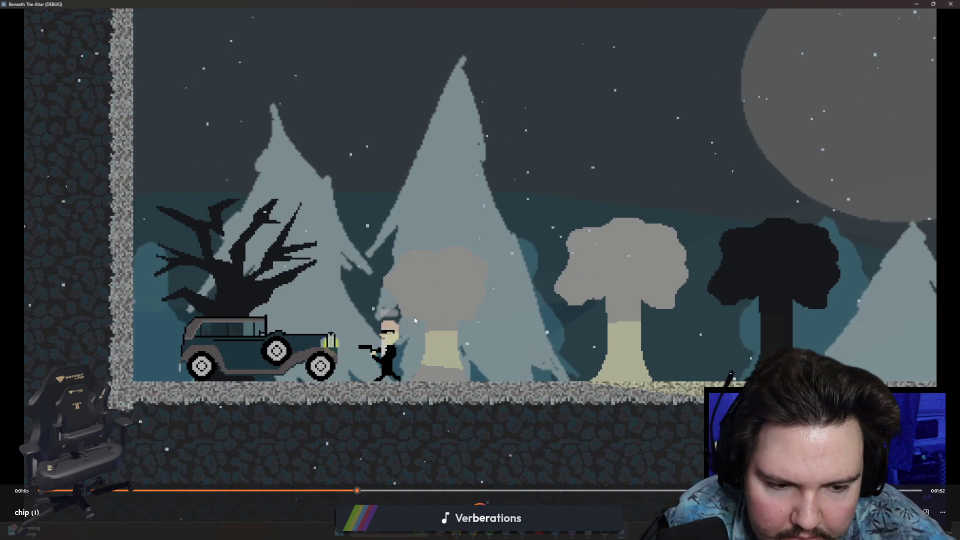
key("Escape")
Back in Krita, draw a stepped diagonal line of light green pixels
left_click(370, 90)
scroll(424, 178, "up", 5, "ctrl")
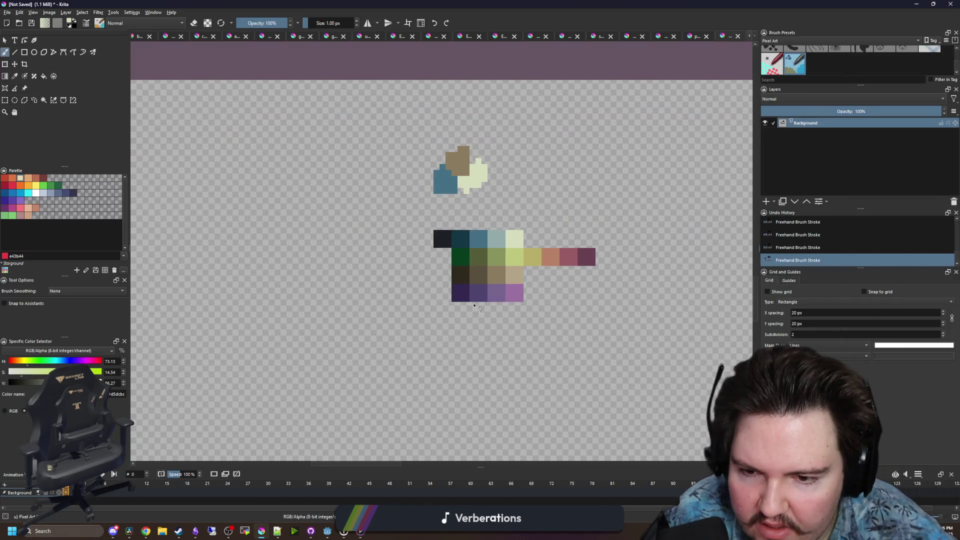
scroll(424, 178, "down", 3)
left_click(43, 185)
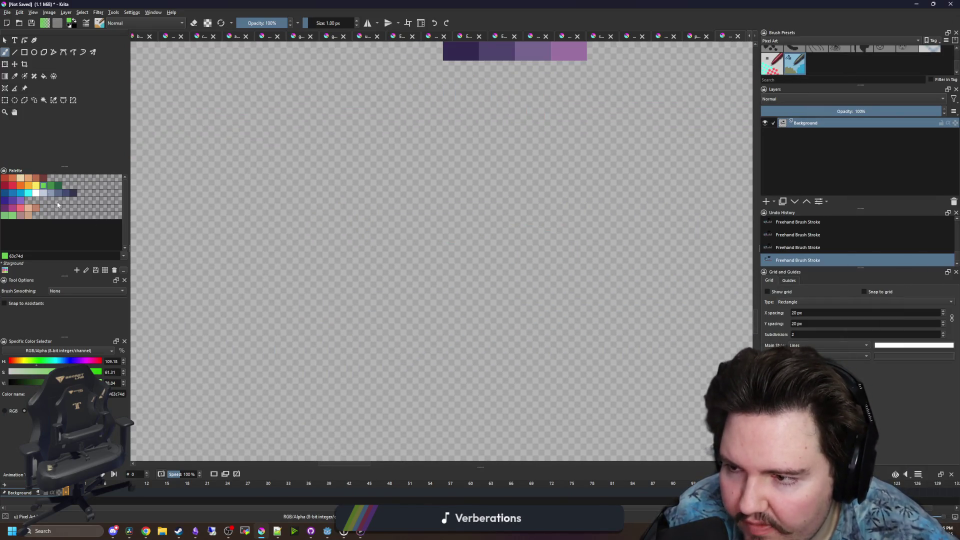
scroll(308, 312, "up", 2)
mouse_move(308, 311)
left_mouse_down()
mouse_move(506, 192)
mouse_move(528, 168)
left_mouse_up()
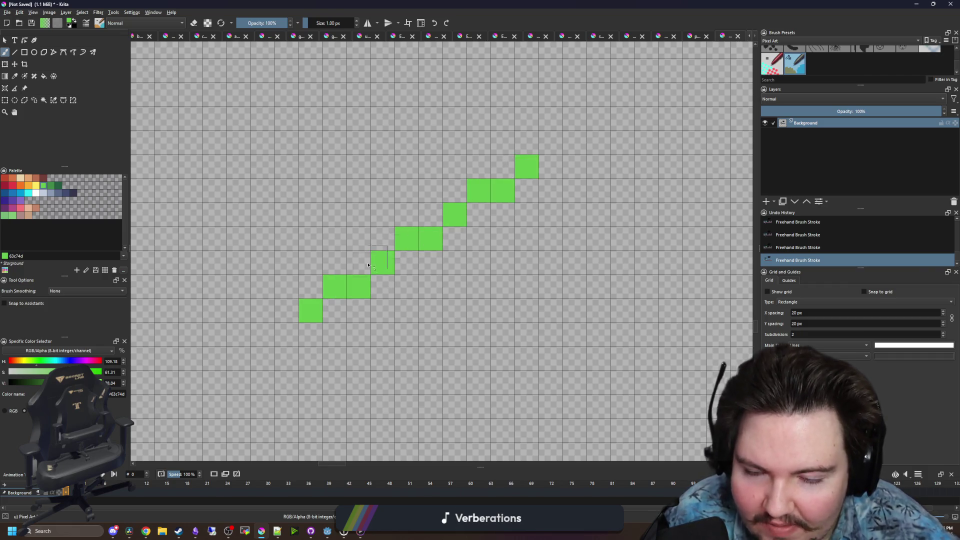
Repaint the lower staircase pixels of the line in darker green
scroll(343, 275, "down", 2)
left_click(52, 186)
scroll(331, 260, "up", 1)
mouse_move(340, 288)
left_mouse_down()
mouse_move(360, 287)
mouse_move(470, 217)
left_mouse_up()
left_click(325, 304)
scroll(397, 274, "down", 6)
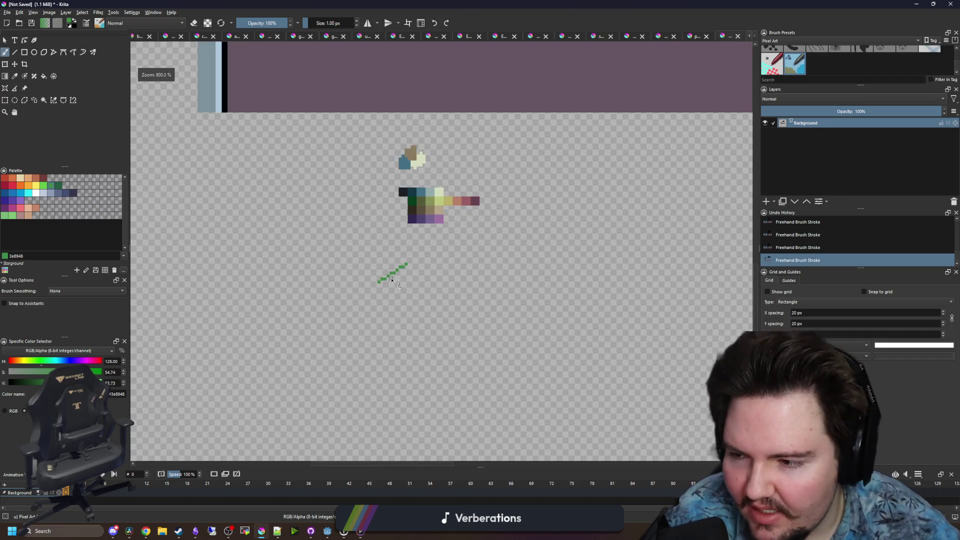
scroll(403, 275, "up", 3)
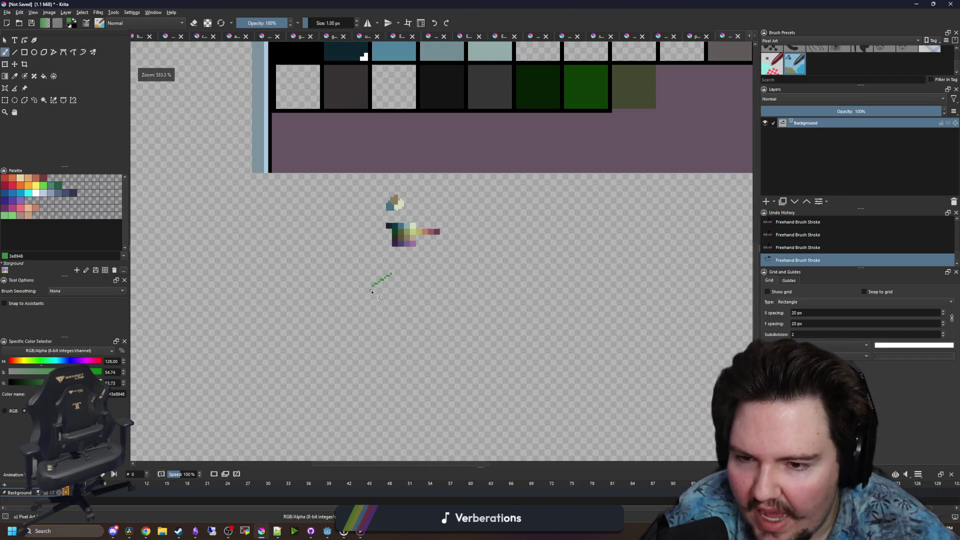
scroll(408, 269, "up", 4)
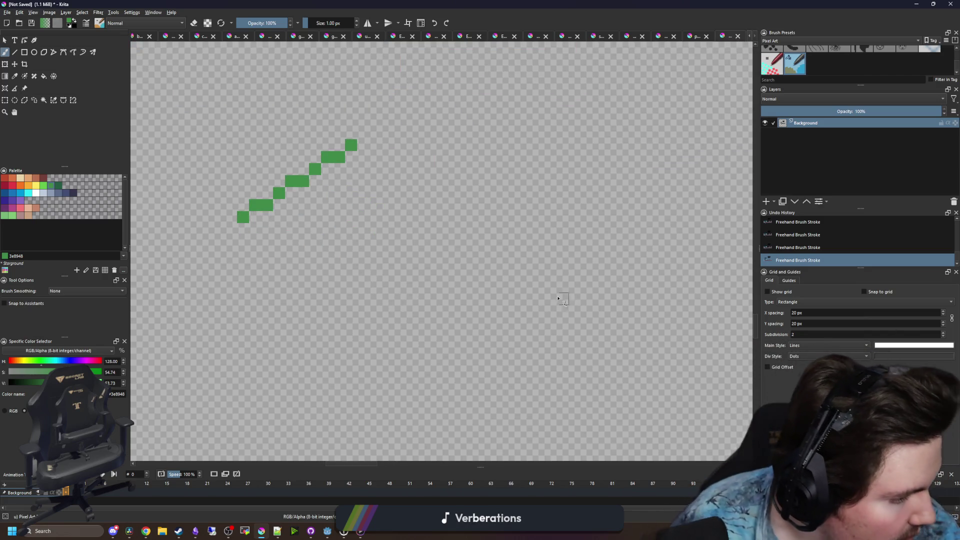
scroll(417, 293, "up", 5)
scroll(423, 285, "up", 1)
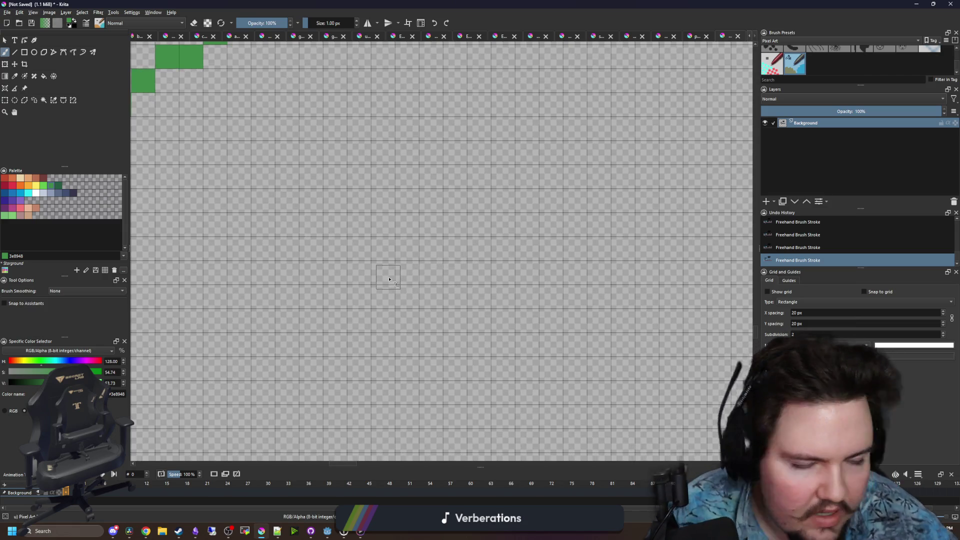
Paint a horizontal run of green pixels and erase the misplaced staircase end
mouse_move(475, 253)
left_mouse_down()
mouse_move(406, 250)
mouse_move(434, 241)
mouse_move(391, 269)
mouse_move(276, 385)
mouse_move(435, 358)
mouse_move(220, 357)
left_mouse_up()
scroll(283, 354, "down", 5)
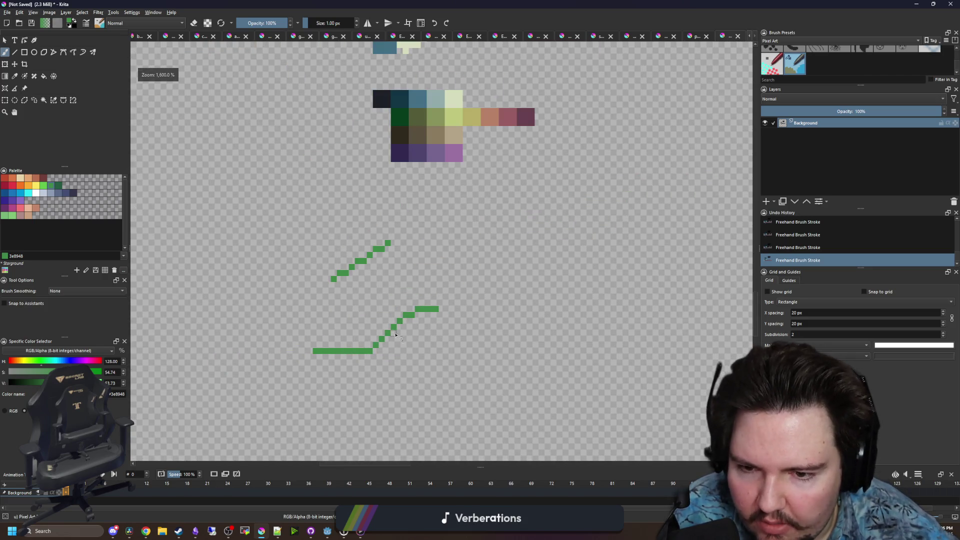
scroll(422, 323, "up", 4)
scroll(421, 323, "up", 1)
key("e")
left_click_drag(422, 298, 359, 353)
Draw new green pixel staircases rising to the right, undoing extra top pixels
key("e")
mouse_move(430, 274)
left_mouse_down()
mouse_move(381, 316)
mouse_move(378, 333)
left_mouse_up()
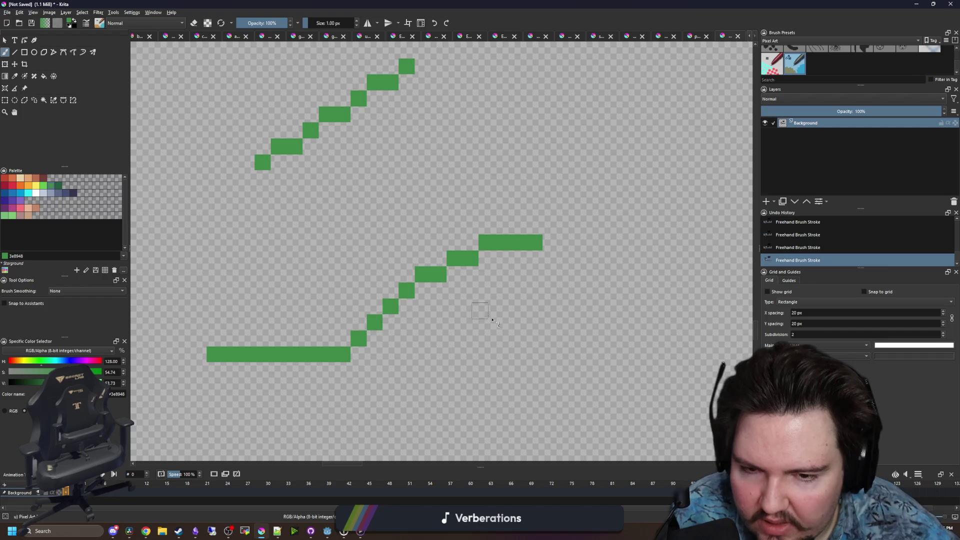
left_click_drag(481, 313, 326, 274)
left_click_drag(413, 364, 505, 312)
left_click(509, 299)
left_click(530, 283)
key("ctrl+z")
key("ctrl+z")
key("ctrl+z")
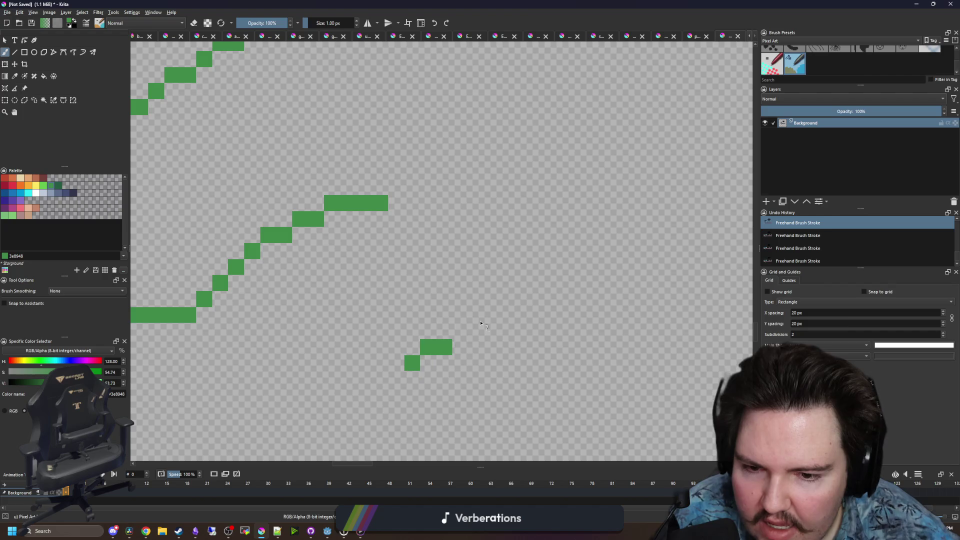
Remove the bottom staircase pixels and discard the trial green strokes painted beside it
key("ctrl+z")
key("ctrl+z")
left_click_drag(396, 363, 541, 231)
scroll(459, 290, "down", 4)
scroll(459, 290, "up", 3)
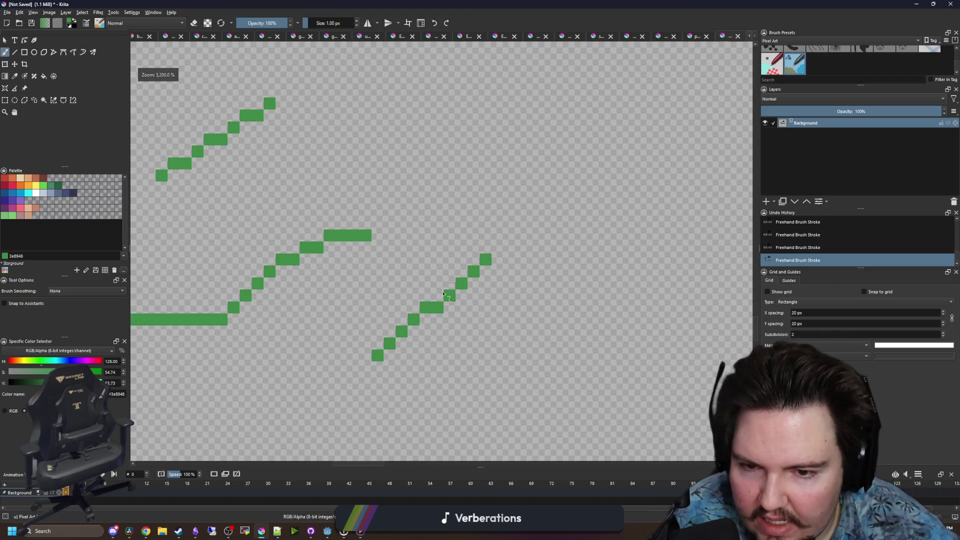
mouse_move(430, 308)
left_mouse_down()
mouse_move(343, 305)
mouse_move(345, 280)
mouse_move(400, 213)
mouse_move(488, 235)
left_mouse_up()
key("ctrl+z")
key("ctrl+z")
key("ctrl+z")
key("ctrl+z")
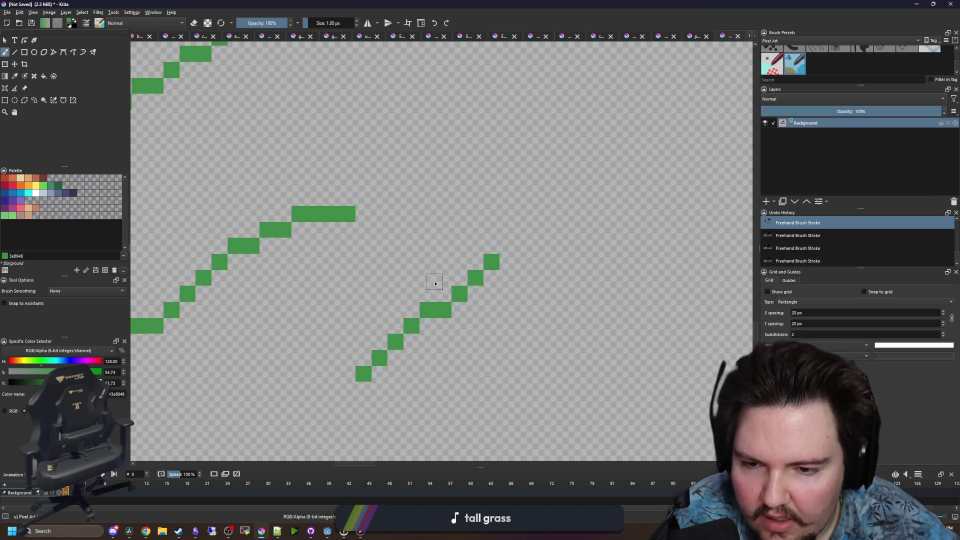
scroll(476, 347, "down", 2)
key("ctrl+z")
key("ctrl+z")
key("ctrl+z")
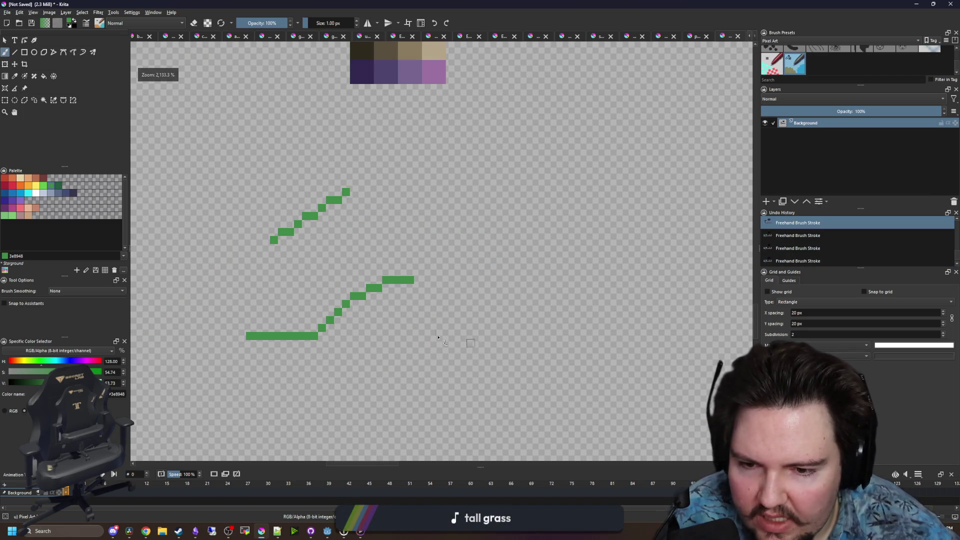
scroll(491, 360, "up", 3)
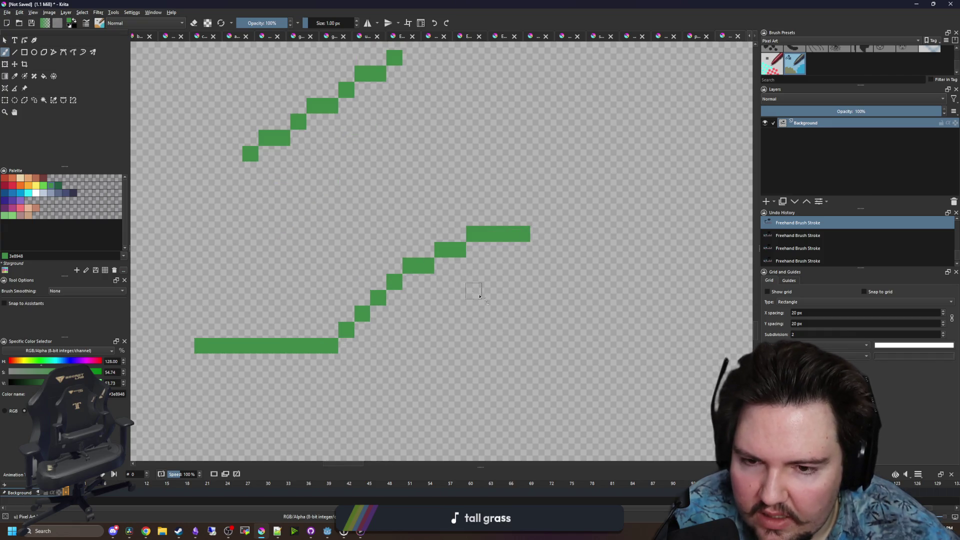
Start a new green grass blade in empty space below, stepping its pixels up and to the right
left_click_drag(476, 294, 357, 200)
left_click(321, 345)
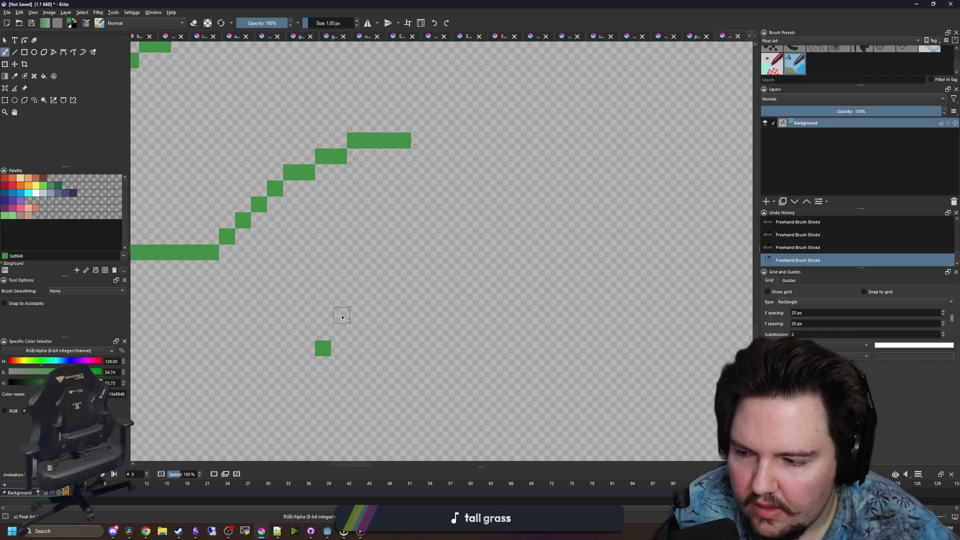
mouse_move(339, 336)
left_mouse_down()
mouse_move(356, 317)
mouse_move(373, 317)
left_mouse_up()
left_click(400, 302)
left_click(386, 302)
left_click(420, 285)
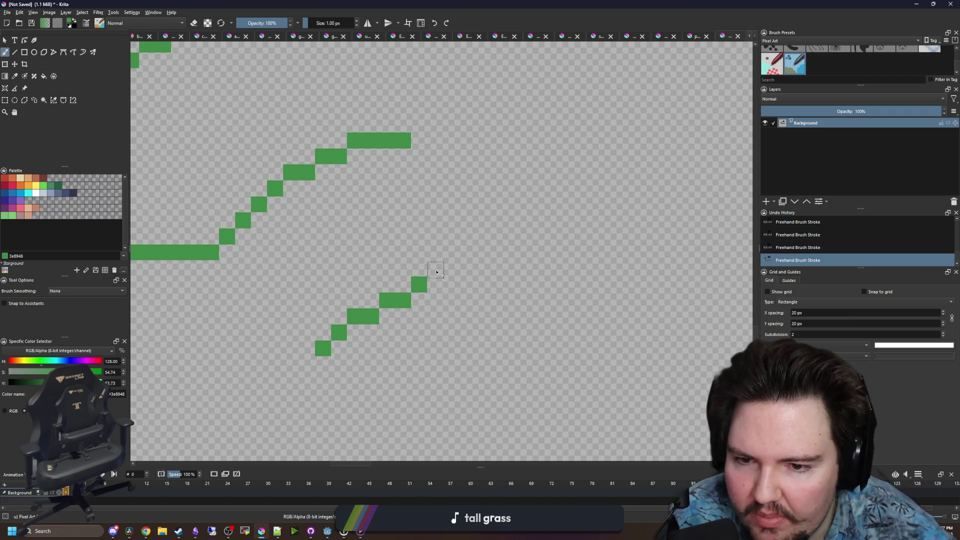
key("ctrl+z")
key("ctrl+shift+z")
Try a vertical run and diagonal pixels on the new curve, then remove the stray pixels
mouse_move(427, 271)
left_mouse_down()
mouse_move(423, 257)
mouse_move(370, 221)
mouse_move(336, 225)
mouse_move(307, 253)
left_mouse_up()
left_click(291, 269)
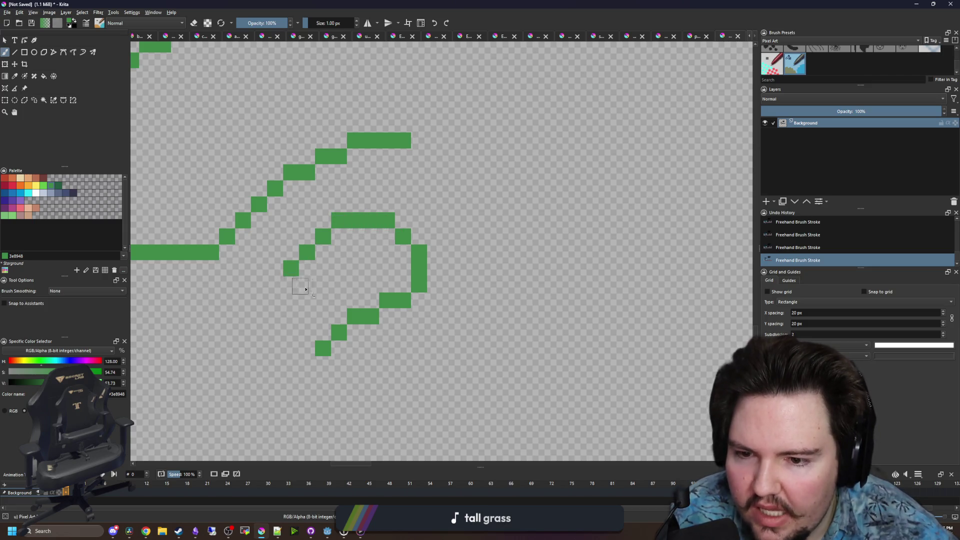
scroll(433, 300, "down", 3)
key("ctrl+z")
key("ctrl+z")
key("ctrl+z")
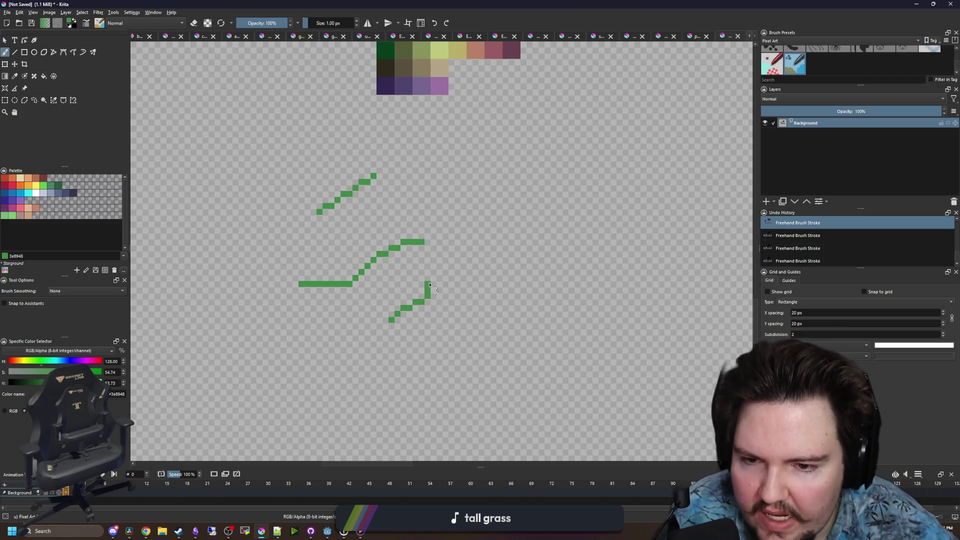
scroll(433, 295, "up", 2)
Extend the blade's lower-left end and add diagonal pixels up-right, dropping the last pair
key("ctrl+z")
left_click(339, 355)
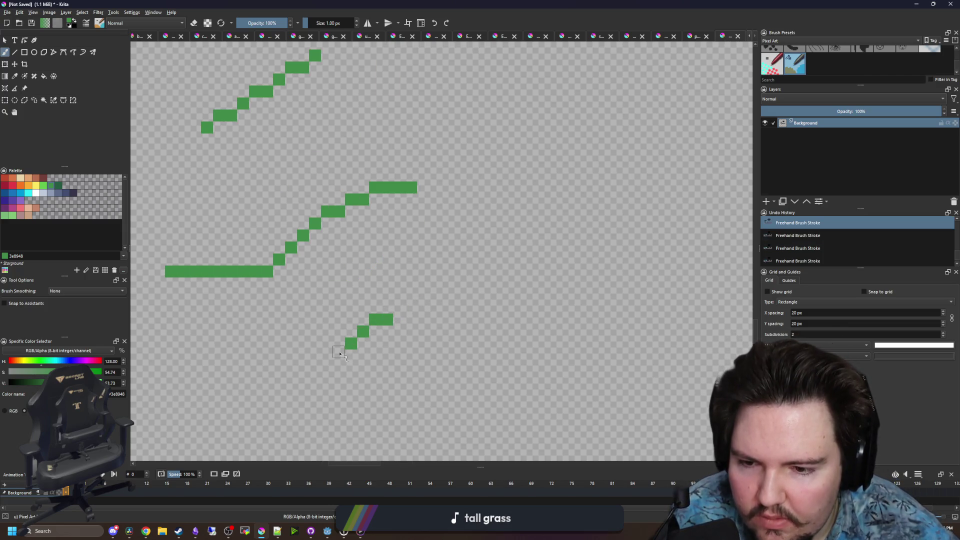
left_click(326, 367)
left_click(315, 380)
left_click(399, 307)
left_click(411, 295)
left_click(423, 284)
Continue the diagonal up-right with two pixels at the top, removing the stray ones
key("ctrl+z")
key("ctrl+z")
key("ctrl+z")
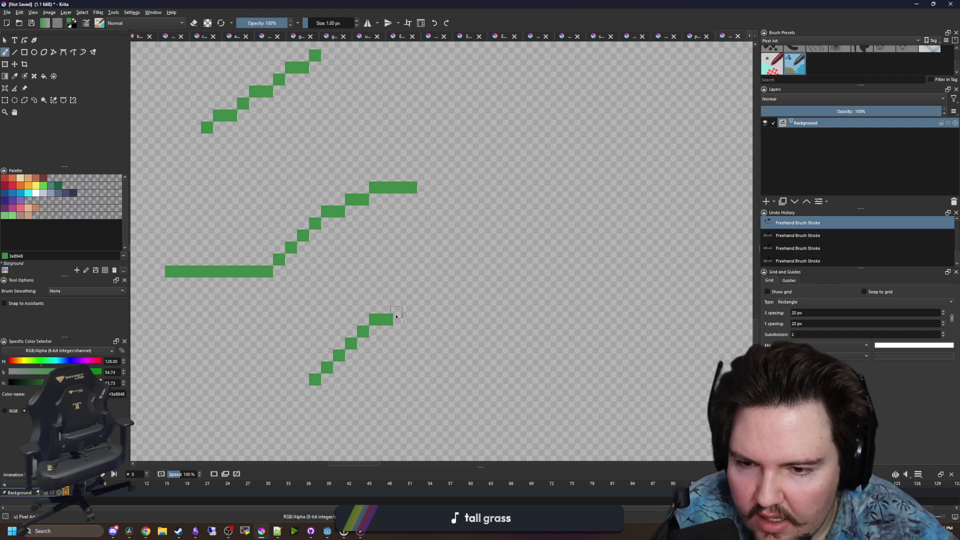
left_click(387, 308)
left_click(399, 296)
mouse_move(408, 285)
left_mouse_down()
mouse_move(471, 259)
mouse_move(404, 275)
mouse_move(500, 240)
mouse_move(678, 226)
mouse_move(508, 238)
mouse_move(592, 224)
mouse_move(686, 250)
mouse_move(705, 262)
mouse_move(574, 265)
mouse_move(618, 272)
mouse_move(688, 345)
left_mouse_up()
key("ctrl+z")
key("ctrl+z")
Test a green block on the curve, then remove it along with the stroke's tail
scroll(475, 288, "down", 5)
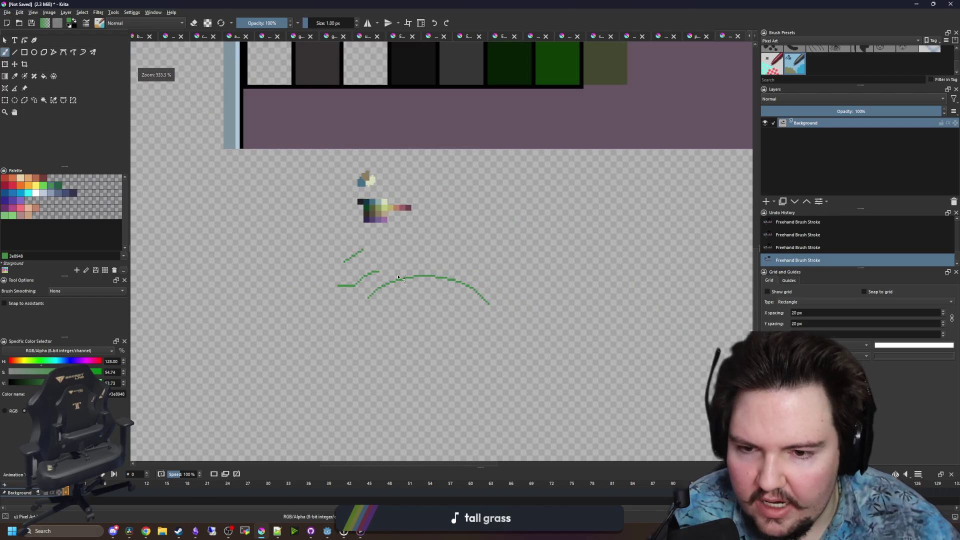
scroll(433, 304, "down", 3)
scroll(433, 304, "down", 1)
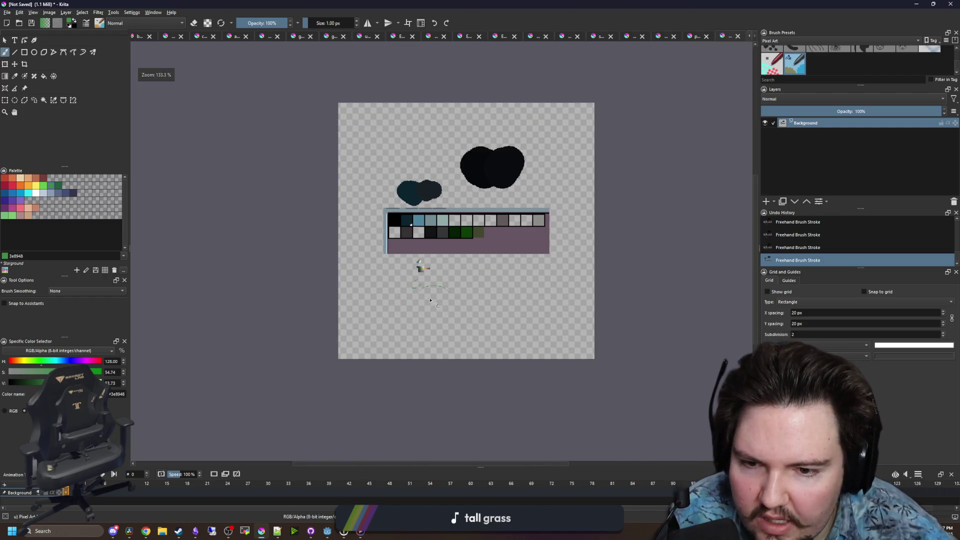
scroll(420, 265, "up", 6)
scroll(442, 274, "down", 3)
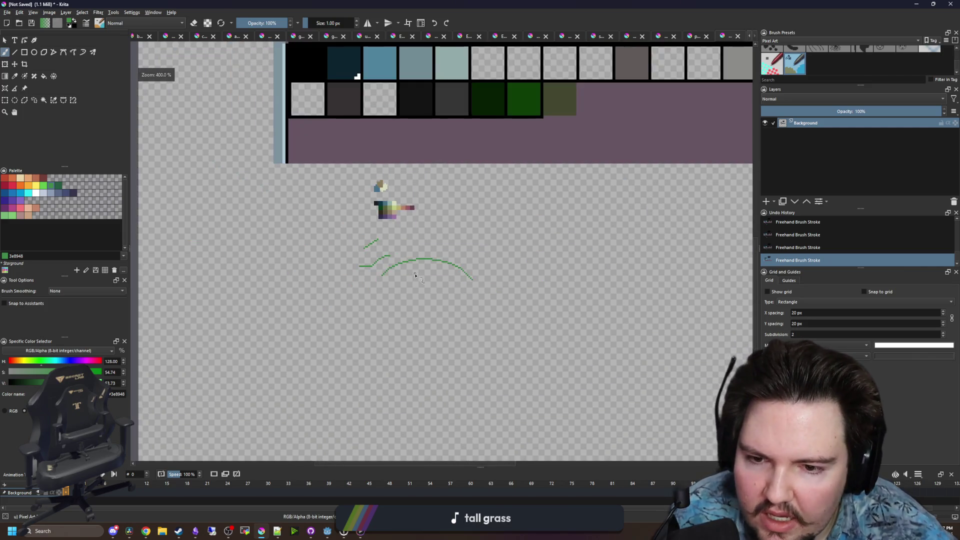
scroll(422, 272, "up", 3)
left_click(438, 299)
key("ctrl+z")
key("ctrl+z")
key("ctrl+z")
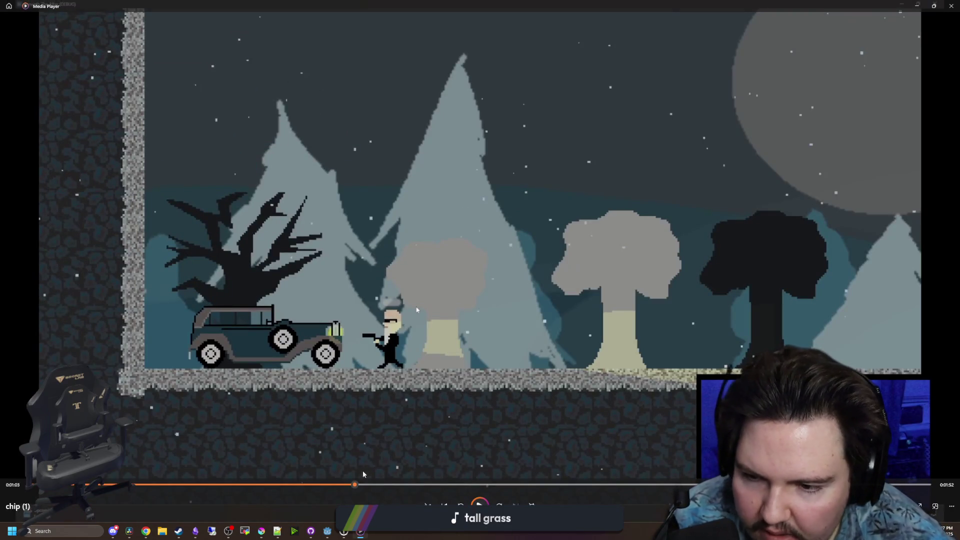
Skip the reference video forward through the graveyard level footage
left_click_drag(371, 483, 398, 487)
left_click(445, 483)
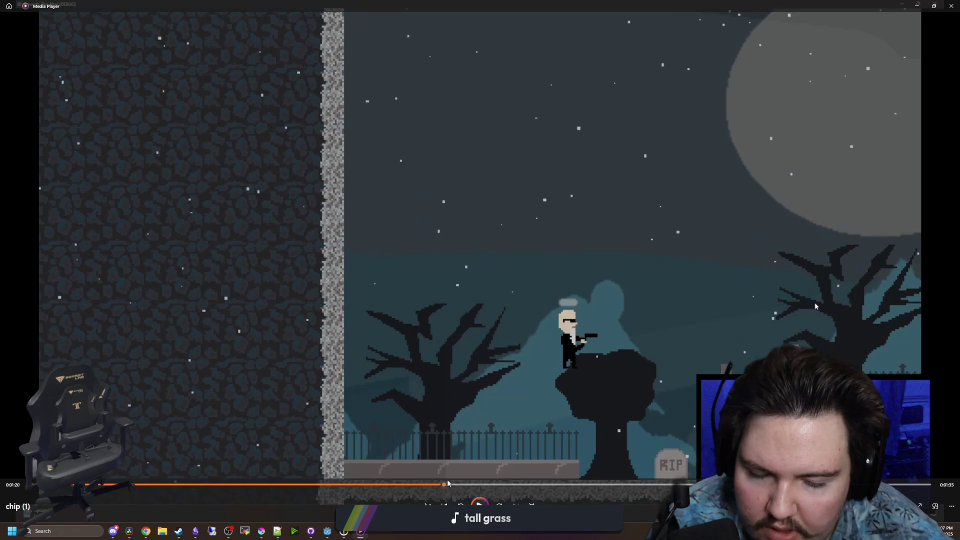
left_click(471, 484)
left_click(504, 485)
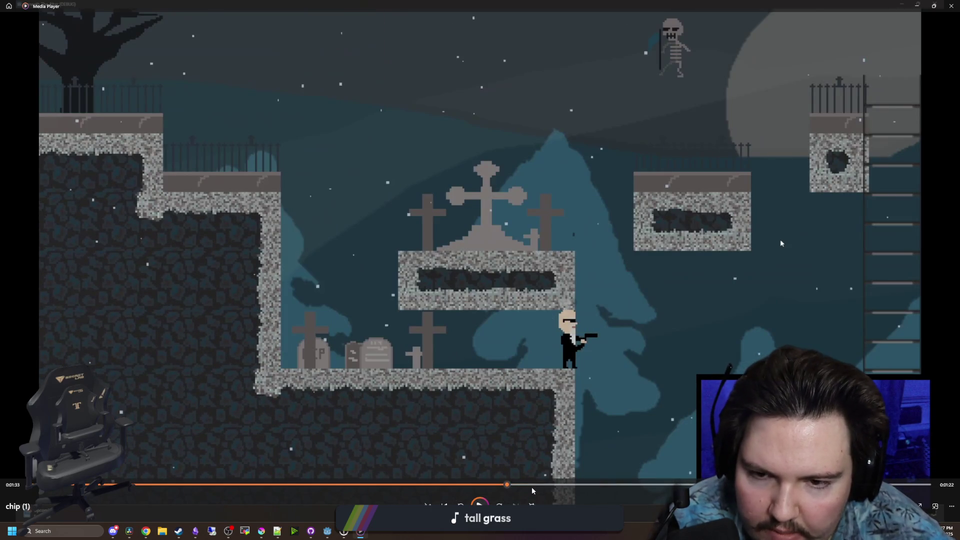
left_click(533, 489)
left_click(571, 484)
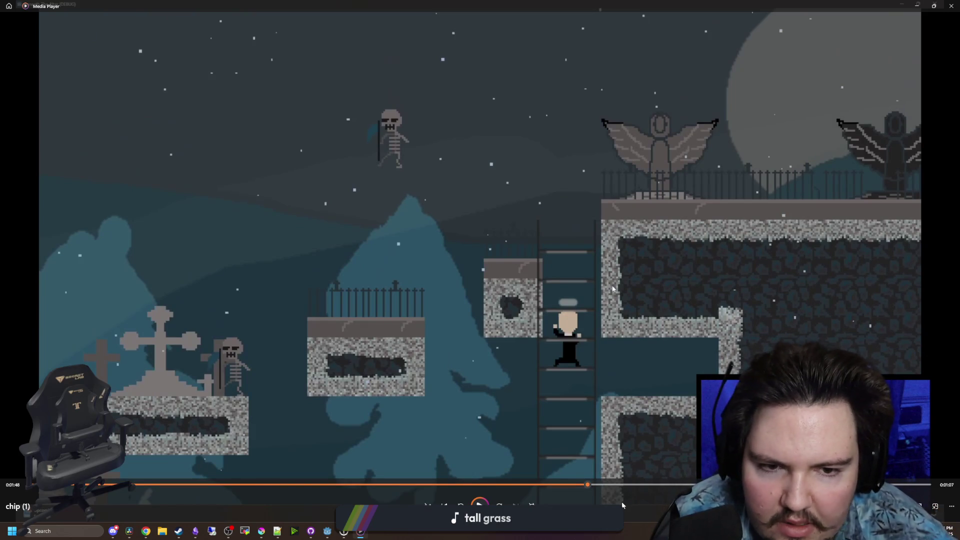
Move past the game editor footage to the cemetery tileset's lower part at 0:02:36
left_click(606, 485)
left_click(644, 484)
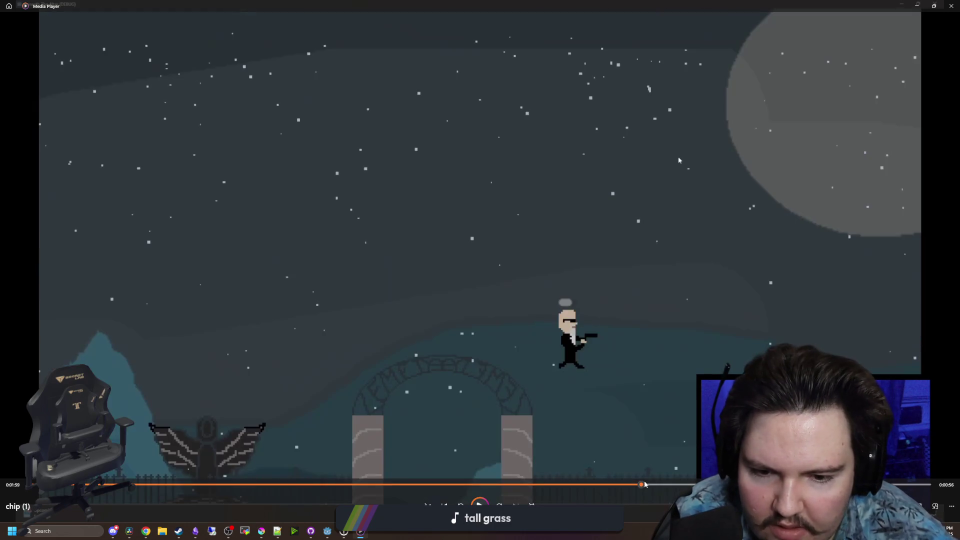
left_click(677, 486)
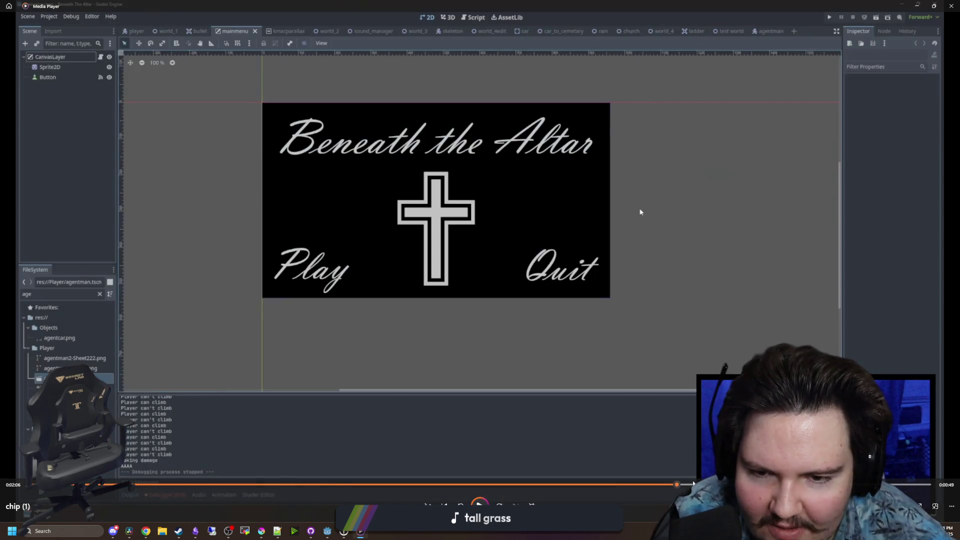
left_click(720, 485)
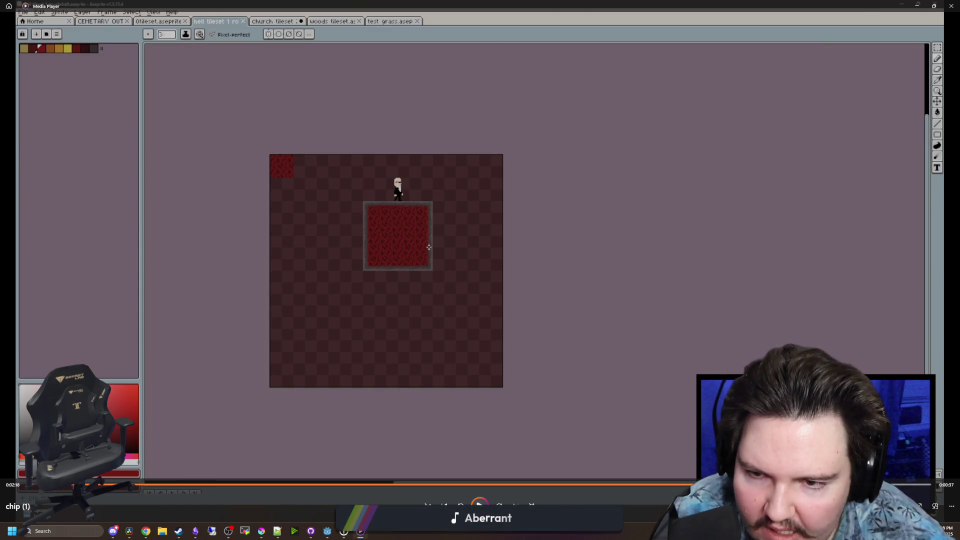
key("Right")
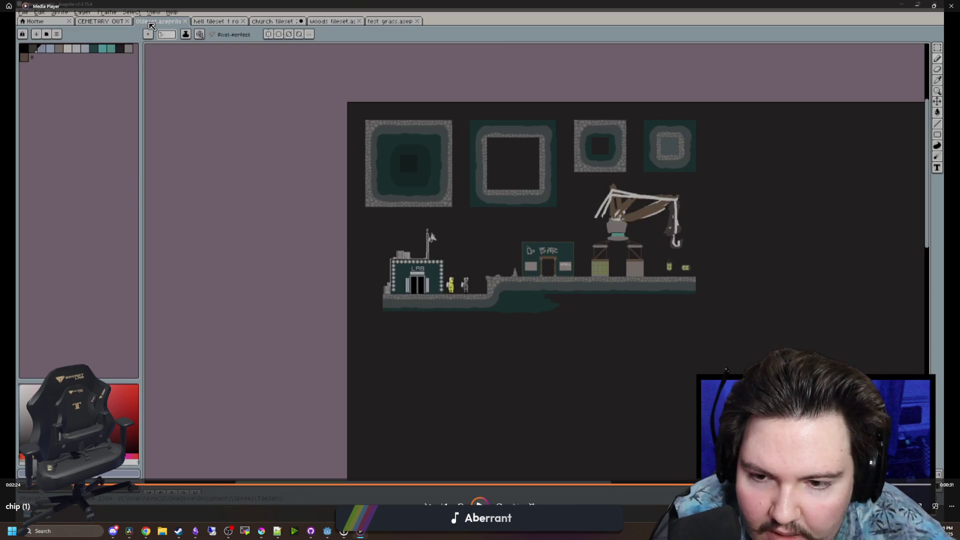
key("Right")
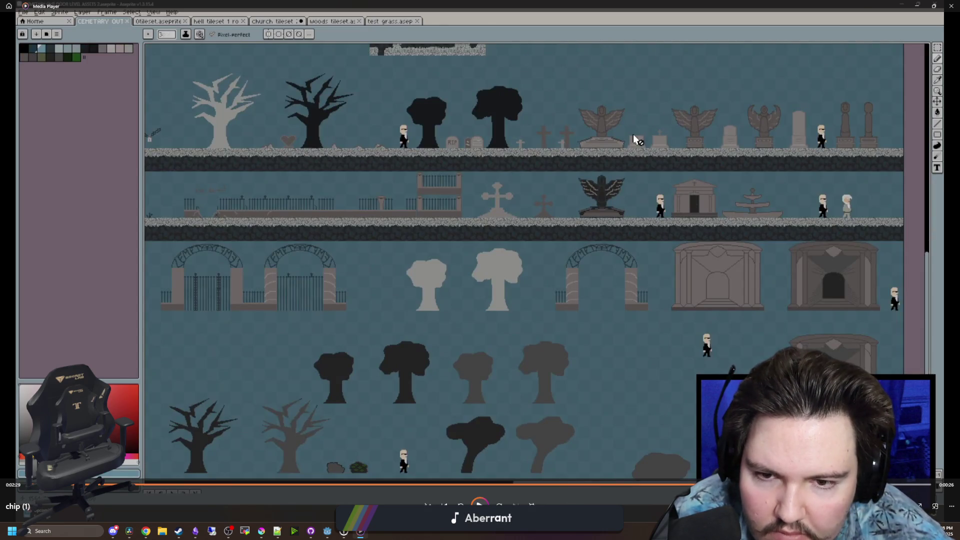
key("Right")
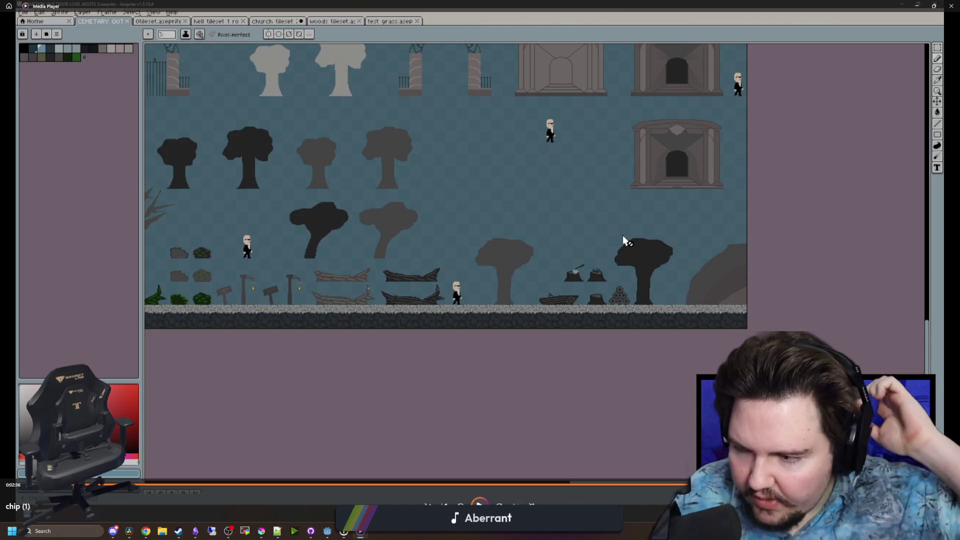
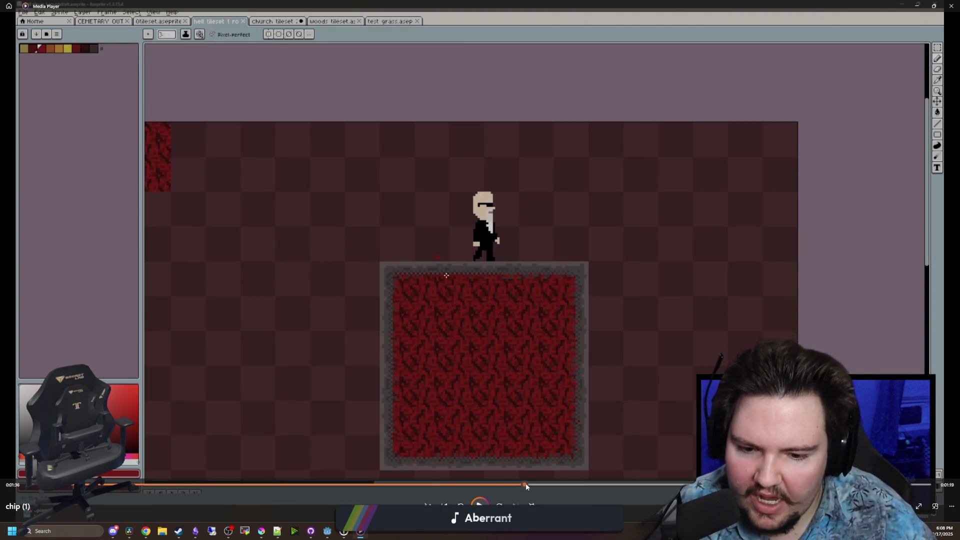
Review the game footage at 0:01:01, 0:00:52 and 0:01:03, then minimize Media Player
left_click_drag(526, 483, 346, 484)
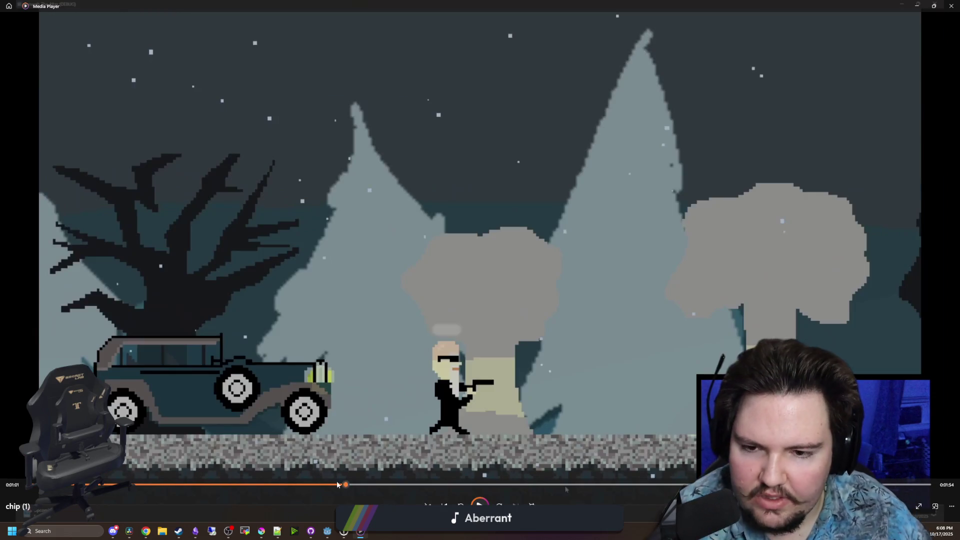
left_click(301, 484)
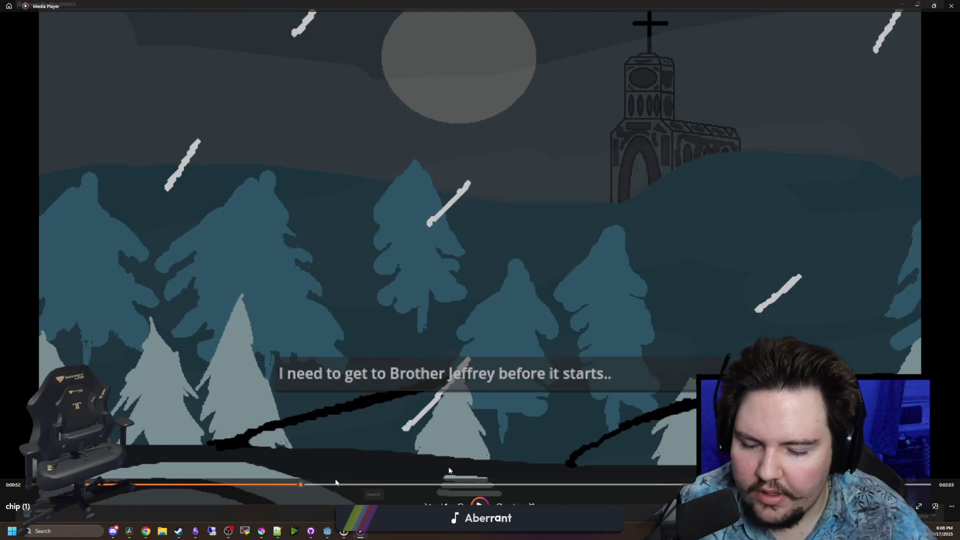
left_click(355, 484)
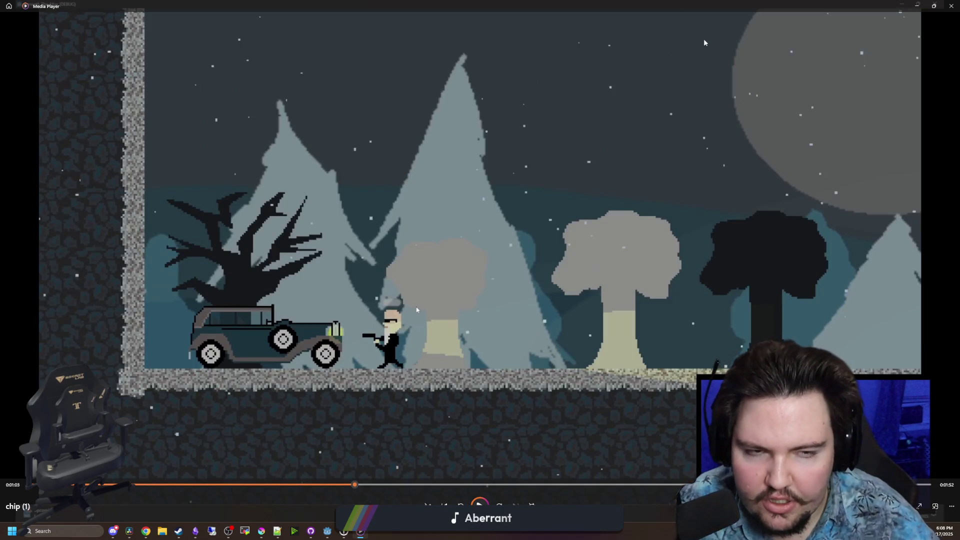
key("super+Down")
key("super+Down")
scroll(386, 225, "up", 5)
scroll(386, 225, "down", 5)
Return to the green-stroke document and set the brush to 6 px
scroll(397, 247, "up", 3)
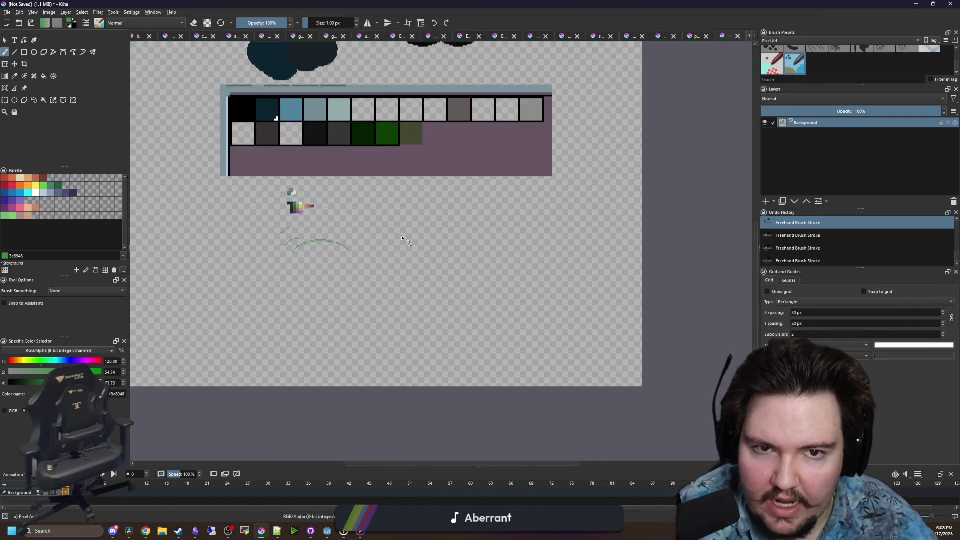
left_click(694, 38)
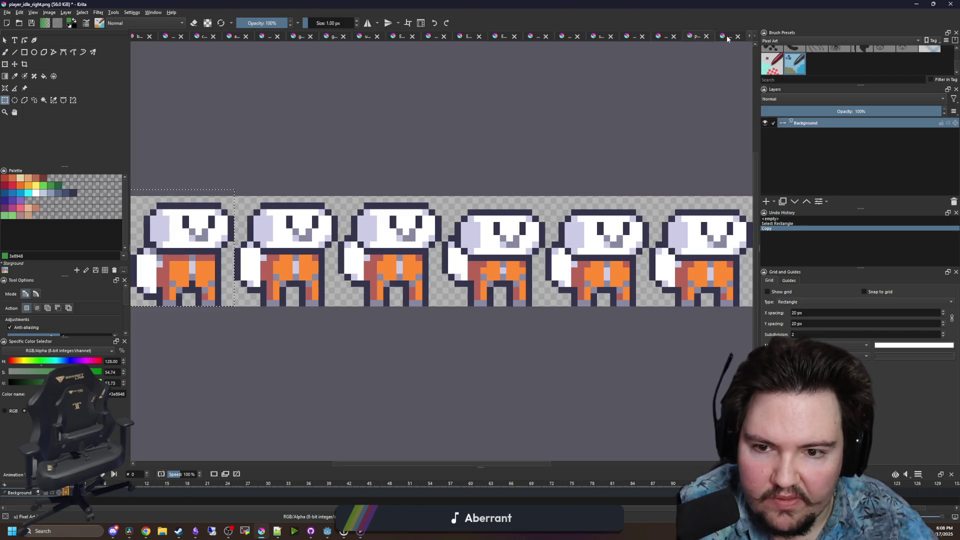
left_click(666, 35)
left_click(723, 35)
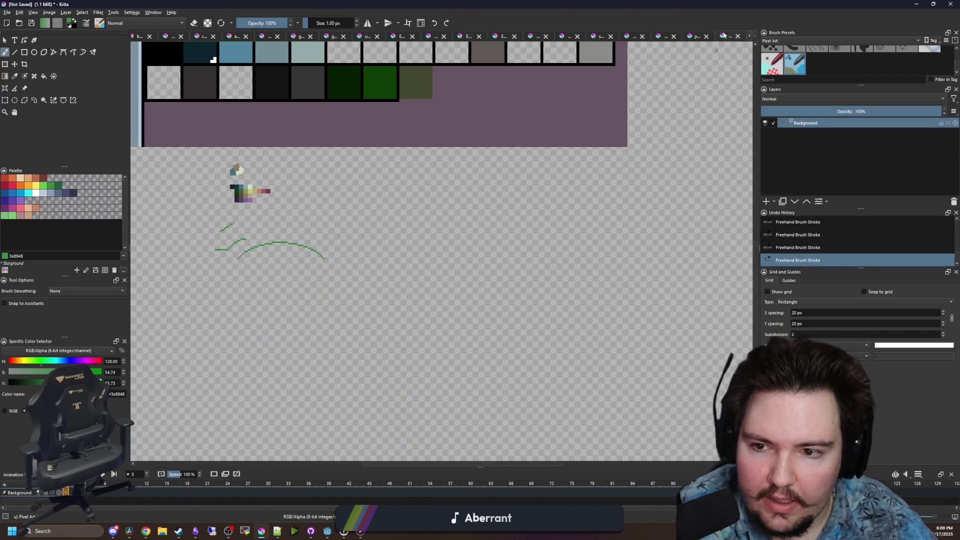
scroll(391, 281, "up", 5)
key("bracketright")
key("bracketright")
key("bracketright")
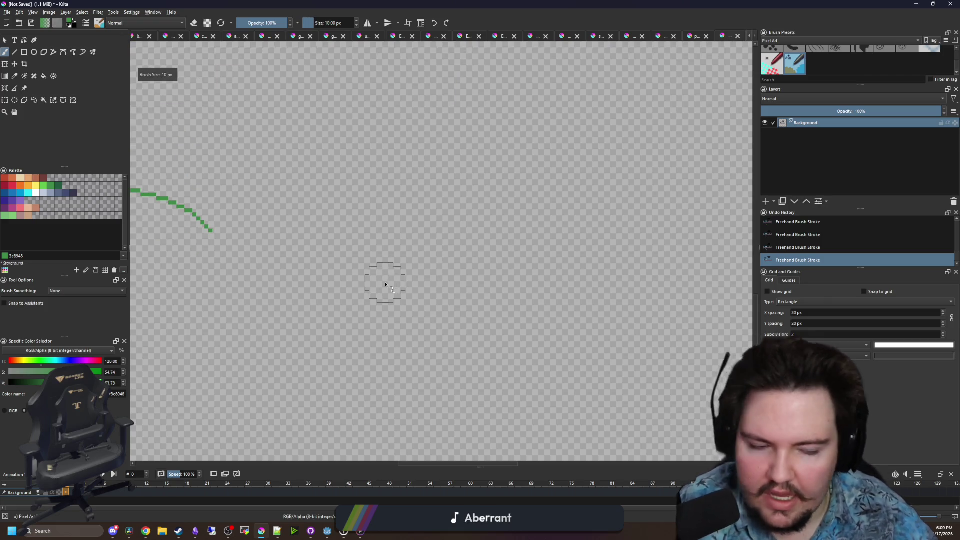
scroll(415, 320, "up", 2)
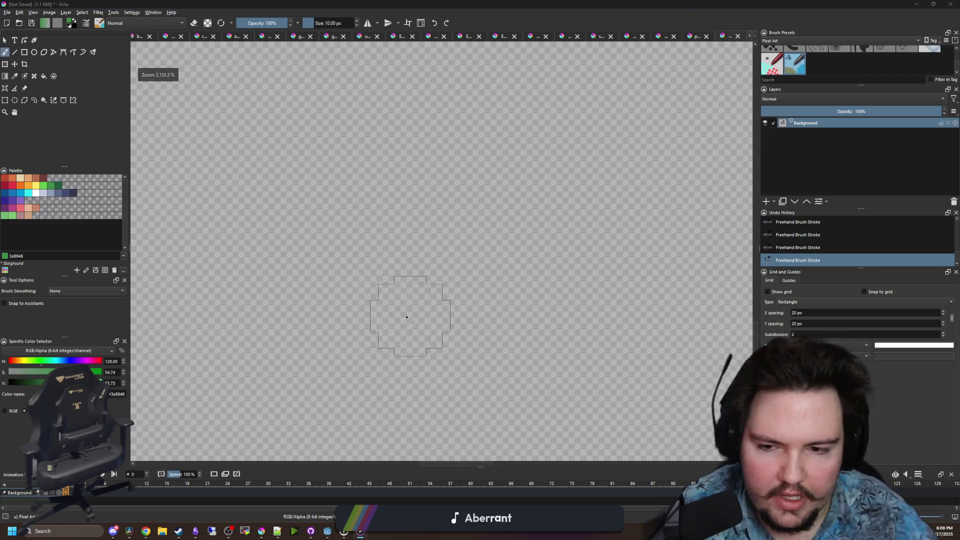
key("bracketleft")
key("bracketleft")
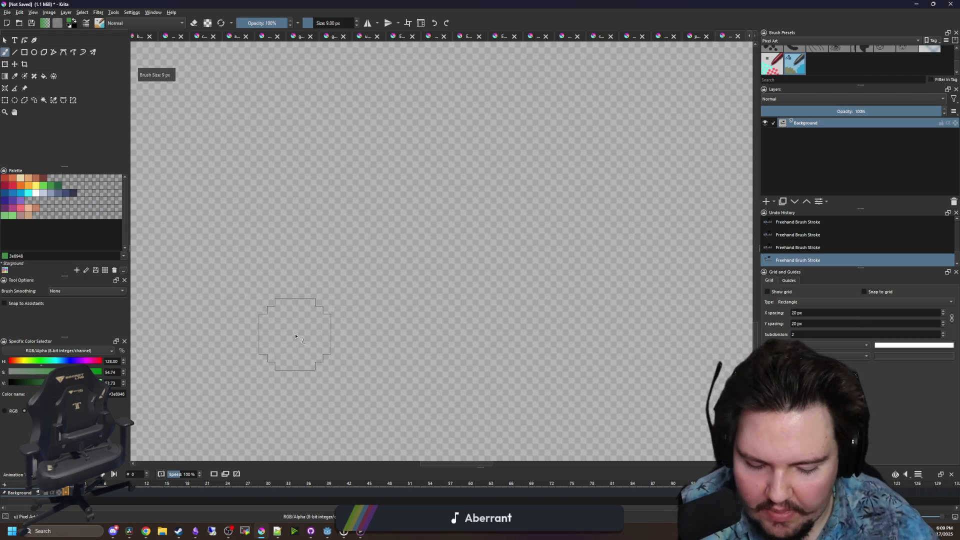
Draw three overlapping green rectangles forming the stepped car body block
left_click(24, 52)
key("bracketleft")
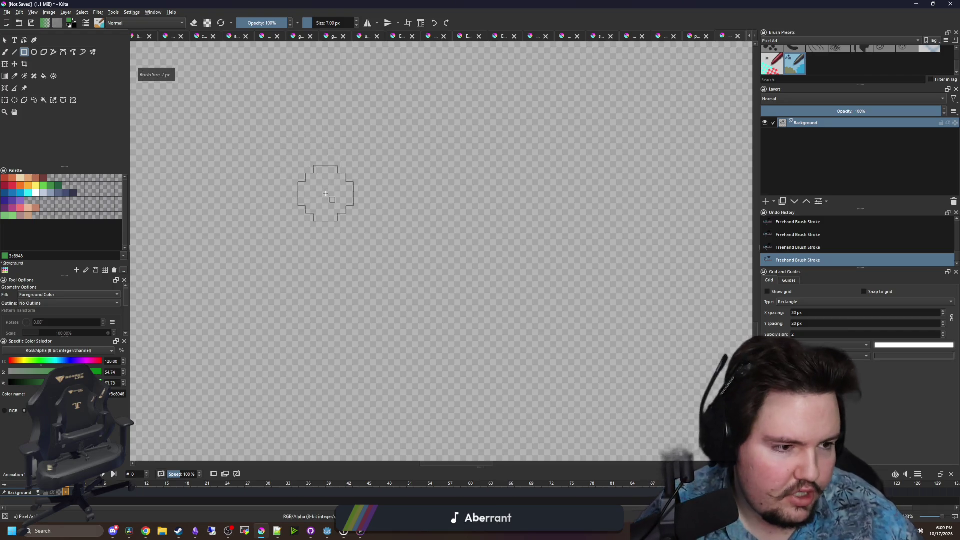
mouse_move(253, 139)
left_mouse_down()
mouse_move(466, 295)
mouse_move(531, 307)
left_mouse_up()
left_click_drag(440, 325, 569, 221)
scroll(328, 278, "left", 5)
left_click_drag(388, 331, 262, 226)
scroll(380, 276, "down", 2)
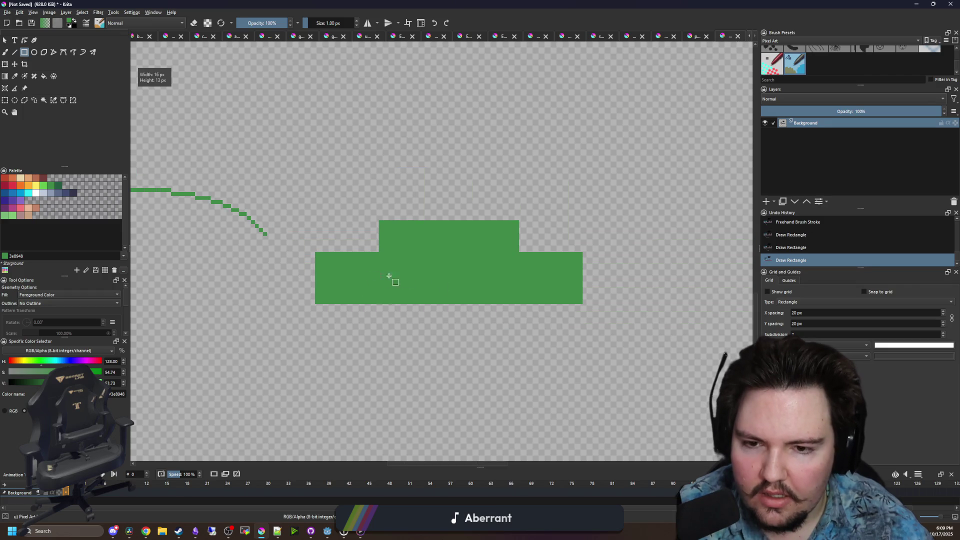
scroll(500, 295, "right", 1)
scroll(405, 322, "up", 1)
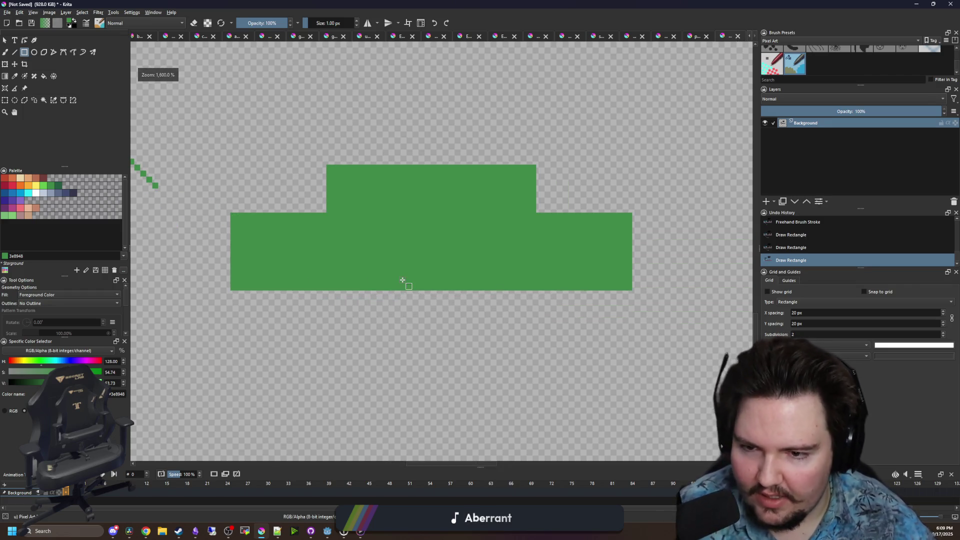
key("p")
scroll(199, 219, "up", 1)
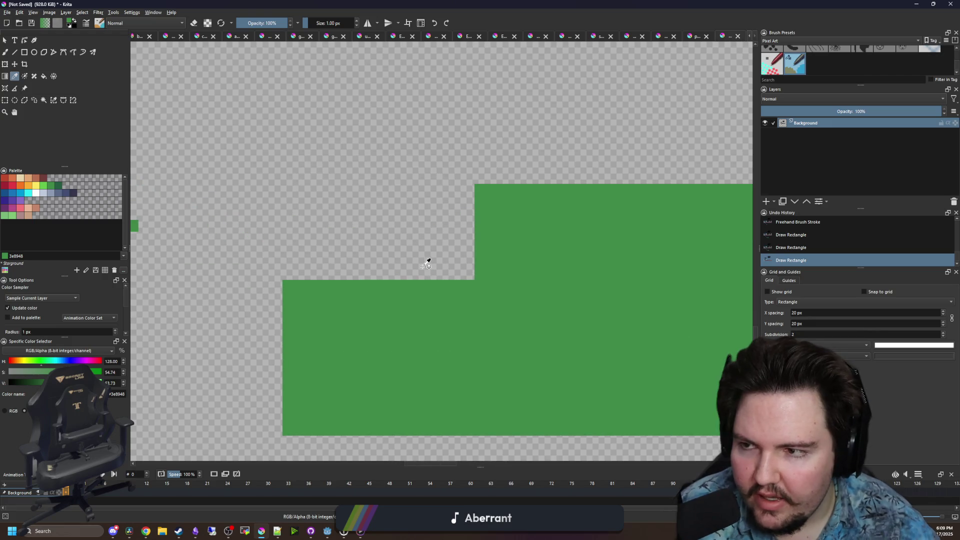
scroll(391, 240, "up", 1)
Paint stair-step green pixels at the roof corner and fill that corner green
key("b")
mouse_move(550, 161)
left_mouse_down()
mouse_move(520, 161)
mouse_move(235, 306)
left_mouse_up()
scroll(277, 287, "down", 3)
key("f")
left_click(312, 288)
scroll(315, 291, "up", 3)
Paint a stepped diagonal roof slope, fill beneath it, and add a right-edge green column
key("b")
left_click_drag(331, 211, 349, 210)
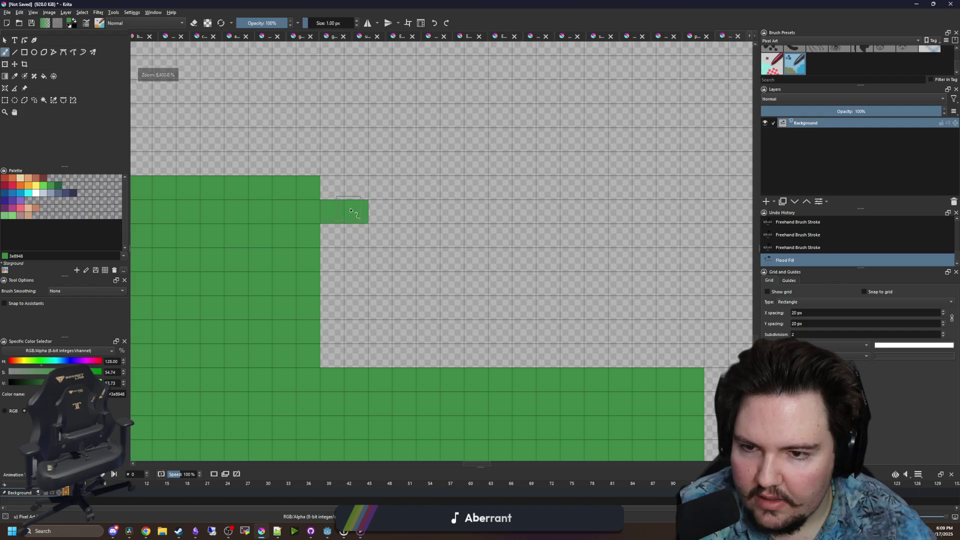
left_click(380, 235)
left_click(409, 260)
left_click(431, 283)
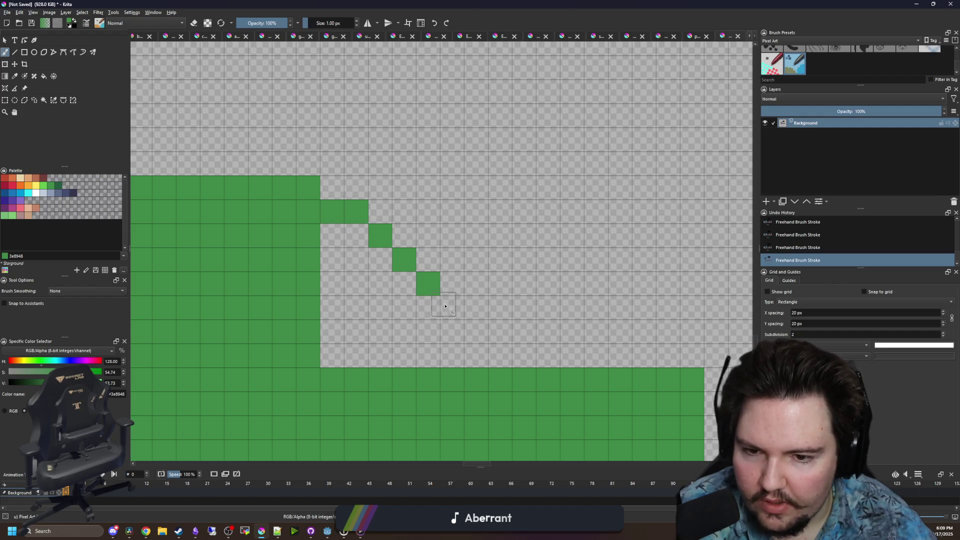
left_click(454, 307)
left_click(478, 331)
left_click(501, 355)
key("f")
left_click(413, 360)
scroll(449, 302, "down", 3)
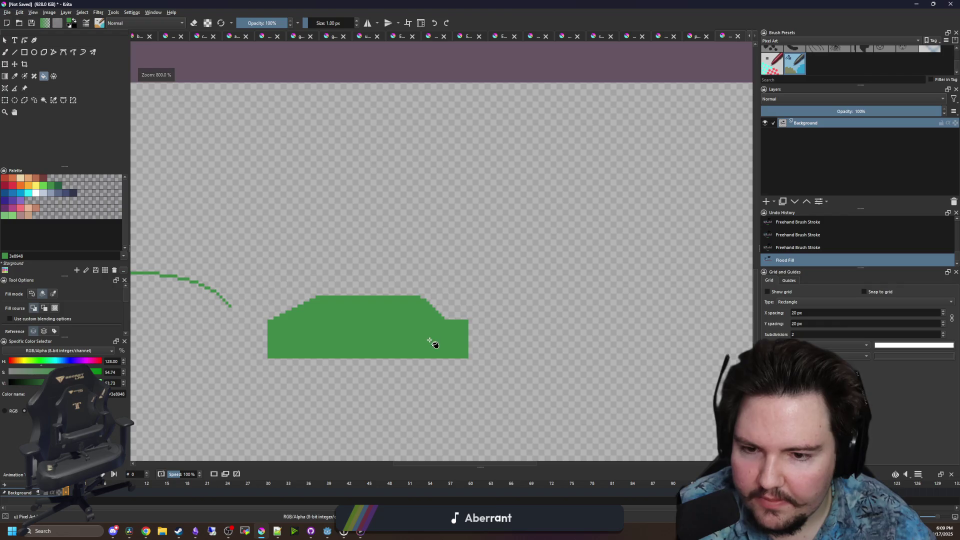
scroll(435, 340, "up", 4)
key("b")
mouse_move(452, 208)
left_mouse_down()
mouse_move(452, 406)
mouse_move(469, 198)
mouse_move(484, 414)
left_mouse_up()
Erase front and rear wheel arches into the body with an 8 px eraser
key("e")
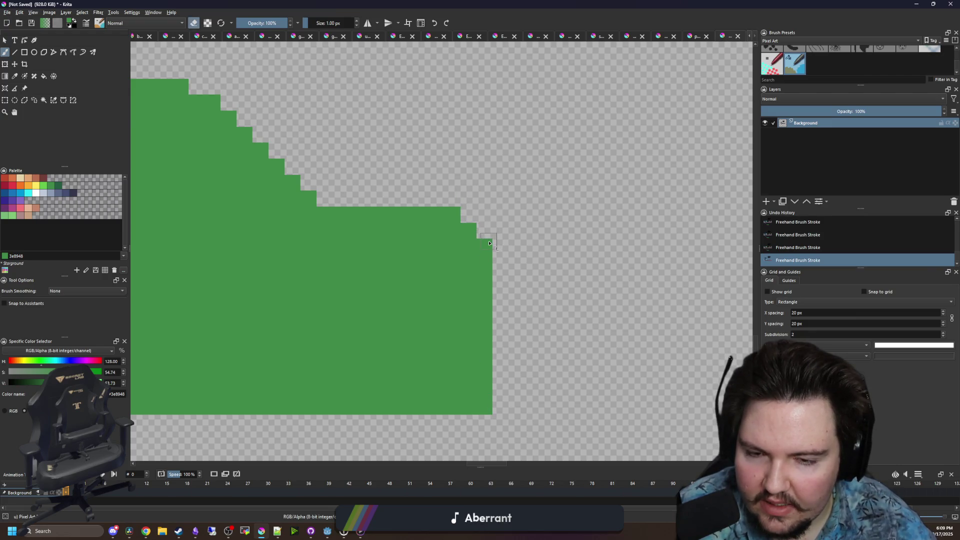
scroll(490, 243, "up", 3)
key("bracketright")
key("bracketright")
key("bracketright")
left_click(491, 309)
key("ctrl+z")
key("bracketright")
key("bracketright")
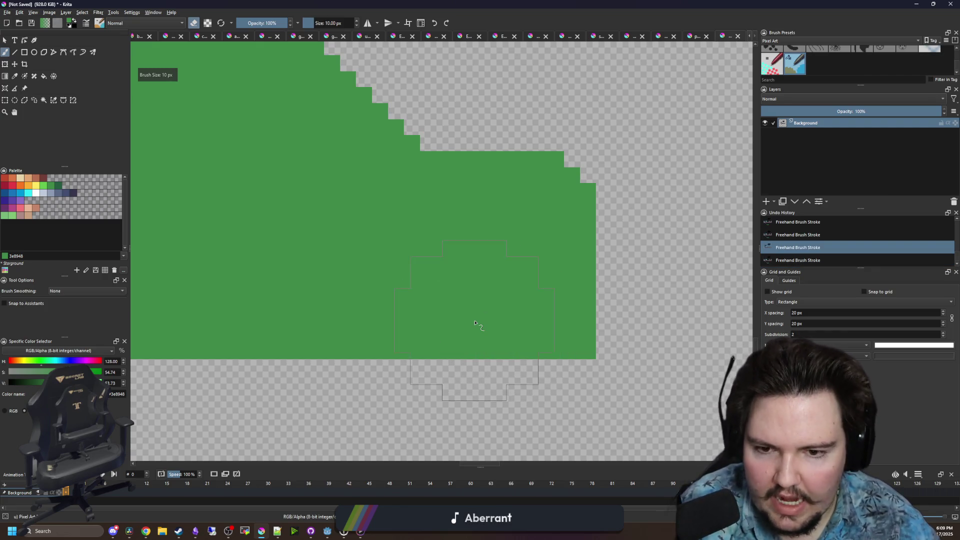
left_click(420, 345)
scroll(475, 345, "down", 2)
left_click_drag(475, 344, 618, 328)
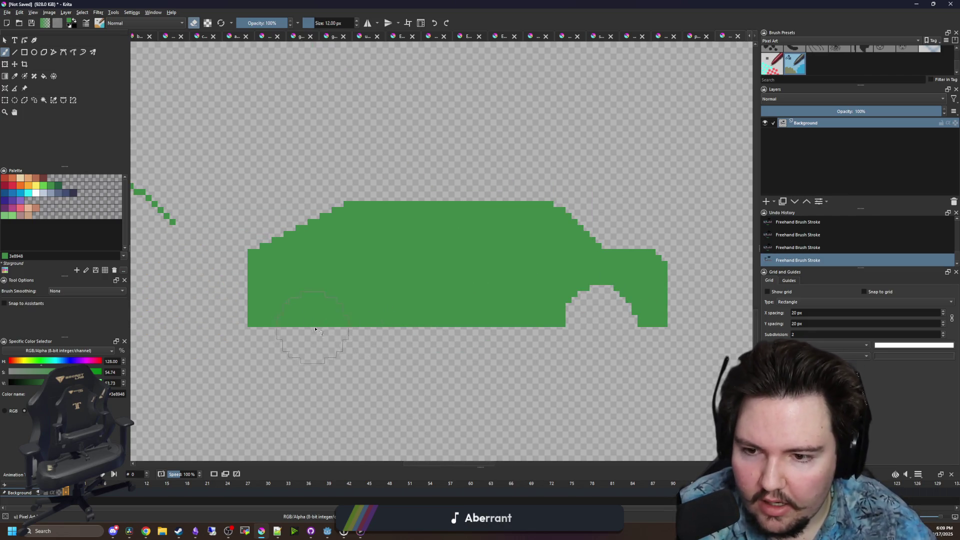
left_click(321, 327)
left_click_drag(418, 324, 307, 329)
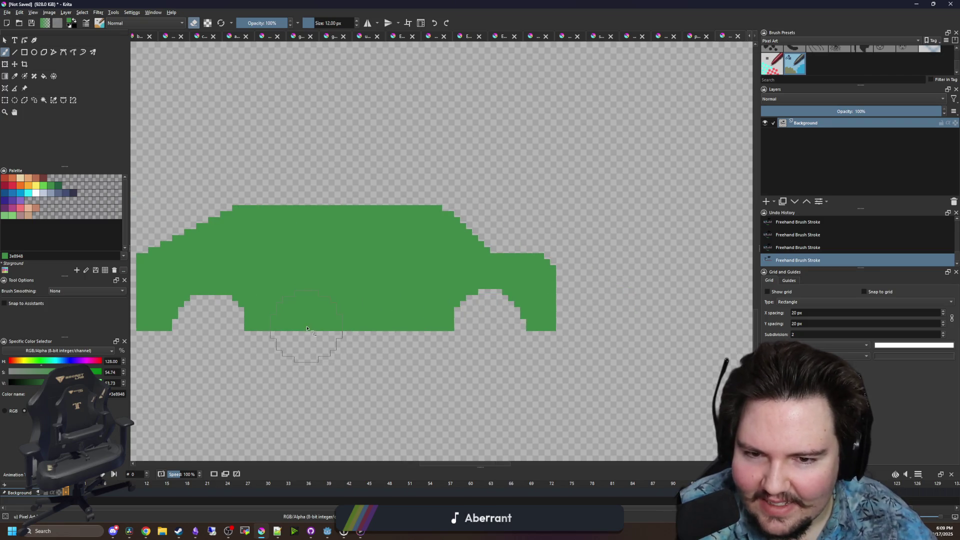
scroll(193, 193, "up", 1)
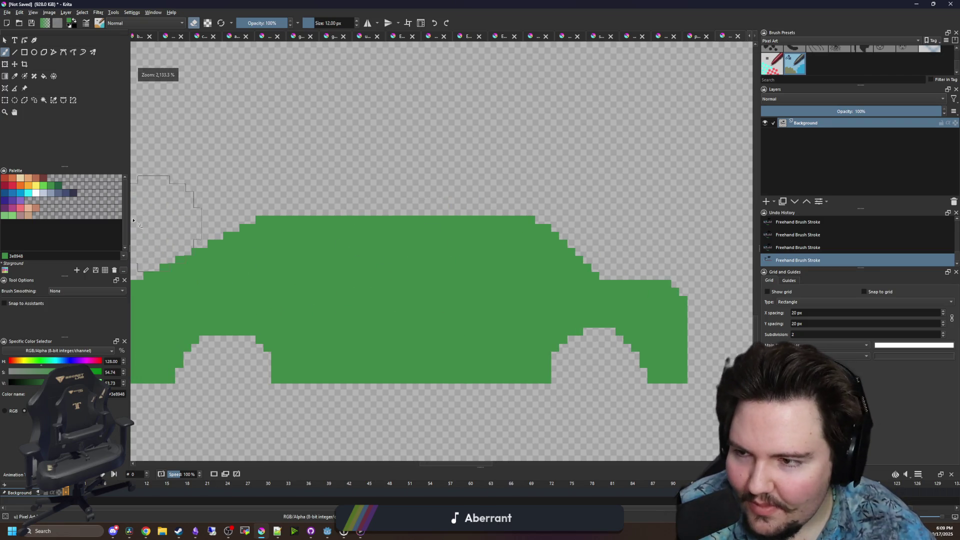
Select the Rectangle tool, shrink the size by one pixel, and pick the dark purple swatch
left_click(24, 52)
scroll(382, 321, "down", 8)
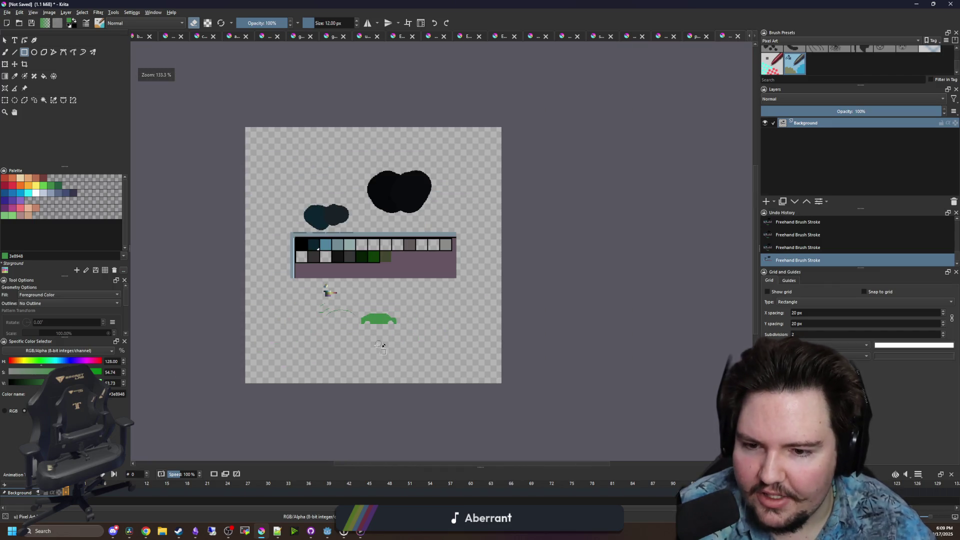
scroll(375, 328, "up", 4)
scroll(374, 328, "up", 5)
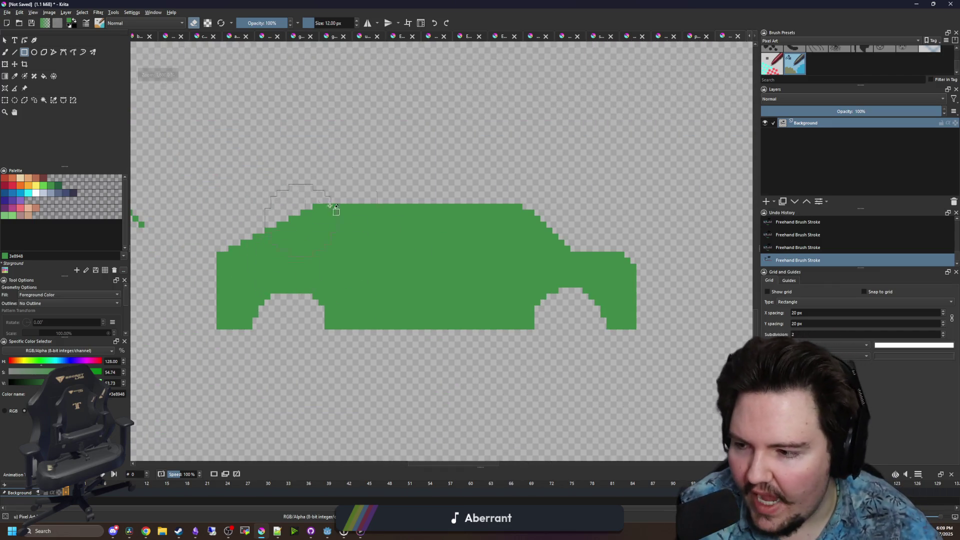
scroll(325, 289, "down", 2)
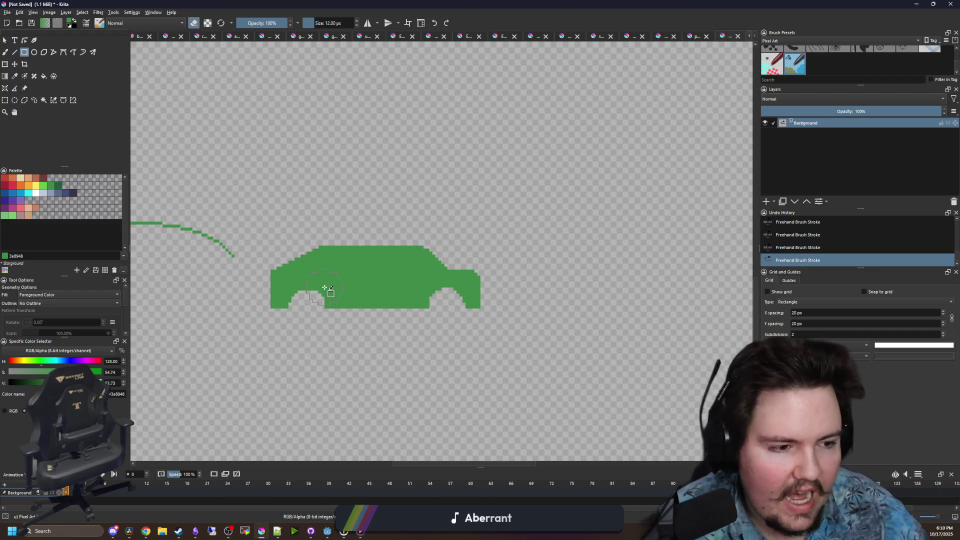
scroll(379, 261, "down", 2)
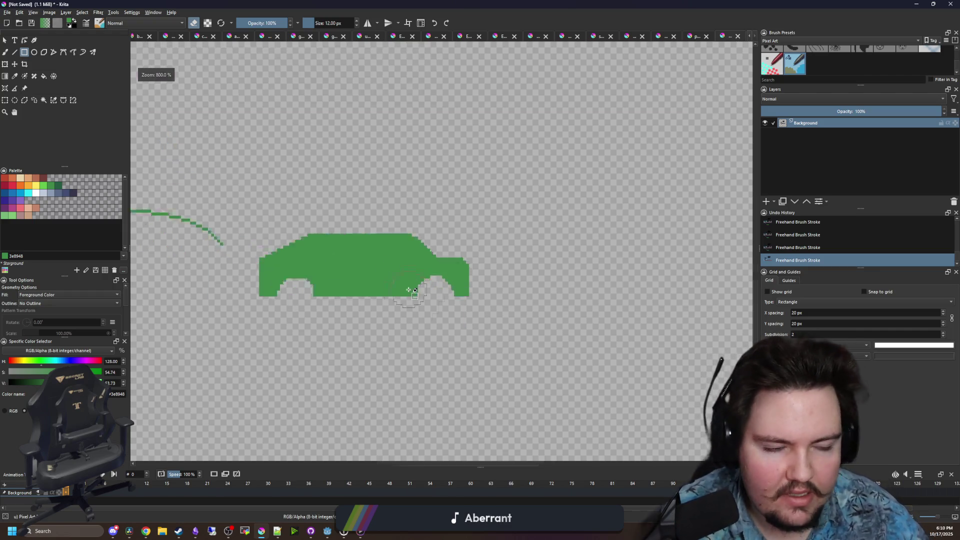
scroll(457, 202, "up", 4)
key("bracketleft")
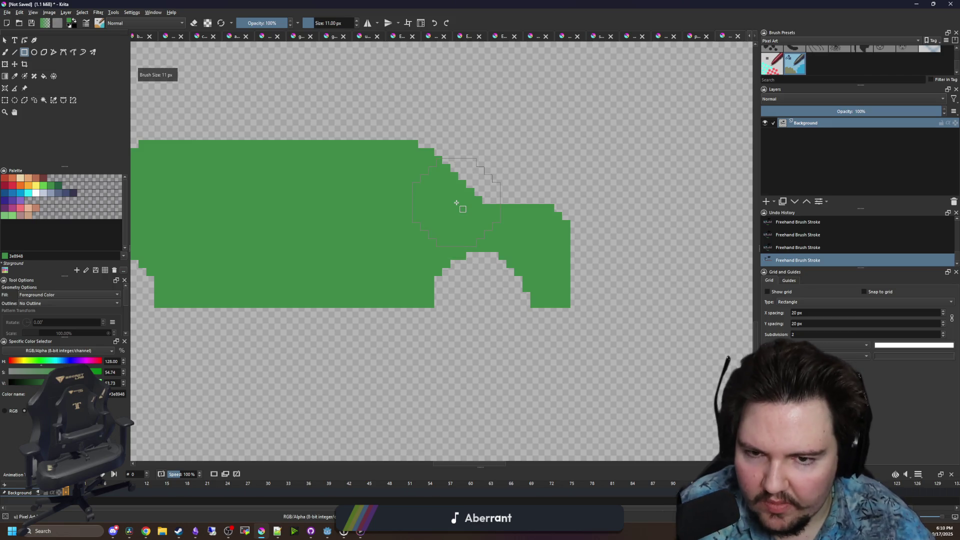
scroll(495, 228, "down", 3)
scroll(505, 230, "up", 6)
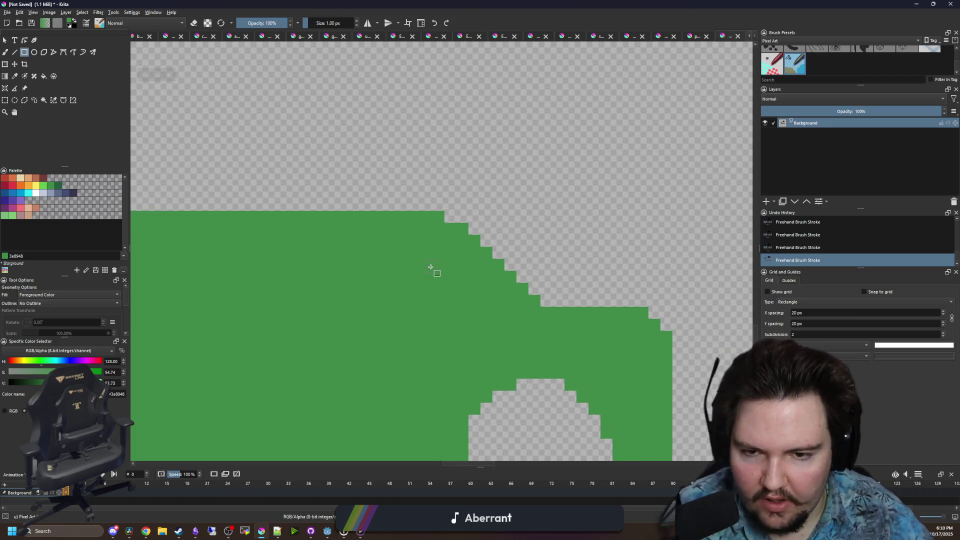
scroll(437, 257, "down", 3)
left_click(73, 193)
Draw a dark purple 35354C rectangle for the window across the upper body
key("b")
left_click(24, 52)
left_click_drag(403, 215, 473, 236)
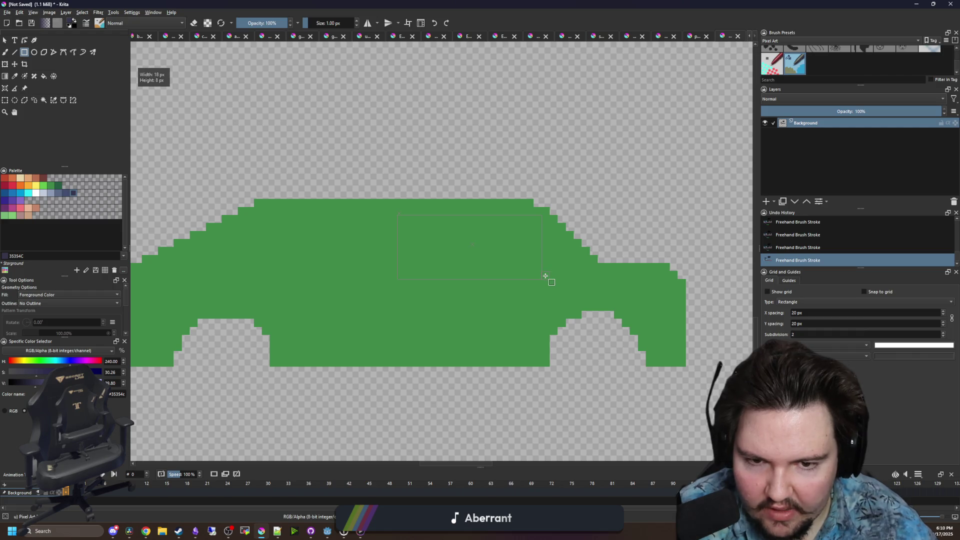
left_click_drag(537, 272, 527, 272)
scroll(527, 273, "up", 3)
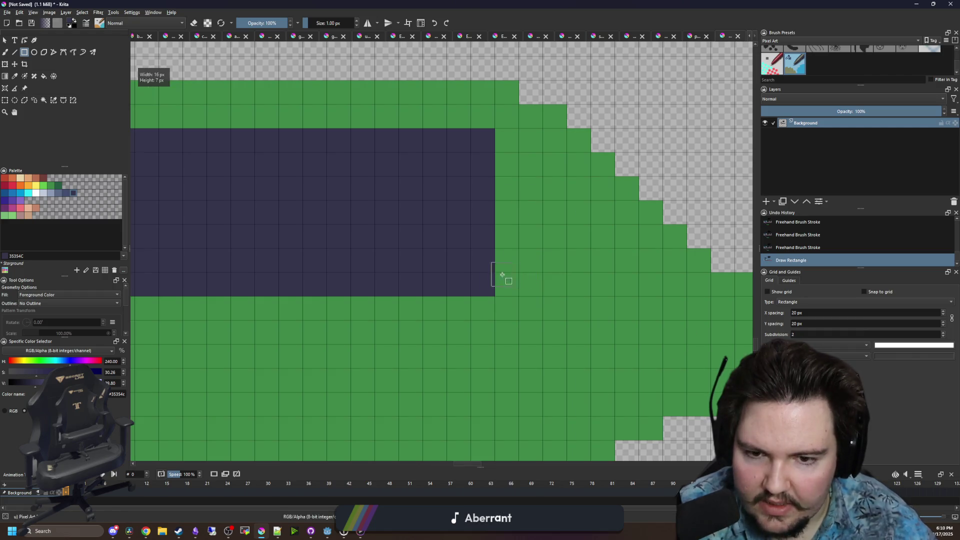
left_click_drag(517, 179, 516, 180)
Paint dark purple pixels giving the window a stepped slanted front edge
key("b")
left_click(532, 213)
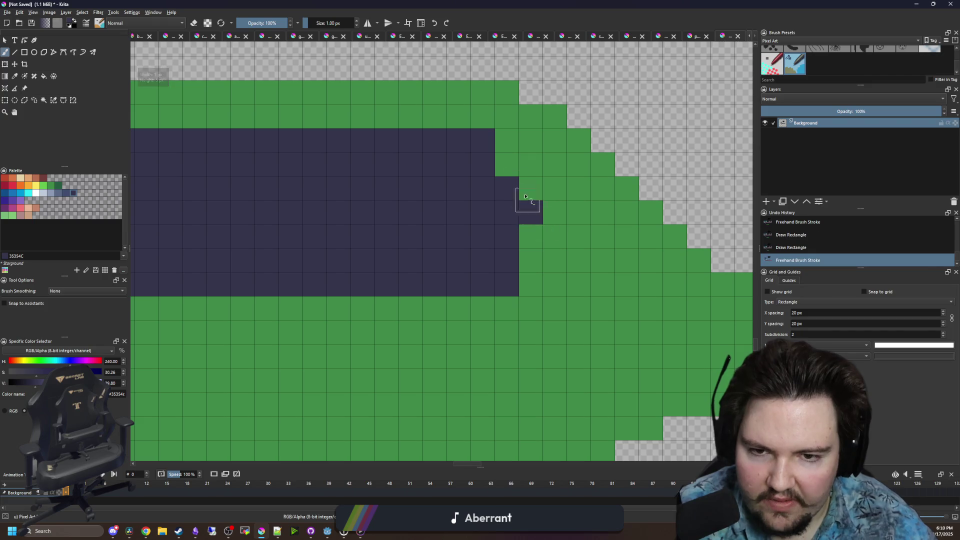
left_click(507, 165)
left_click(531, 189)
left_click(555, 213)
left_click(578, 242)
left_click(604, 262)
mouse_move(628, 285)
left_mouse_down()
mouse_move(535, 281)
mouse_move(532, 261)
mouse_move(555, 237)
left_mouse_up()
scroll(516, 249, "down", 3)
scroll(481, 252, "up", 2)
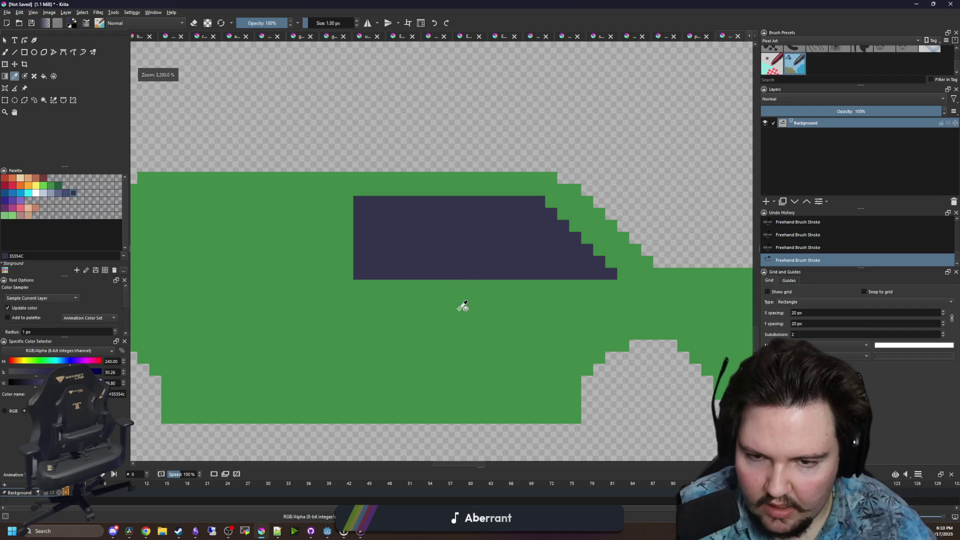
Paint a green pillar splitting the window, then refill the window's top row in purple
left_click(464, 305, "ctrl")
left_click_drag(407, 281, 408, 200)
mouse_move(365, 262)
left_mouse_down()
mouse_move(553, 278)
mouse_move(436, 288)
mouse_move(519, 275)
left_mouse_up()
left_click(553, 280, "ctrl")
mouse_move(430, 273)
left_mouse_down()
mouse_move(497, 253)
mouse_move(469, 231)
mouse_move(457, 246)
left_mouse_up()
left_click_drag(500, 215, 429, 240)
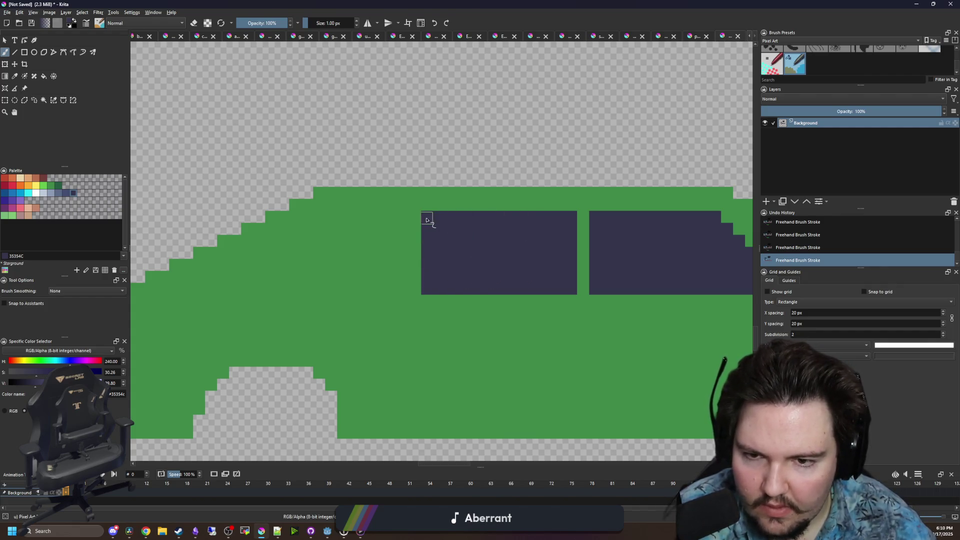
scroll(365, 237, "down", 3)
scroll(435, 255, "up", 1)
Select the car's left end and shift it slightly sideways
key("ctrl+r")
left_click_drag(171, 375, 316, 171)
key("t")
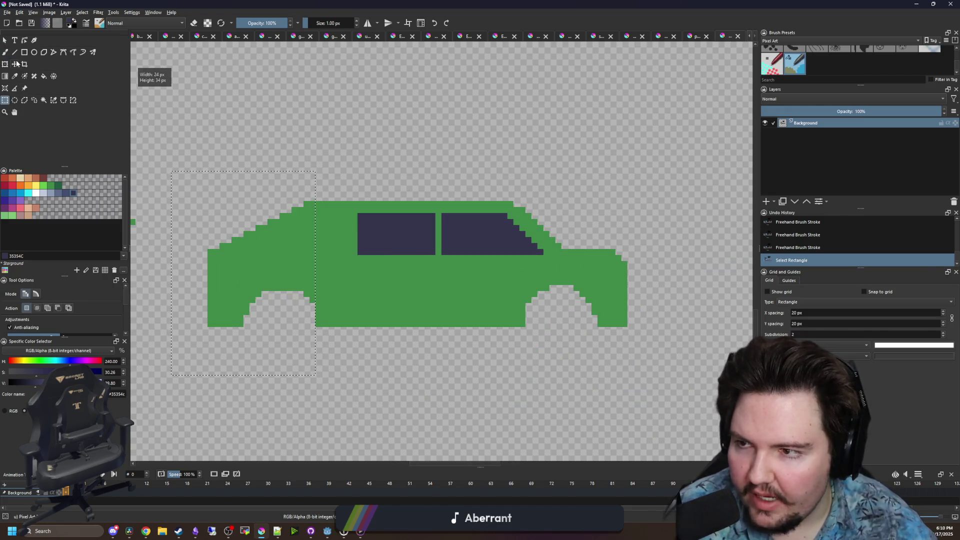
mouse_move(277, 251)
left_mouse_down()
mouse_move(294, 251)
mouse_move(260, 259)
mouse_move(287, 261)
left_mouse_up()
key("ctrl+shift+a")
scroll(322, 225, "up", 2)
scroll(322, 225, "up", 1)
Erase green columns along the roof's top edge and repaint the notch's left edge green
key("b")
key("e")
mouse_move(318, 193)
left_mouse_down()
mouse_move(306, 165)
mouse_move(352, 163)
left_mouse_up()
scroll(337, 317, "down", 3)
mouse_move(338, 317)
left_mouse_down()
mouse_move(334, 389)
mouse_move(349, 313)
mouse_move(365, 397)
left_mouse_up()
left_click(220, 279, "ctrl")
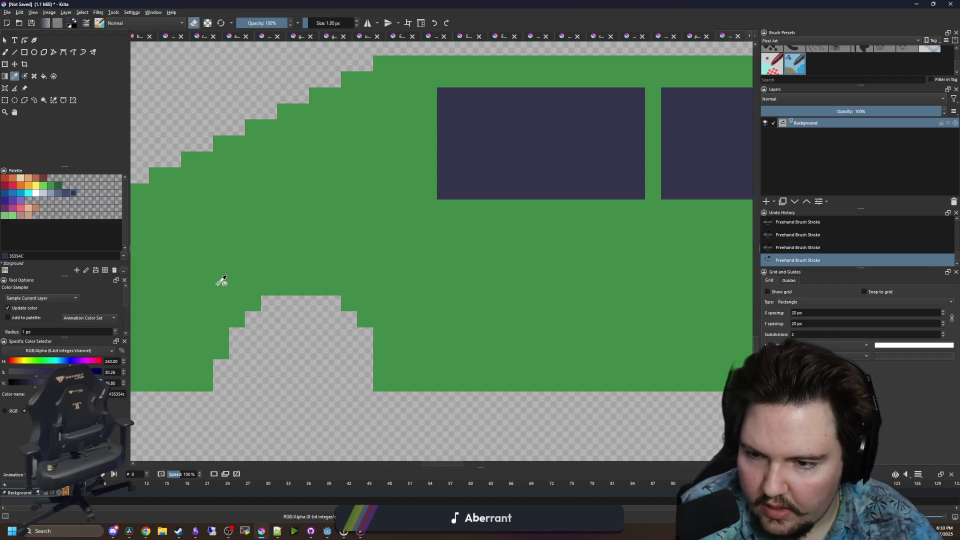
key("e")
left_click_drag(216, 365, 220, 388)
scroll(253, 304, "down", 3)
scroll(253, 305, "down", 3)
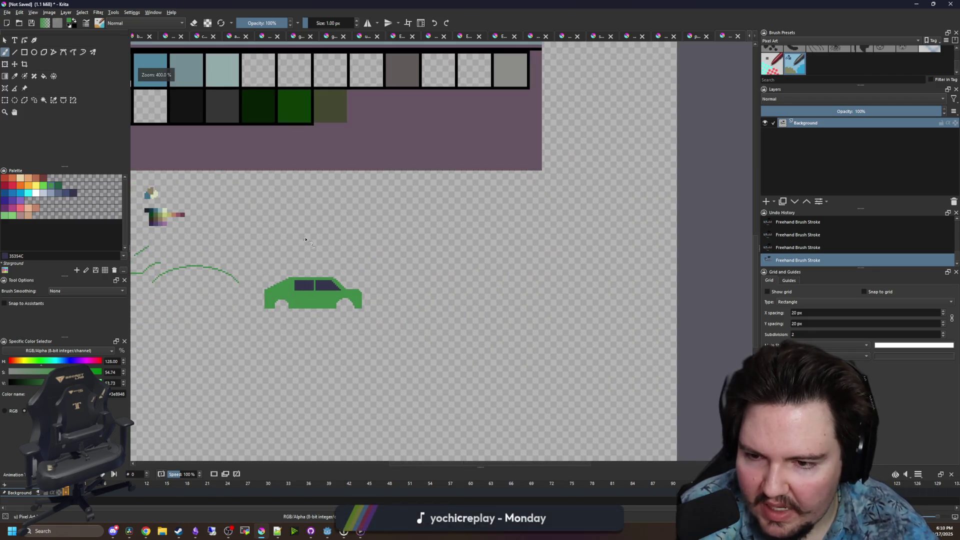
scroll(364, 268, "up", 6)
scroll(365, 268, "down", 4)
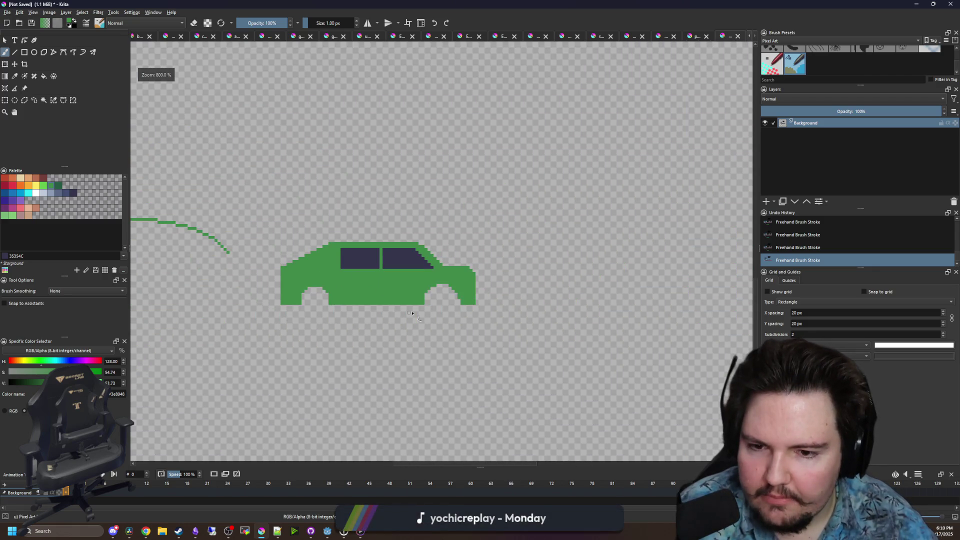
scroll(432, 303, "up", 3)
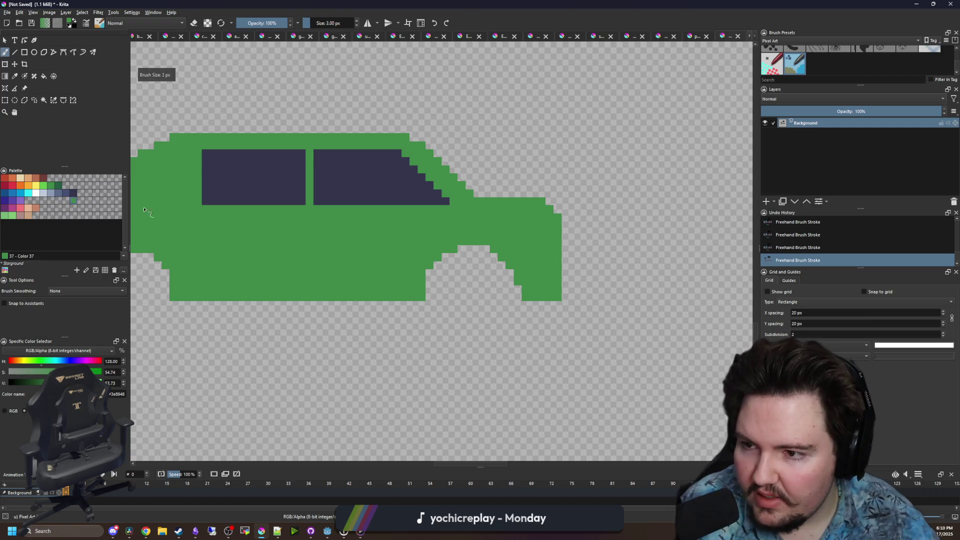
Stamp round dark purple wheels into the rear and front arches, then bring up Chrome
left_click(73, 193)
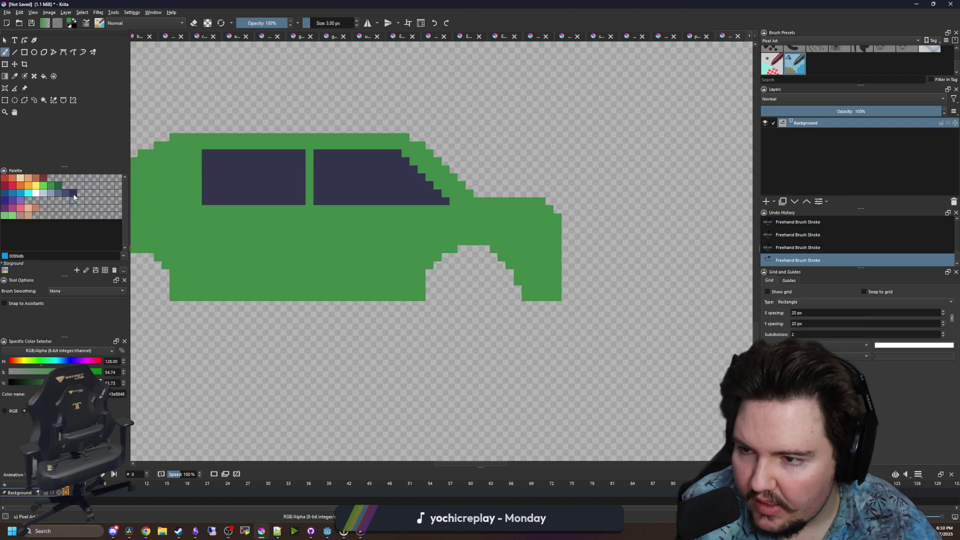
key("bracketright")
key("bracketright")
key("bracketright")
key("bracketright")
left_click(473, 295)
left_click_drag(205, 326, 413, 311)
left_click(344, 278)
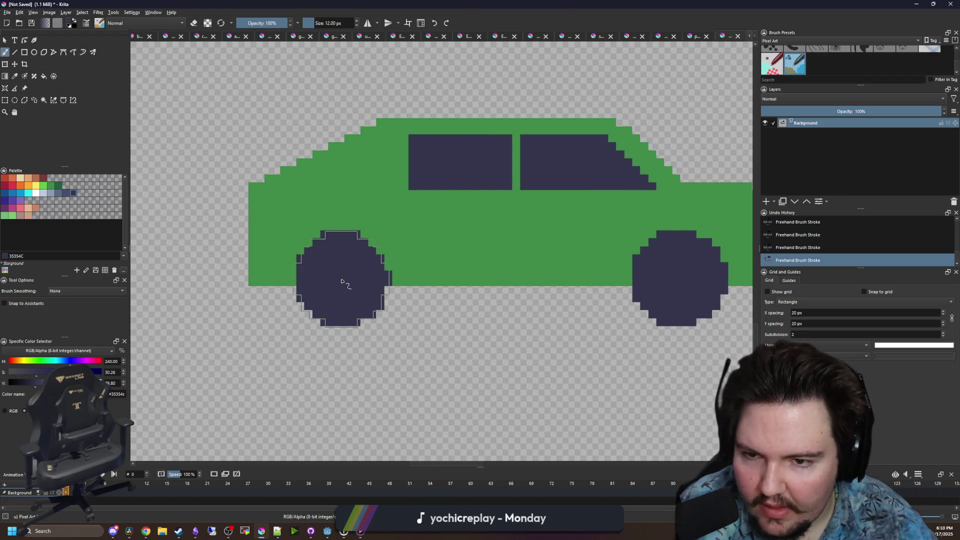
scroll(314, 290, "down", 3)
scroll(225, 208, "down", 5)
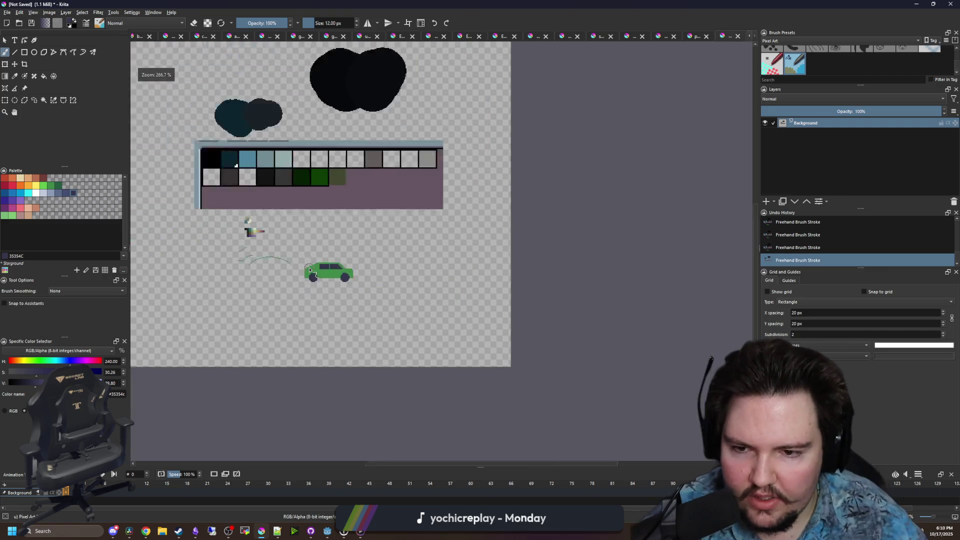
scroll(268, 240, "up", 8)
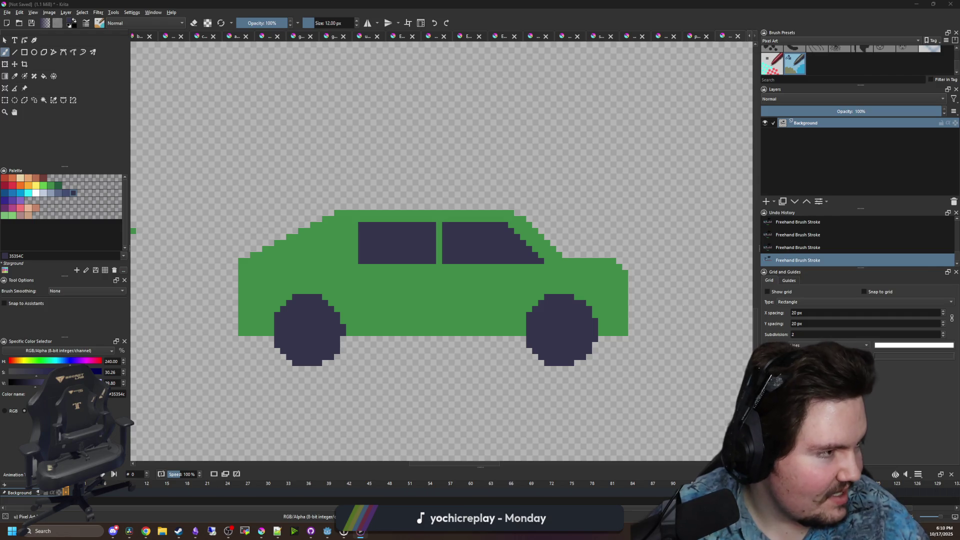
left_click(146, 531)
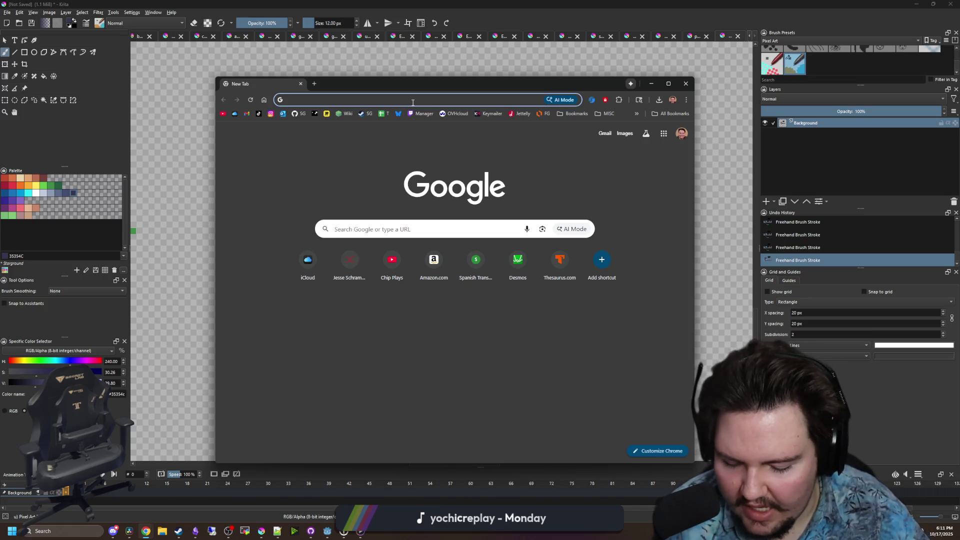
Search Google Images for 'car' and browse the results
type("car")
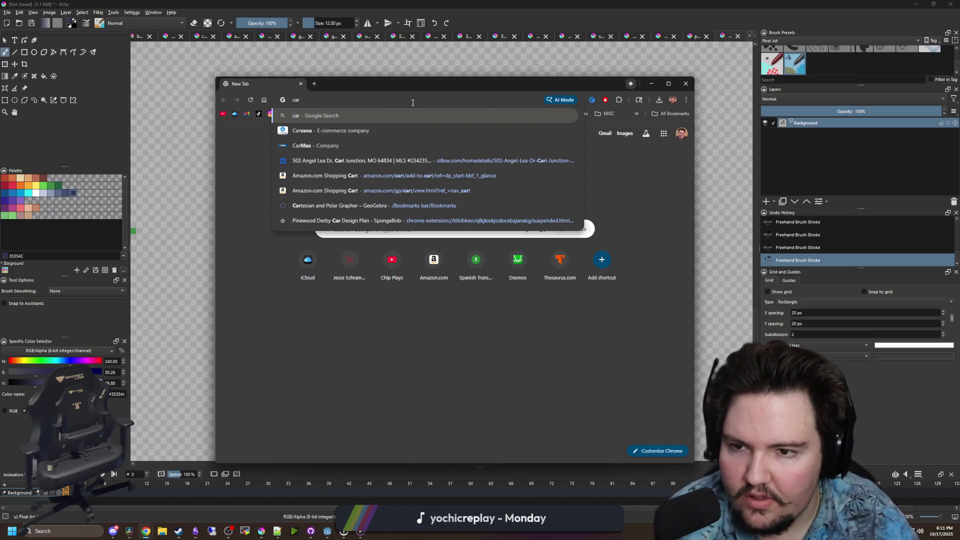
key("Return")
left_click(299, 162)
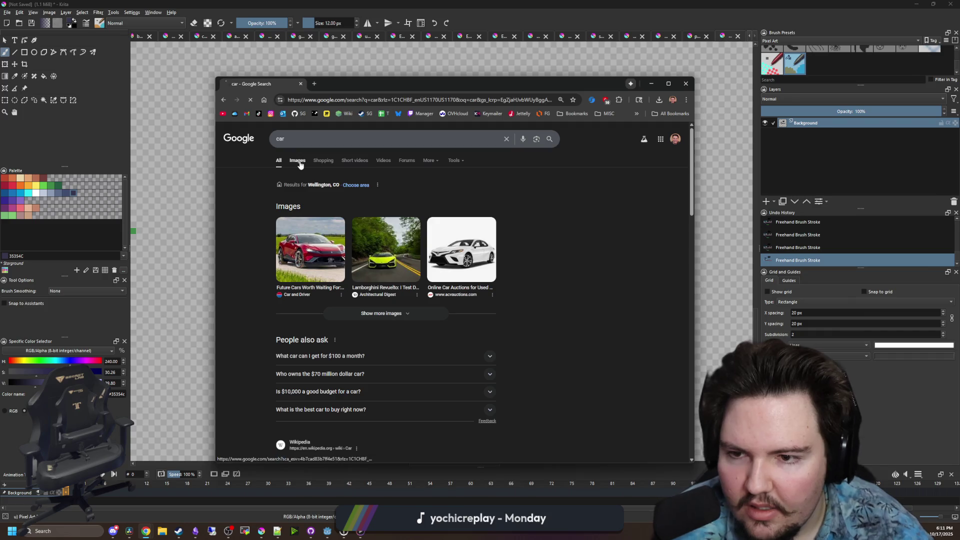
left_click_drag(343, 88, 356, 76)
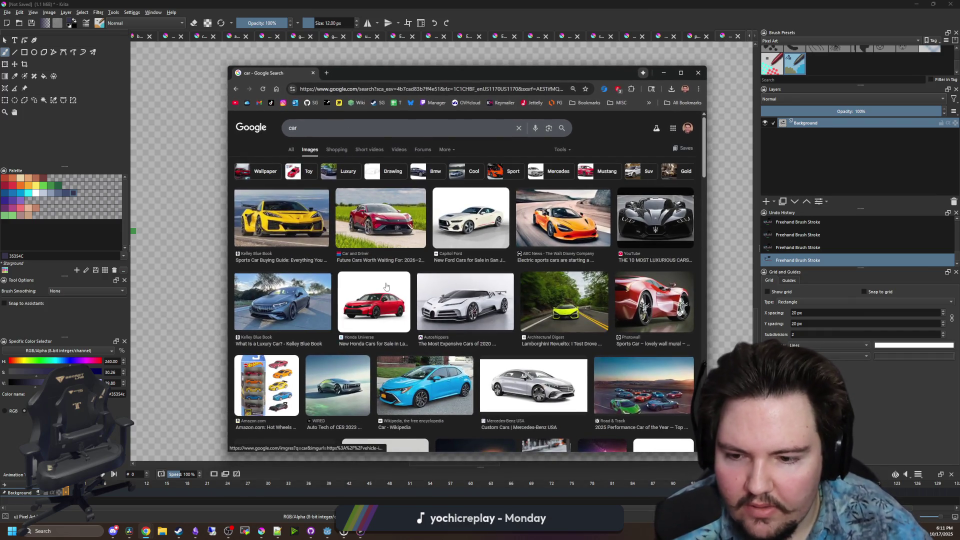
scroll(386, 280, "down", 4)
scroll(356, 240, "down", 4)
scroll(357, 240, "up", 4)
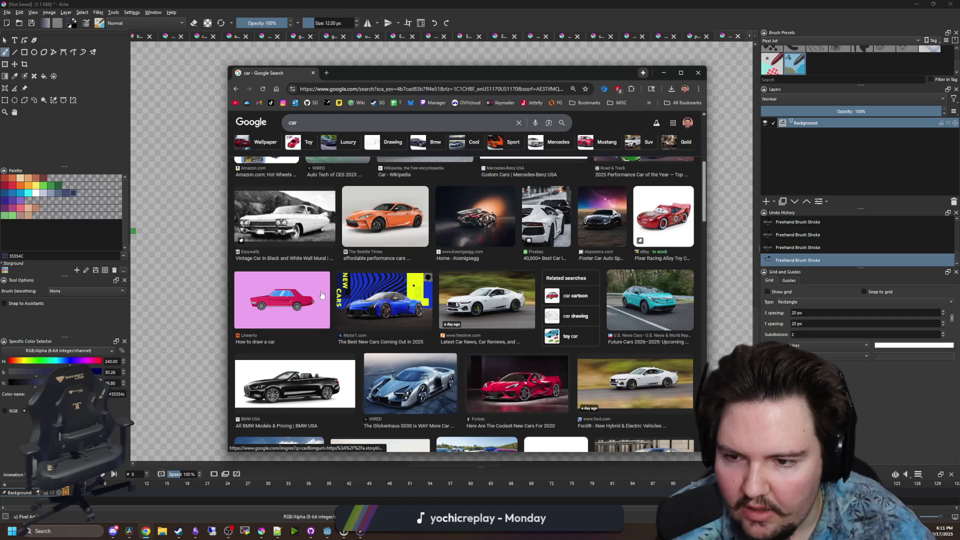
Preview the pink 'How to draw a car' reference image, then close the browser
left_click(299, 300)
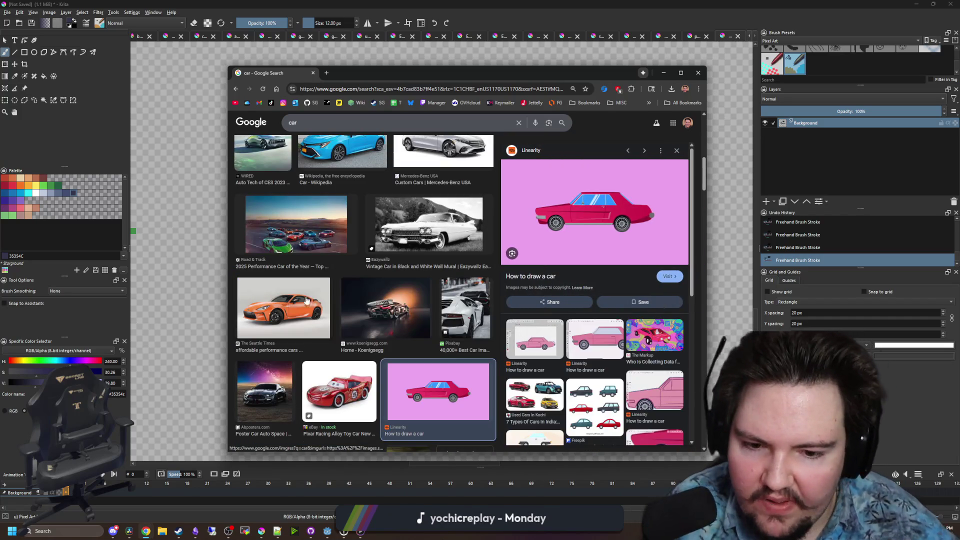
scroll(598, 374, "down", 3)
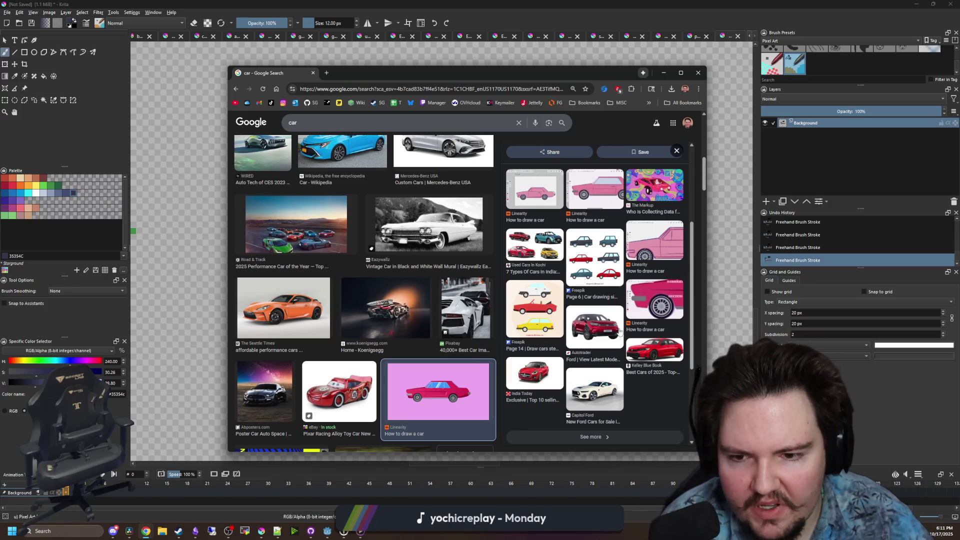
scroll(620, 331, "up", 3)
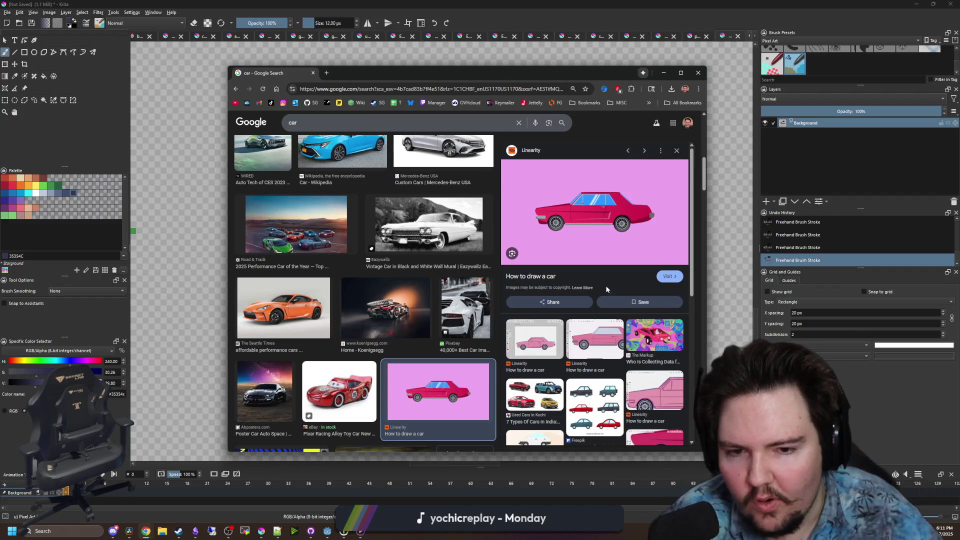
right_click(591, 207)
left_click(570, 72)
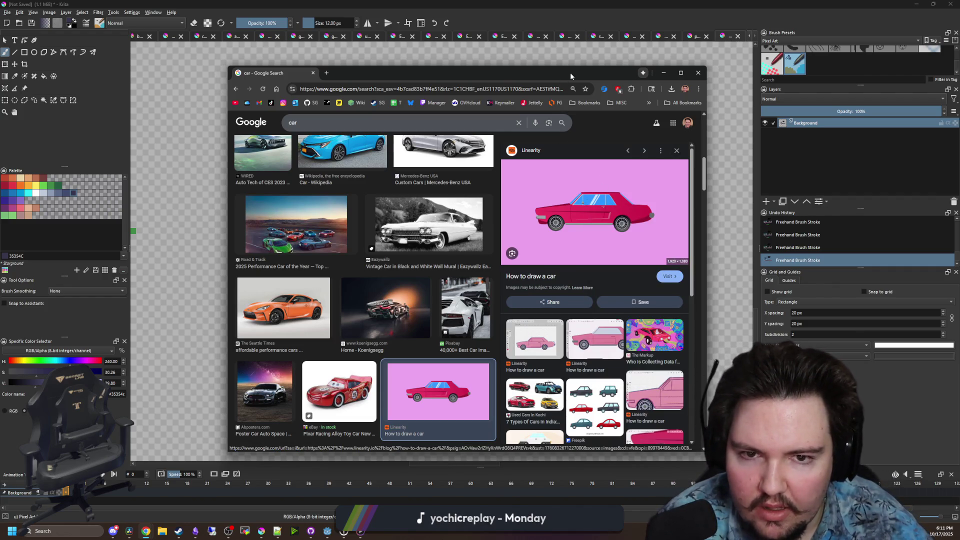
left_click(664, 72)
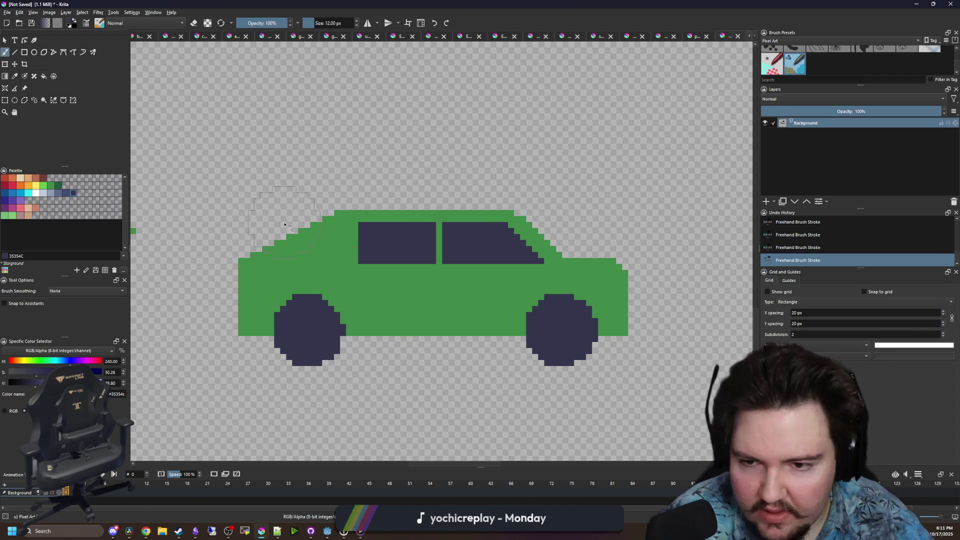
Erase stray green pixels on the car's sloped roof so it forms clean stair steps
scroll(250, 240, "up", 5)
key("e")
key("bracketleft")
key("bracketleft")
key("bracketleft")
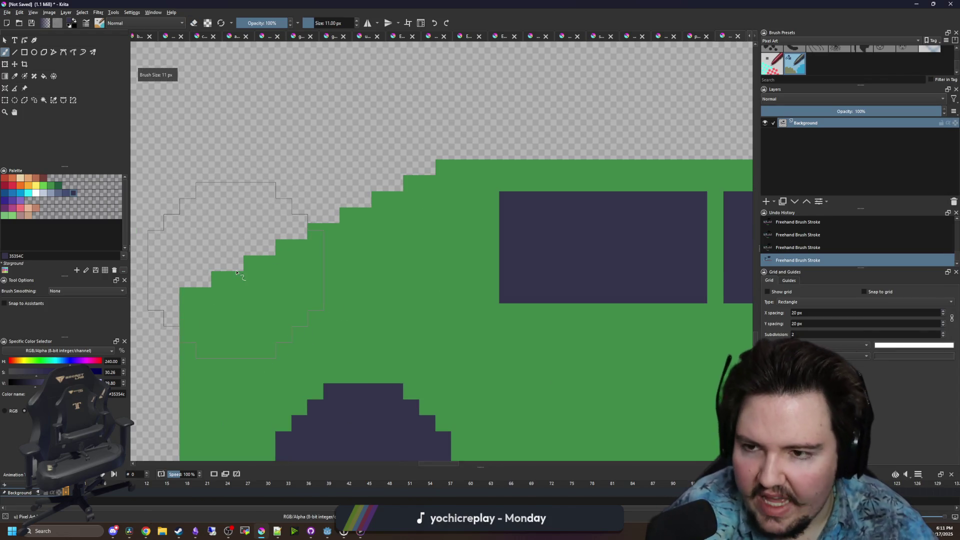
key("e")
mouse_move(393, 184)
left_mouse_down()
mouse_move(406, 186)
mouse_move(358, 231)
left_mouse_up()
mouse_move(322, 273)
left_mouse_down()
mouse_move(230, 280)
mouse_move(325, 261)
mouse_move(320, 230)
mouse_move(286, 245)
left_mouse_up()
scroll(285, 245, "down", 5)
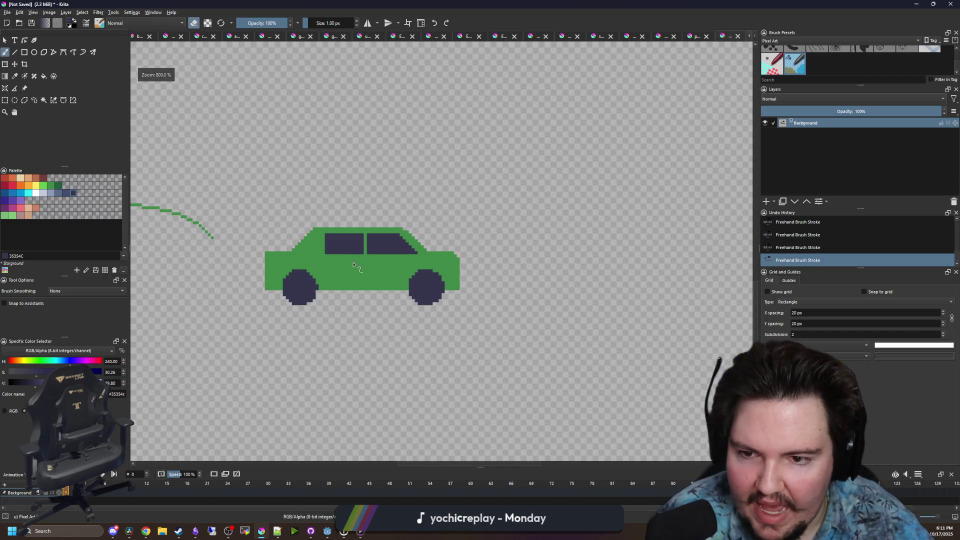
scroll(347, 253, "up", 2)
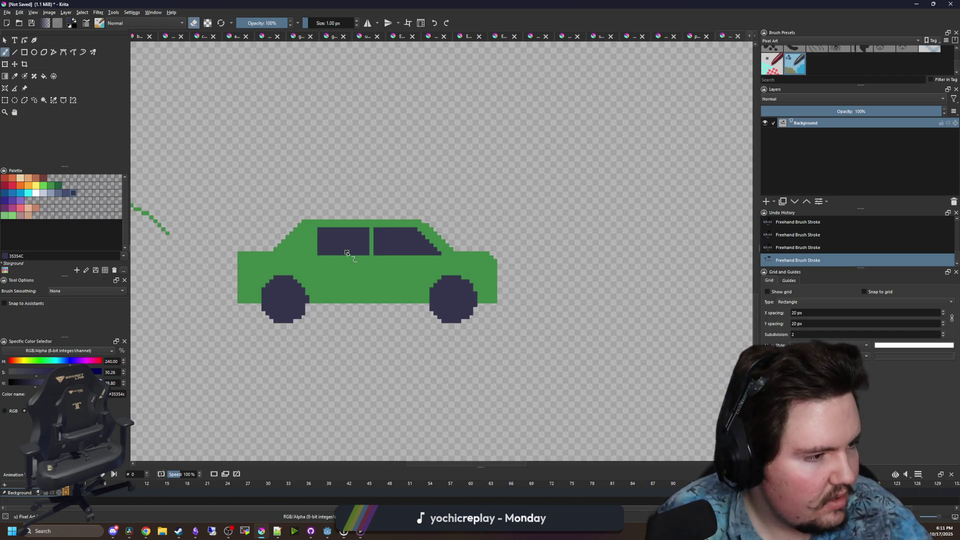
scroll(494, 270, "up", 3)
scroll(364, 294, "right", 2)
left_click(365, 289)
Sample the car's green and repaint the front edge as clean stair-step pixels
key("p")
left_click(379, 276)
key("e")
key("b")
scroll(410, 283, "up", 1)
mouse_move(446, 260)
left_mouse_down()
mouse_move(411, 222)
mouse_move(303, 199)
left_mouse_up()
left_click_drag(405, 211, 357, 214)
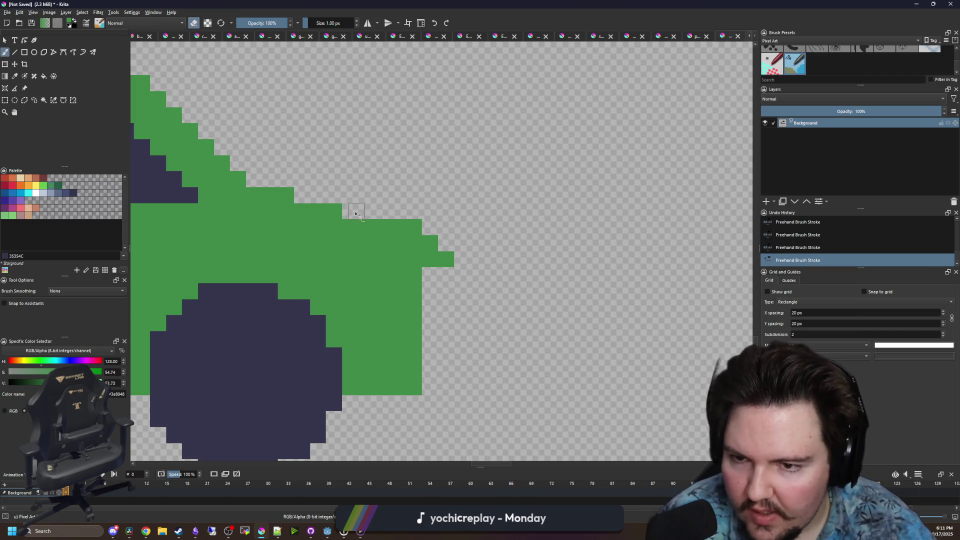
key("e")
left_click_drag(300, 196, 483, 229)
key("ctrl+z")
key("ctrl+shift+z")
Switch to the orange furnace sprite document
key("ctrl+Tab")
scroll(383, 233, "up", 3)
scroll(382, 233, "up", 2)
Sample the pillar's blue with the brush ready, after a brief check in the browser
key("p")
key("ctrl+shift+z")
left_click(463, 231)
key("b")
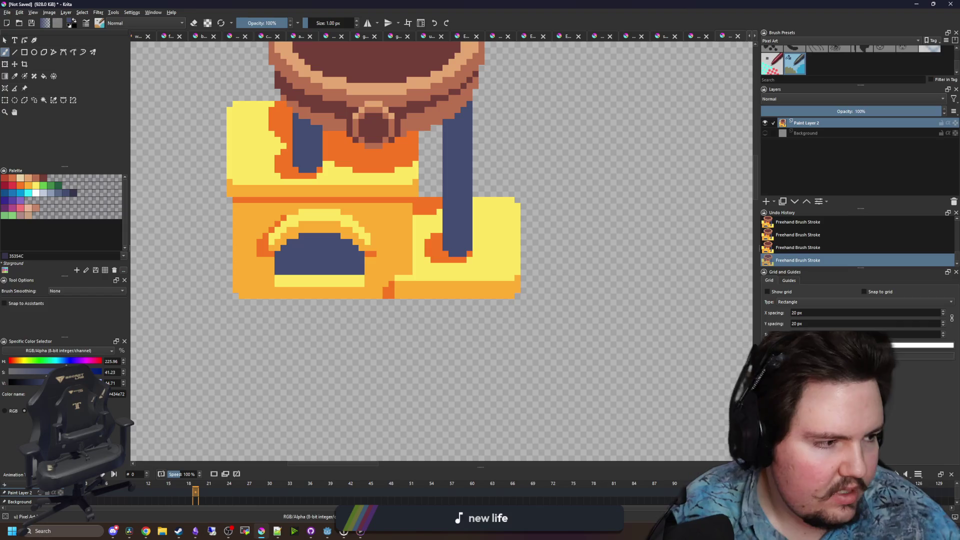
key("alt+Tab")
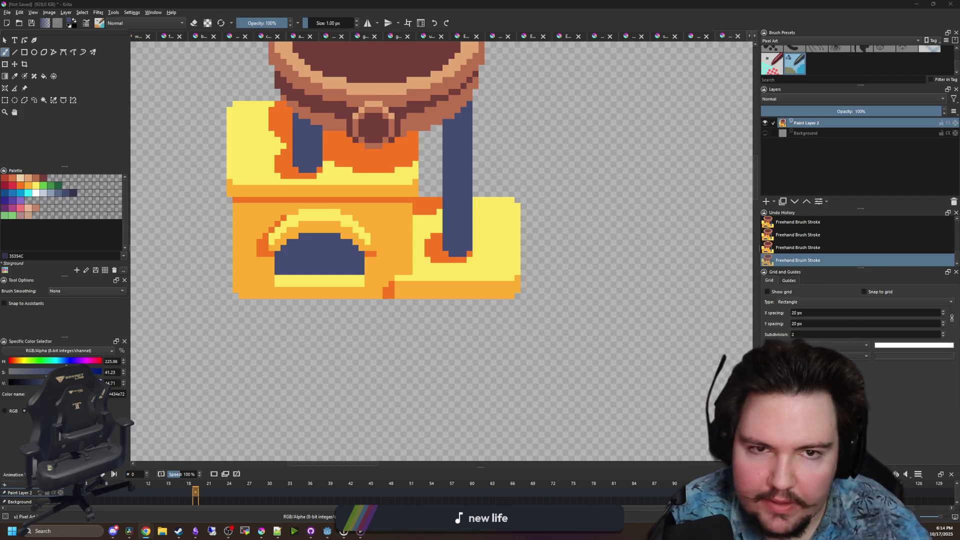
key("alt+Tab")
Sample the rim brown and dot single brown pixels around the bowl's upper and lower inner rim corners
scroll(440, 200, "up", 3)
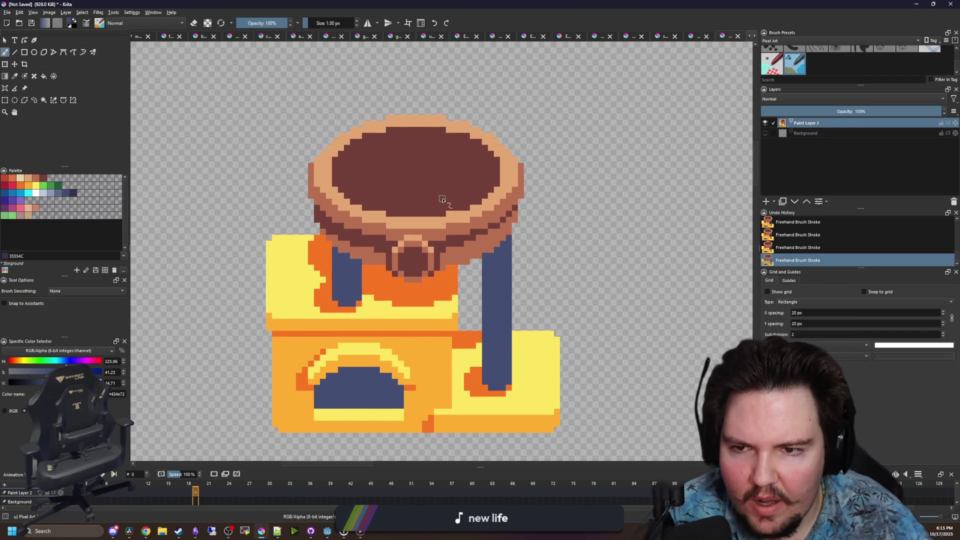
scroll(422, 178, "up", 2)
scroll(423, 252, "up", 1)
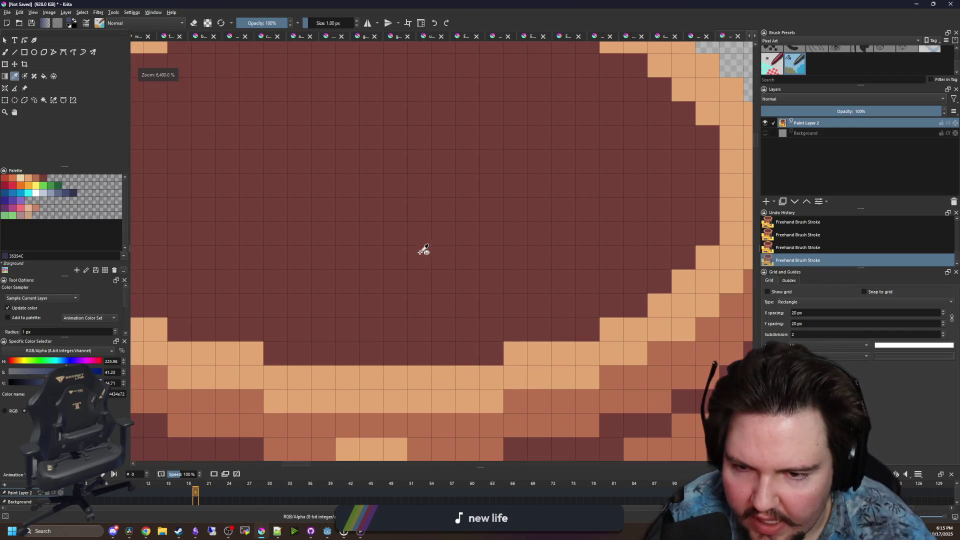
scroll(511, 388, "down", 2)
left_click(521, 397, "ctrl")
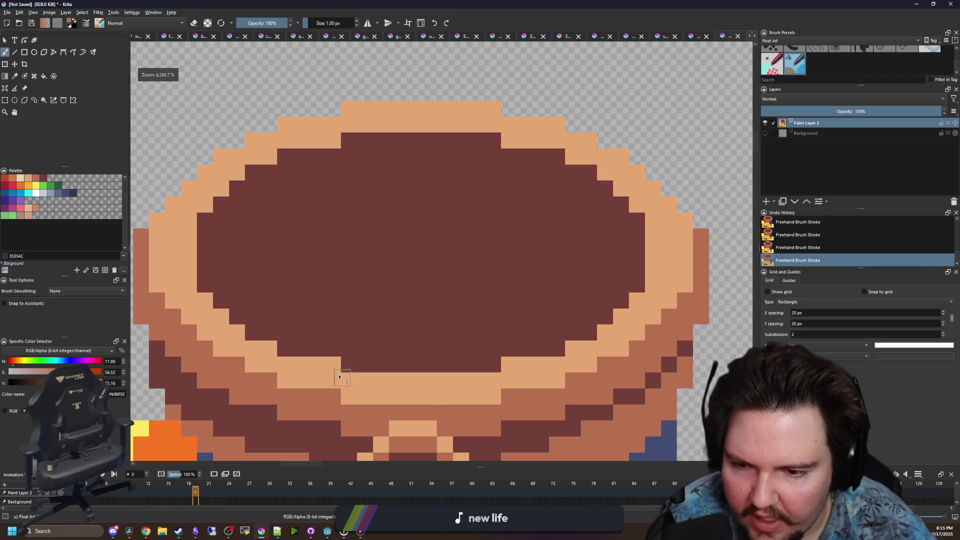
left_click(285, 157)
left_click(350, 141)
left_click(493, 141)
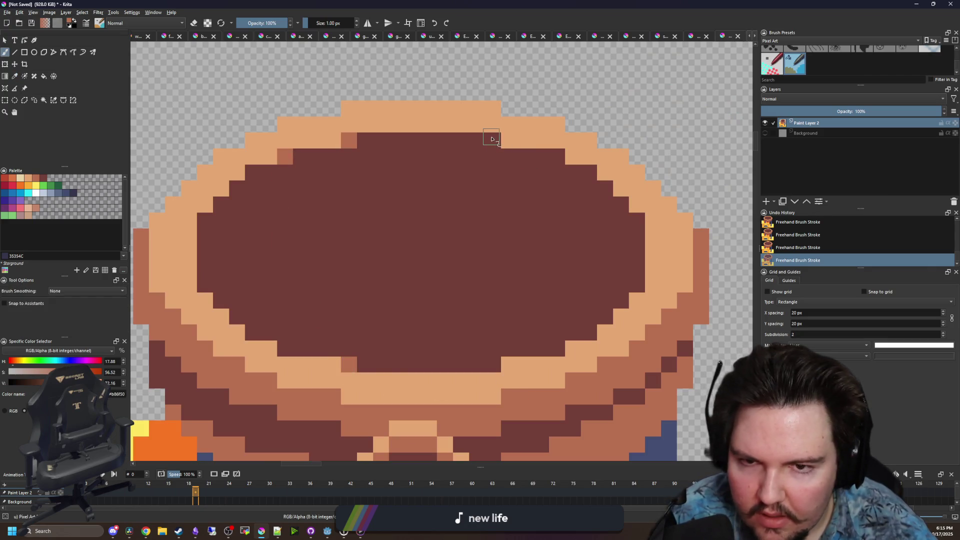
left_click(557, 348)
left_click(477, 365)
left_click(493, 365)
left_click(366, 141)
left_click(477, 141)
left_click(253, 172)
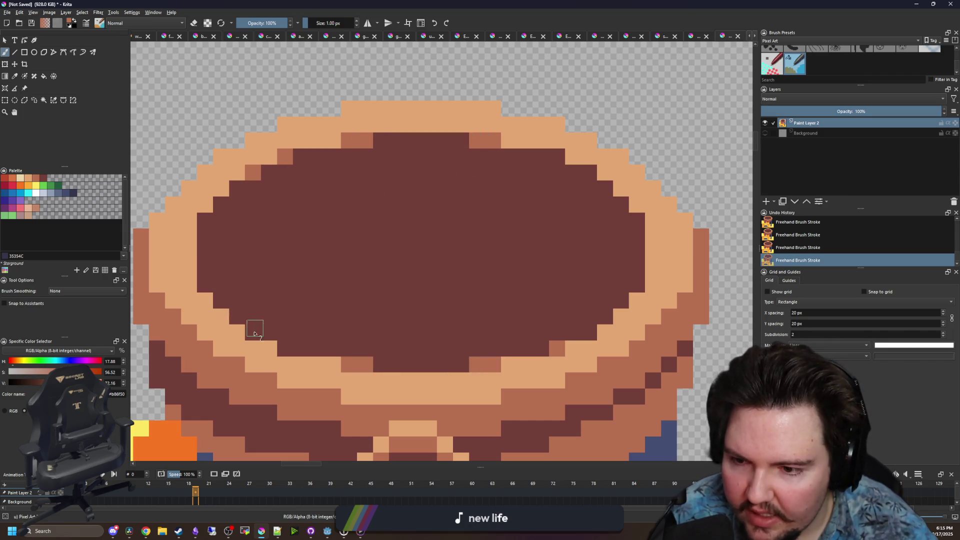
left_click(558, 156)
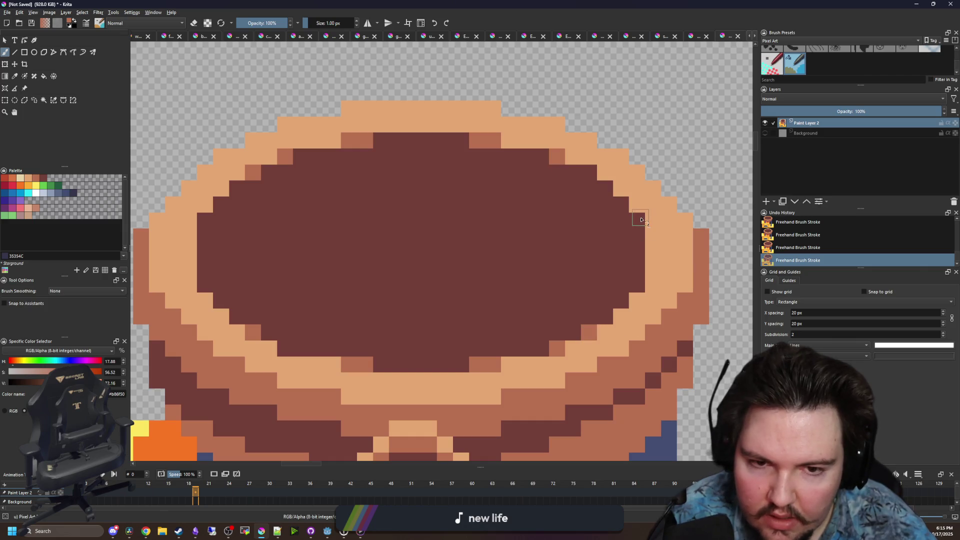
Look over the bowl and sample the rim's tan colour
scroll(375, 235, "down", 4)
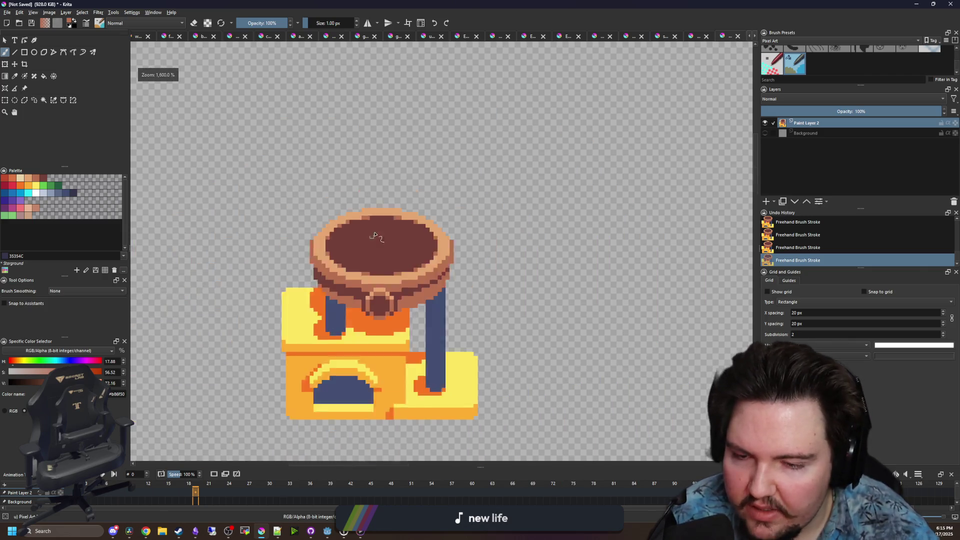
scroll(376, 230, "down", 5)
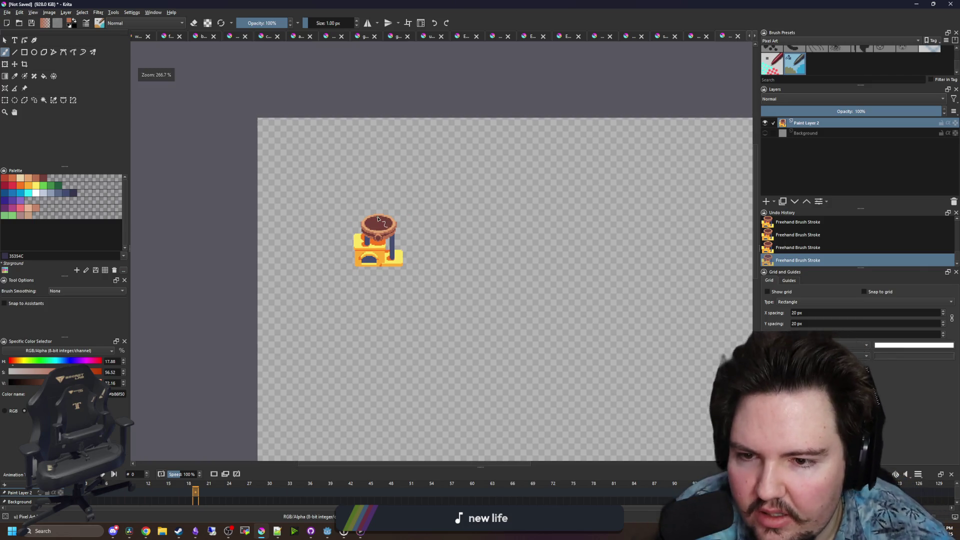
scroll(378, 219, "up", 6)
scroll(404, 206, "down", 4)
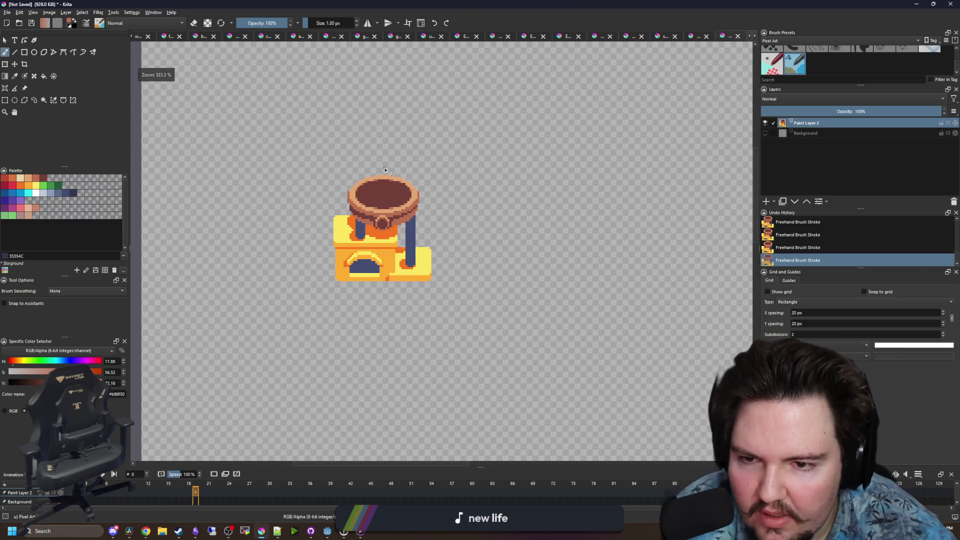
scroll(385, 172, "up", 6)
key("p")
left_click(420, 223)
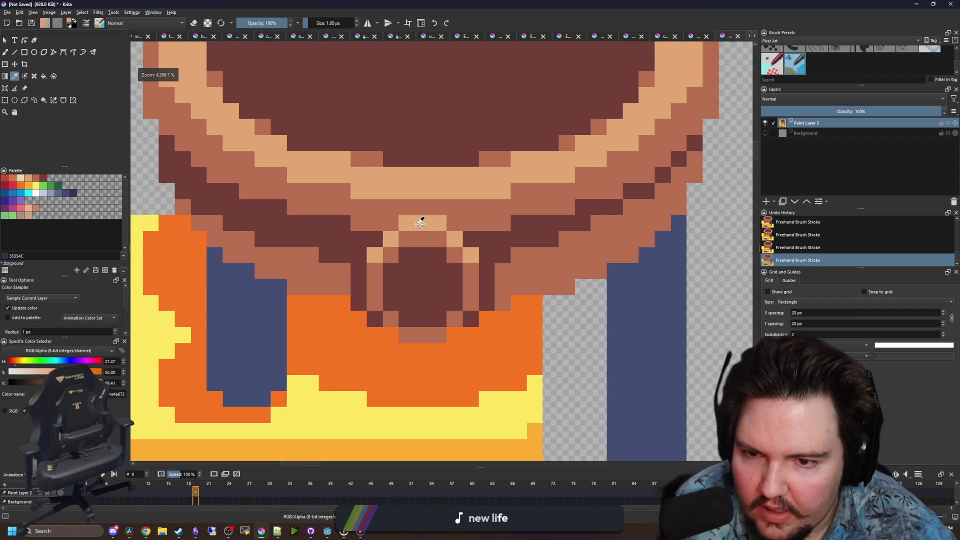
Copy the round pendant under the bowl and place copies on its left and right sides
left_click(5, 99)
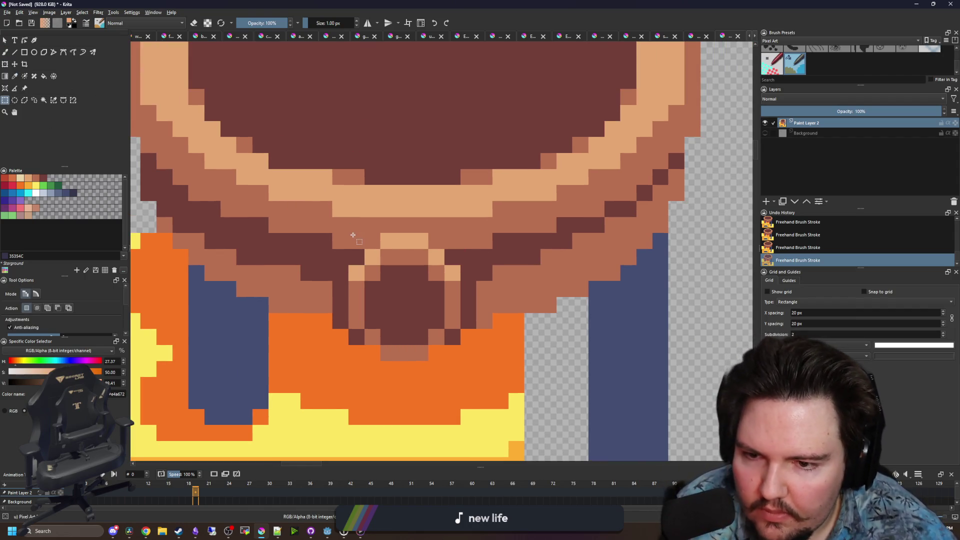
left_click_drag(353, 235, 453, 364)
key("ctrl+c")
key("ctrl+t")
scroll(449, 315, "down", 1)
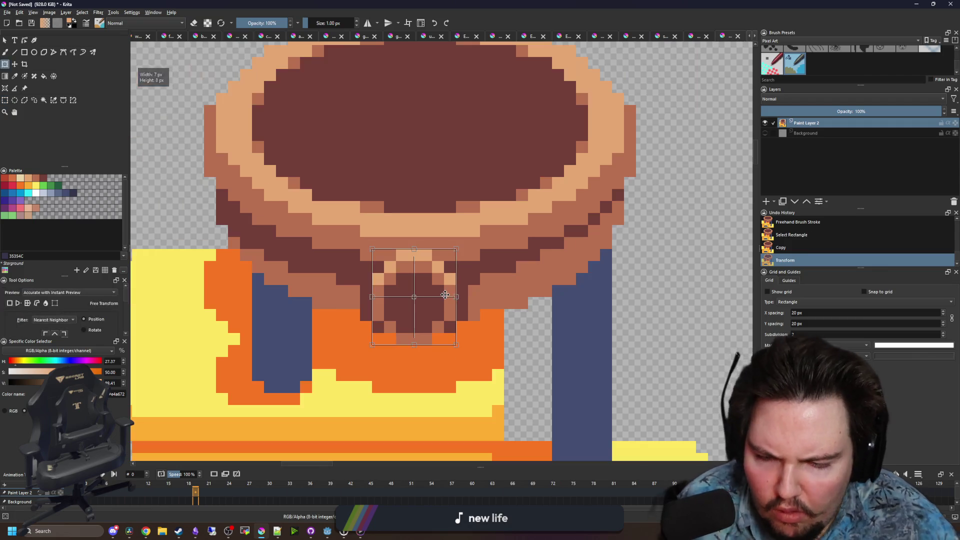
mouse_move(443, 295)
left_mouse_down()
mouse_move(314, 306)
mouse_move(328, 303)
left_mouse_up()
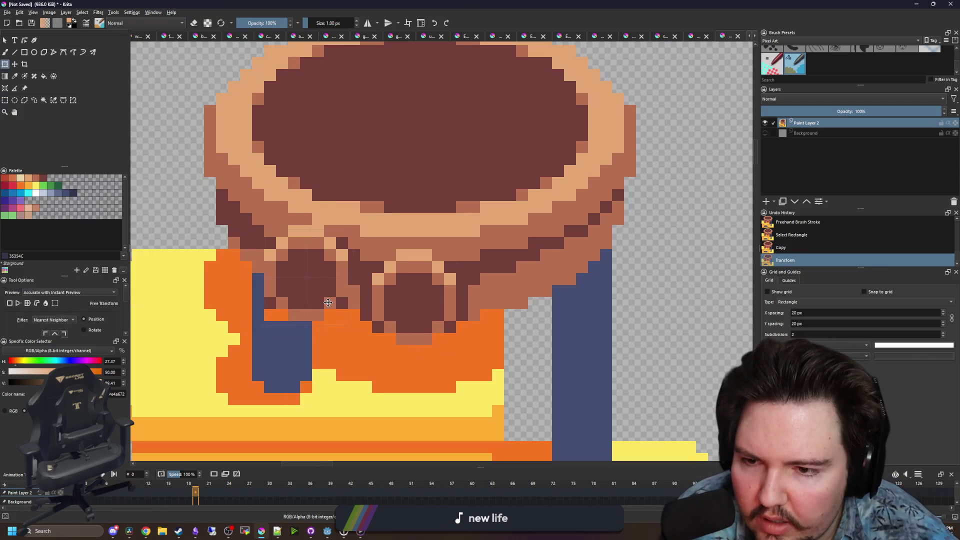
key("ctrl+z")
key("ctrl+z")
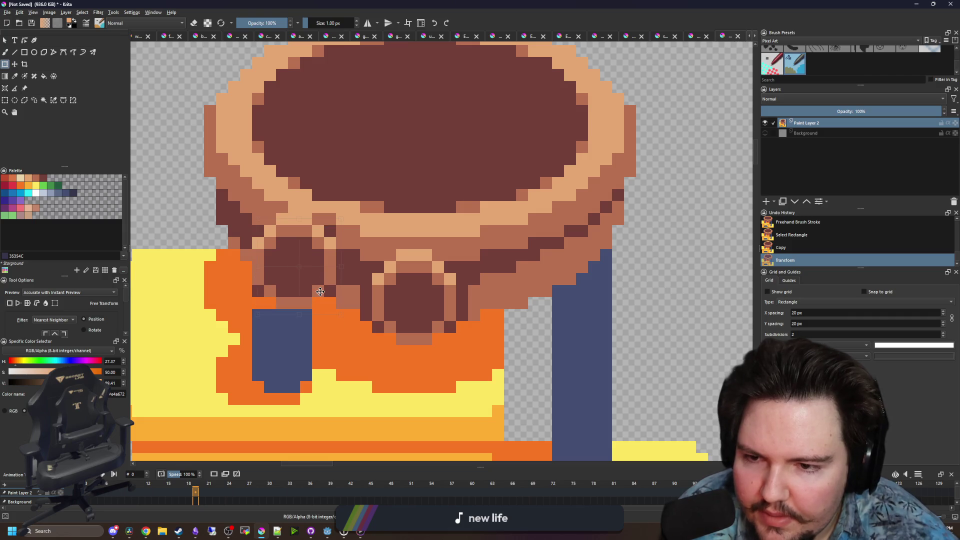
scroll(328, 303, "down", 1)
mouse_move(359, 303)
left_mouse_down()
mouse_move(472, 295)
mouse_move(466, 291)
left_mouse_up()
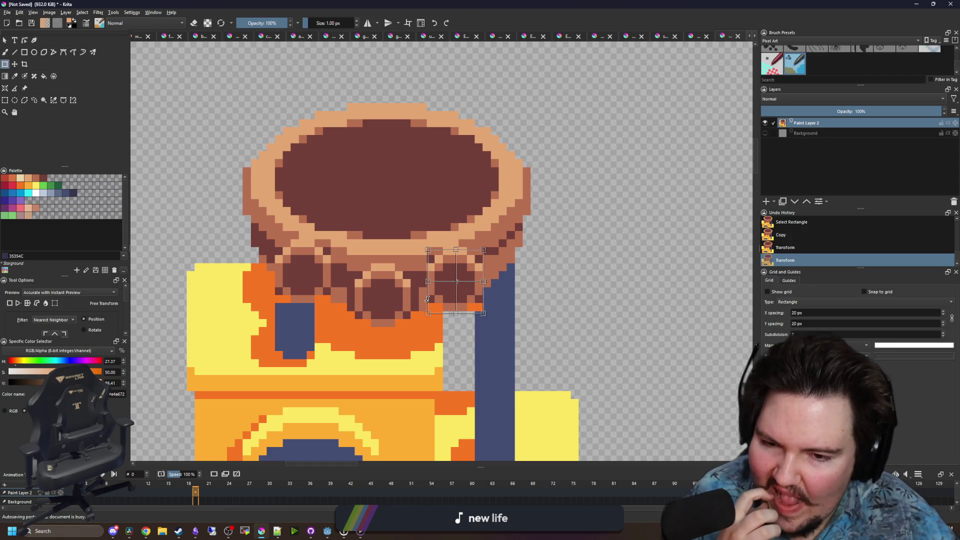
scroll(427, 299, "up", 2)
Deselect, erase a stray orange pixel beside the pillar, and repaint another in pillar blue
key("ctrl+shift+a")
scroll(498, 326, "up", 2)
key("b")
key("e")
left_click(478, 320)
key("e")
left_click(518, 308, "ctrl")
left_click(493, 316)
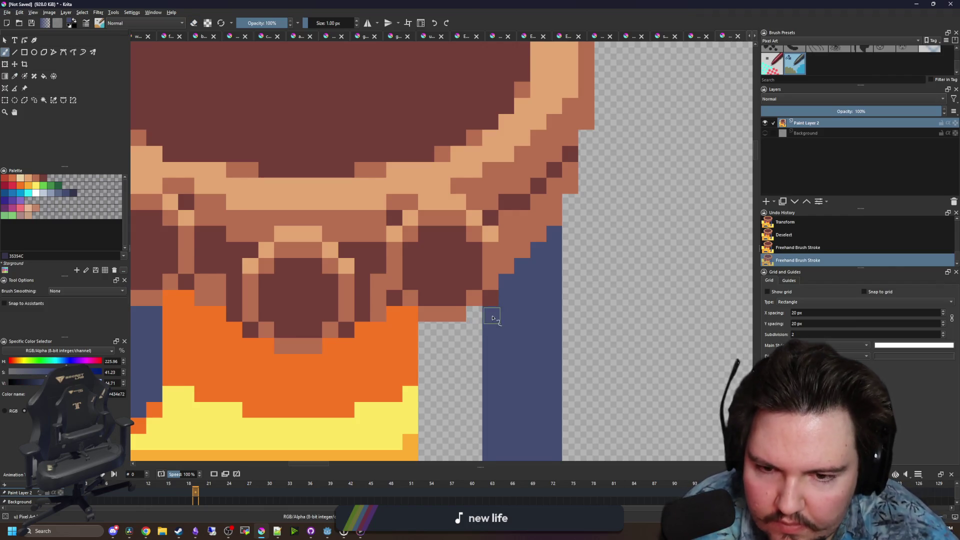
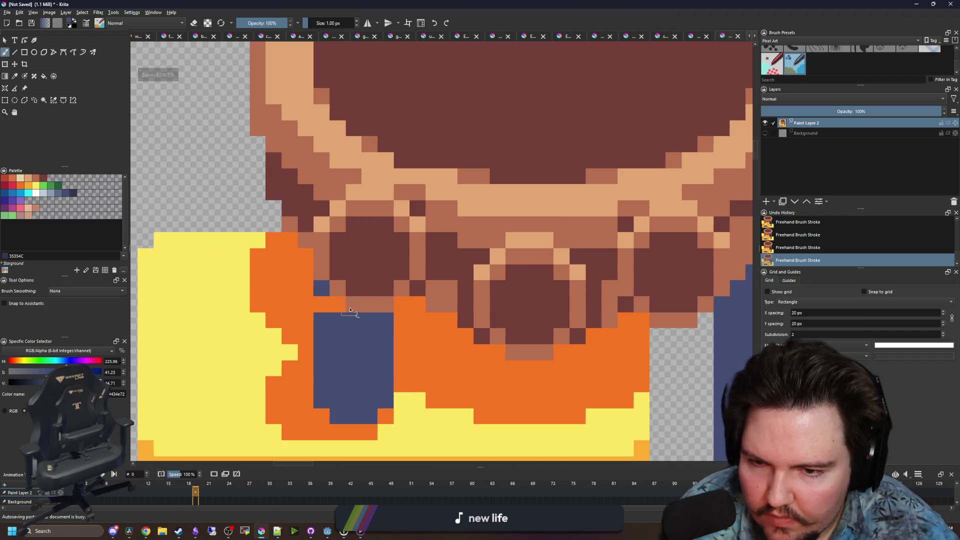
Repaint the orange pixel beside the leg blue and sample the knobs' medium brown
left_click(322, 304)
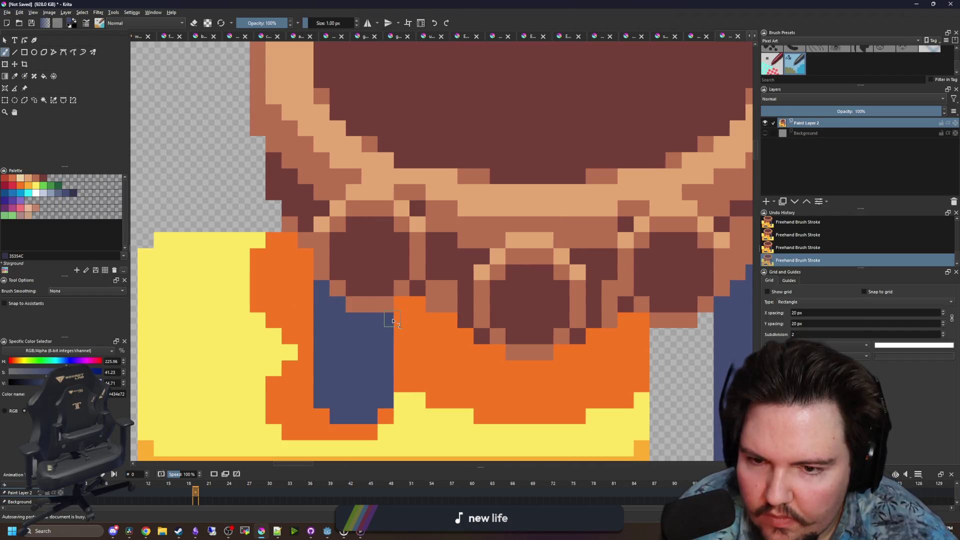
left_click_drag(410, 301, 355, 325)
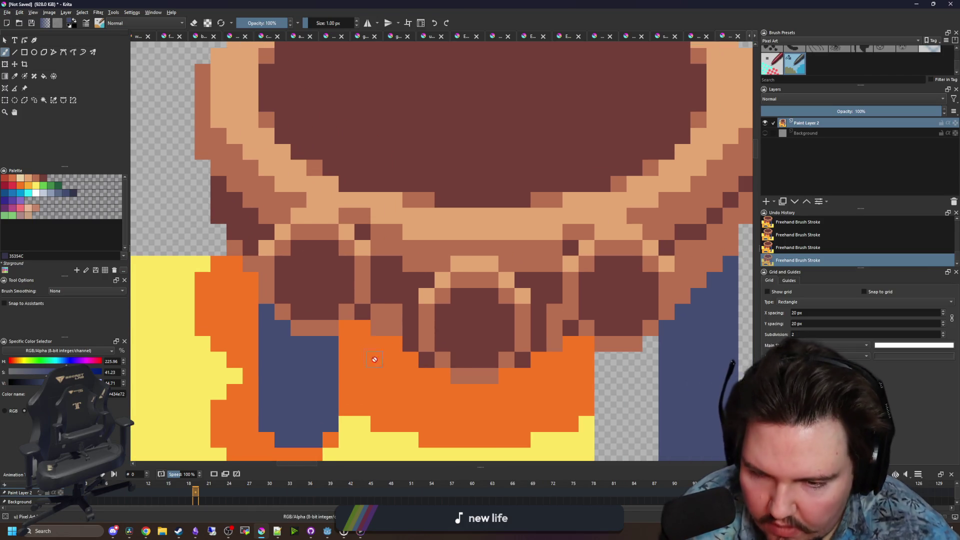
key("p")
left_click(375, 310)
key("b")
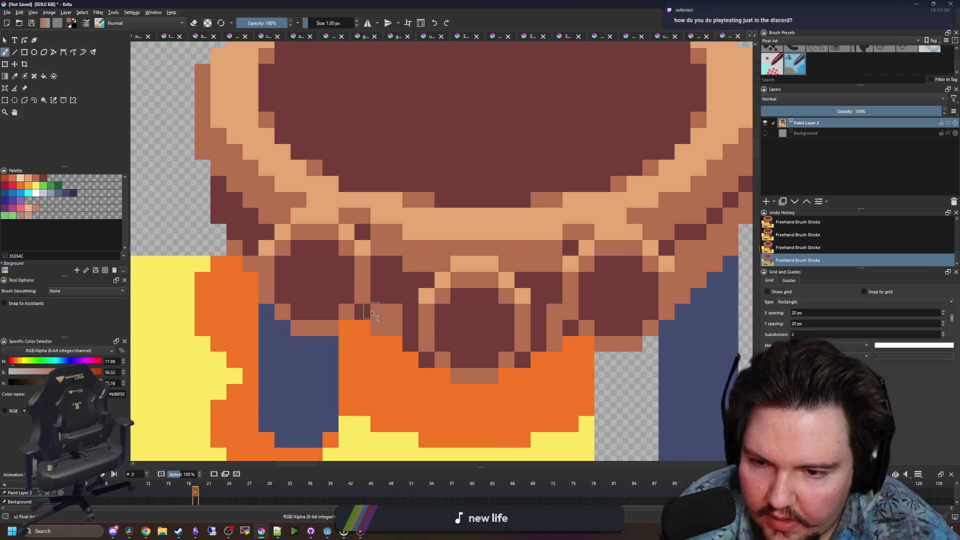
scroll(398, 322, "down", 6)
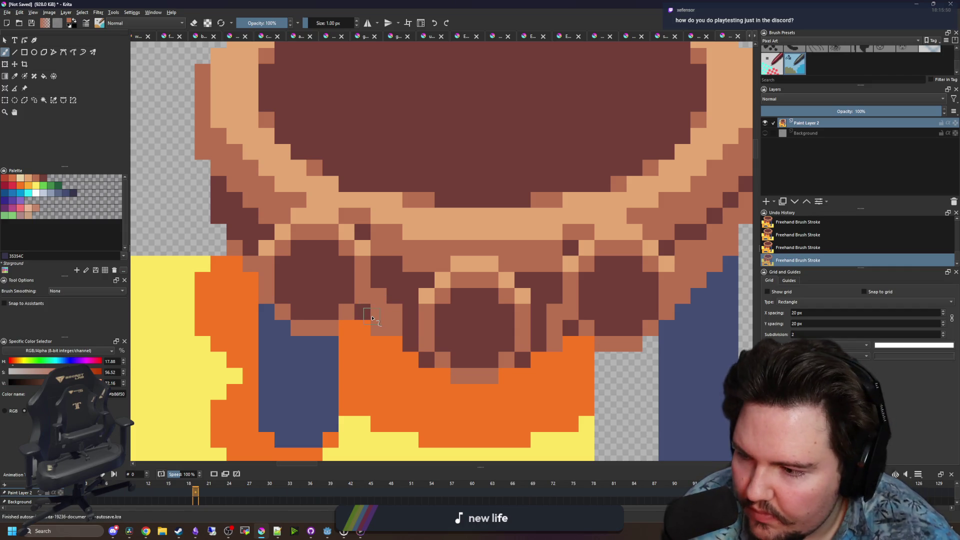
key("ctrl+z")
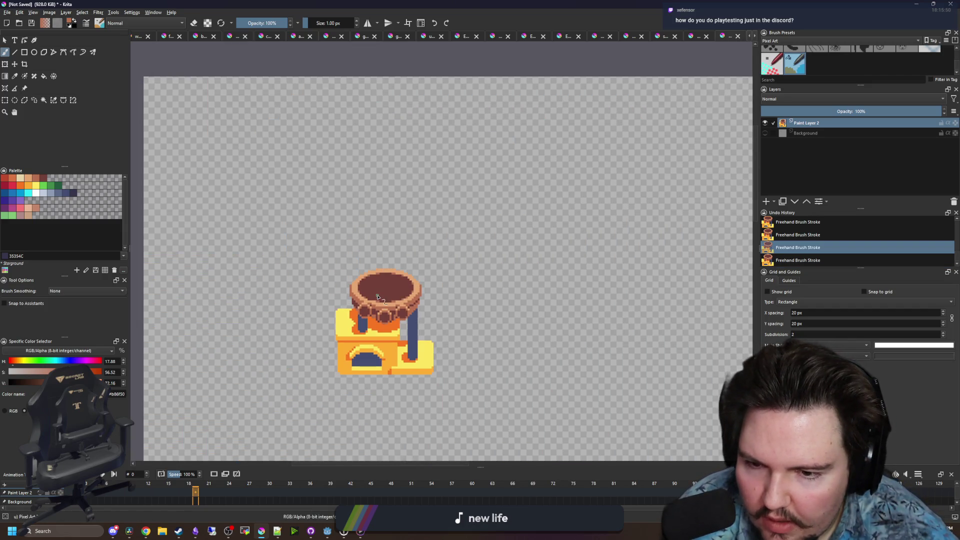
scroll(376, 320, "up", 6)
Recolour stray medium-brown pixels on the lower knobs with dark brown
left_click(392, 279, "ctrl")
key("ctrl+shift+z")
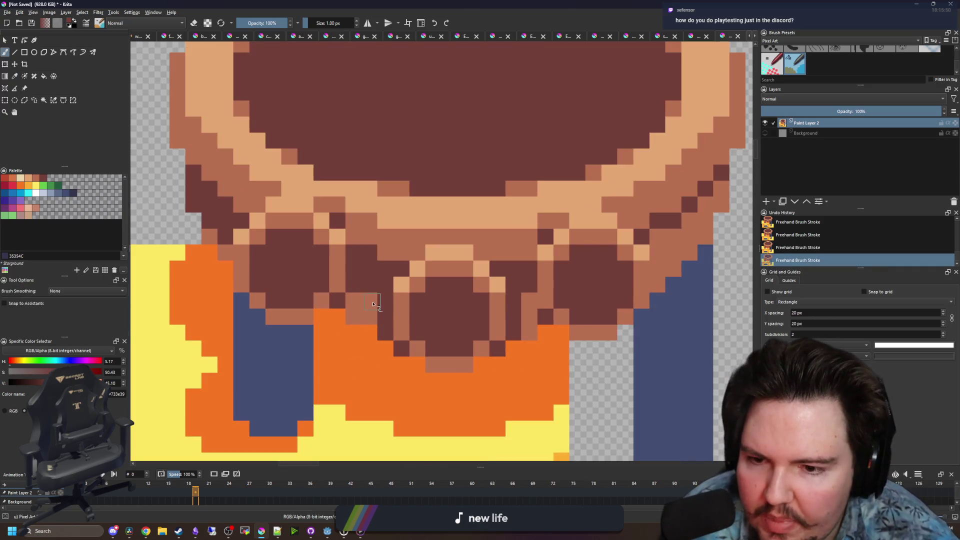
left_click_drag(510, 332, 438, 367)
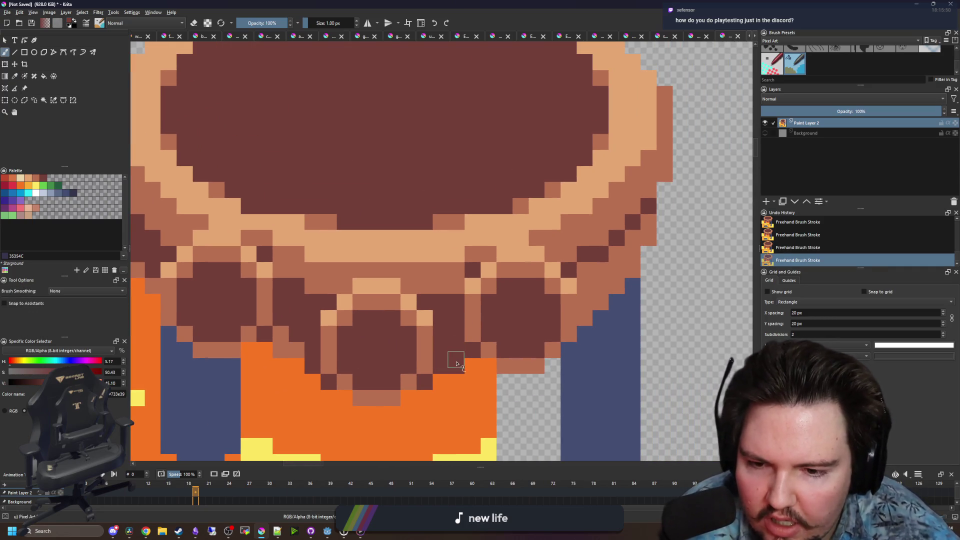
left_click_drag(302, 359, 280, 339)
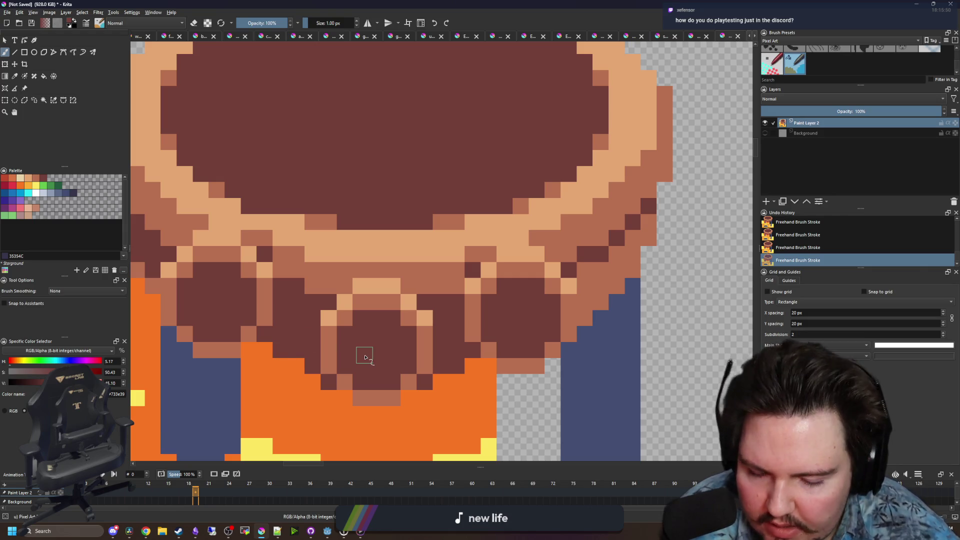
left_click_drag(364, 357, 400, 342)
Draw a vertical medium-brown outline on a knob and select a small block of knob pixels
key("p")
left_click(358, 349)
key("b")
left_click_drag(326, 345, 326, 305)
scroll(474, 353, "down", 2)
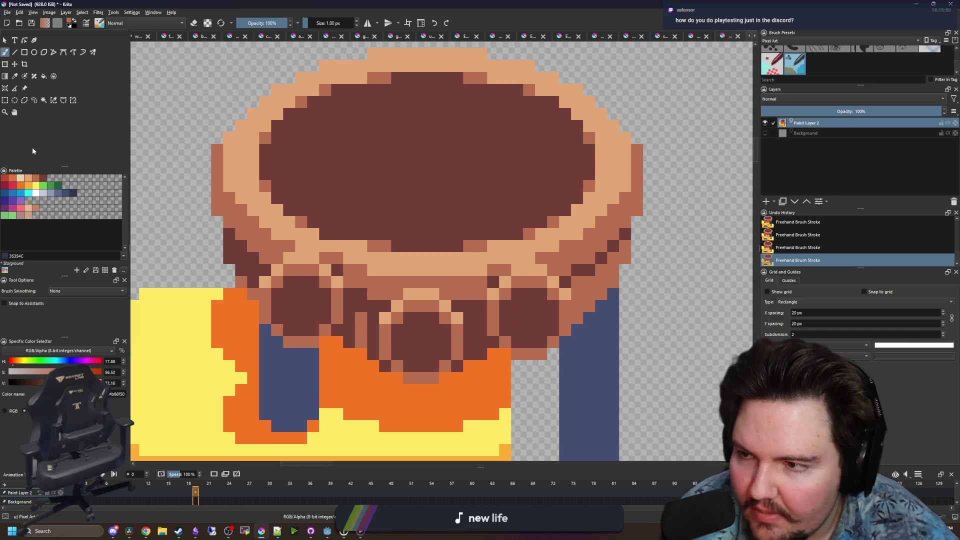
left_click(5, 100)
left_click_drag(502, 271, 516, 295)
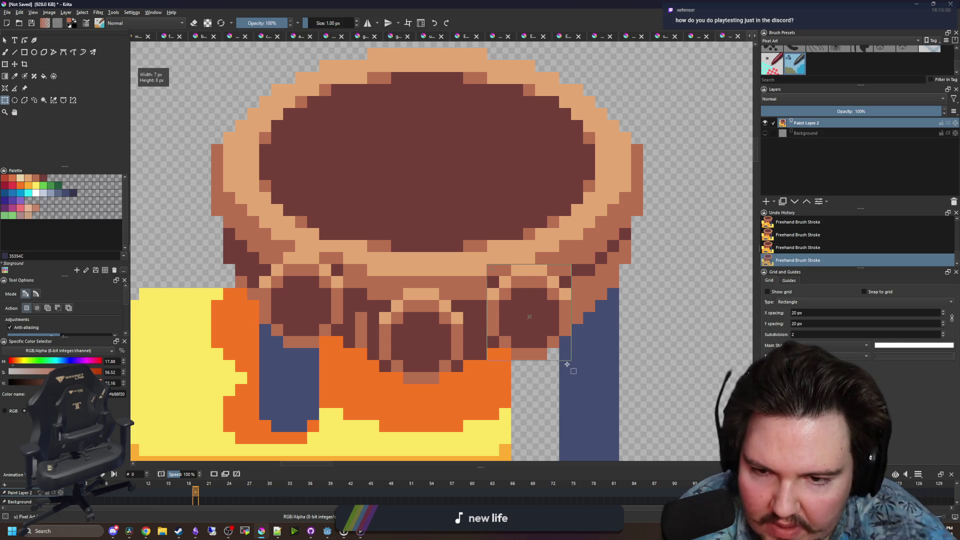
Shift the selected pixels around the middle knob one pixel right
left_click_drag(567, 365, 570, 362)
scroll(371, 360, "down", 1)
scroll(370, 360, "up", 1)
left_click(365, 362)
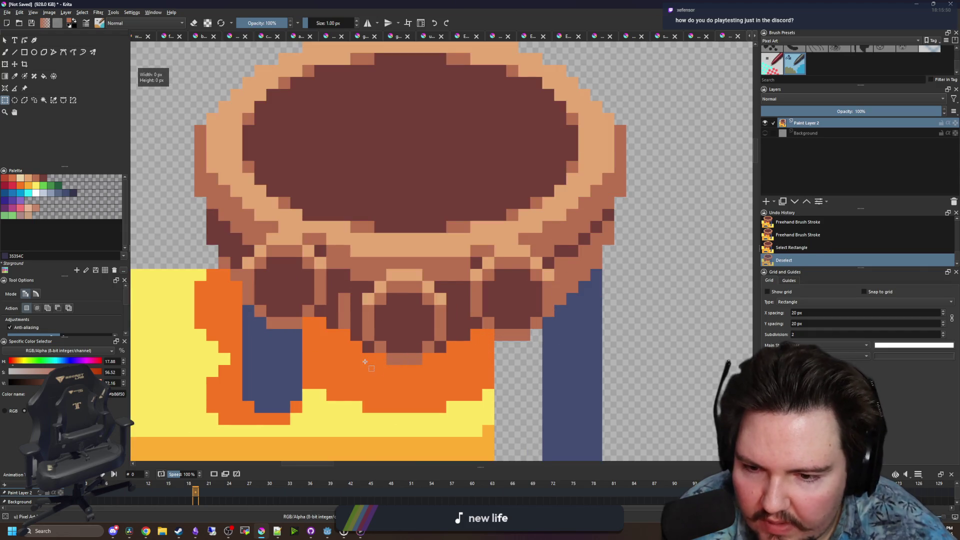
key("ctrl+t")
left_click_drag(452, 273, 429, 288)
scroll(429, 288, "up", 2)
scroll(415, 285, "down", 2)
left_click(5, 100)
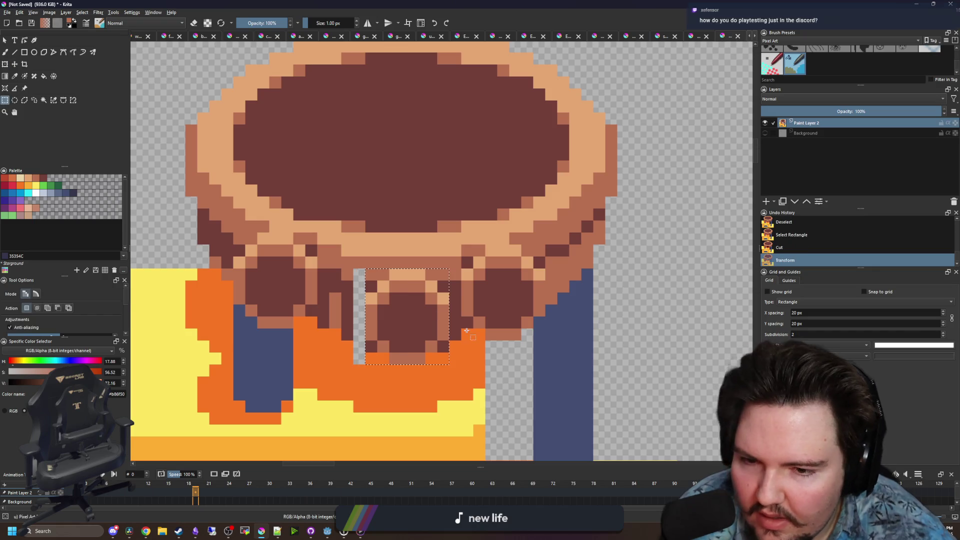
Shift a pixel column beside the middle knob one pixel left
left_click(407, 365)
left_click(403, 367)
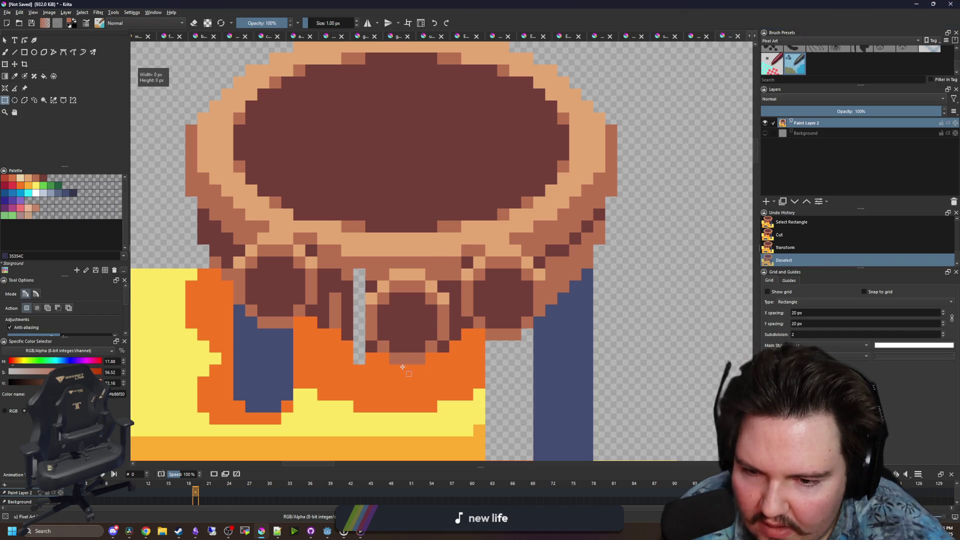
left_click_drag(375, 271, 377, 268)
key("ctrl+t")
left_click_drag(406, 337, 394, 337)
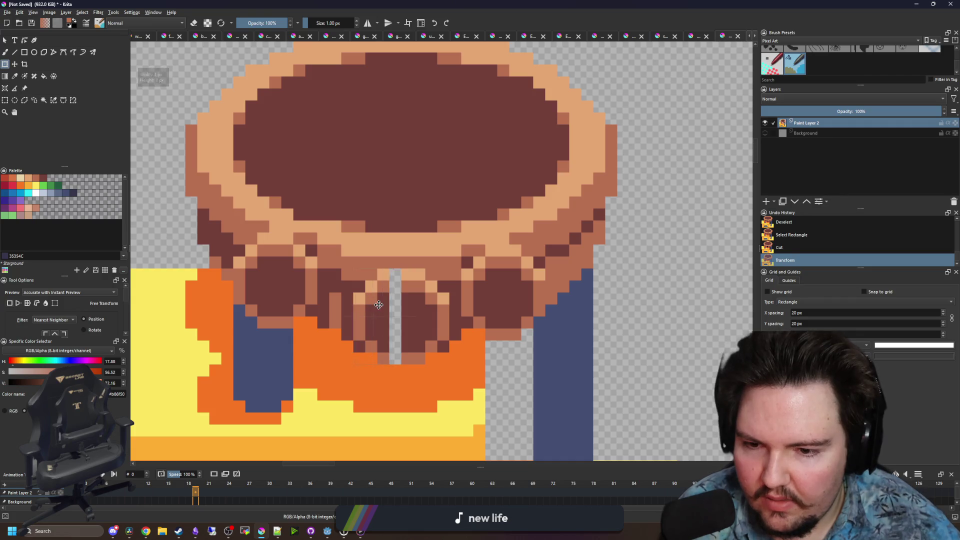
scroll(393, 337, "up", 1)
Patch the gap pixels, filling the empty column dark brown and the last gap light tan
key("b")
left_click(396, 272)
left_click(396, 272)
left_click(383, 300, "ctrl")
left_click_drag(396, 283, 397, 355)
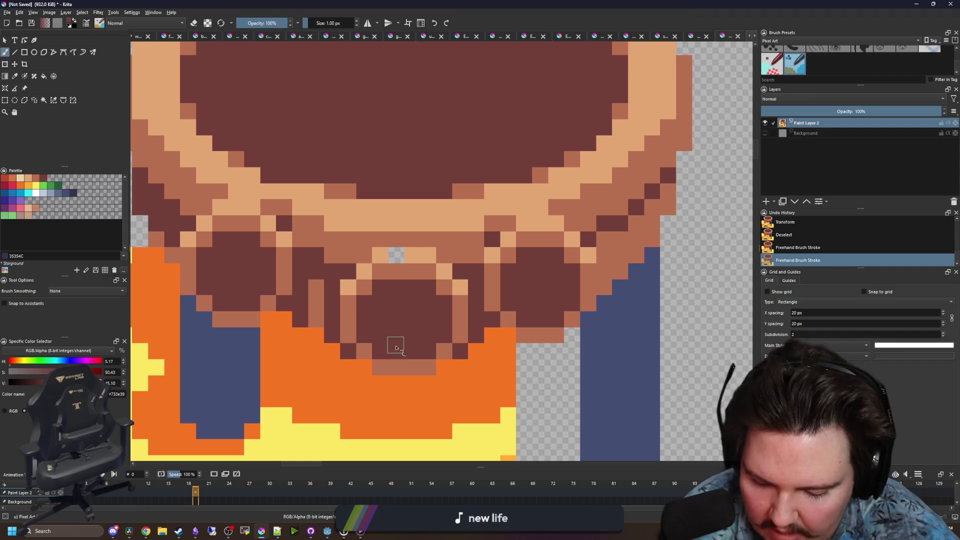
left_click(411, 258, "ctrl")
left_click(395, 257)
scroll(393, 337, "down", 2)
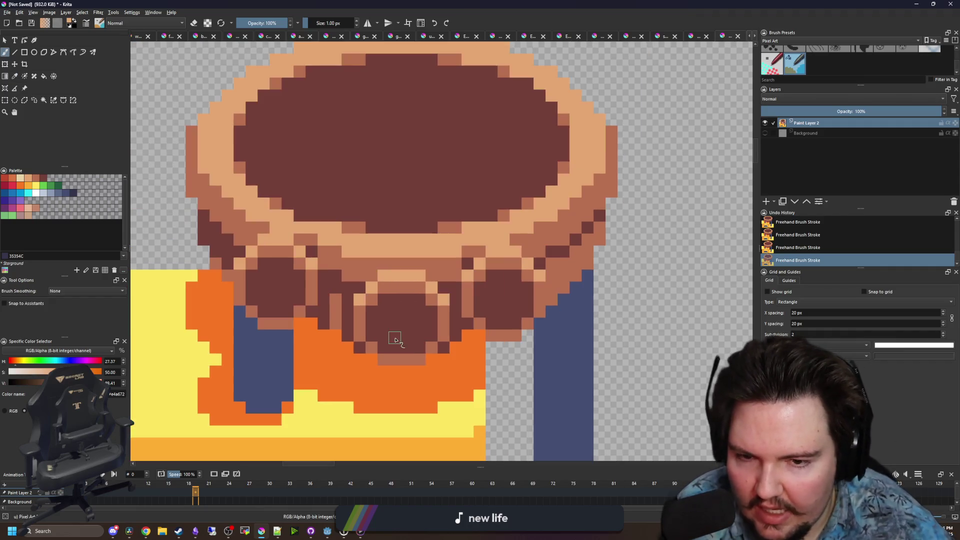
Copy the knob ring, place one copy to the right, and copy it again
key("ctrl+r")
scroll(377, 375, "up", 2)
left_click(355, 378)
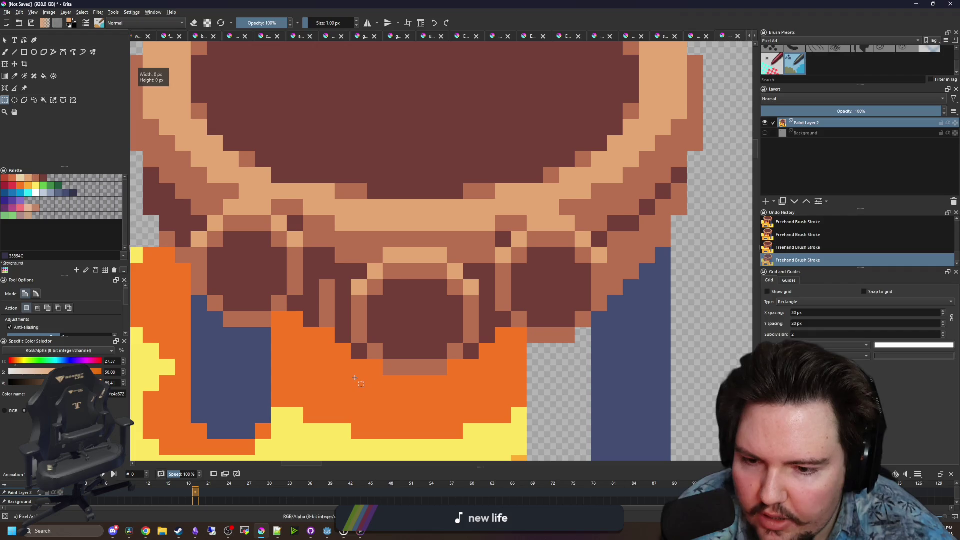
left_click_drag(480, 250, 479, 249)
scroll(400, 300, "down", 1)
key("ctrl+c")
key("ctrl+t")
mouse_move(410, 300)
left_mouse_down()
mouse_move(537, 274)
mouse_move(302, 272)
mouse_move(297, 256)
mouse_move(314, 267)
mouse_move(299, 252)
left_mouse_up()
key("Return")
key("ctrl+c")
key("ctrl+t")
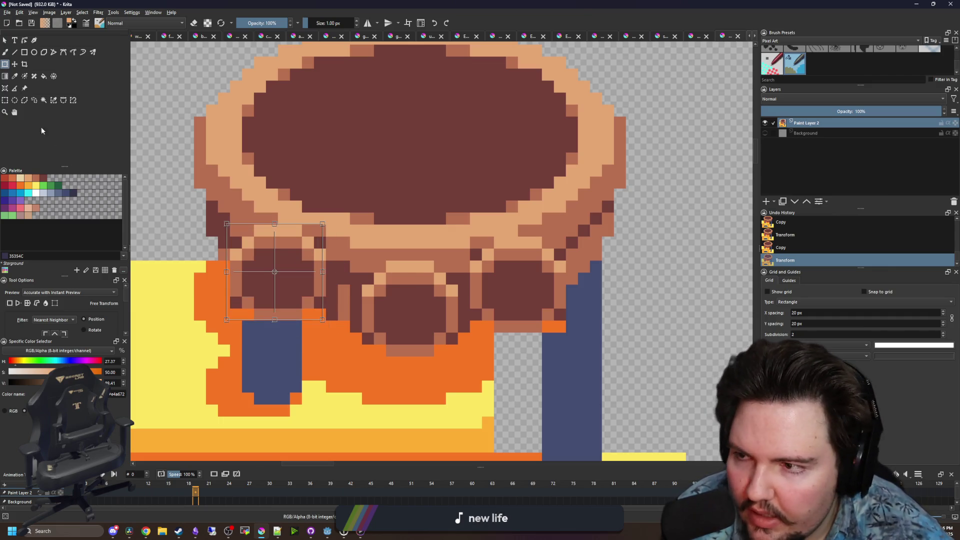
Move the rightmost knob two pixels right, deselect, and pick the dark brown knob colour
left_click(6, 100)
left_click_drag(471, 333, 566, 243)
key("t")
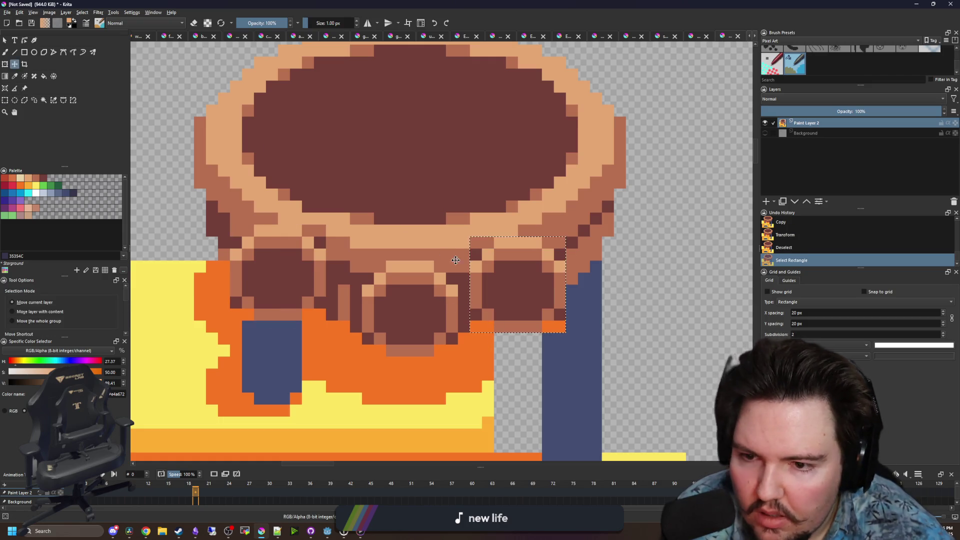
mouse_move(512, 285)
left_mouse_down()
mouse_move(537, 282)
mouse_move(537, 274)
left_mouse_up()
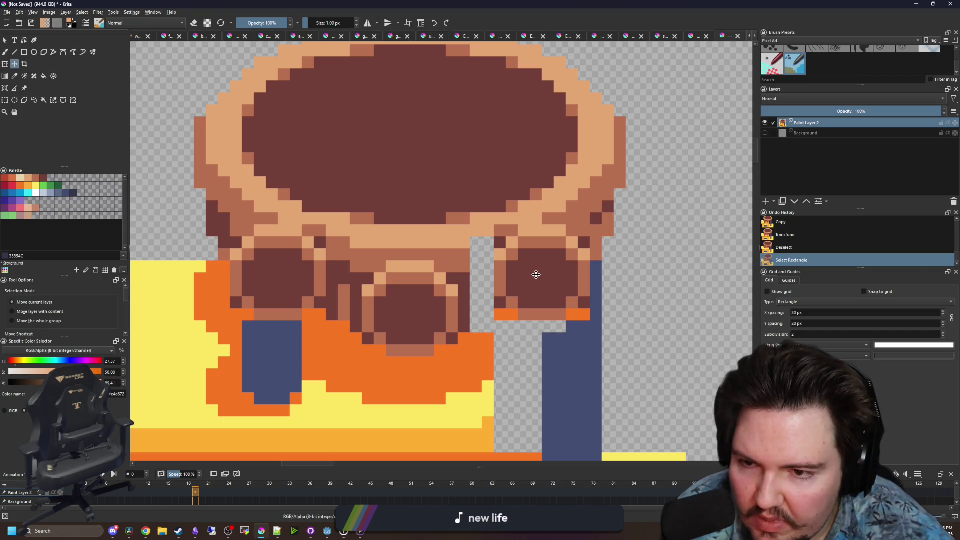
key("ctrl+shift+a")
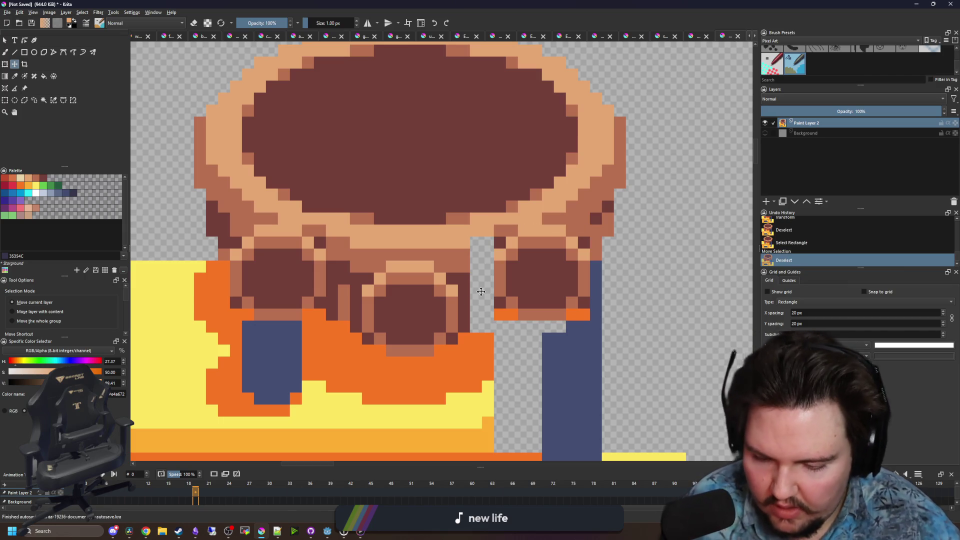
key("b")
scroll(463, 336, "up", 1)
left_click(463, 307, "ctrl")
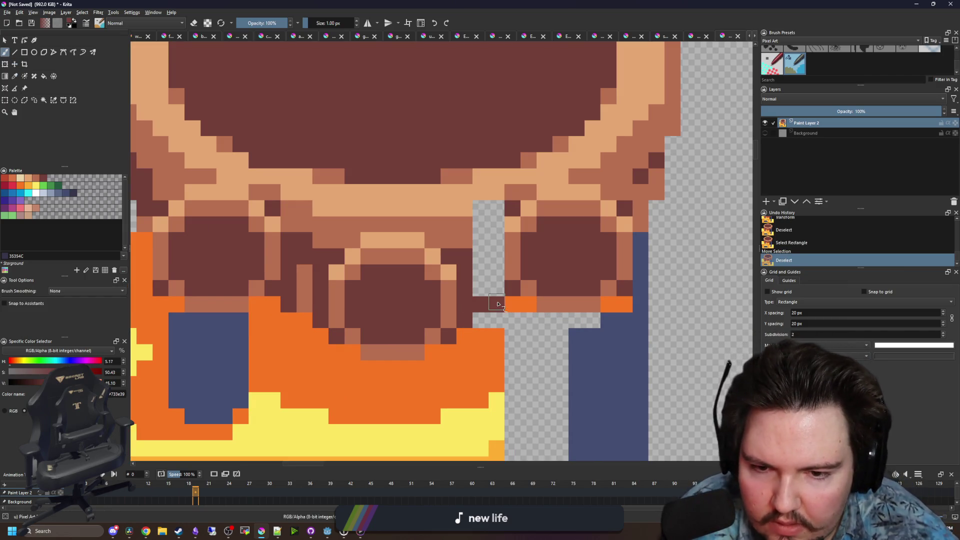
Fill the empty gap column dark brown and repaint a few rim pixels medium brown
left_click(498, 303)
key("f")
left_click(495, 268)
key("b")
left_click(456, 242, "ctrl")
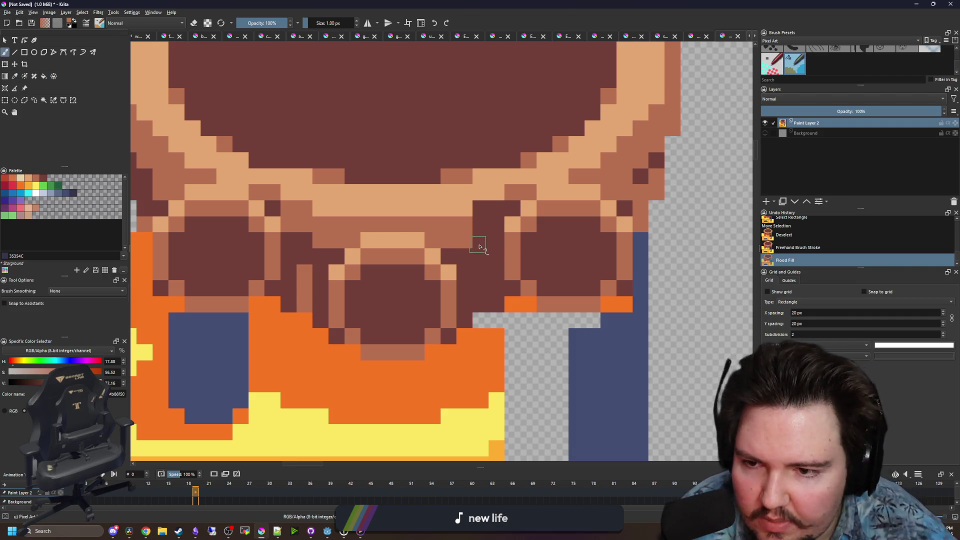
left_click_drag(484, 232, 488, 208)
left_click(512, 208)
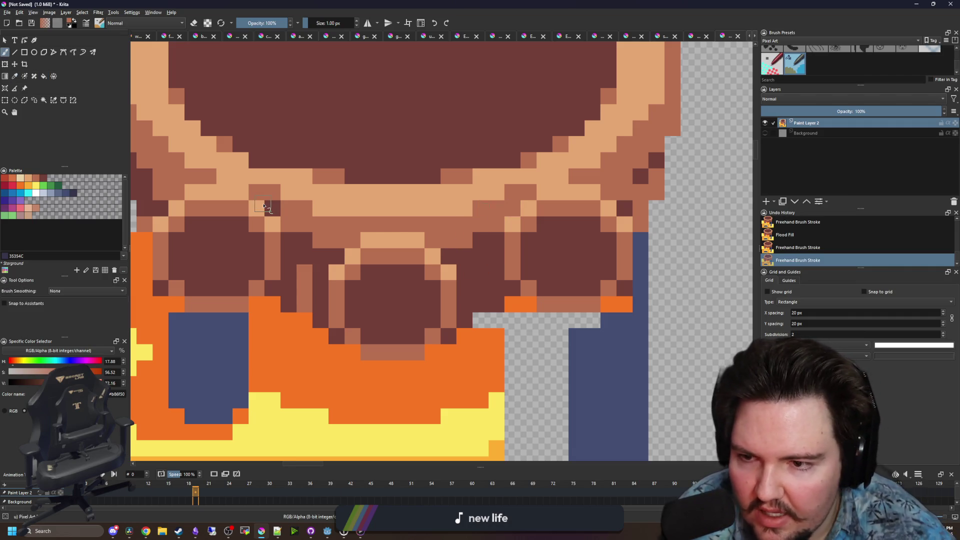
Erase the stray blue pixels at the top of the right leg
scroll(400, 300, "down", 1)
scroll(563, 356, "down", 1)
scroll(563, 355, "up", 1)
left_click(540, 343, "ctrl")
key("e")
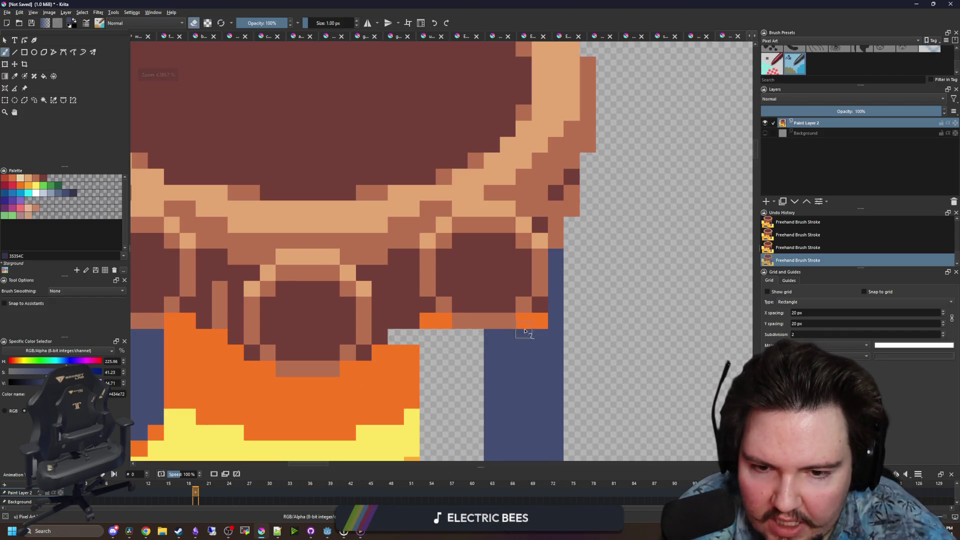
mouse_move(540, 337)
left_mouse_down()
mouse_move(555, 353)
mouse_move(536, 332)
mouse_move(542, 300)
left_mouse_up()
key("e")
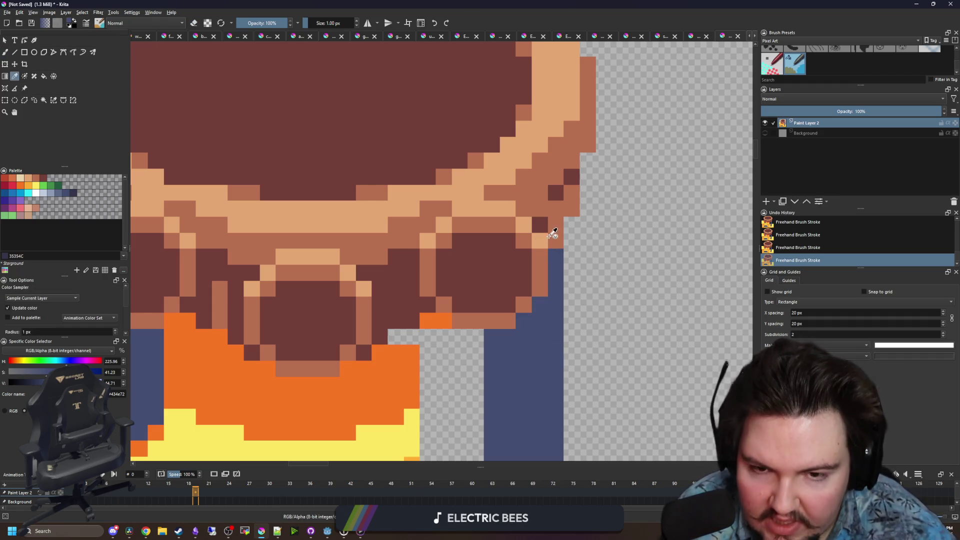
Repaint a dark rim pixel medium brown
left_click(550, 226, "ctrl")
left_click(540, 225)
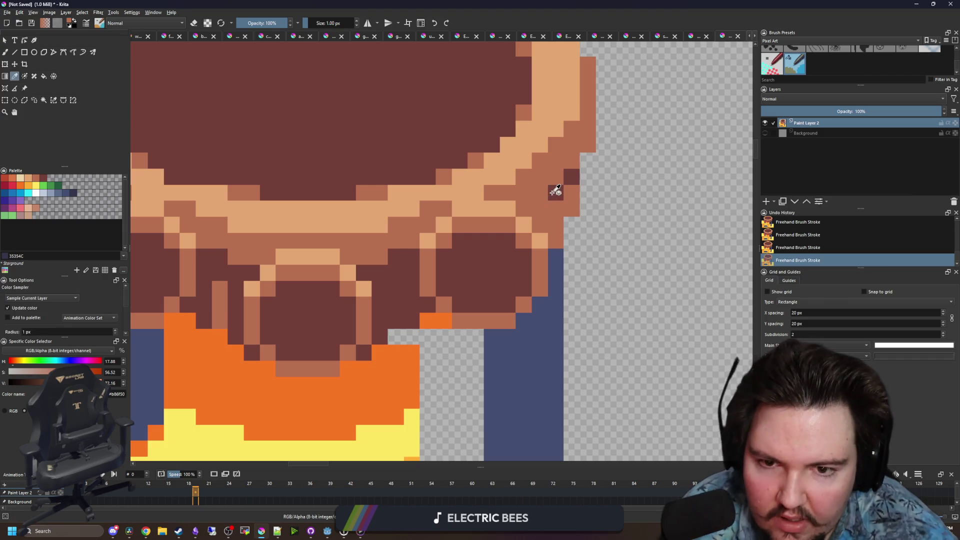
left_click(554, 190, "ctrl")
scroll(540, 244, "down", 5)
scroll(418, 249, "up", 10)
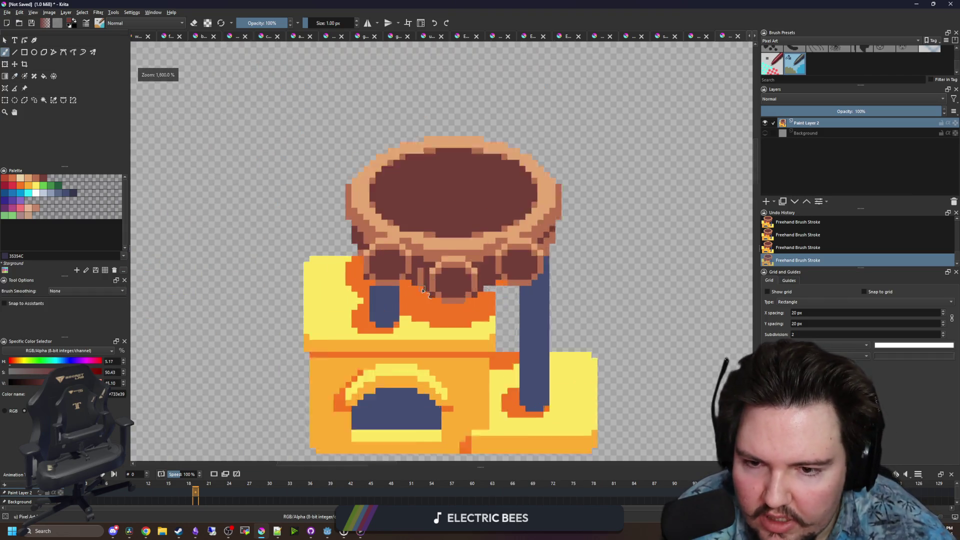
scroll(418, 248, "down", 2)
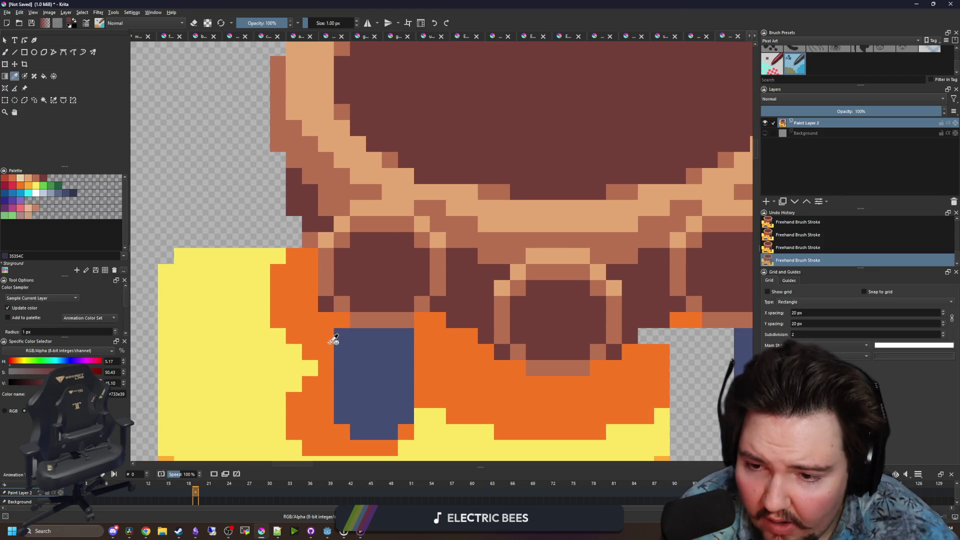
Turn an orange stand pixel blue to match the leg
left_click(326, 312, "ctrl")
left_click(340, 368, "ctrl")
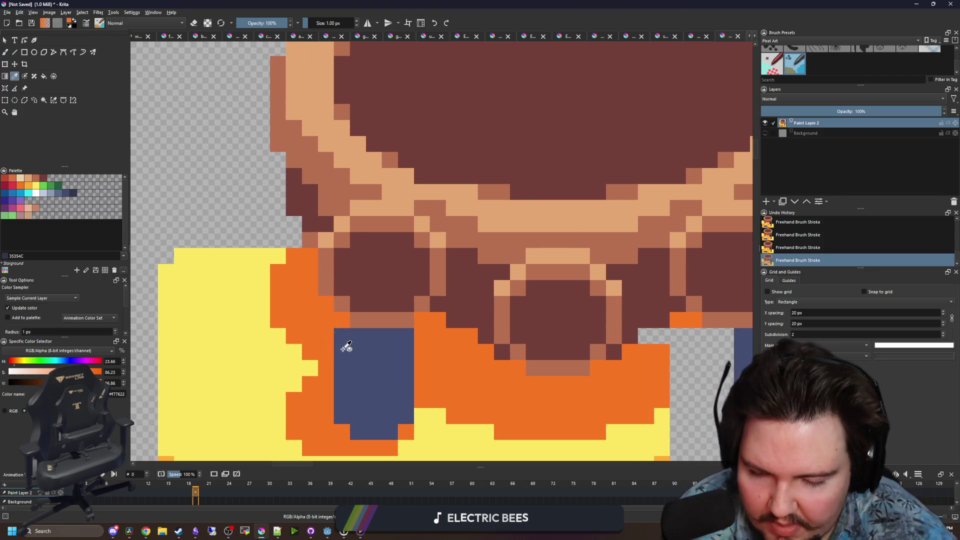
left_click(342, 321)
scroll(370, 313, "down", 6)
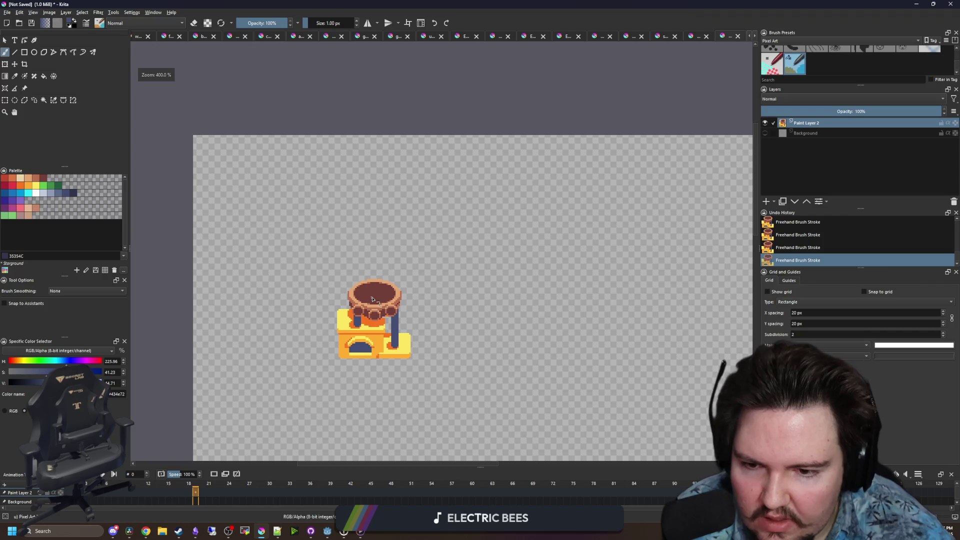
scroll(370, 313, "up", 6)
Recolour two light peach pixels dark brown and a row of dark pixels medium brown
left_click(384, 294, "ctrl")
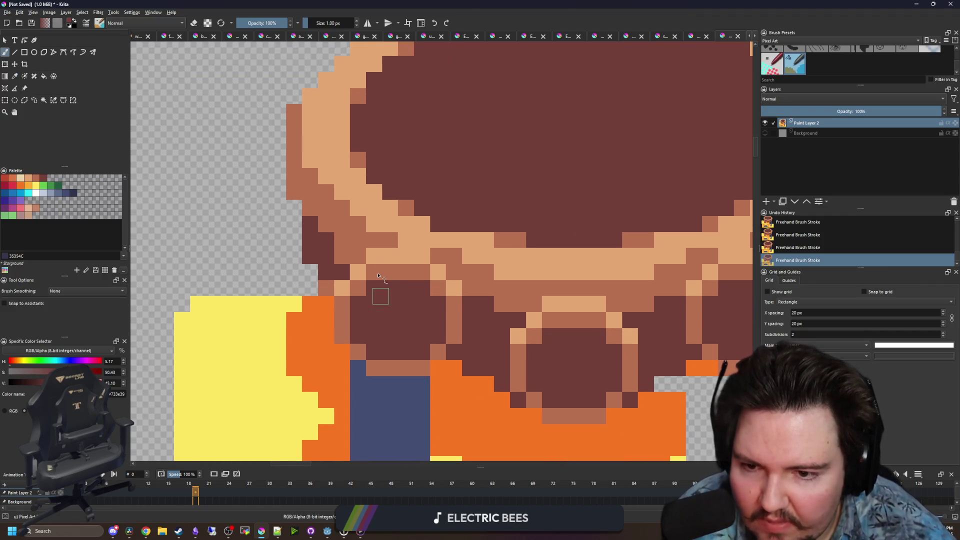
left_click(362, 289)
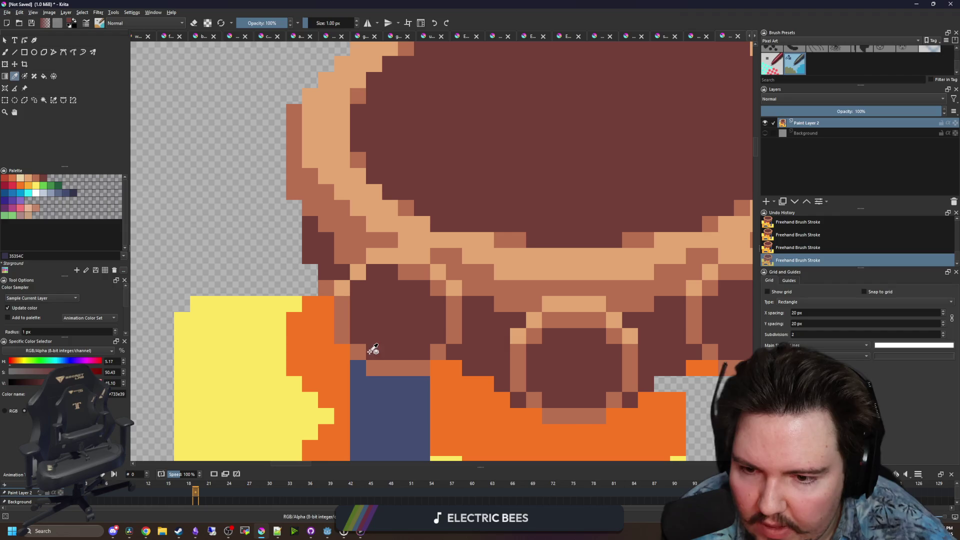
left_click(392, 362, "ctrl")
mouse_move(419, 356)
left_mouse_down()
mouse_move(381, 352)
mouse_move(363, 338)
left_mouse_up()
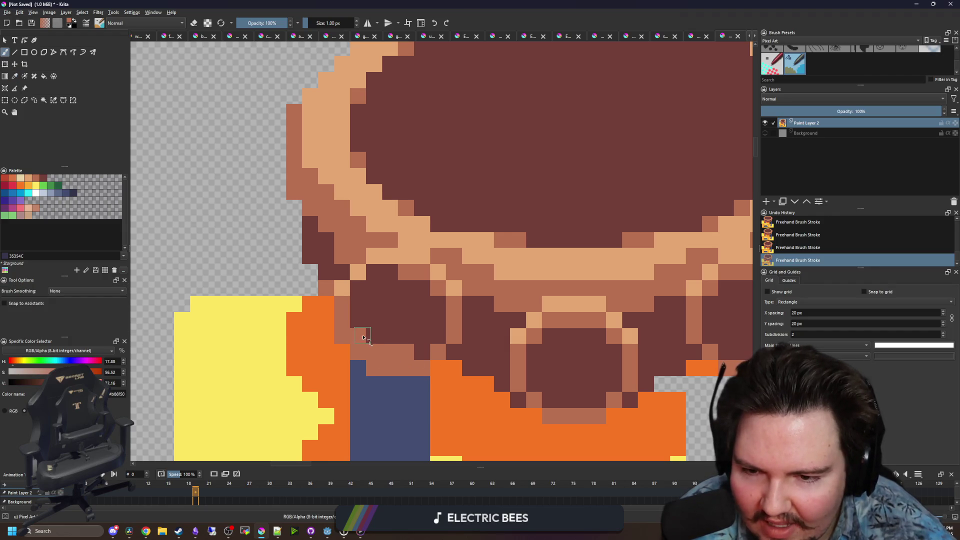
Extend the blue leg upward over the brown pixels
left_click(419, 334, "ctrl")
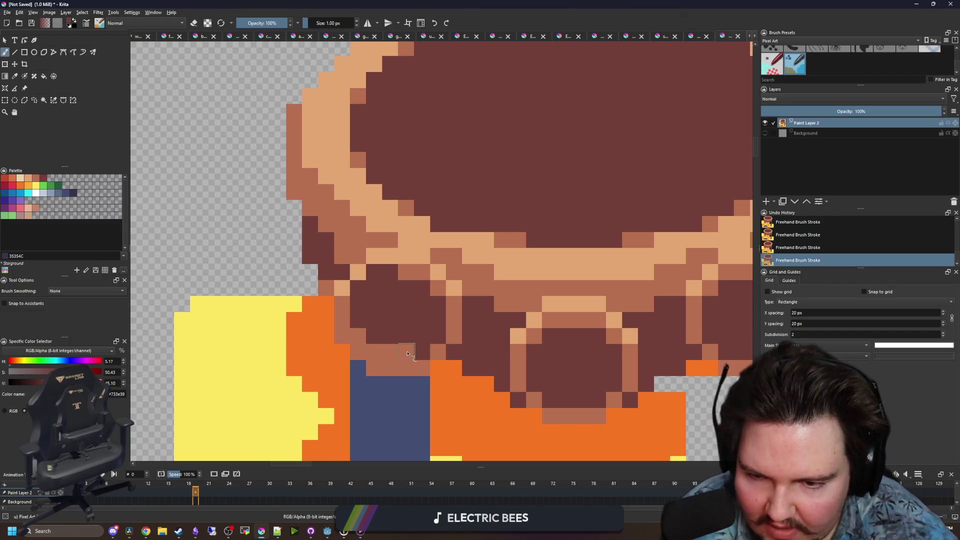
left_click(407, 392, "ctrl")
left_click_drag(400, 369, 358, 352)
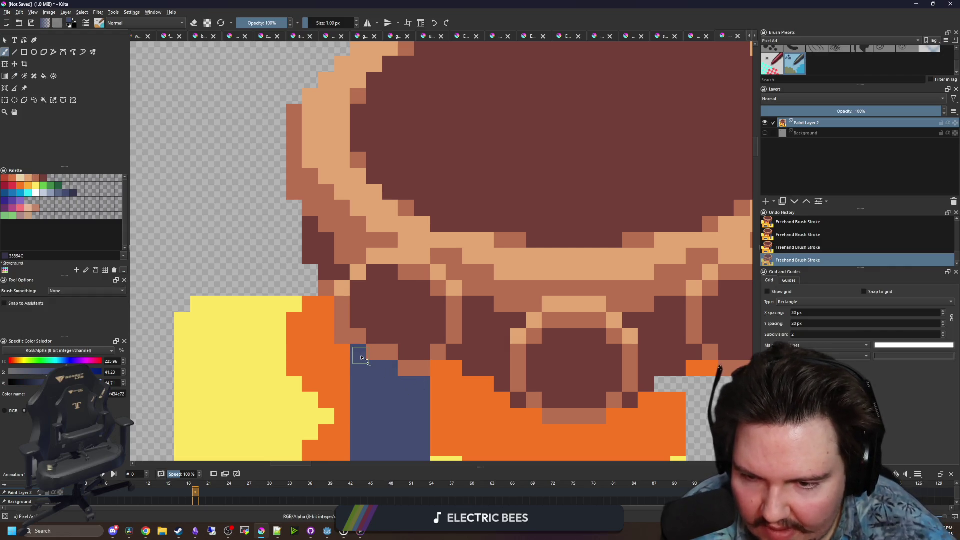
left_click(338, 356, "ctrl")
scroll(353, 307, "down", 5)
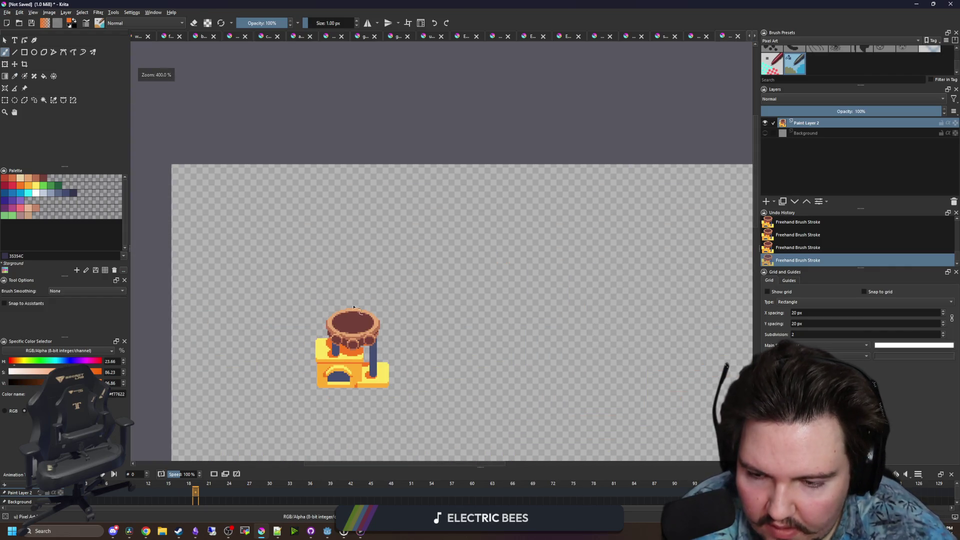
scroll(353, 340, "up", 6)
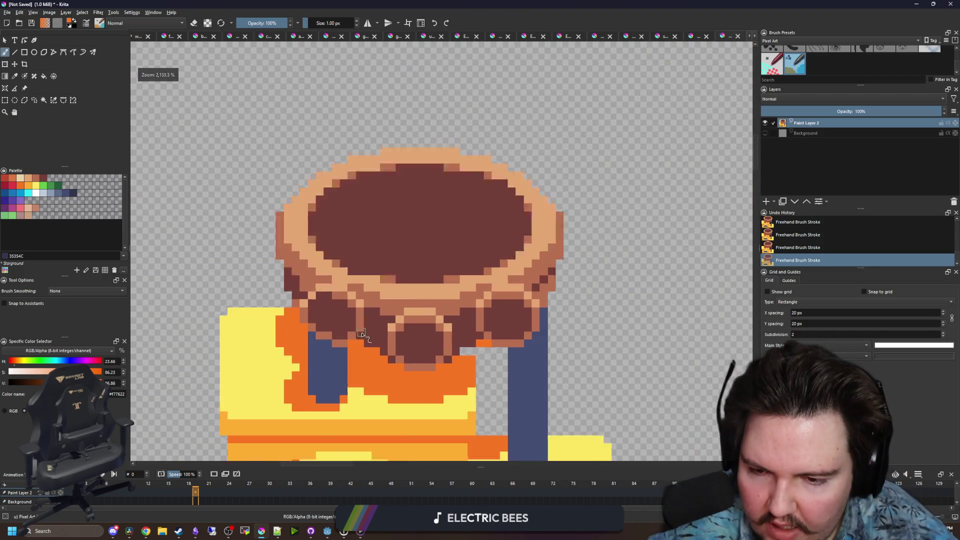
scroll(353, 341, "up", 3)
Sample the bowl's dark brown, light tan and medium brown shades from the canvas
left_click(392, 339, "ctrl")
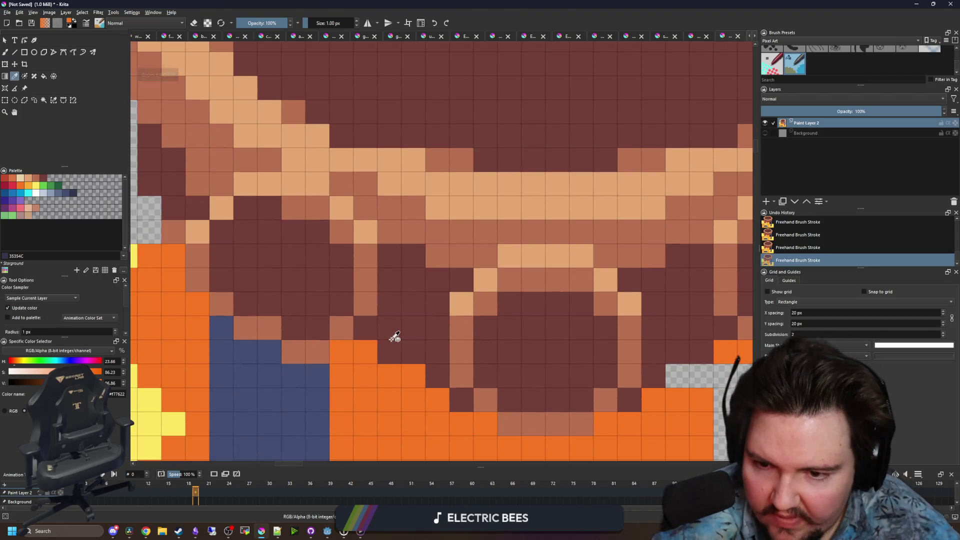
scroll(350, 364, "down", 3)
scroll(531, 360, "up", 1)
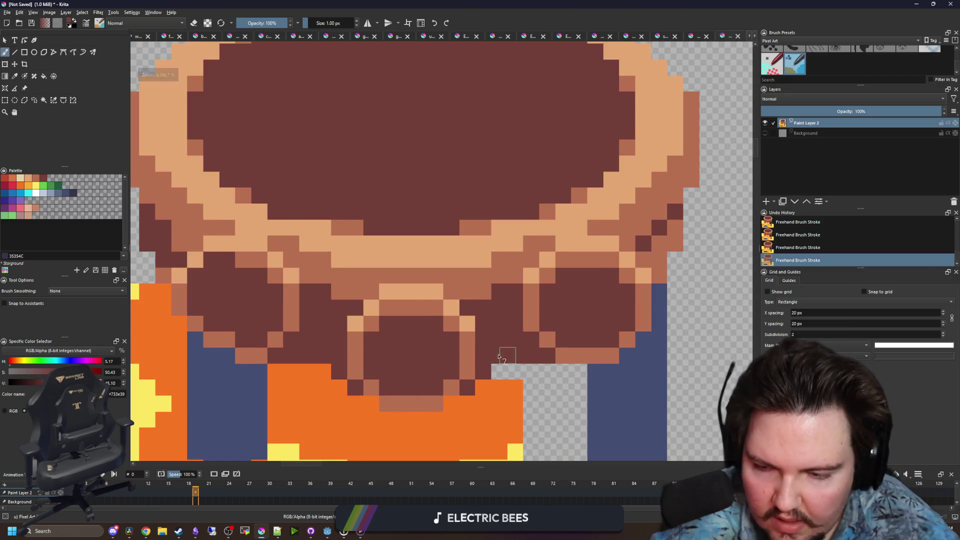
scroll(393, 345, "down", 4)
scroll(393, 345, "down", 2)
scroll(400, 331, "up", 7)
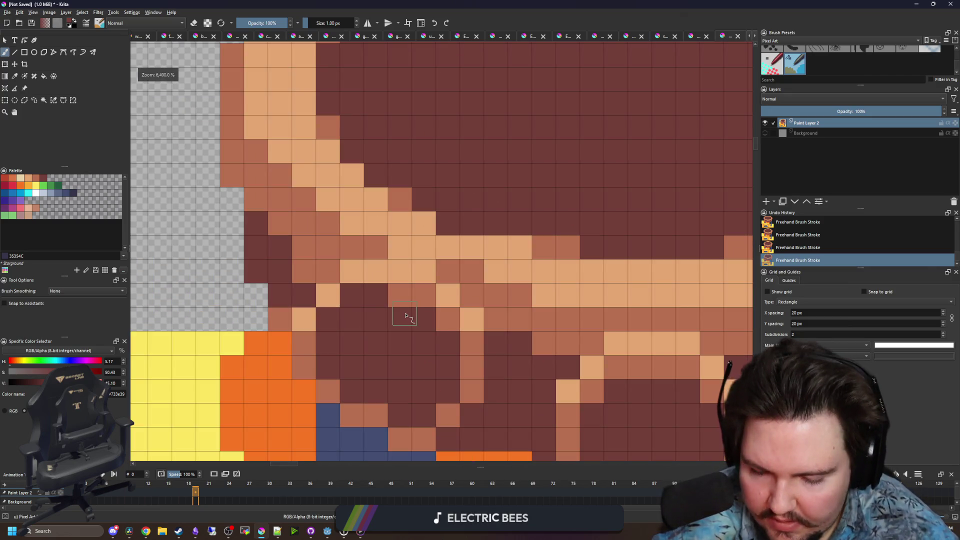
key("p")
left_click(478, 322)
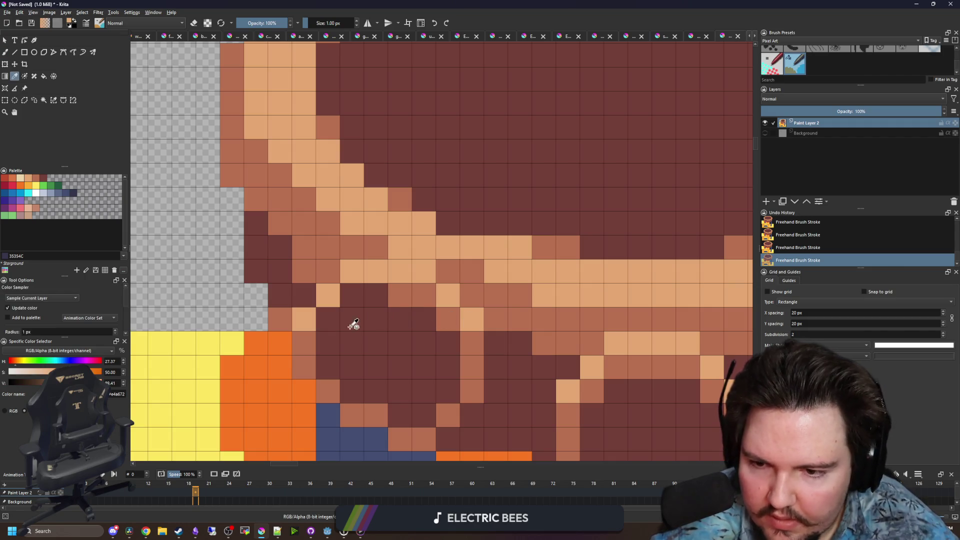
scroll(354, 324, "down", 1)
scroll(326, 339, "up", 1)
left_click(311, 363)
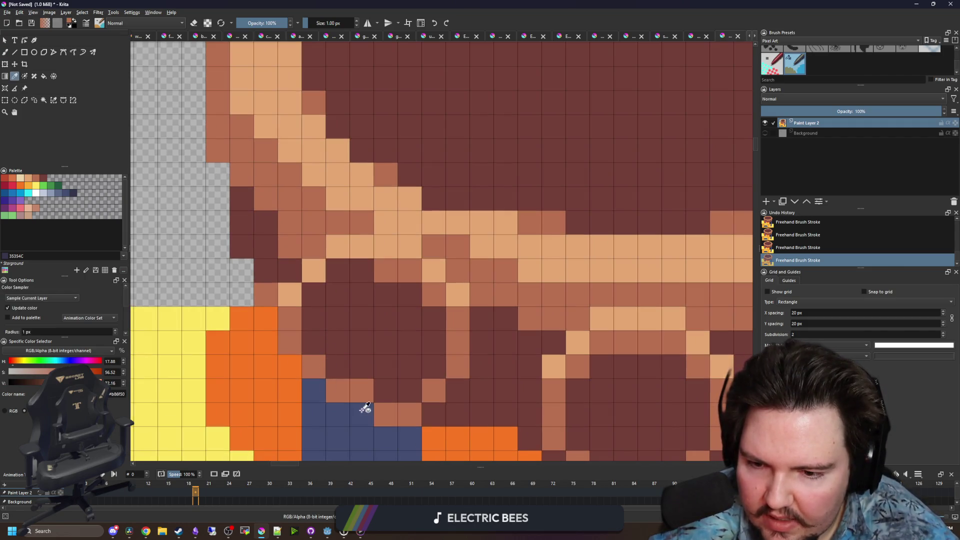
scroll(365, 407, "down", 2)
scroll(391, 343, "up", 2)
left_click(423, 306)
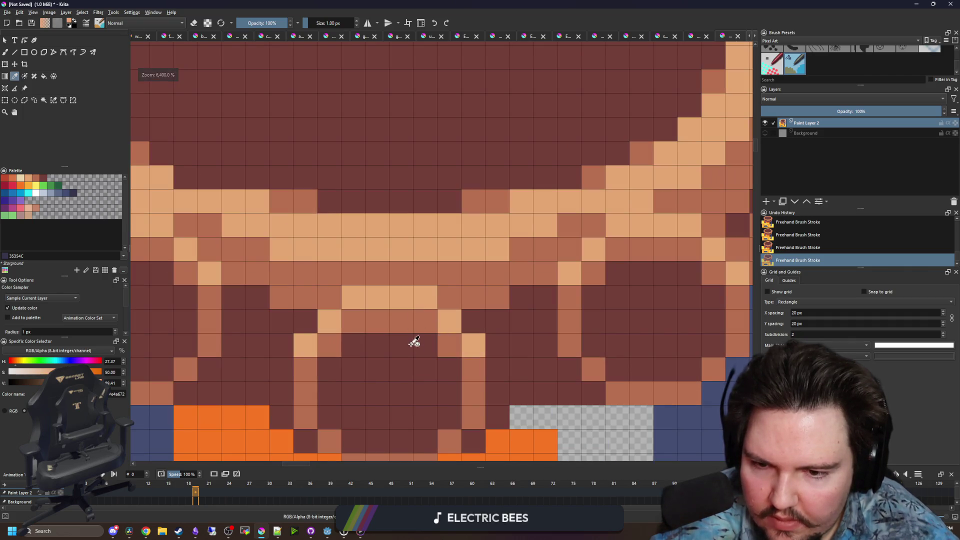
scroll(414, 343, "down", 2)
scroll(418, 317, "up", 2)
key("b")
scroll(406, 373, "down", 3)
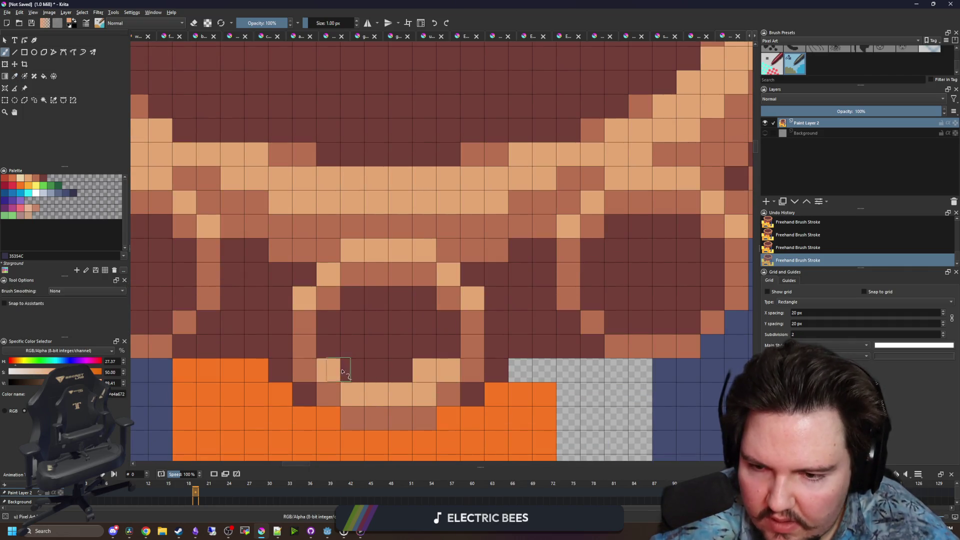
scroll(395, 374, "up", 2)
scroll(392, 375, "down", 5)
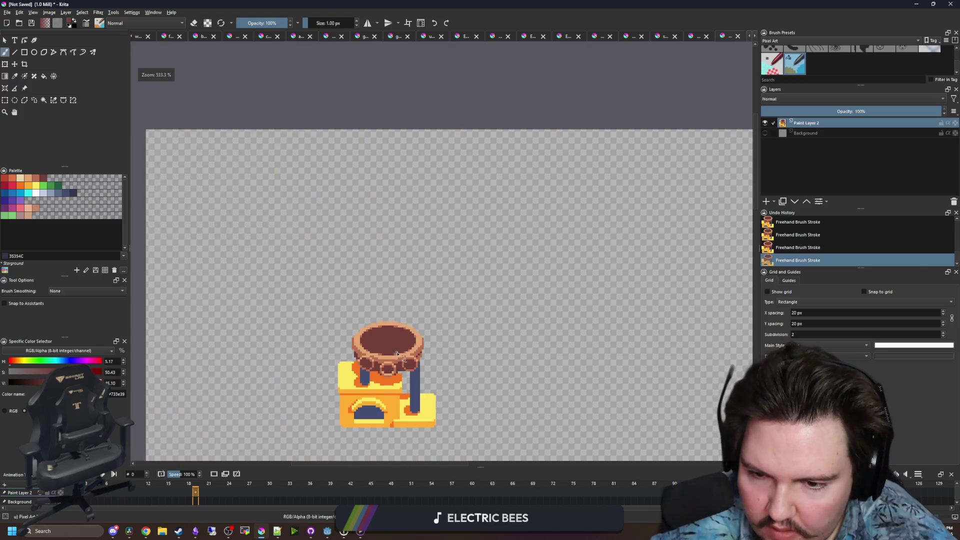
scroll(390, 320, "down", 1)
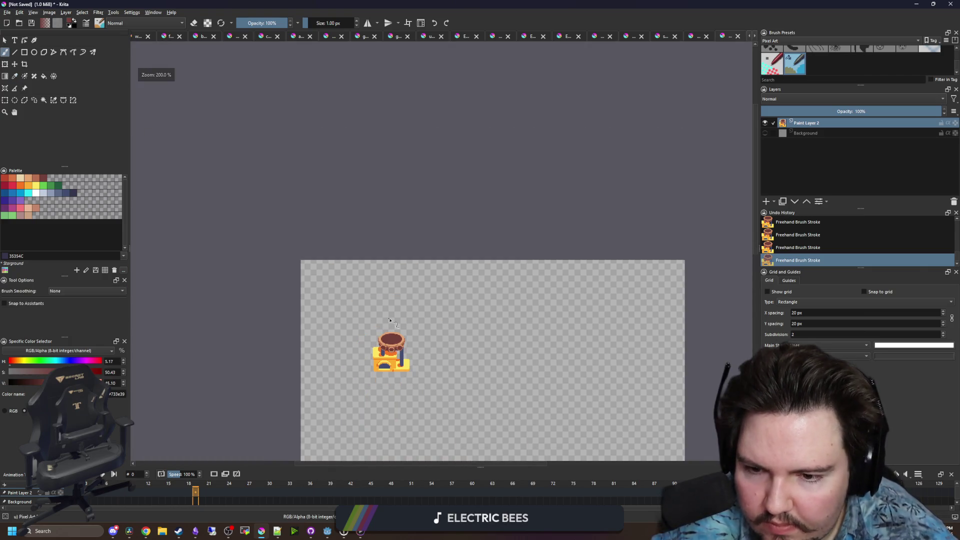
scroll(383, 347, "up", 7)
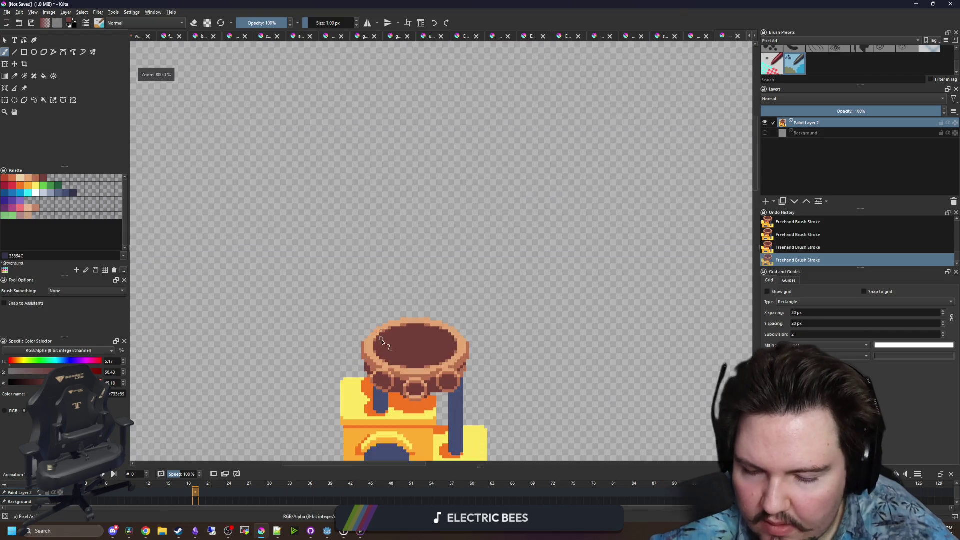
Paint a light tan pixel under the bowl's rim
key("p")
scroll(457, 356, "up", 3)
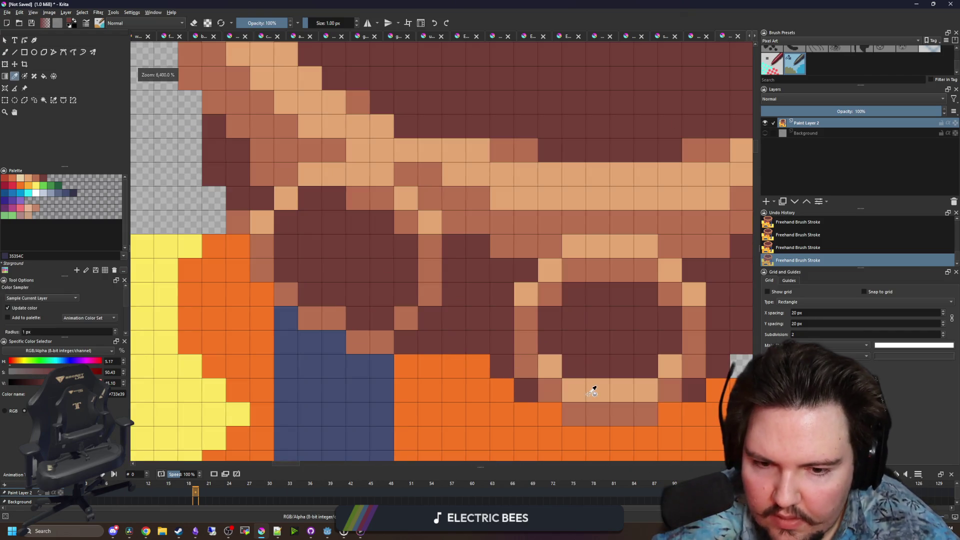
left_click(592, 393)
scroll(325, 335, "down", 3)
scroll(360, 309, "up", 3)
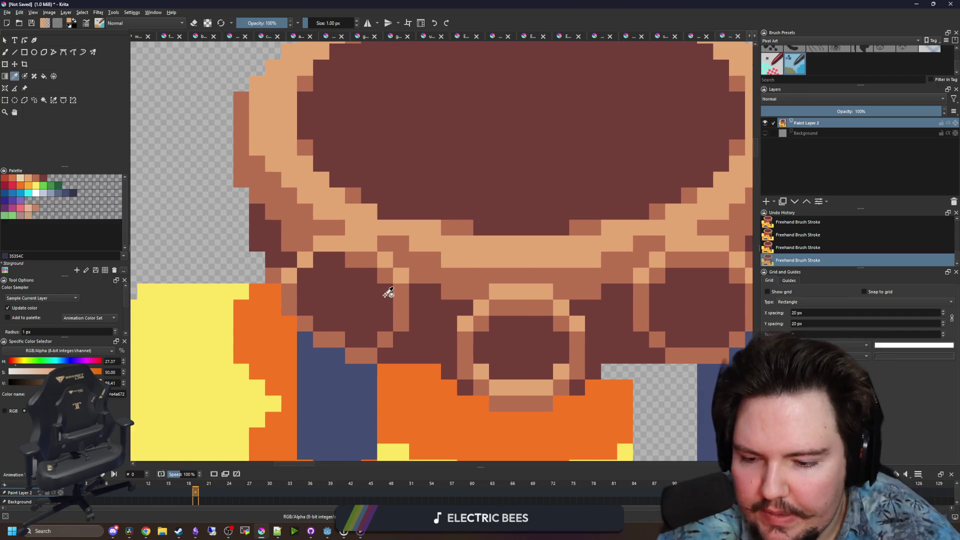
left_click(393, 245)
key("b")
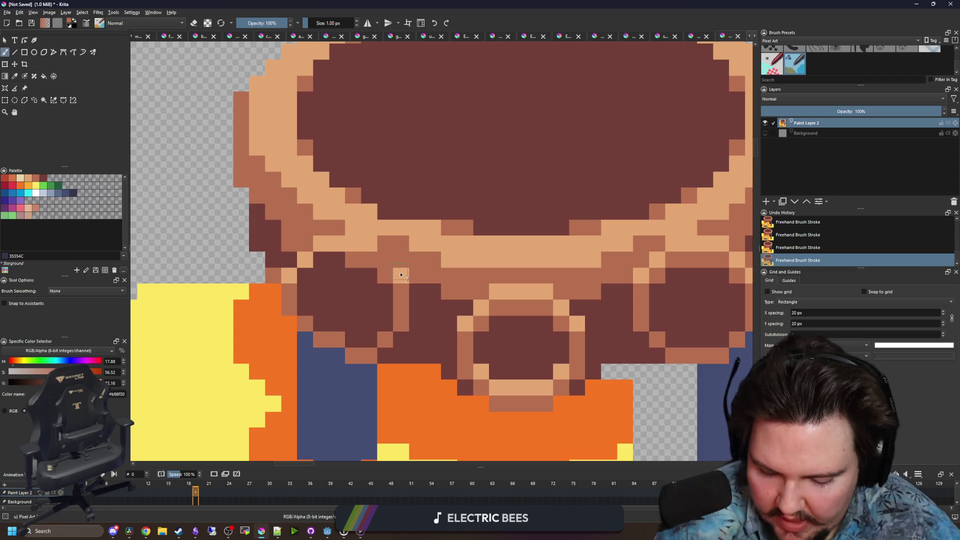
key("p")
left_click(514, 293)
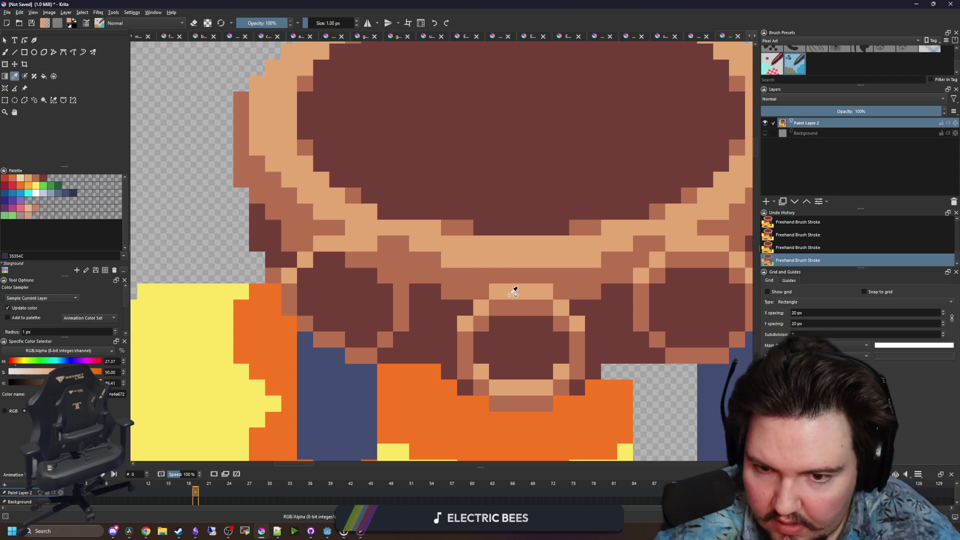
key("b")
left_click(385, 276)
Darken a diagonal run of brown pixels with dark brown
left_click(395, 257, "ctrl")
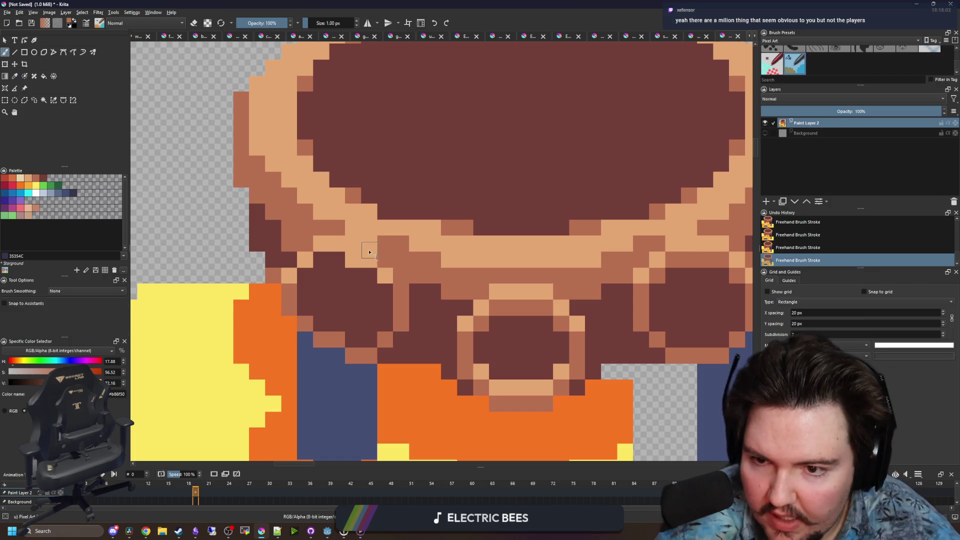
scroll(355, 272, "down", 5)
scroll(355, 272, "down", 2)
scroll(358, 280, "up", 8)
scroll(338, 282, "up", 2)
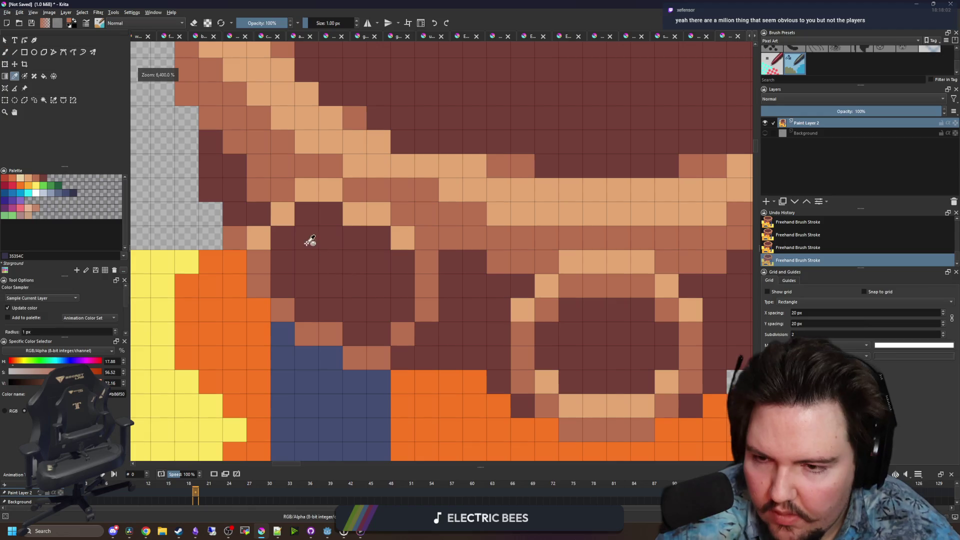
left_click(281, 238, "ctrl")
left_click(266, 252, "ctrl")
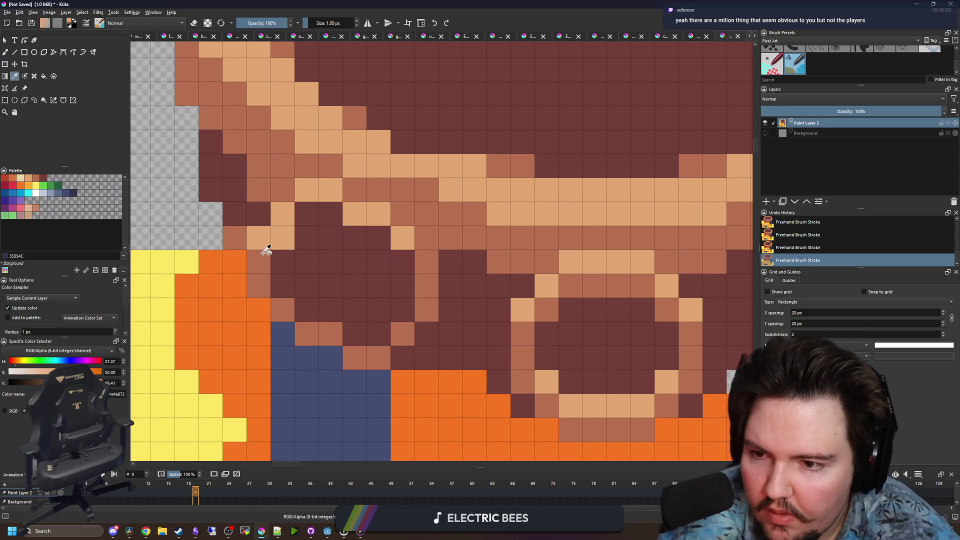
key("p")
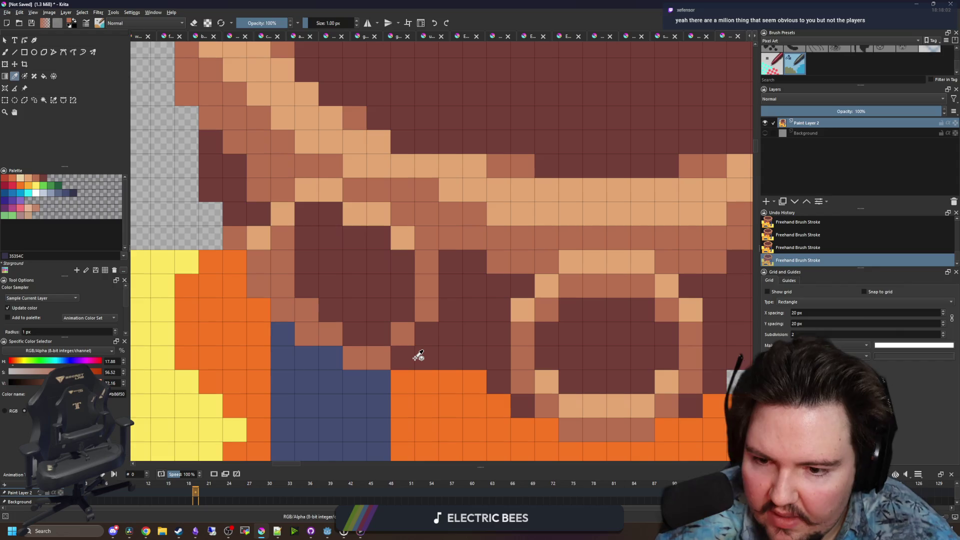
left_click(416, 346)
key("b")
mouse_move(282, 310)
left_mouse_down()
mouse_move(239, 244)
mouse_move(274, 263)
mouse_move(276, 247)
mouse_move(282, 290)
left_mouse_up()
Undo the medium brown column stroke and paint three dark pixels light tan instead
key("p")
left_click(320, 327)
key("b")
scroll(303, 272, "down", 5)
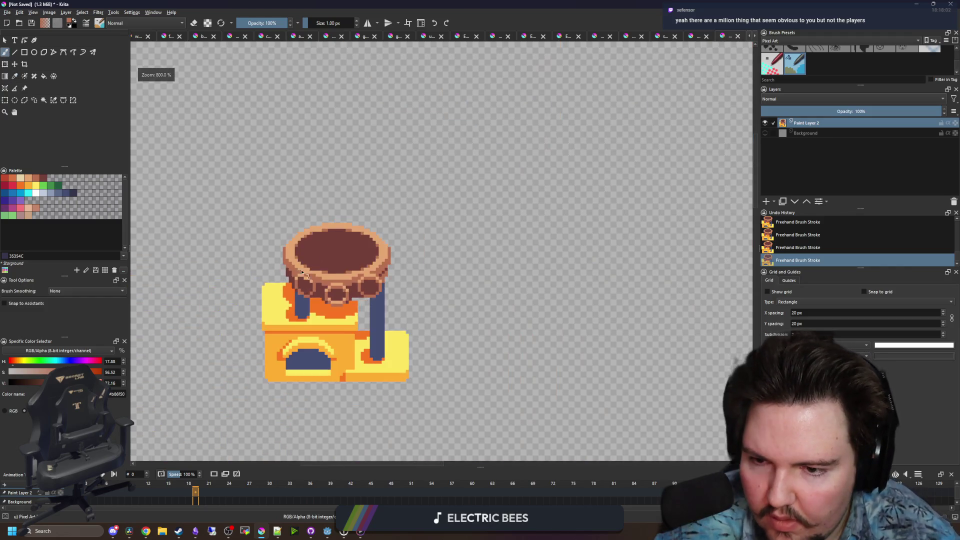
scroll(303, 273, "down", 5)
scroll(295, 252, "up", 7)
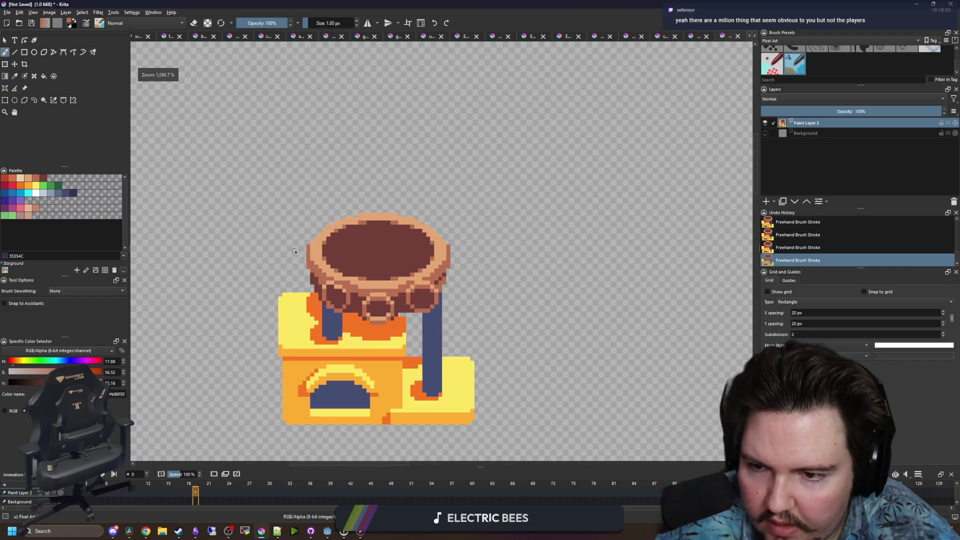
scroll(295, 252, "up", 5)
key("ctrl+z")
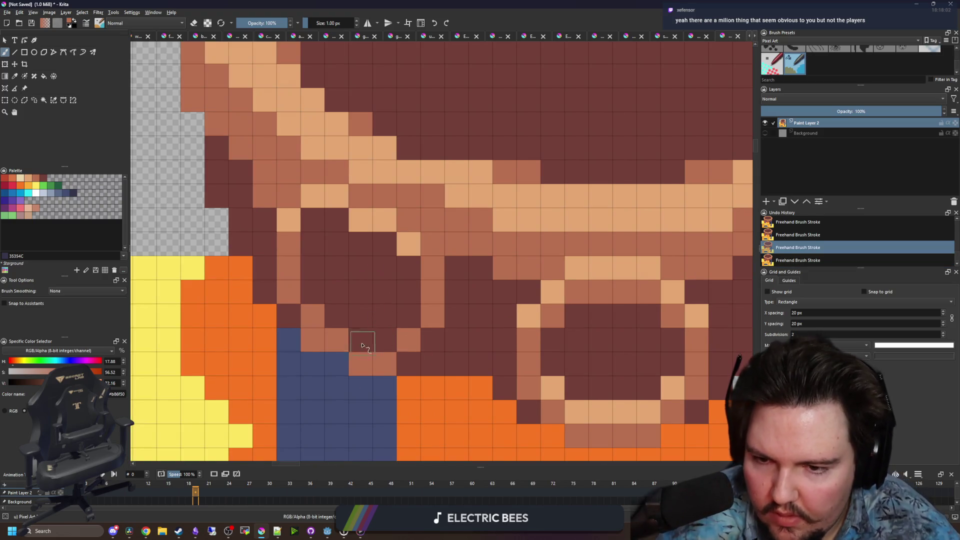
left_click(605, 406, "ctrl")
mouse_move(385, 340)
left_mouse_down()
mouse_move(364, 337)
mouse_move(394, 317)
left_mouse_up()
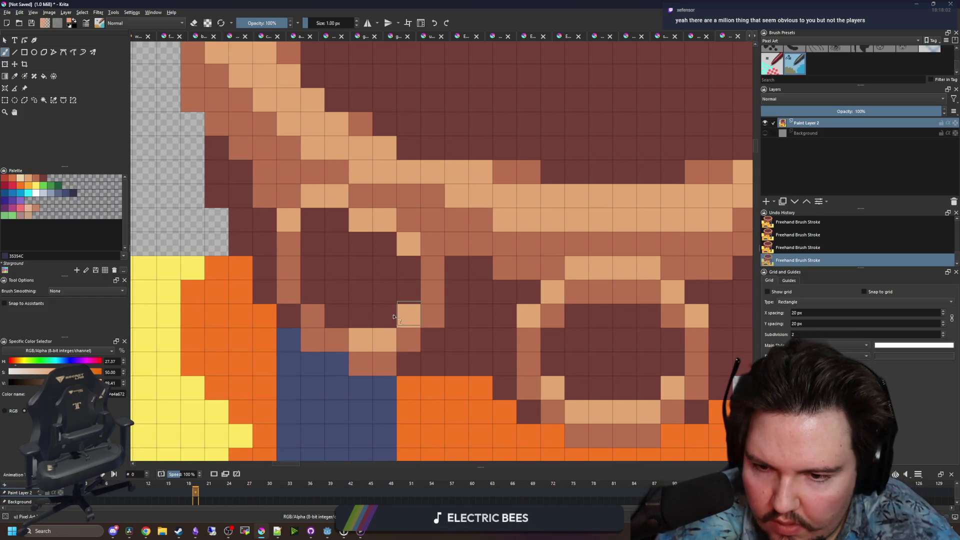
scroll(297, 318, "down", 8)
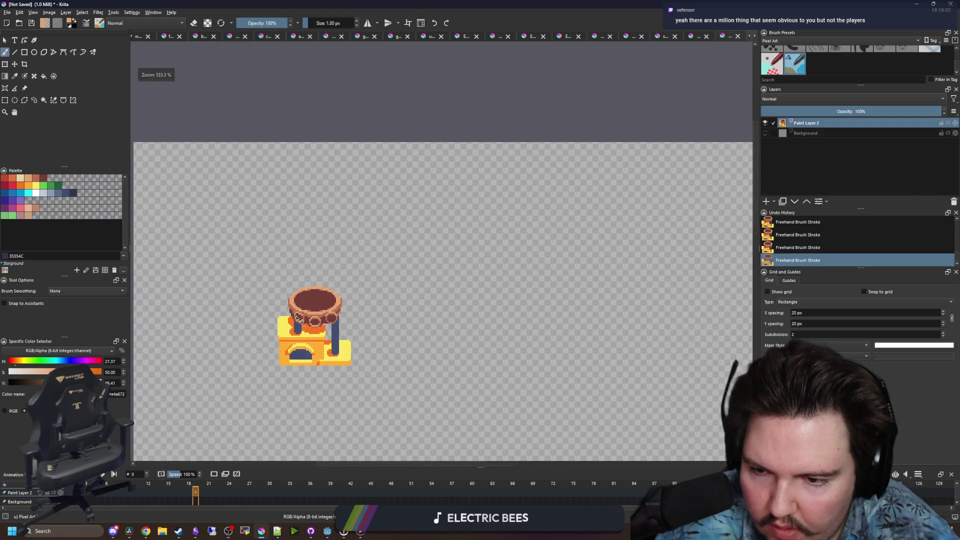
Paint a lower-left rim cell light peach, a couple dark brown and a few medium brown
scroll(299, 305, "down", 3)
scroll(295, 290, "up", 10)
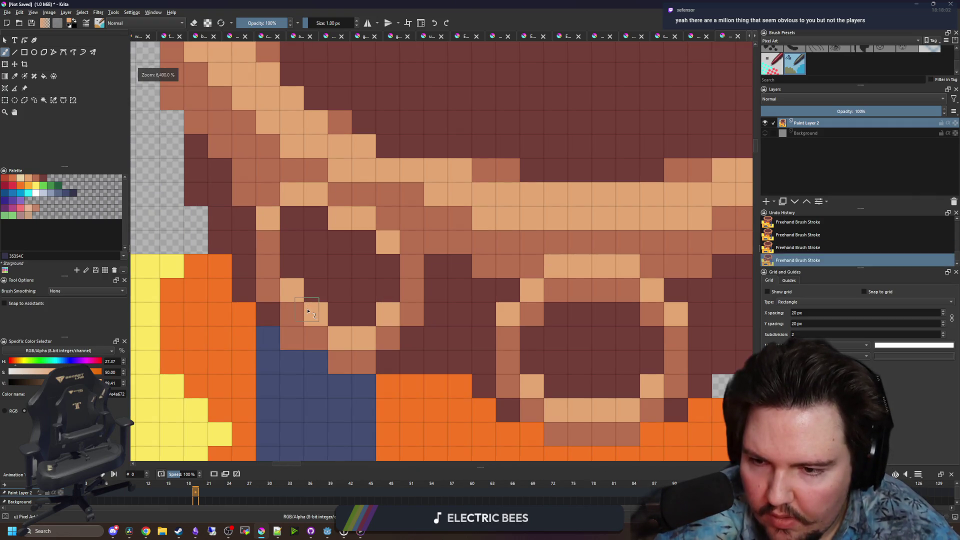
left_click(296, 316)
left_click(315, 295, "ctrl")
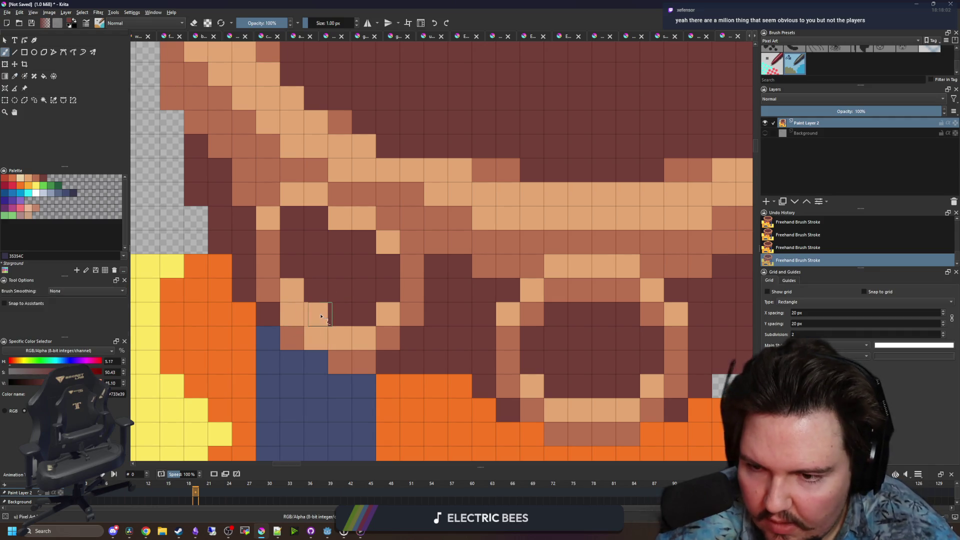
left_click_drag(316, 314, 292, 290)
left_click(350, 360, "ctrl")
left_click(316, 362)
left_click(268, 314)
Paint two dark rim cells peach, then undo those strokes
scroll(318, 301, "down", 5)
scroll(321, 278, "down", 2)
scroll(330, 295, "up", 8)
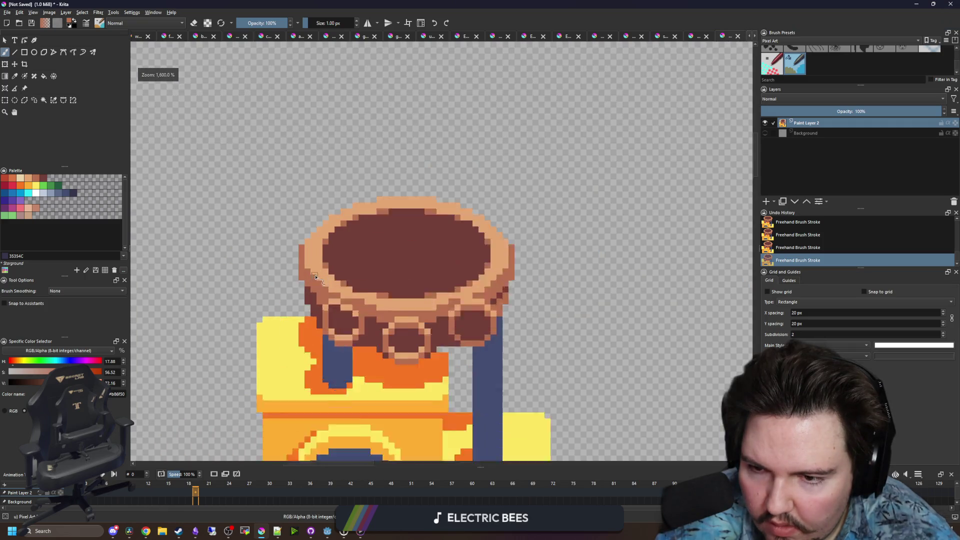
left_click(310, 307, "ctrl")
left_click(333, 306)
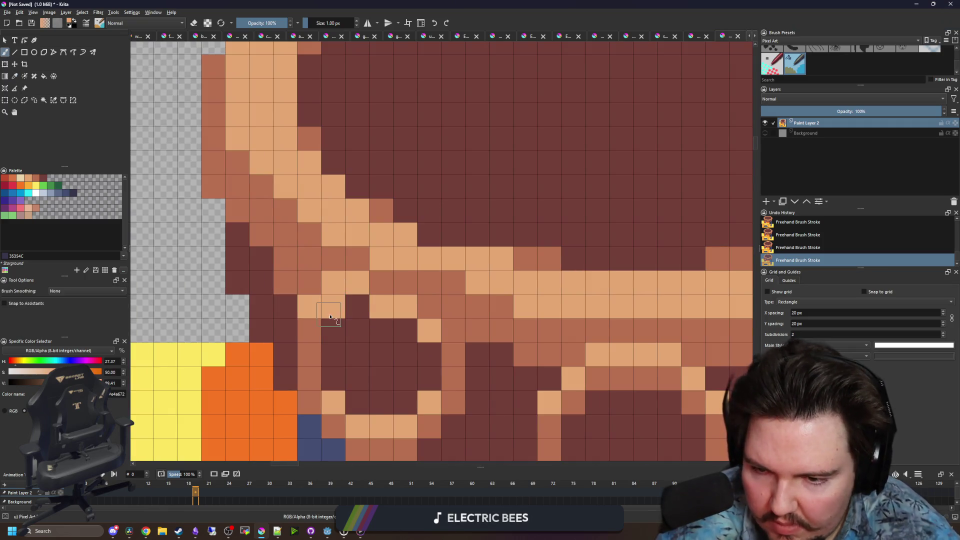
left_click(357, 307)
scroll(324, 326, "down", 8)
key("ctrl+z")
key("ctrl+z")
key("ctrl+z")
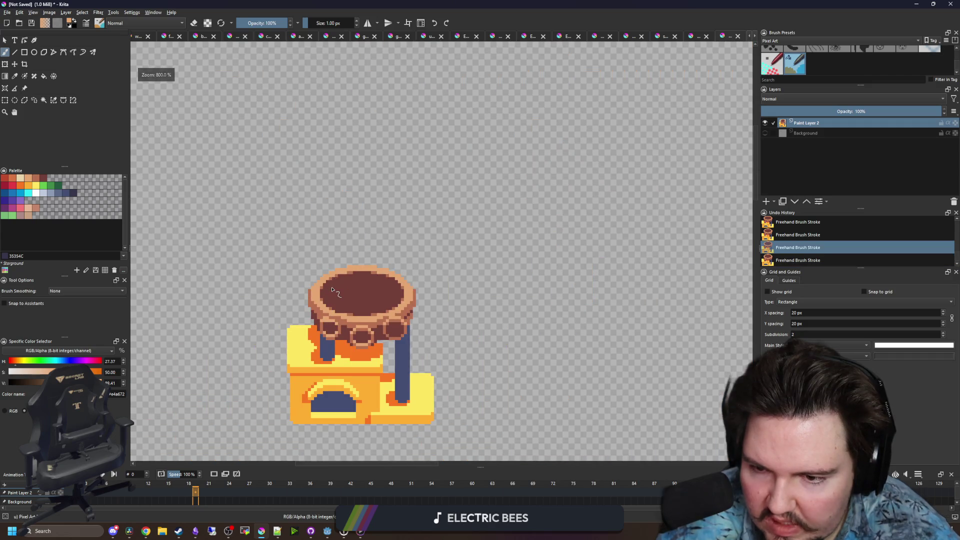
scroll(327, 331, "down", 1)
scroll(328, 326, "up", 2)
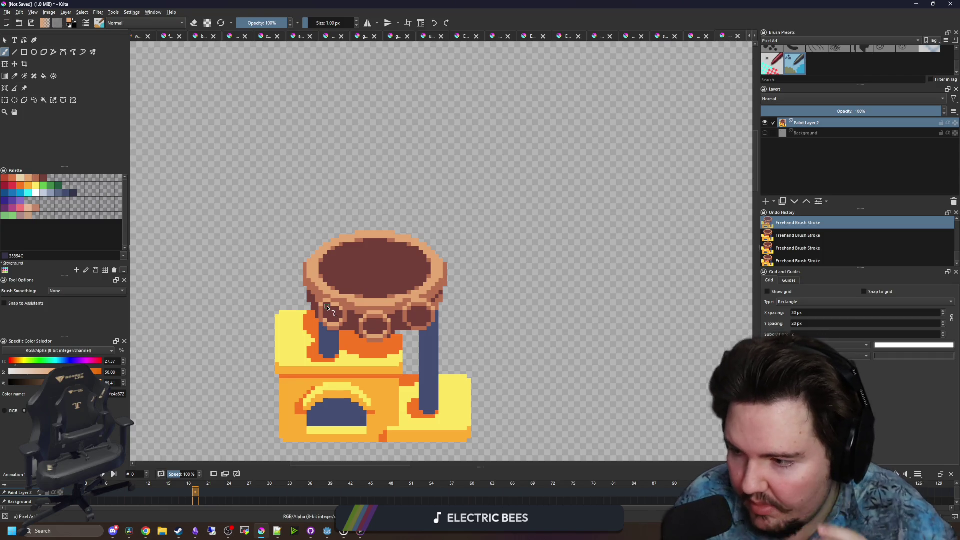
scroll(338, 331, "up", 3)
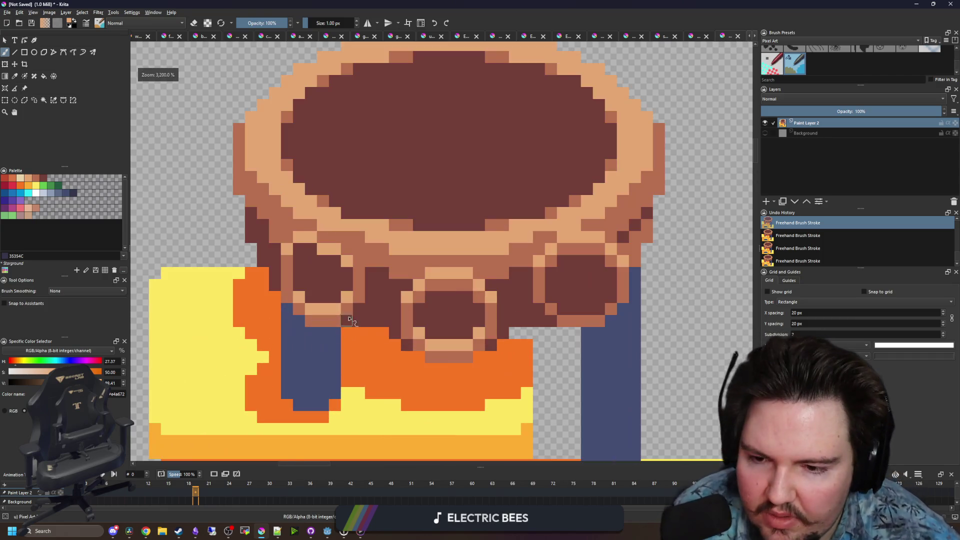
scroll(350, 270, "up", 1)
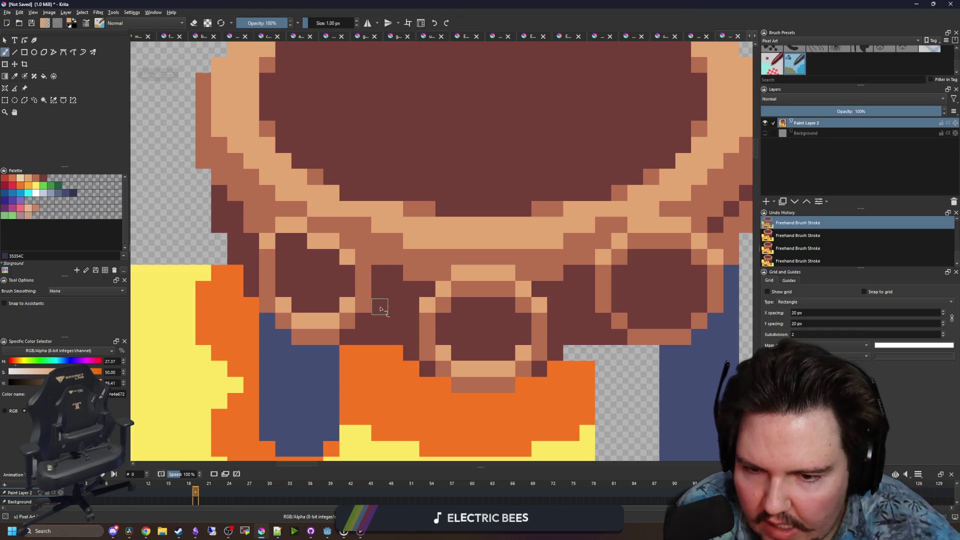
Repaint the pixels around the left knob in the brown ring colour
left_click(380, 369, "ctrl")
scroll(343, 330, "up", 1)
scroll(345, 328, "down", 5)
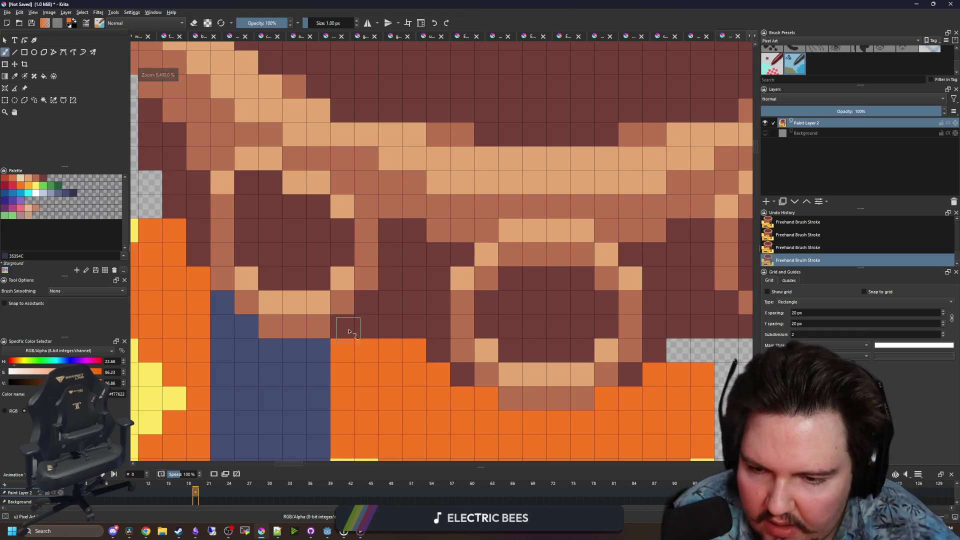
scroll(381, 325, "up", 2)
scroll(404, 324, "down", 3)
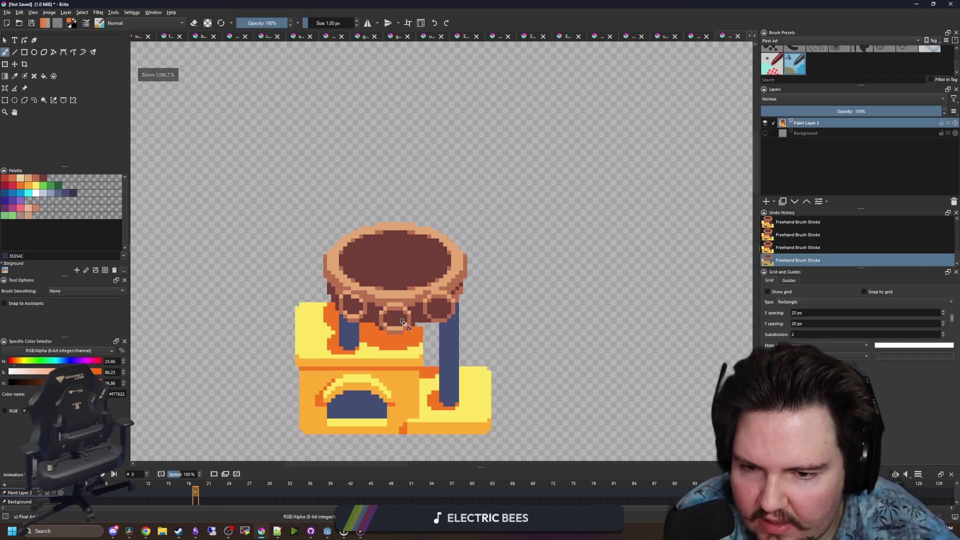
scroll(403, 323, "up", 2)
scroll(320, 294, "up", 1)
scroll(320, 293, "up", 1)
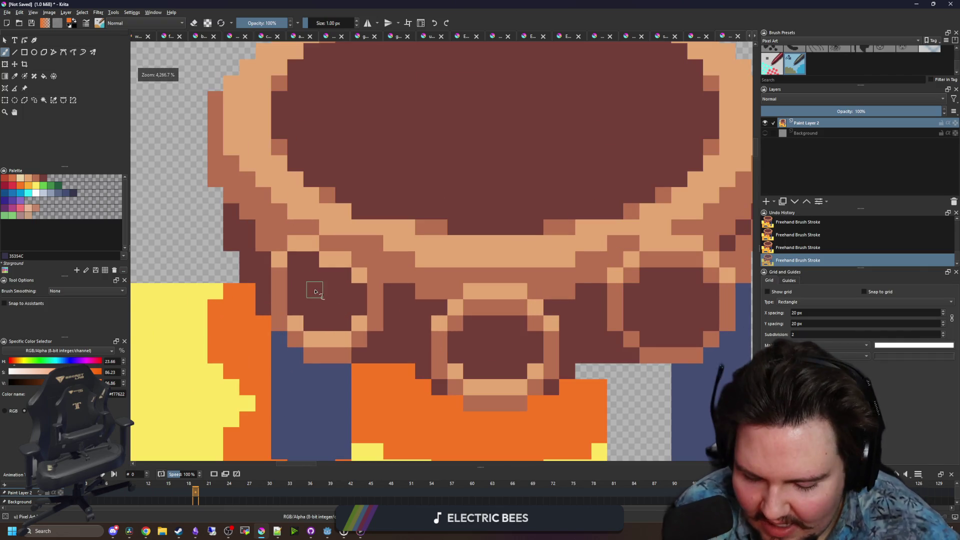
left_click(375, 290, "ctrl")
scroll(326, 286, "down", 2)
scroll(325, 287, "down", 4)
scroll(354, 270, "up", 7)
left_click(377, 239)
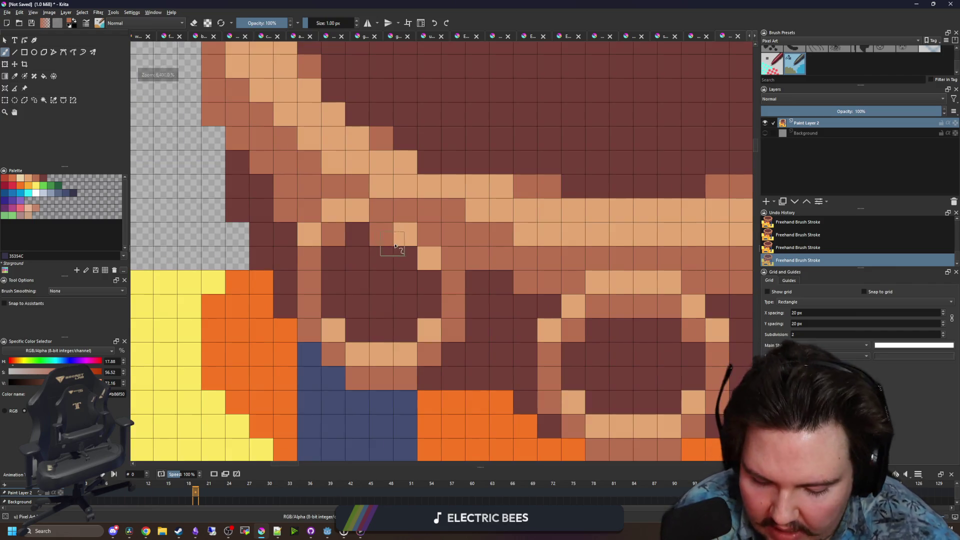
left_click(412, 227, "ctrl")
Touch up a rim pixel in peach and bring the whole bowl underside into view
left_click(382, 211)
left_click(366, 288)
scroll(339, 278, "down", 8)
scroll(323, 242, "down", 1)
scroll(325, 242, "up", 8)
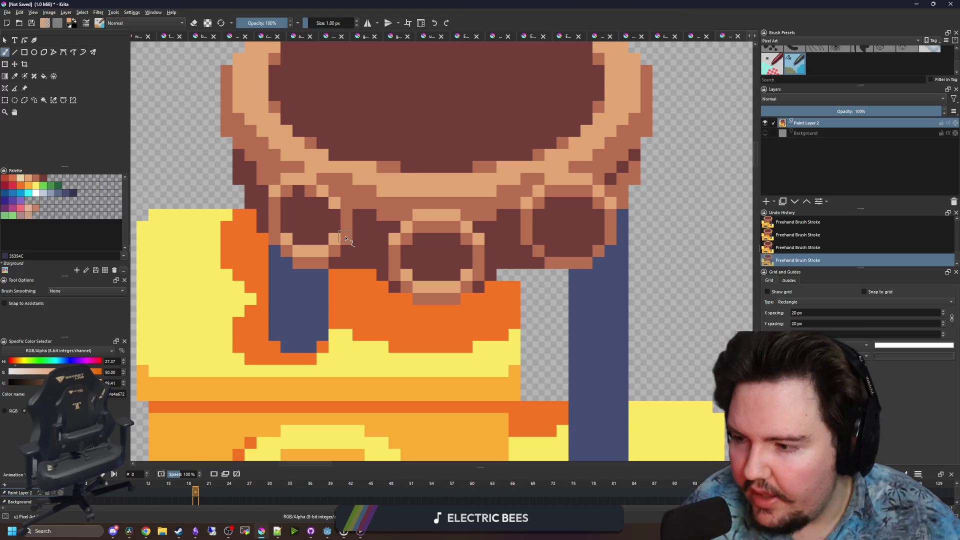
scroll(320, 313, "down", 3)
scroll(396, 302, "up", 3)
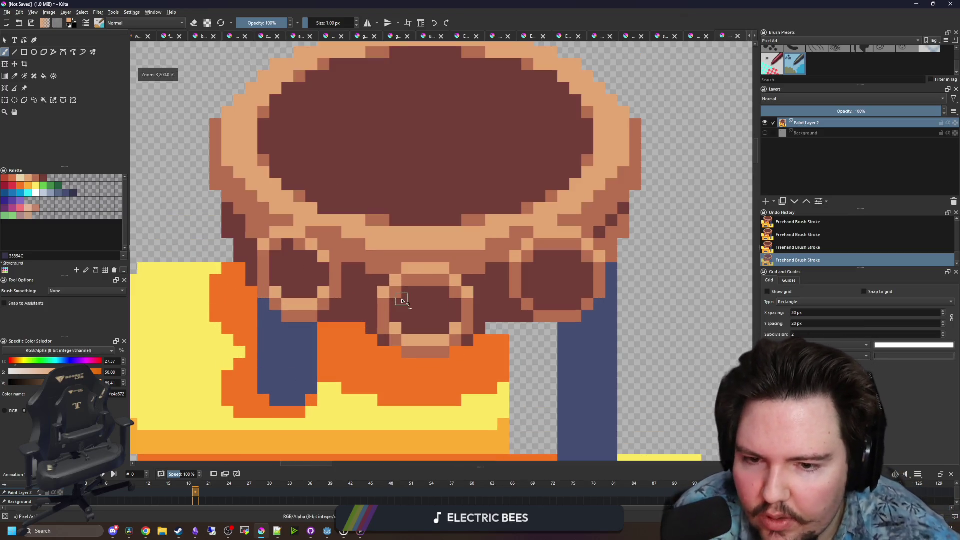
left_click_drag(379, 306, 346, 311)
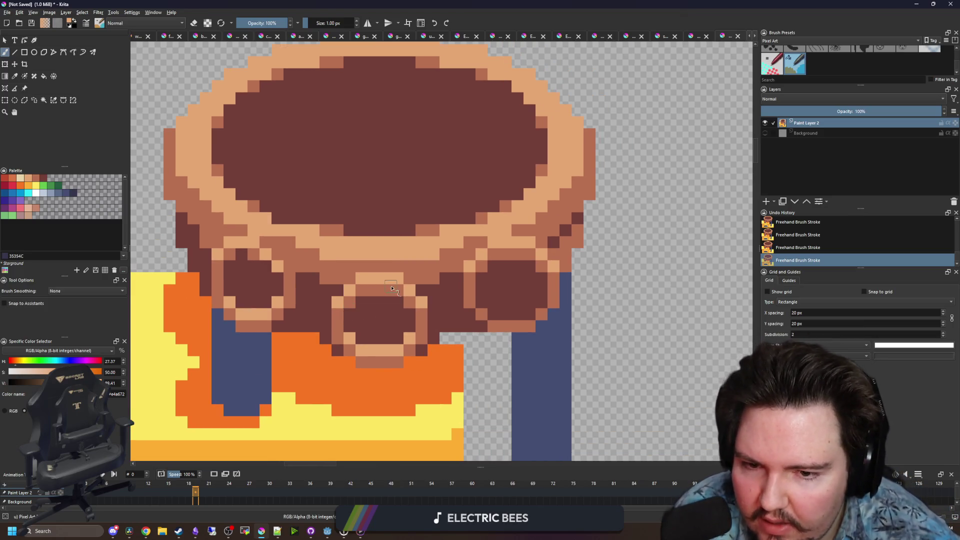
left_click(4, 100)
Copy the bowl's left knob, mirror it horizontally, and place it as the right knob
mouse_move(216, 332)
left_mouse_down()
mouse_move(297, 260)
mouse_move(305, 280)
mouse_move(595, 273)
mouse_move(432, 274)
mouse_move(406, 284)
left_mouse_up()
key("ctrl+c")
key("ctrl+t")
scroll(317, 282, "down", 2)
right_click(597, 270)
left_click(623, 332)
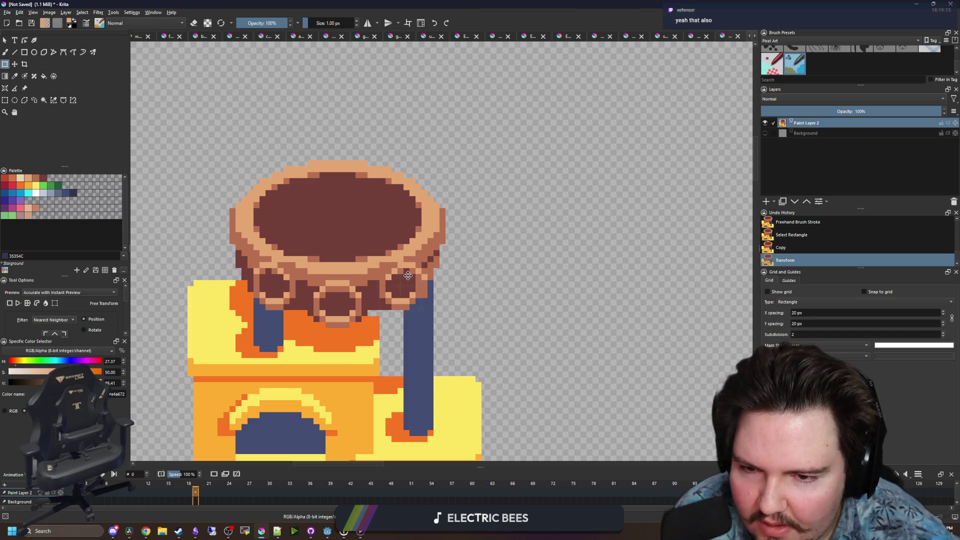
key("ctrl+shift+a")
scroll(428, 297, "up", 2)
Paint blue pixels atop the right leg and brown ring pixels just above it
key("b")
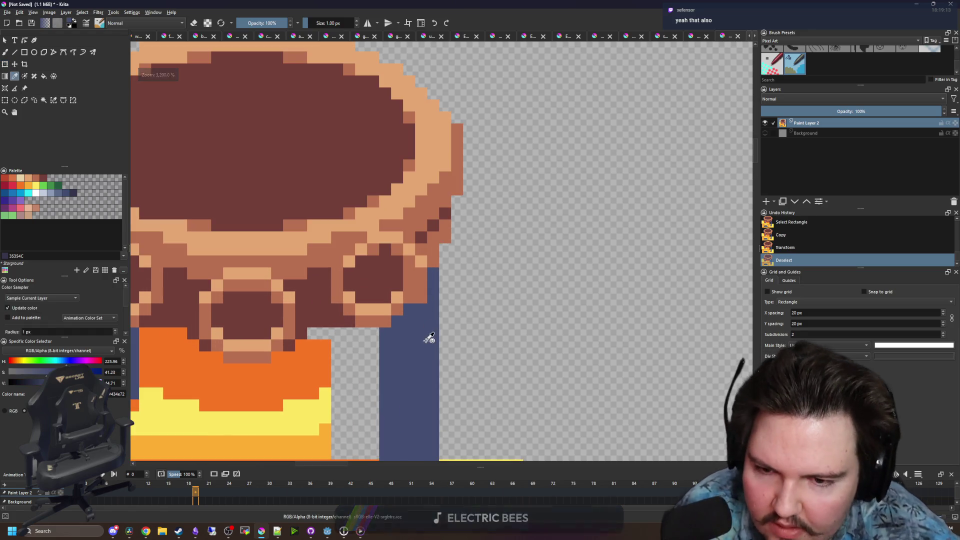
left_click(429, 320, "ctrl")
left_click(425, 278)
left_click(433, 264)
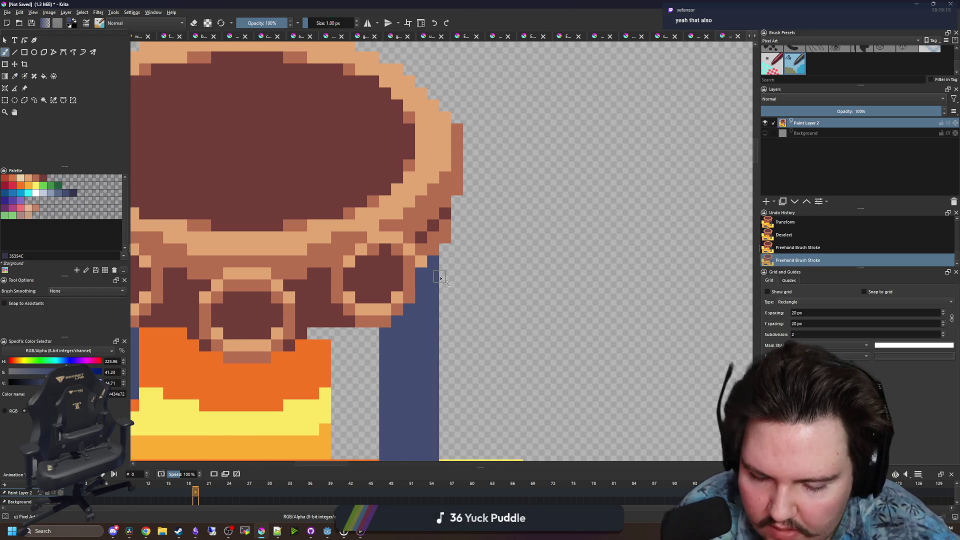
scroll(356, 259, "up", 2)
left_click(463, 263, "ctrl")
left_click(487, 263)
scroll(491, 283, "down", 5)
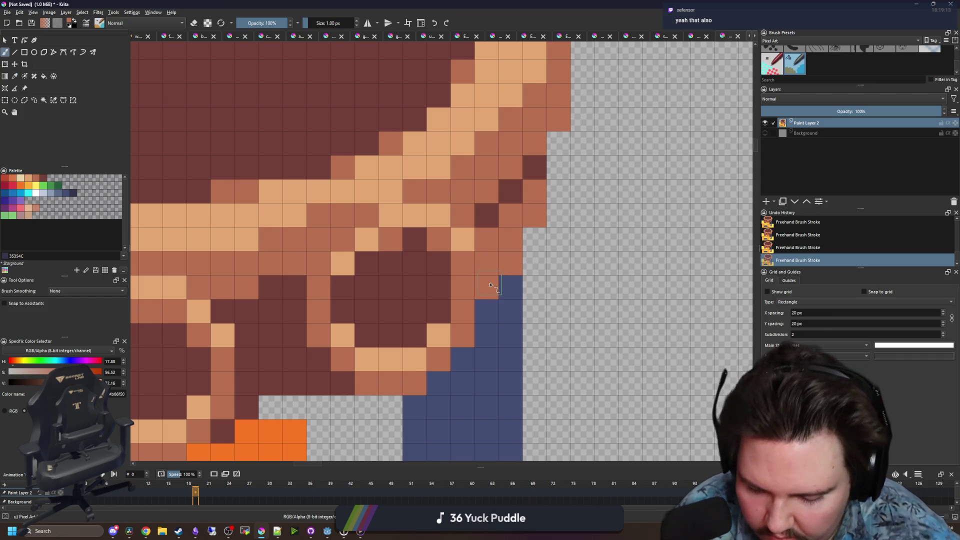
scroll(376, 310, "up", 4)
scroll(322, 315, "down", 2)
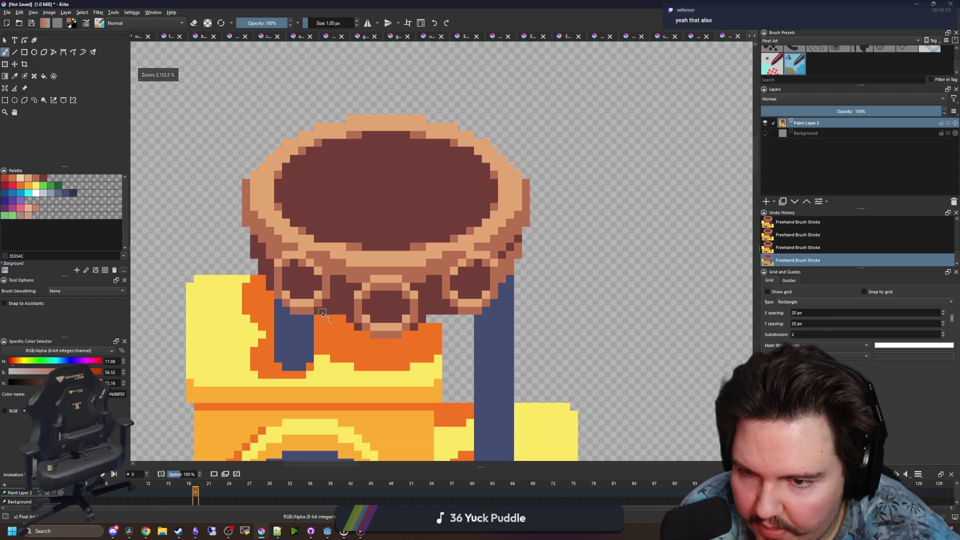
scroll(281, 287, "up", 1)
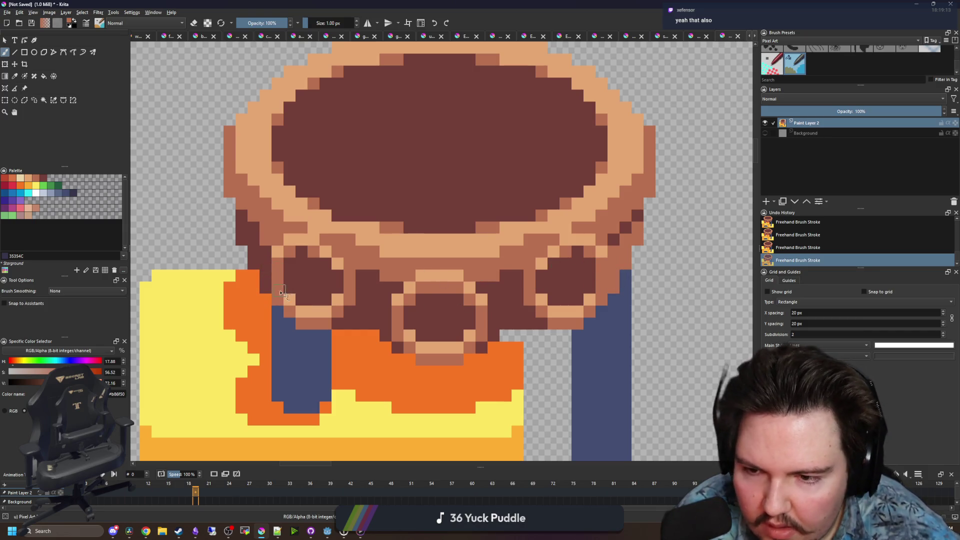
Paint dark bowl-brown pixels beside the top of the right leg
left_click(622, 230, "ctrl")
mouse_move(614, 249)
left_mouse_down()
mouse_move(614, 267)
mouse_move(638, 238)
left_mouse_up()
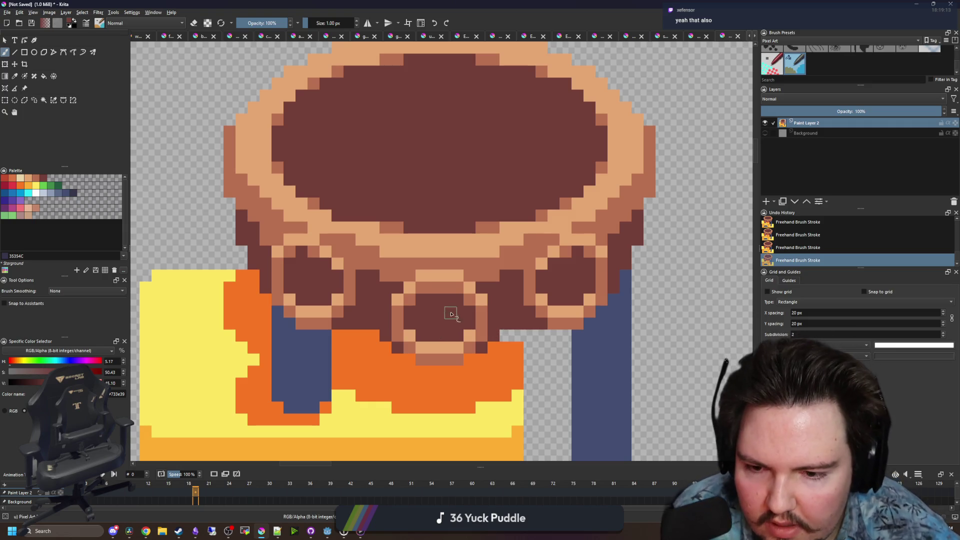
scroll(327, 300, "down", 8)
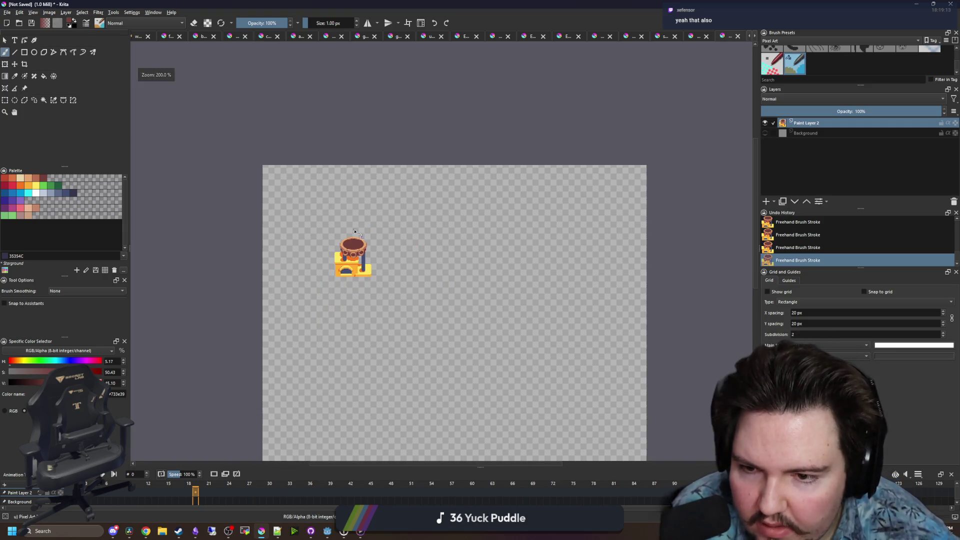
scroll(331, 221, "up", 3)
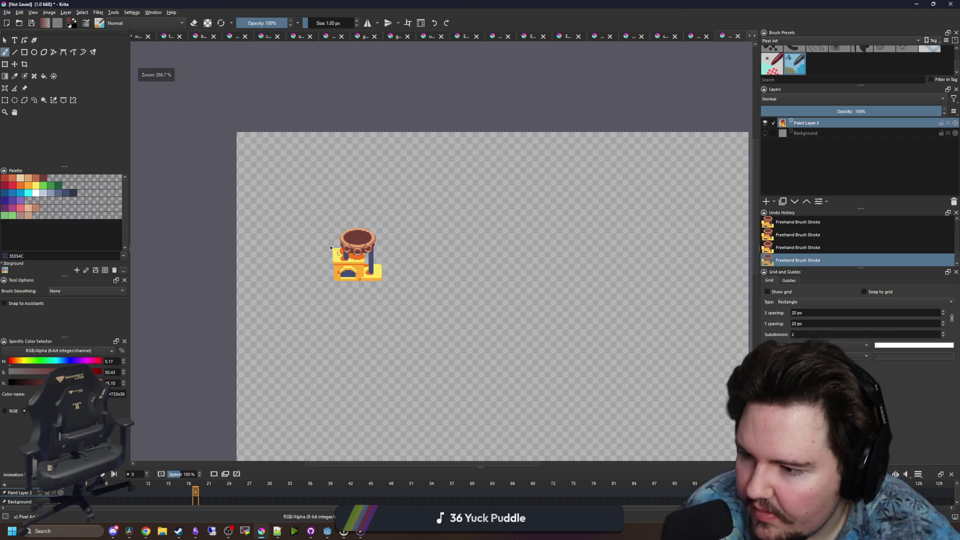
scroll(370, 266, "up", 5)
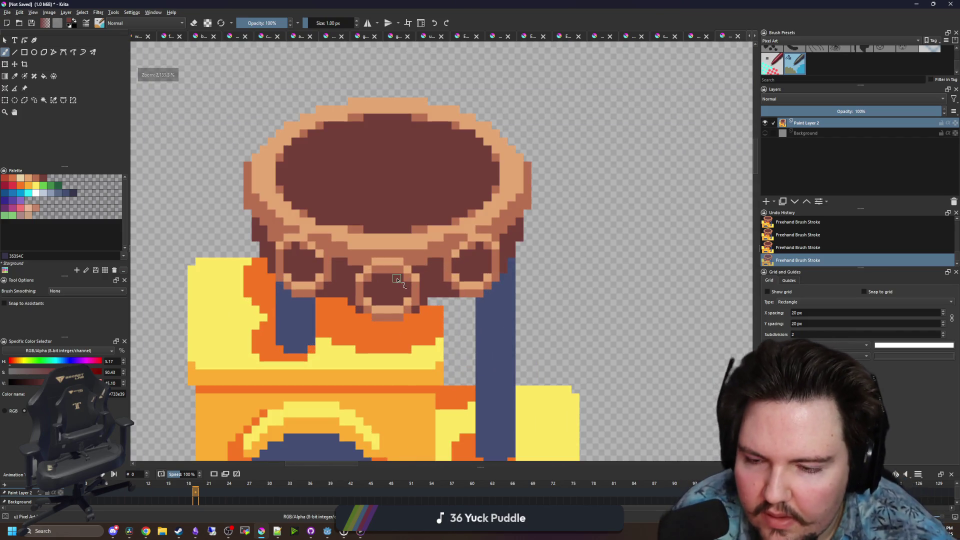
scroll(397, 279, "down", 6)
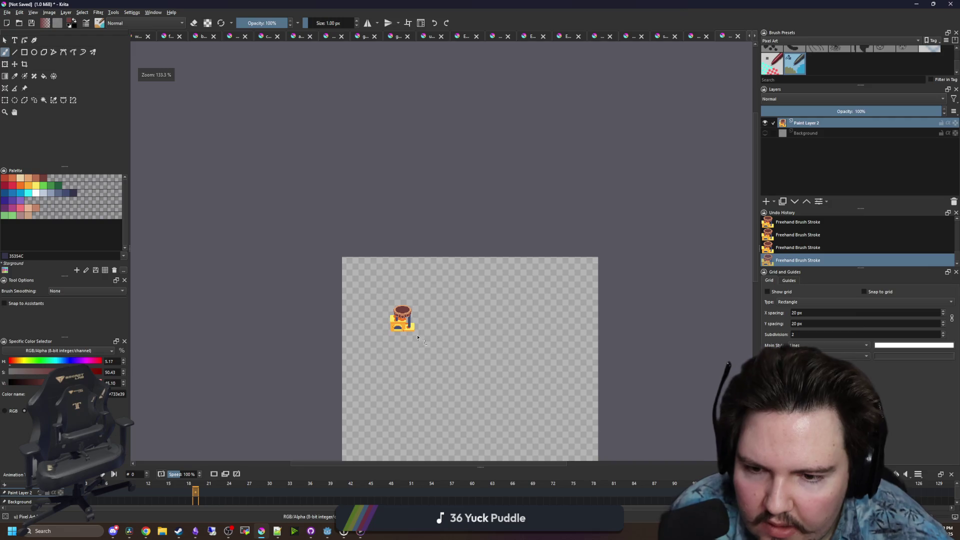
scroll(418, 337, "up", 8)
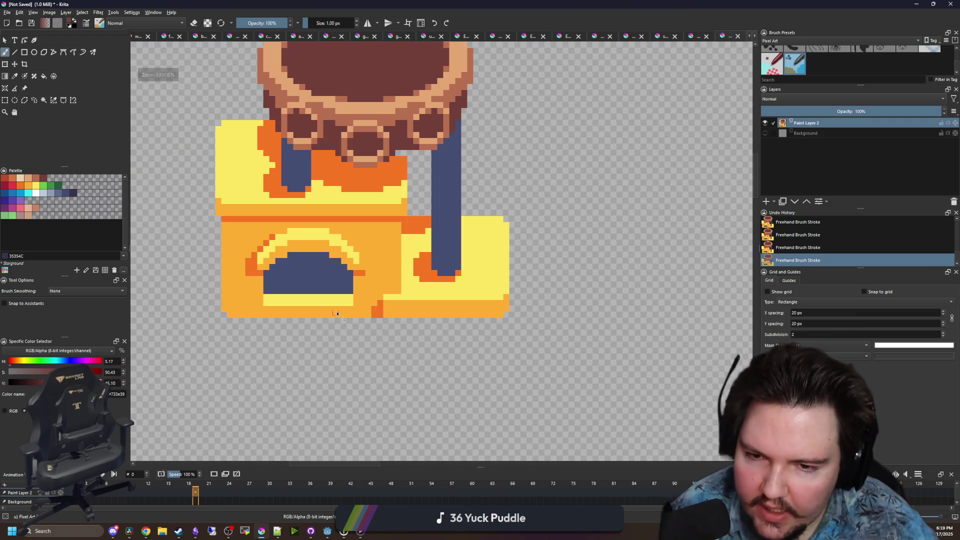
Sample the stand's orange and recentre the view on the stand
key("p")
left_click(398, 311)
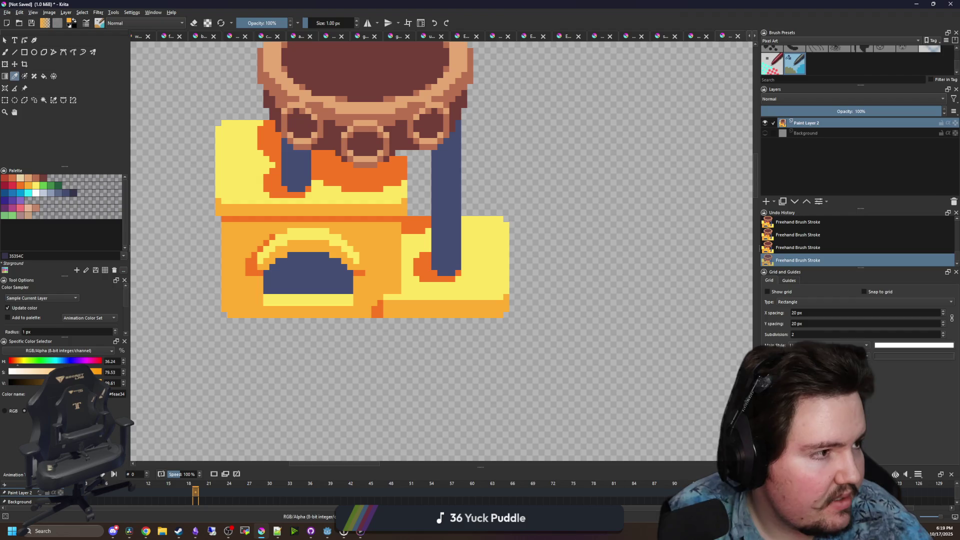
key("alt+Tab")
key("alt+Tab")
key("alt+Tab")
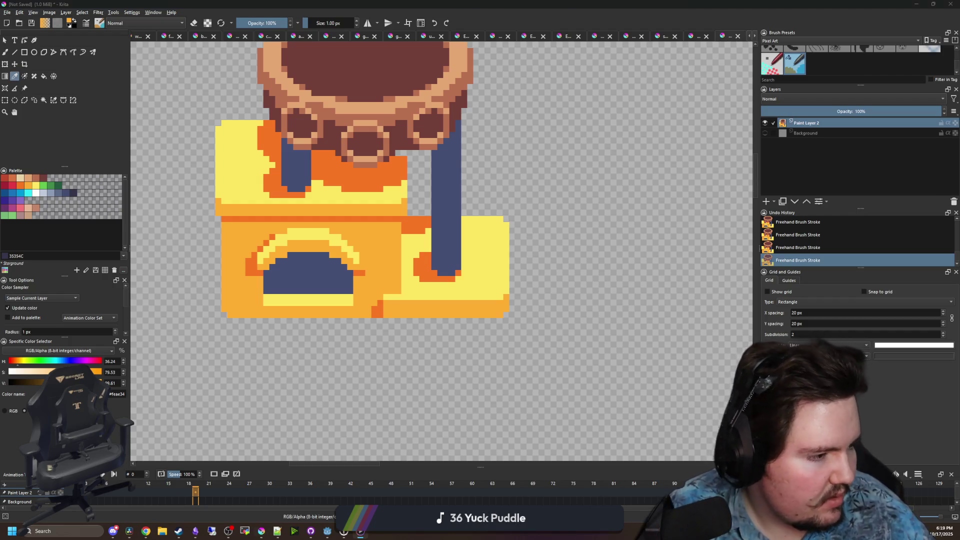
key("alt+Tab")
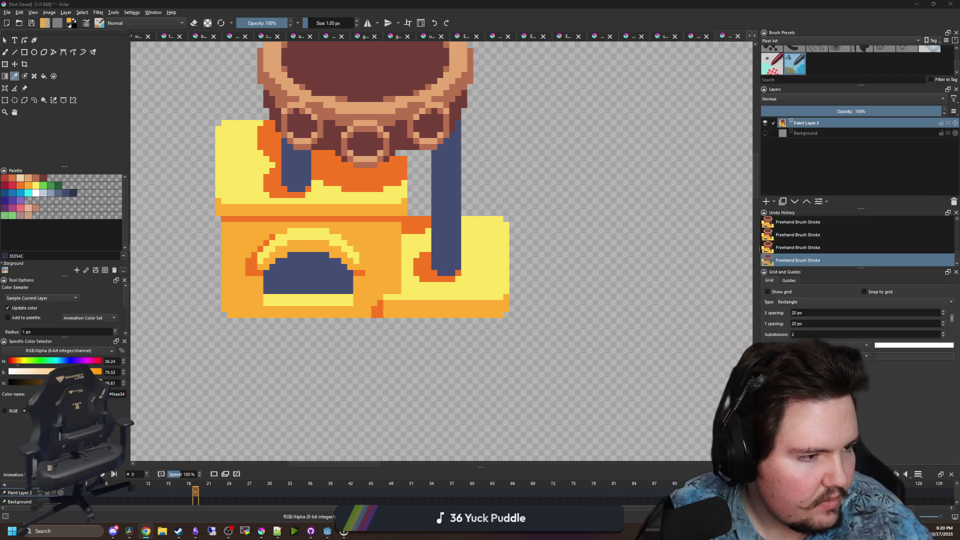
mouse_move(575, 313)
left_mouse_down()
mouse_move(543, 284)
mouse_move(568, 275)
left_mouse_up()
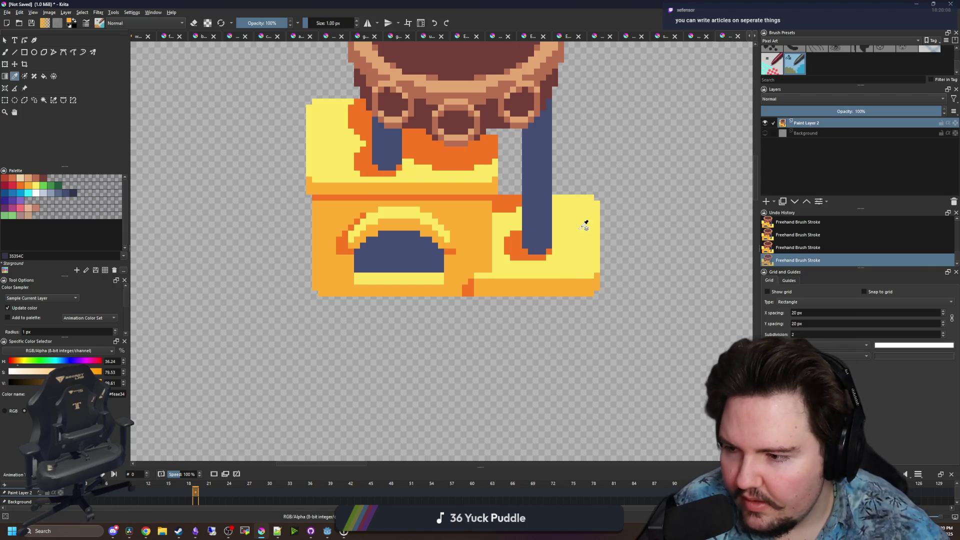
left_click_drag(546, 227, 504, 253)
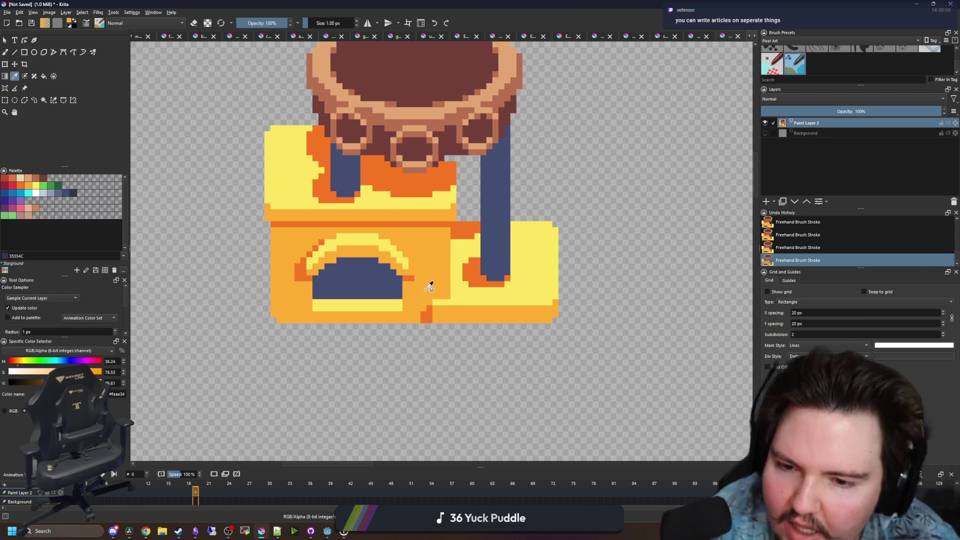
scroll(425, 290, "up", 6)
Paint a single cell of the stand dark orange
left_click(419, 319)
key("b")
left_click(400, 295)
scroll(400, 295, "down", 10)
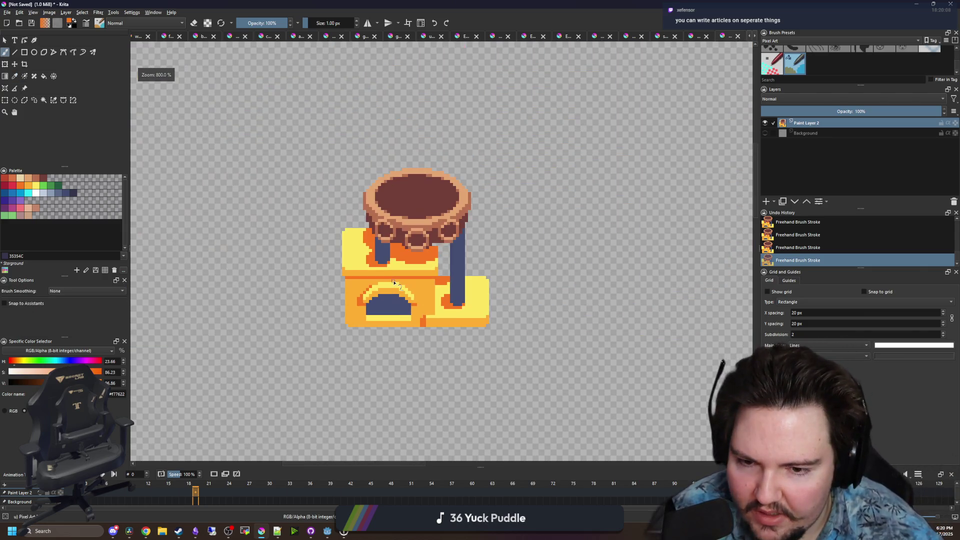
scroll(406, 252, "up", 5)
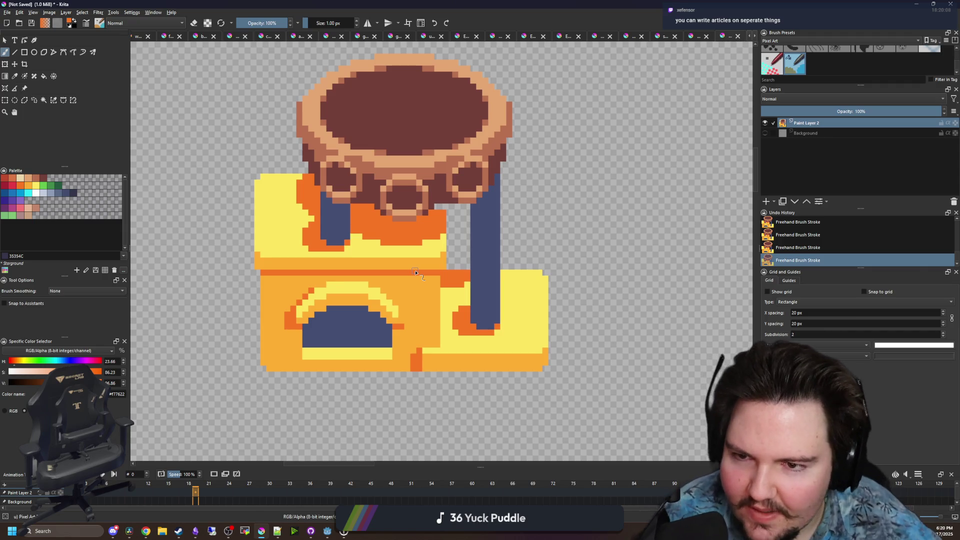
scroll(390, 159, "up", 2)
Sample colours from the stand, settling on pale yellow #fee761, with the Rectangle tool ready
key("p")
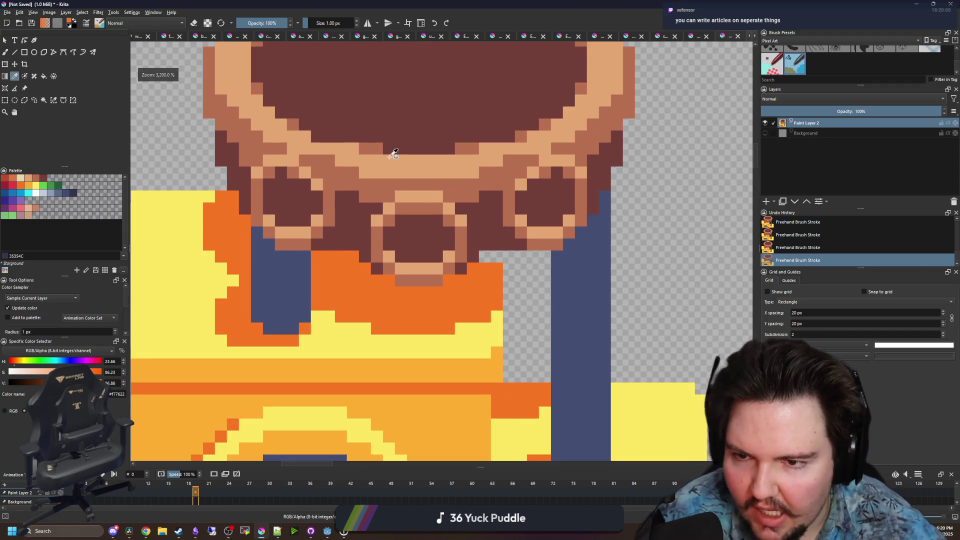
scroll(387, 165, "down", 4)
scroll(383, 170, "up", 1)
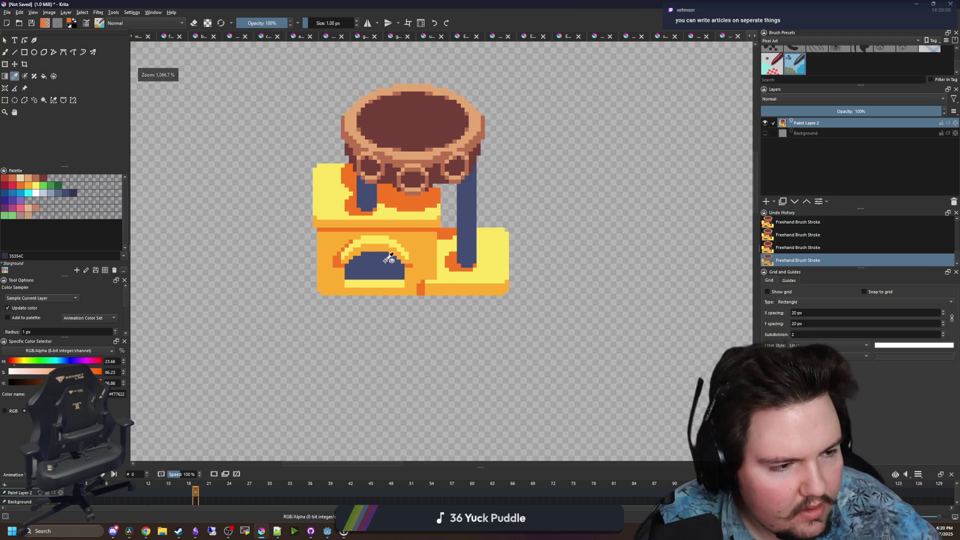
scroll(386, 256, "up", 1)
scroll(319, 269, "up", 1)
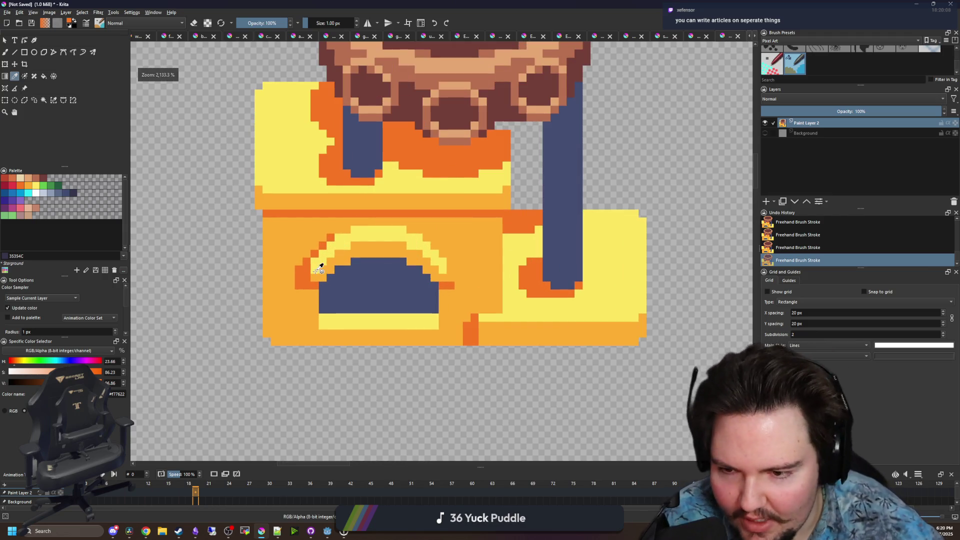
left_click(309, 315)
scroll(310, 315, "down", 4)
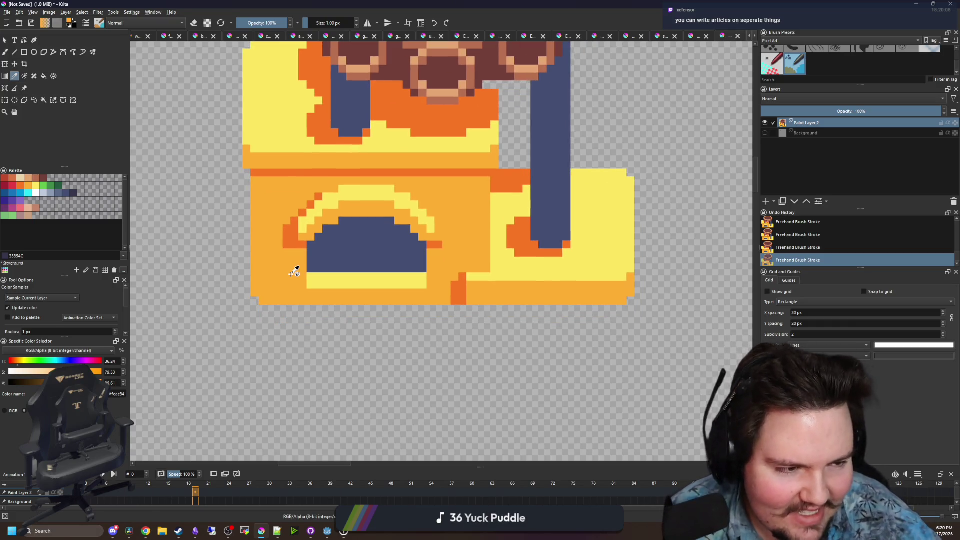
scroll(403, 311, "up", 3)
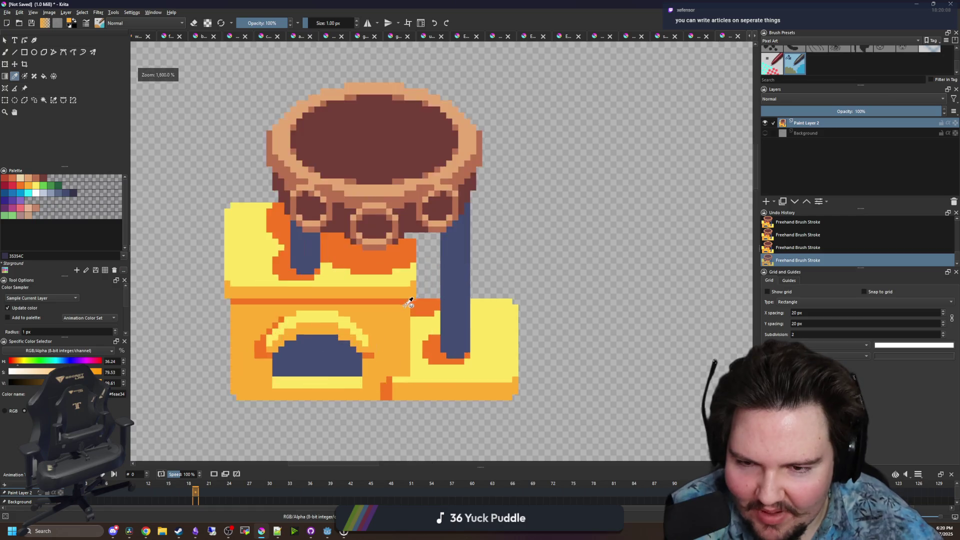
left_click(458, 293)
scroll(438, 320, "up", 1)
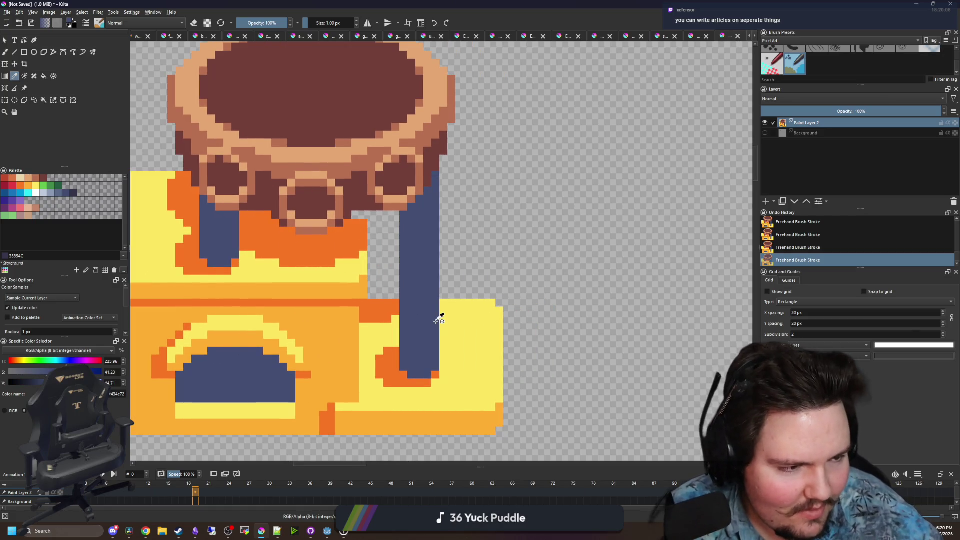
scroll(439, 320, "down", 3)
scroll(408, 326, "up", 3)
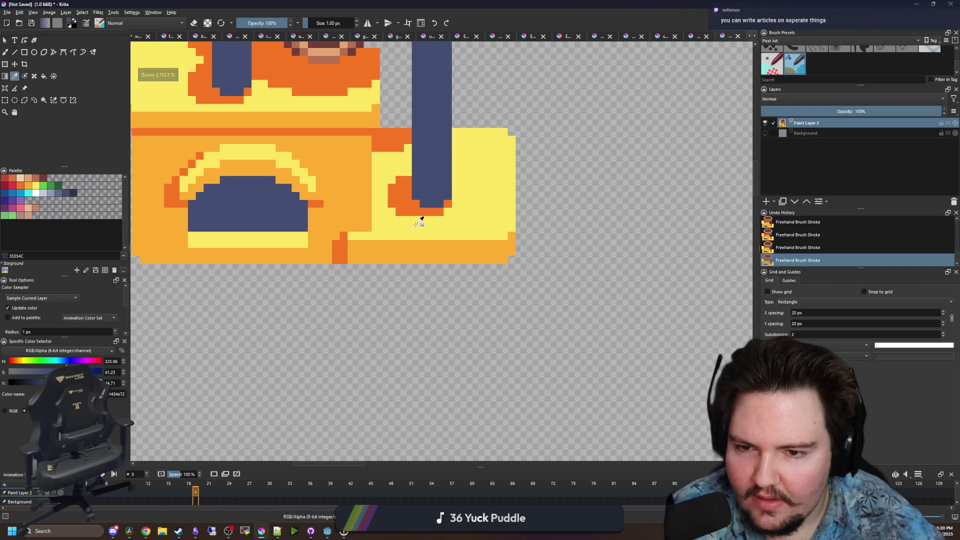
left_click(421, 222)
left_click(24, 52)
left_click_drag(135, 277, 267, 247)
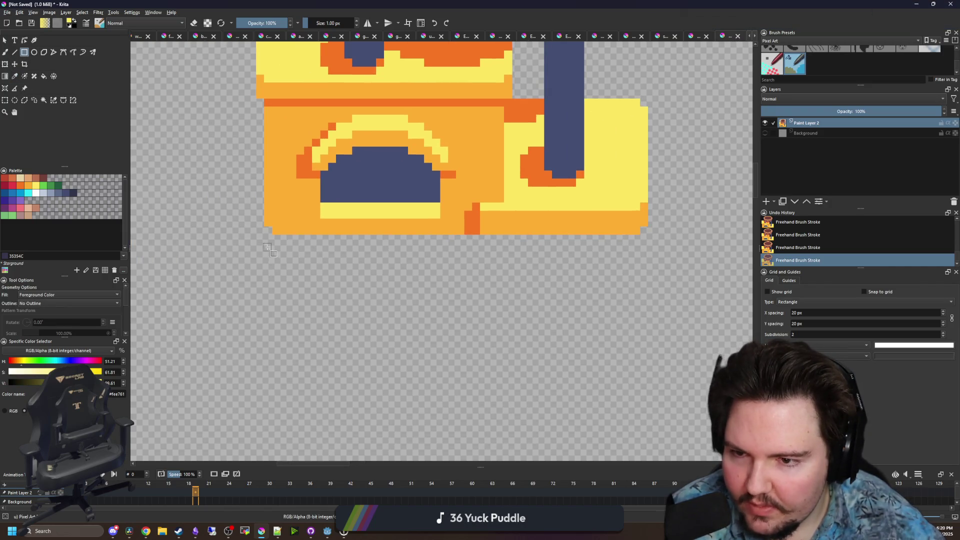
Draw yellow blocks left of the stand and below its right side
left_click_drag(252, 214, 227, 235)
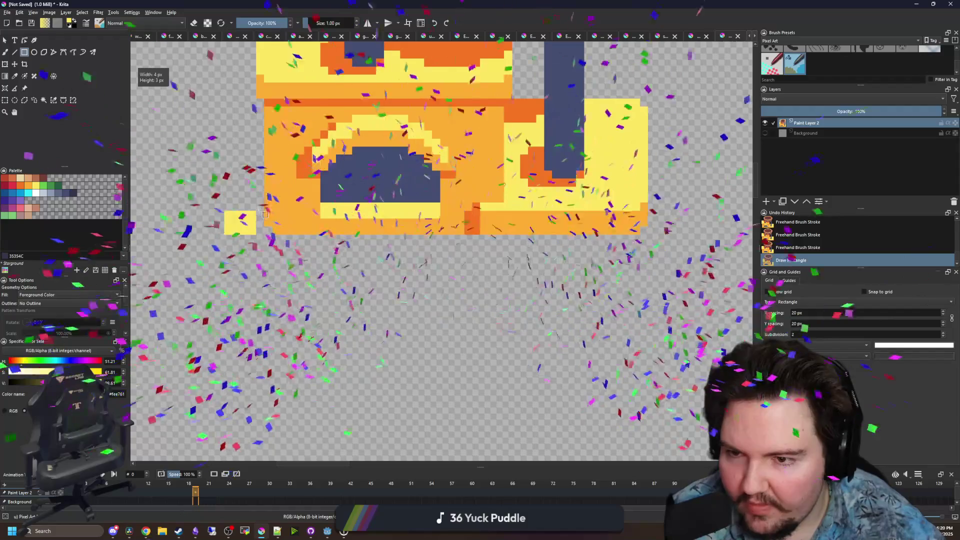
key("ctrl+z")
left_click_drag(264, 202, 226, 252)
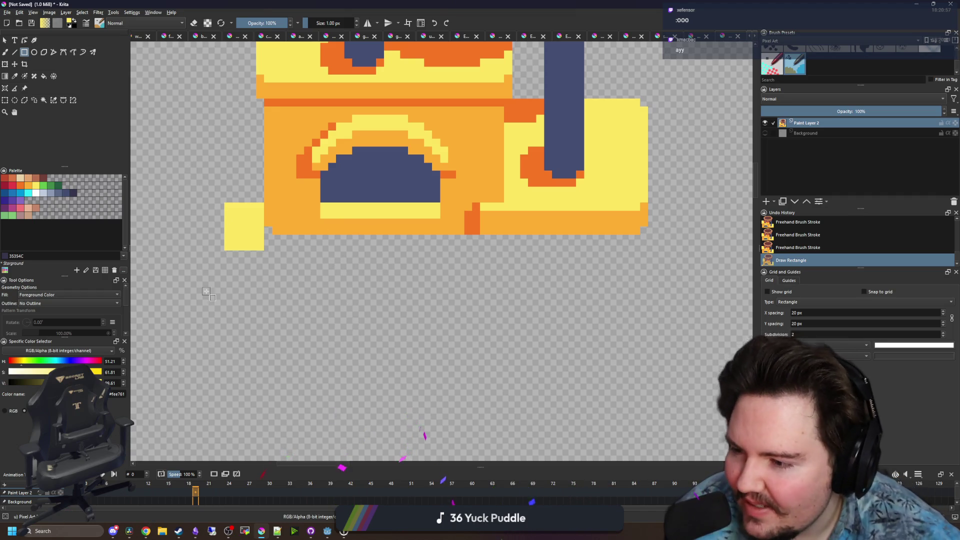
scroll(206, 292, "up", 3)
left_click_drag(415, 275, 368, 237)
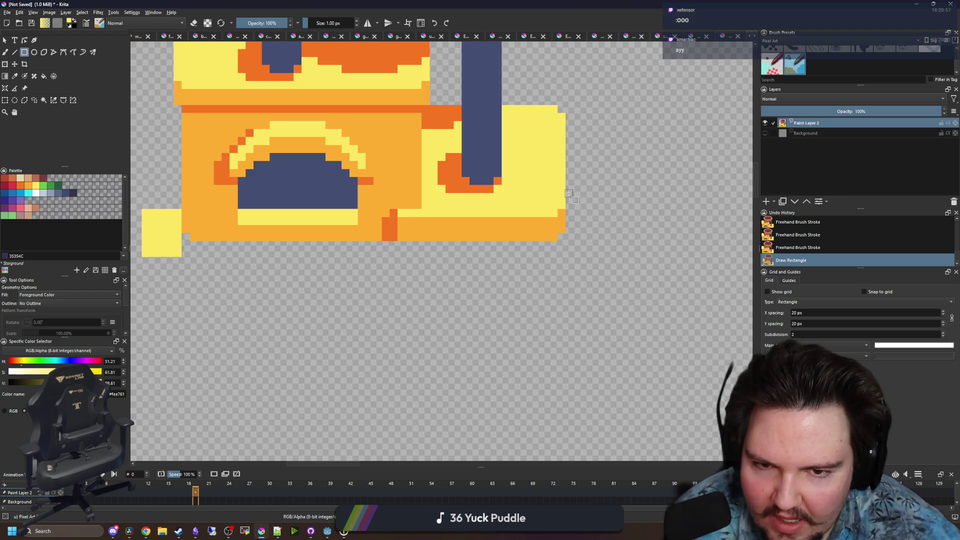
mouse_move(568, 193)
left_mouse_down()
mouse_move(601, 287)
mouse_move(614, 288)
left_mouse_up()
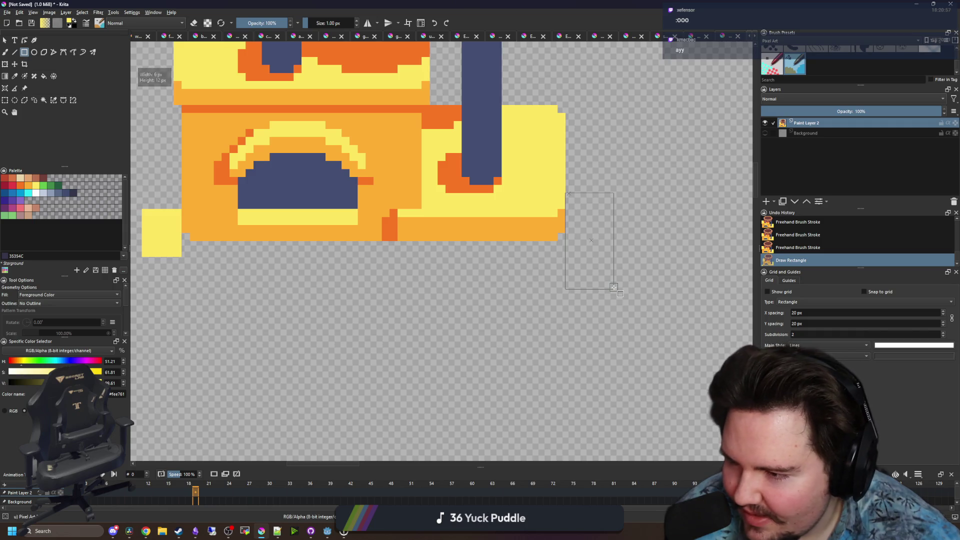
scroll(319, 247, "down", 2)
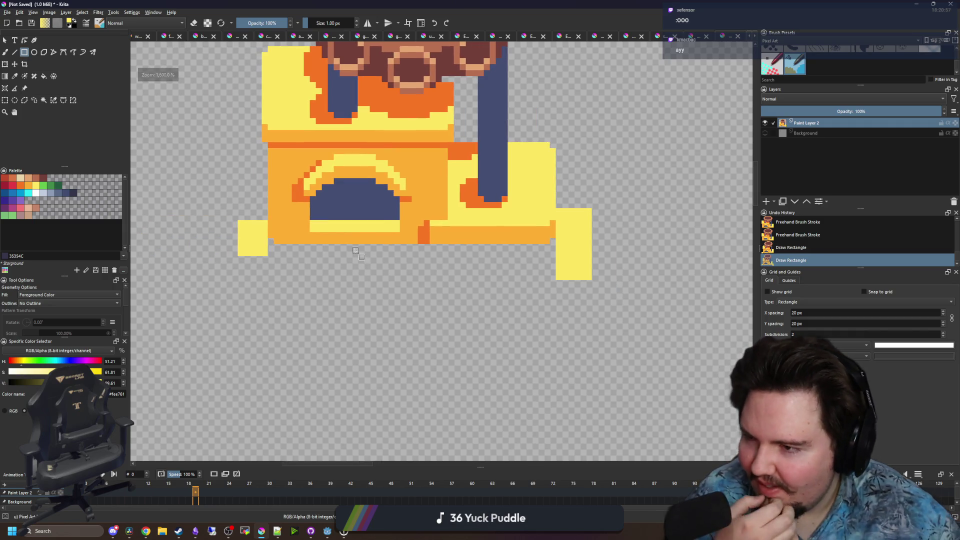
Draw a wide yellow slab beneath the stand and fill the gap at its corner
mouse_move(240, 244)
left_mouse_down()
mouse_move(411, 288)
mouse_move(590, 297)
left_mouse_up()
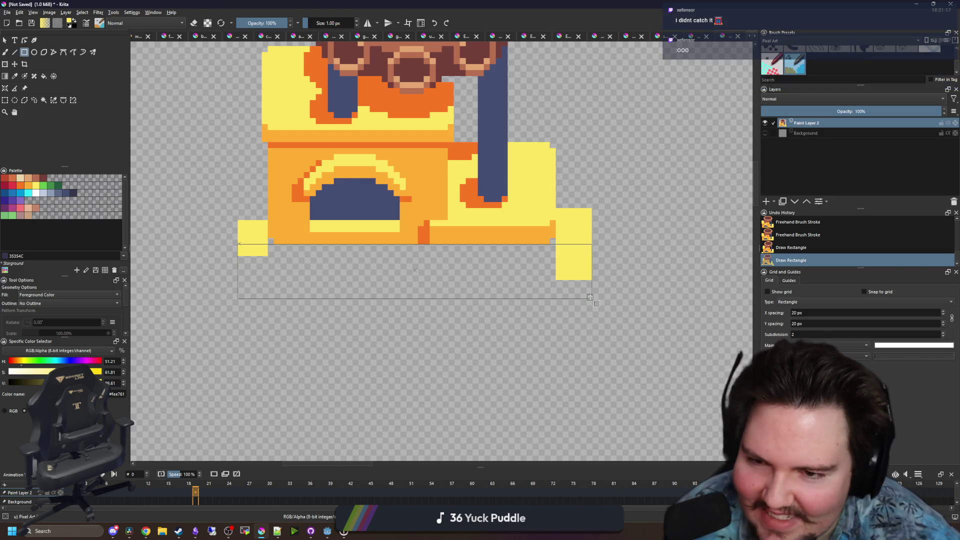
mouse_move(591, 298)
left_mouse_down()
mouse_move(596, 316)
mouse_move(252, 247)
left_mouse_up()
scroll(551, 247, "up", 1)
left_click_drag(574, 247, 607, 247)
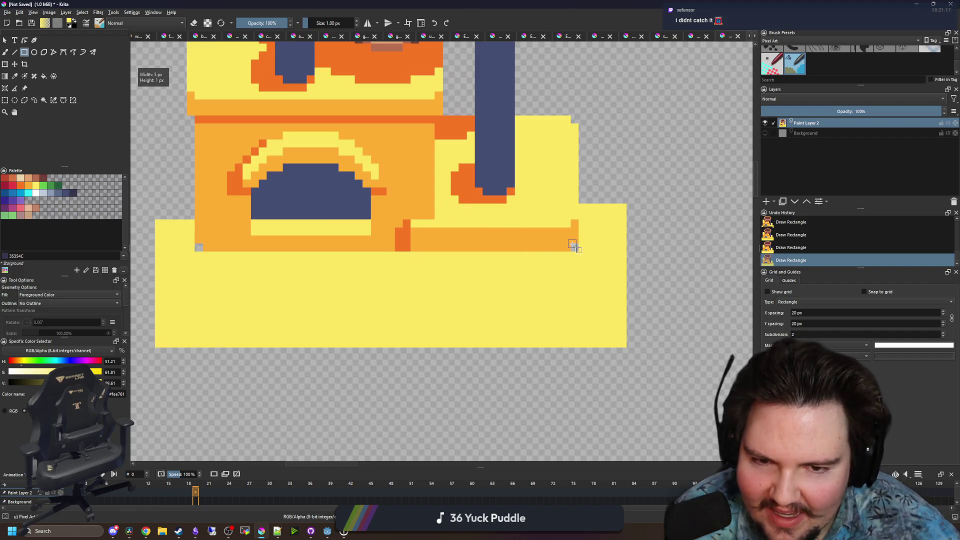
scroll(233, 247, "up", 2)
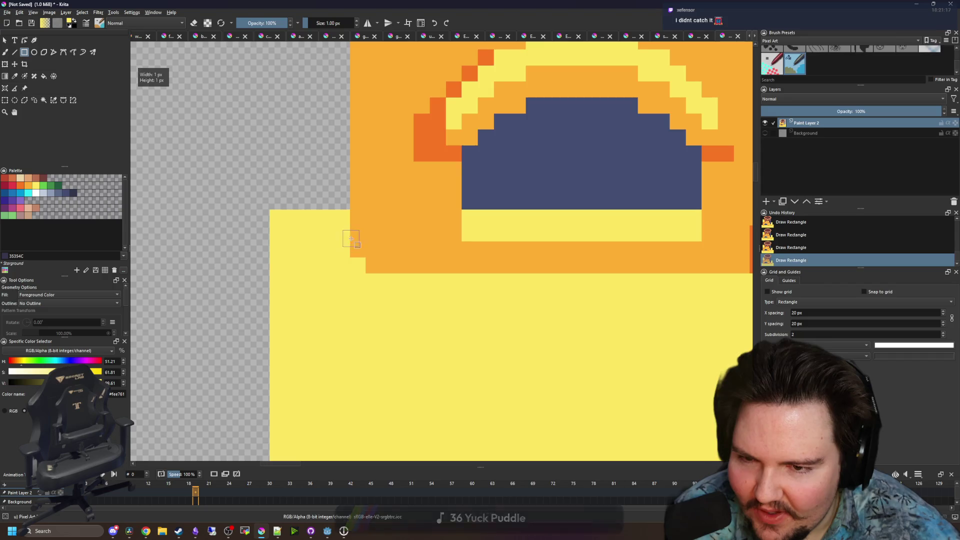
scroll(350, 276, "down", 2)
scroll(621, 253, "up", 2)
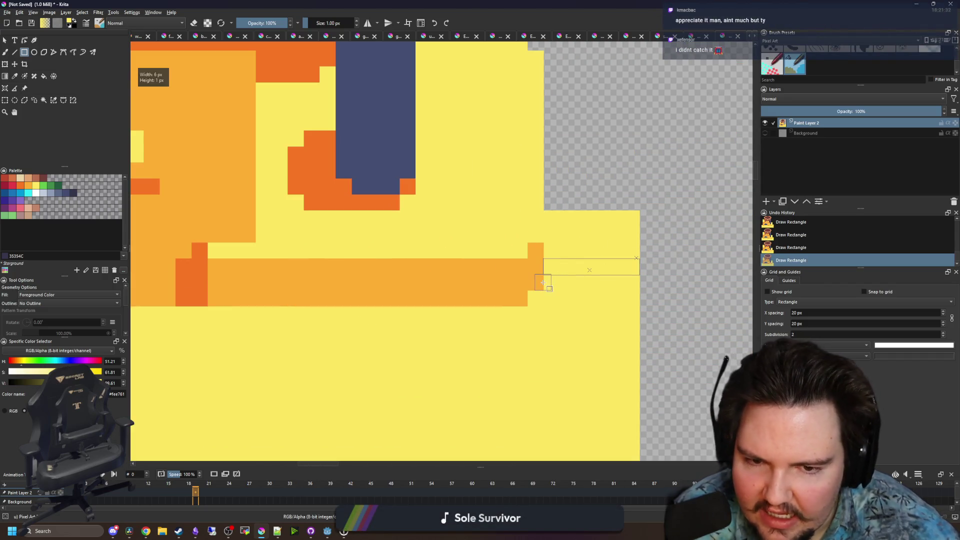
scroll(289, 297, "down", 2)
scroll(256, 304, "up", 2)
scroll(347, 285, "up", 2)
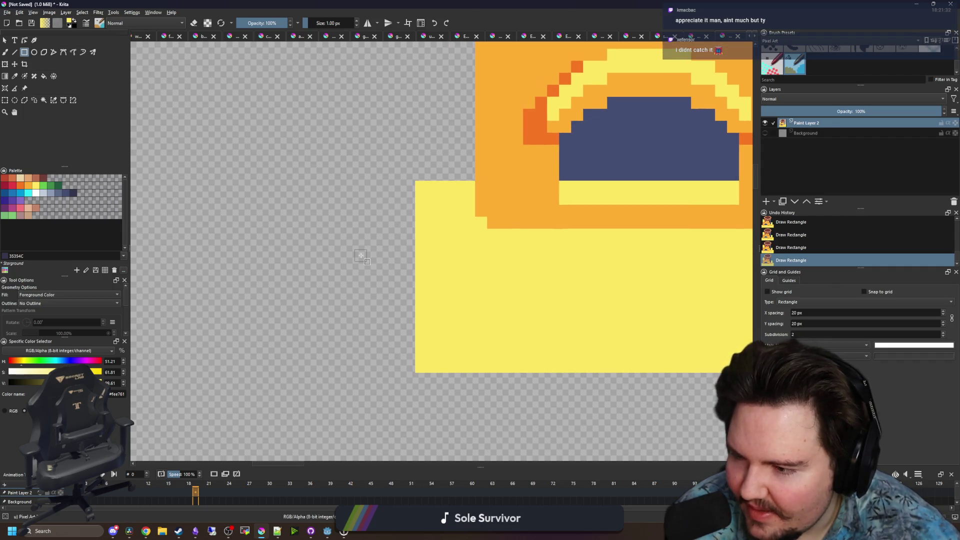
scroll(390, 240, "up", 2)
Extend the yellow slab further left, undoing a misplaced rectangle beside the stand
mouse_move(492, 156)
left_mouse_down()
mouse_move(416, 302)
mouse_move(393, 404)
left_mouse_up()
scroll(337, 332, "down", 2)
scroll(414, 321, "up", 3)
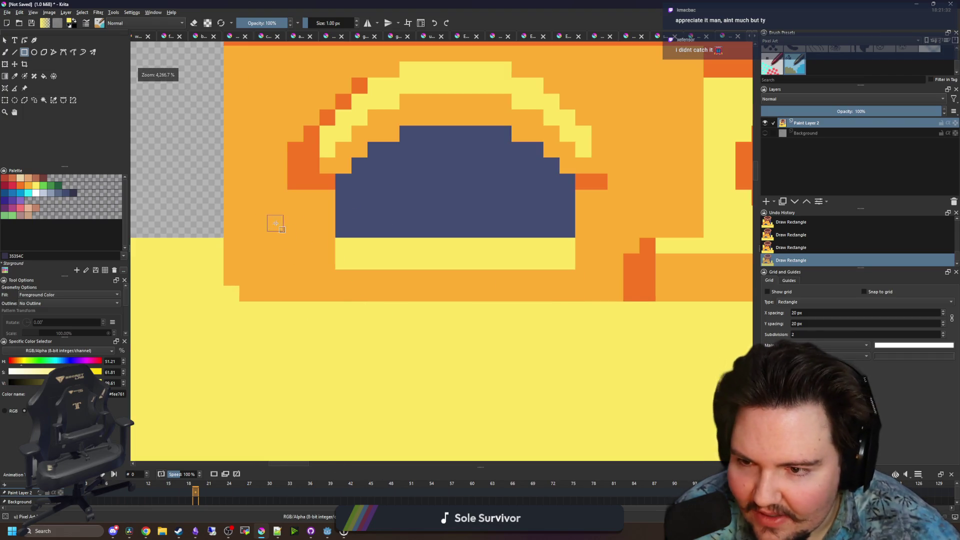
scroll(275, 223, "down", 3)
scroll(280, 240, "up", 2)
mouse_move(296, 251)
left_mouse_down()
mouse_move(255, 228)
mouse_move(227, 247)
mouse_move(657, 257)
left_mouse_up()
scroll(256, 228, "down", 2)
scroll(324, 204, "up", 2)
key("ctrl+z")
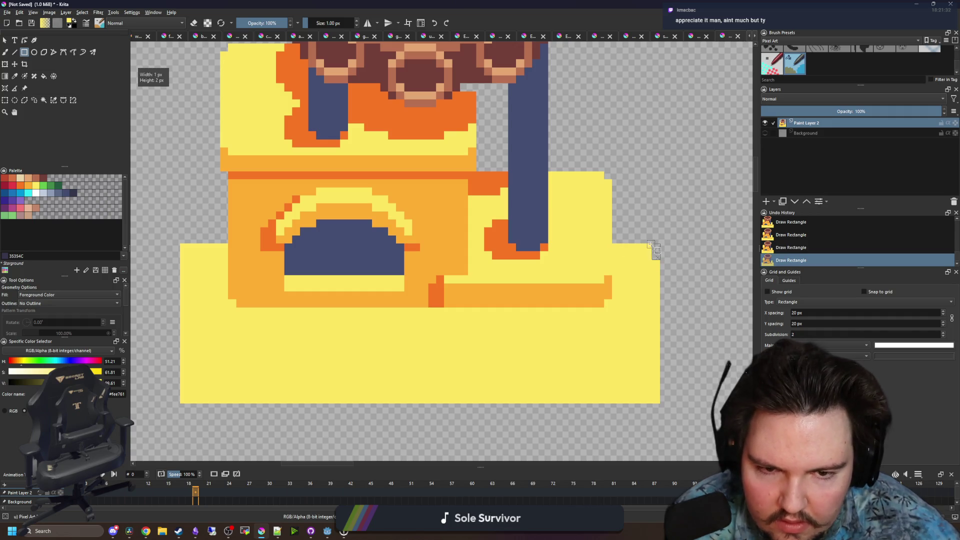
scroll(653, 247, "down", 2)
scroll(435, 289, "up", 2)
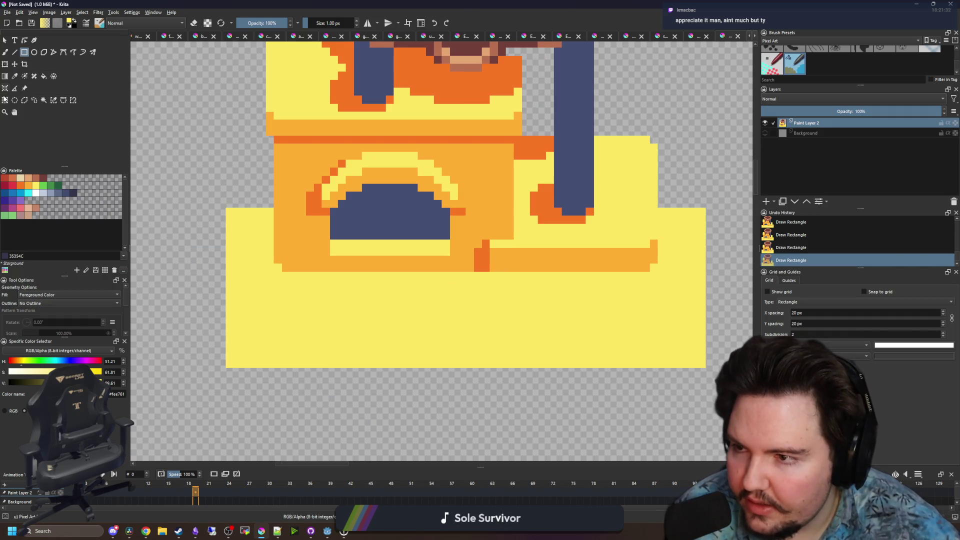
Select and delete thin strips from the slab's left and right ends
left_click(5, 99)
scroll(253, 252, "down", 1)
mouse_move(214, 375)
left_mouse_down()
mouse_move(224, 210)
mouse_move(252, 201)
left_mouse_up()
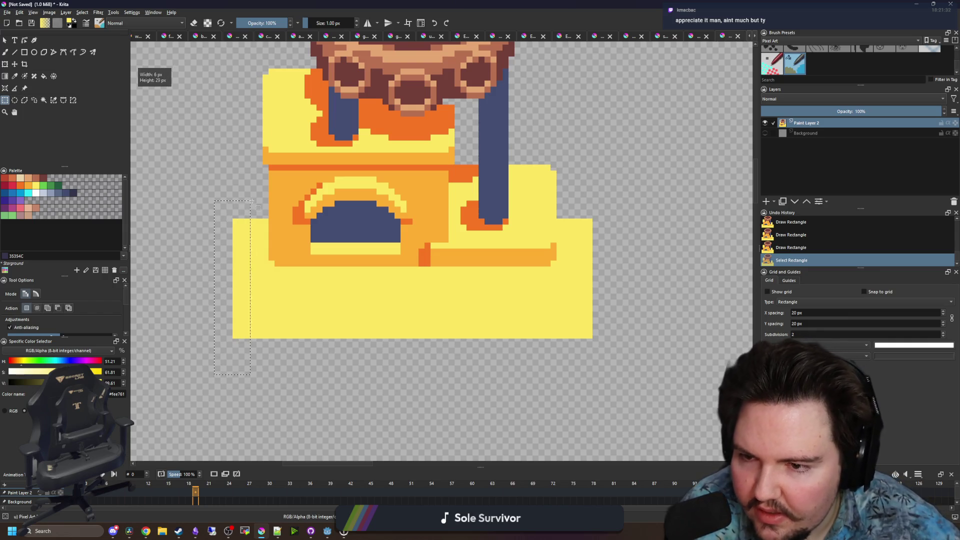
key("Delete")
left_click_drag(617, 386, 574, 200)
key("Delete")
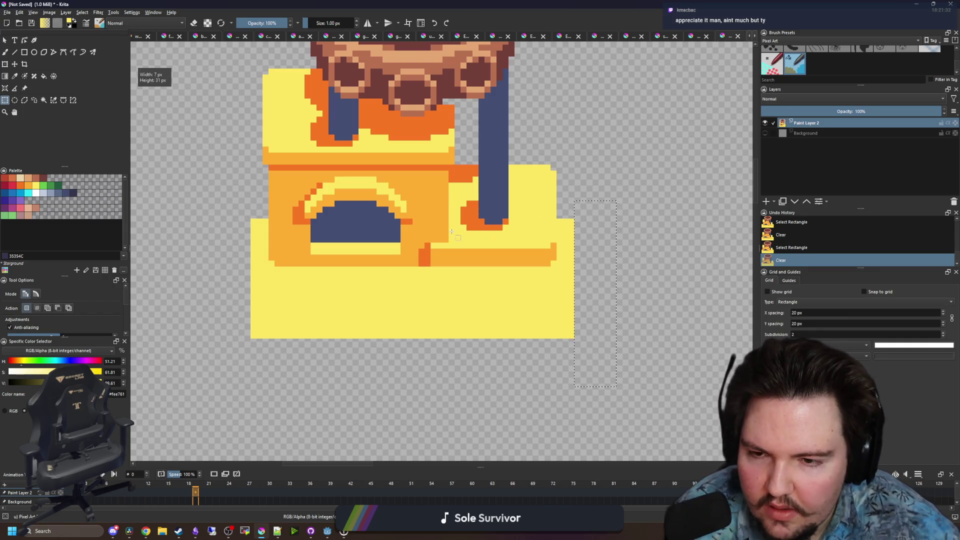
scroll(452, 232, "down", 2)
scroll(313, 252, "up", 2)
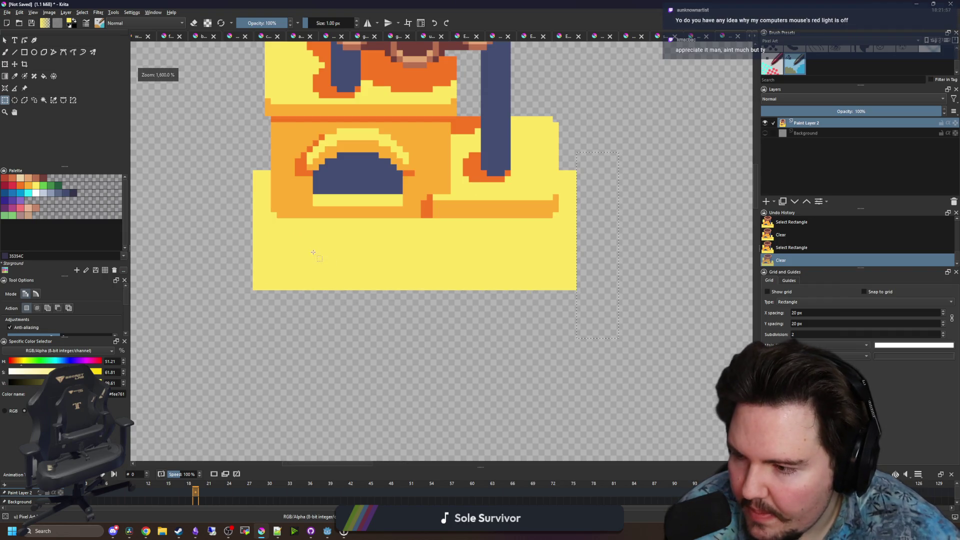
Sample light orange #feae34 and start an orange strip along the slab's bottom
key("p")
left_click(299, 194)
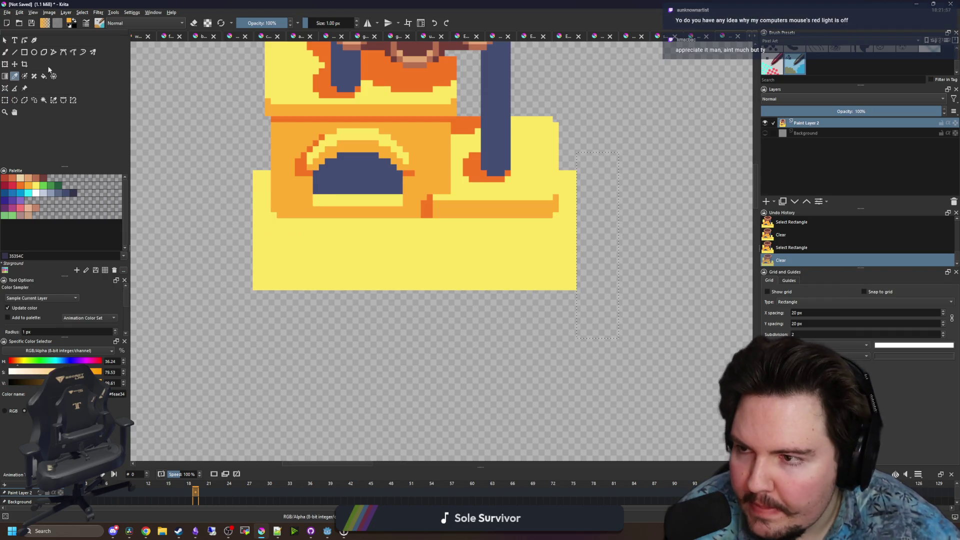
left_click(24, 52)
mouse_move(253, 290)
left_mouse_down()
mouse_move(577, 295)
mouse_move(255, 309)
left_mouse_up()
Deselect, then paint stepped orange pixels at the slab's end corners
key("ctrl+shift+a")
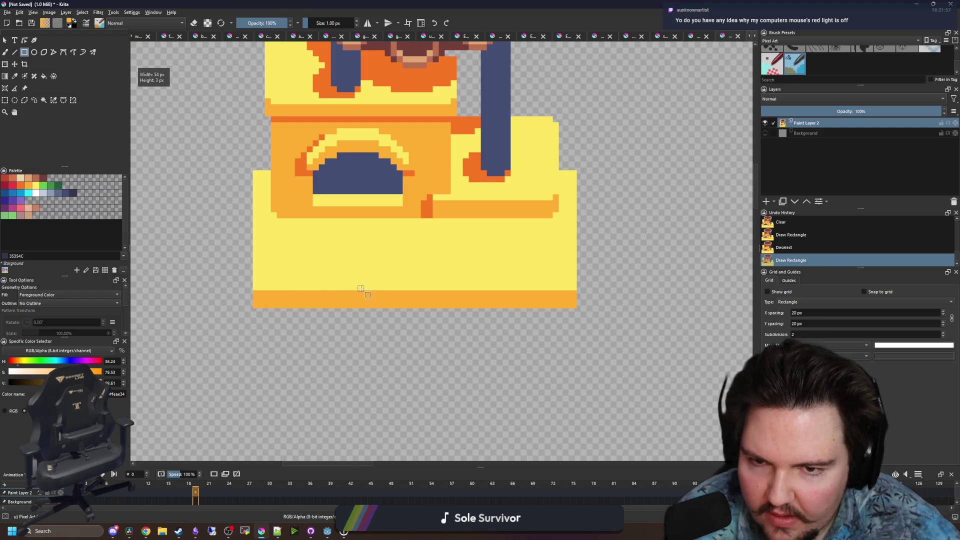
key("b")
scroll(581, 288, "up", 2)
left_click(573, 289)
scroll(267, 313, "left", 5)
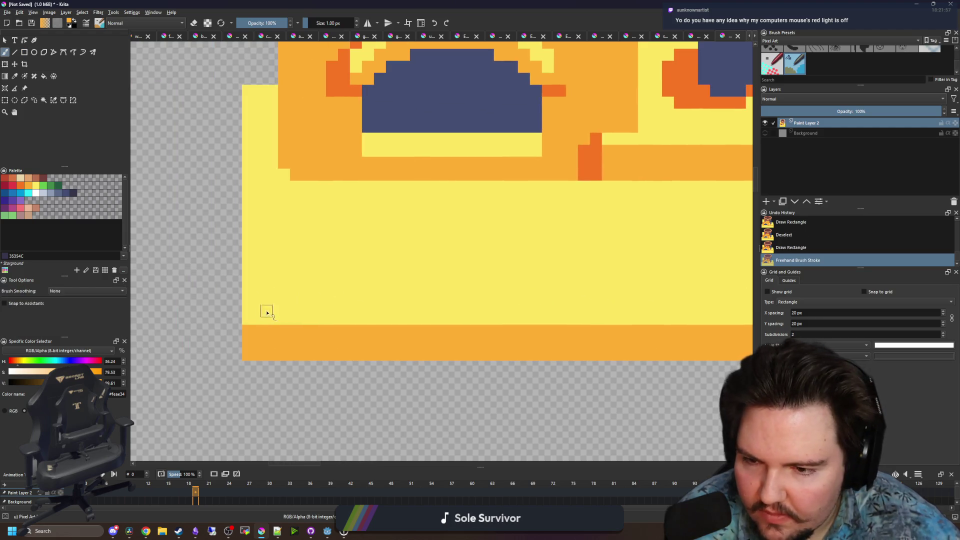
left_click(251, 321)
left_click(255, 358)
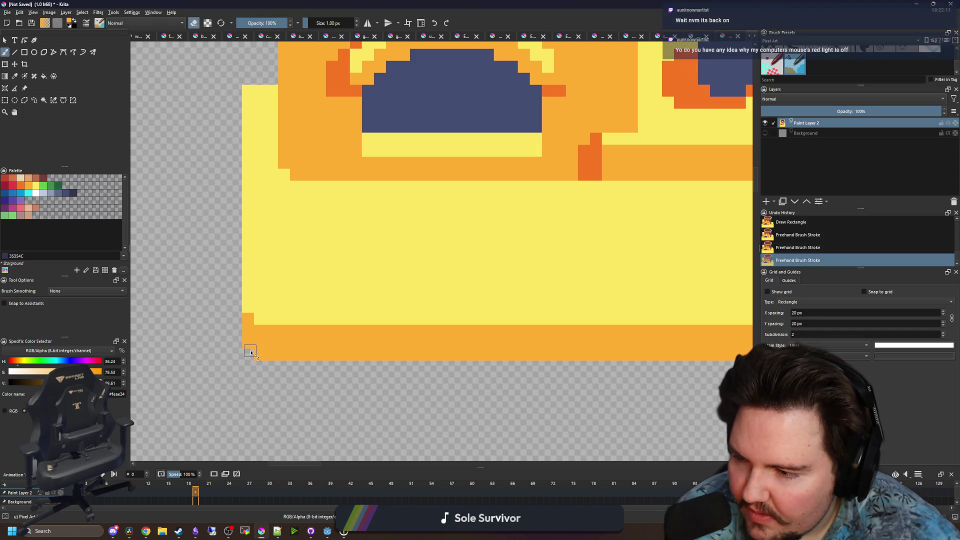
Look over the slab's ends and return to the Rectangle tool
scroll(404, 343, "right", 5)
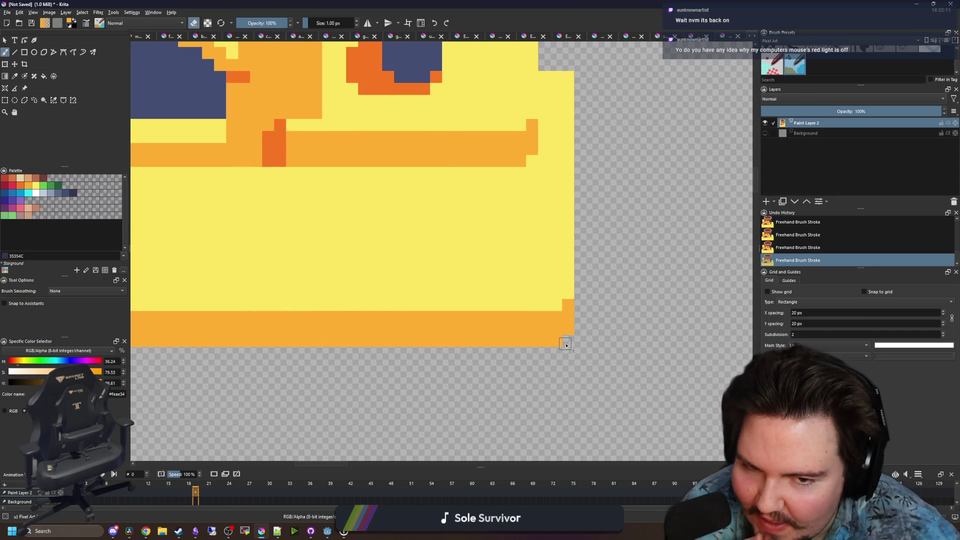
scroll(566, 344, "down", 3)
scroll(568, 215, "up", 2)
scroll(244, 223, "left", 3)
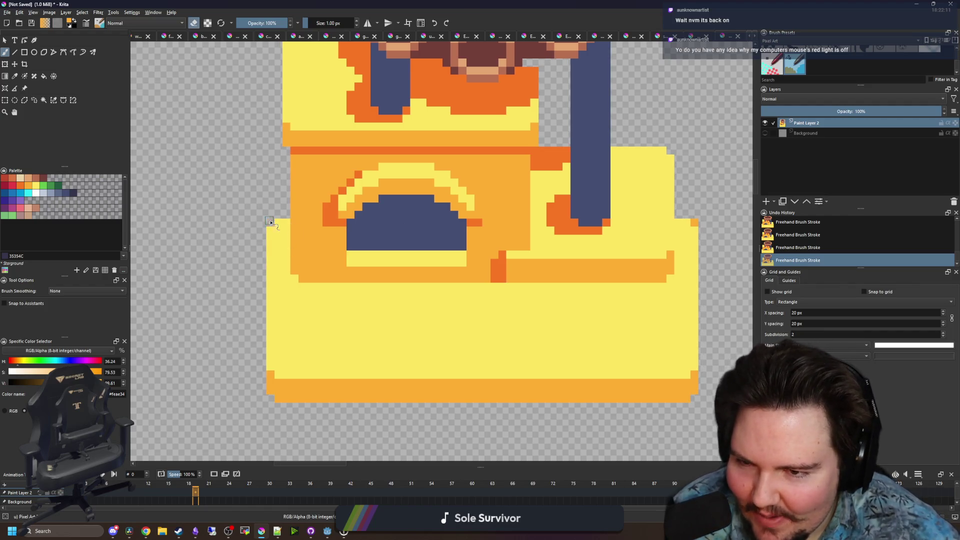
scroll(610, 229, "right", 2)
scroll(460, 270, "down", 3)
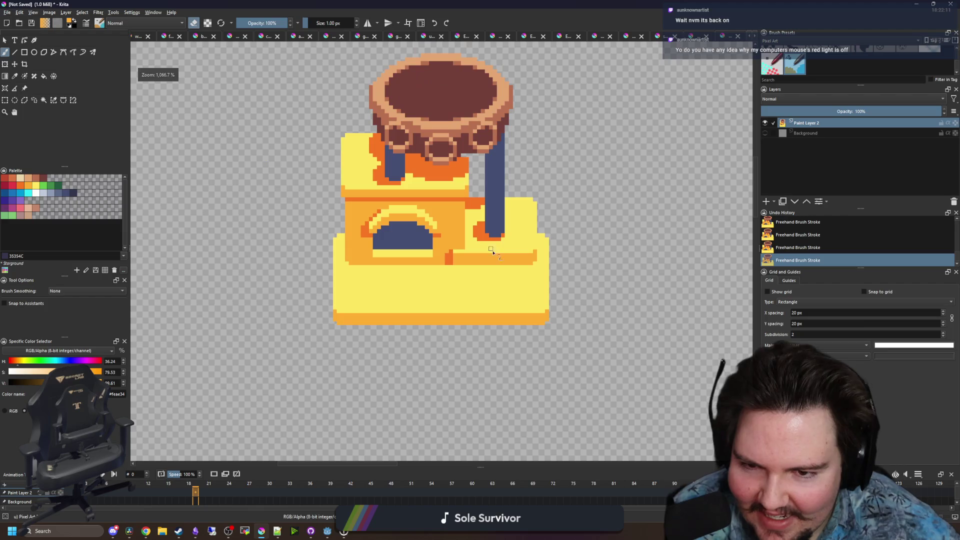
scroll(472, 265, "up", 4)
key("p")
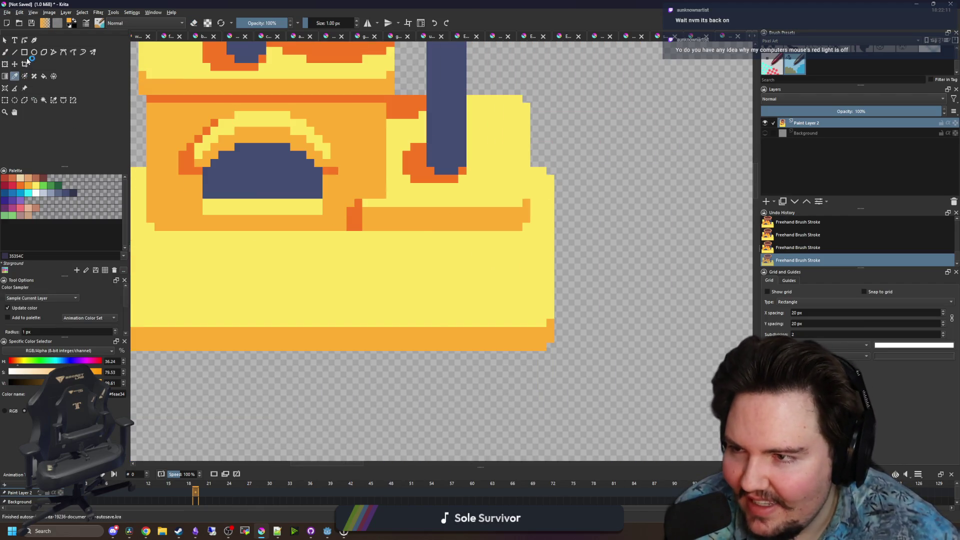
left_click(24, 52)
scroll(499, 254, "up", 1)
Draw thin orange vertical bars on the stand front, repainting part of one yellow
mouse_move(353, 207)
left_mouse_down()
mouse_move(368, 272)
mouse_move(370, 348)
left_mouse_up()
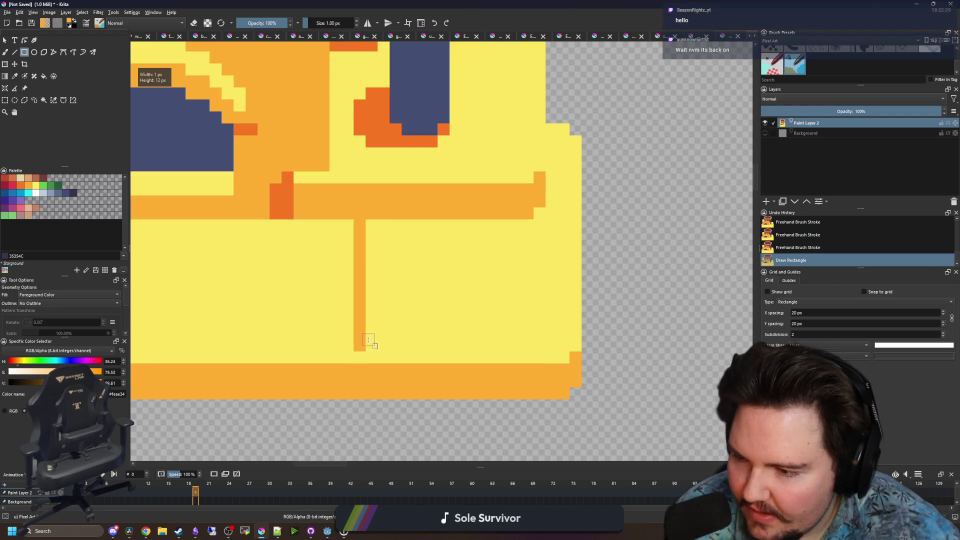
mouse_move(463, 208)
left_mouse_down()
mouse_move(491, 328)
mouse_move(472, 350)
left_mouse_up()
key("p")
scroll(408, 279, "up", 1)
left_click(398, 230)
key("b")
mouse_move(356, 195)
left_mouse_down()
mouse_move(435, 196)
mouse_move(461, 180)
mouse_move(360, 176)
left_mouse_up()
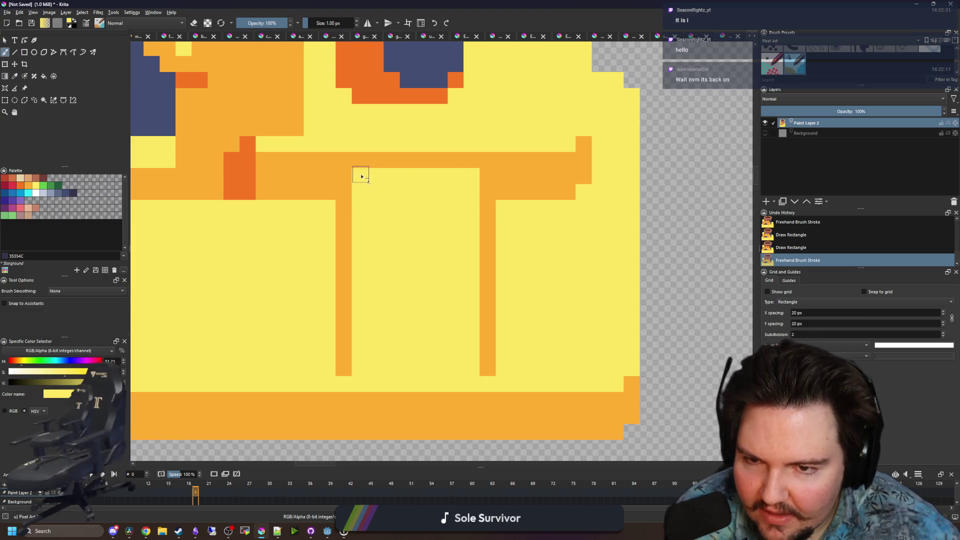
Paint dark orange shading down the panel's left side and along its bottom
key("p")
left_click_drag(314, 252, 429, 271)
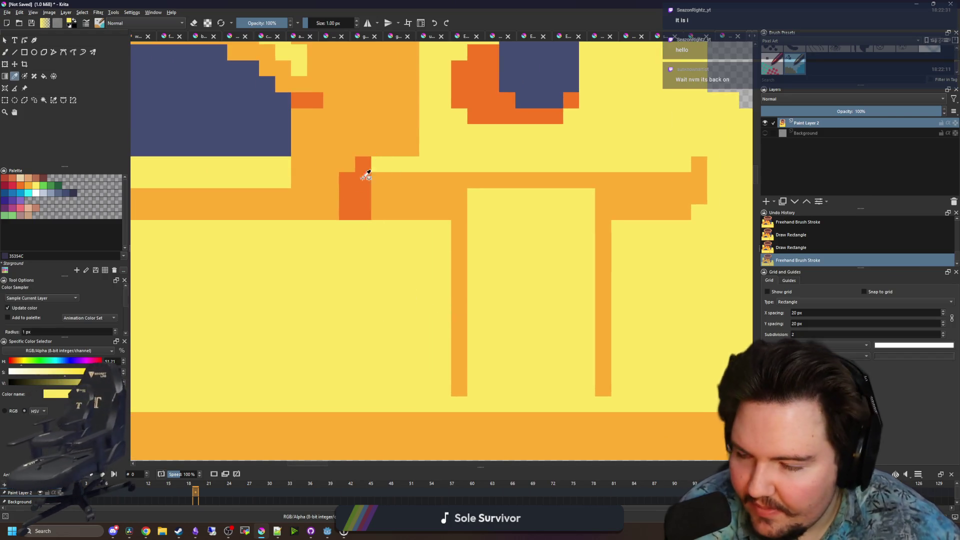
left_click(350, 197)
left_click_drag(425, 357, 494, 353)
key("b")
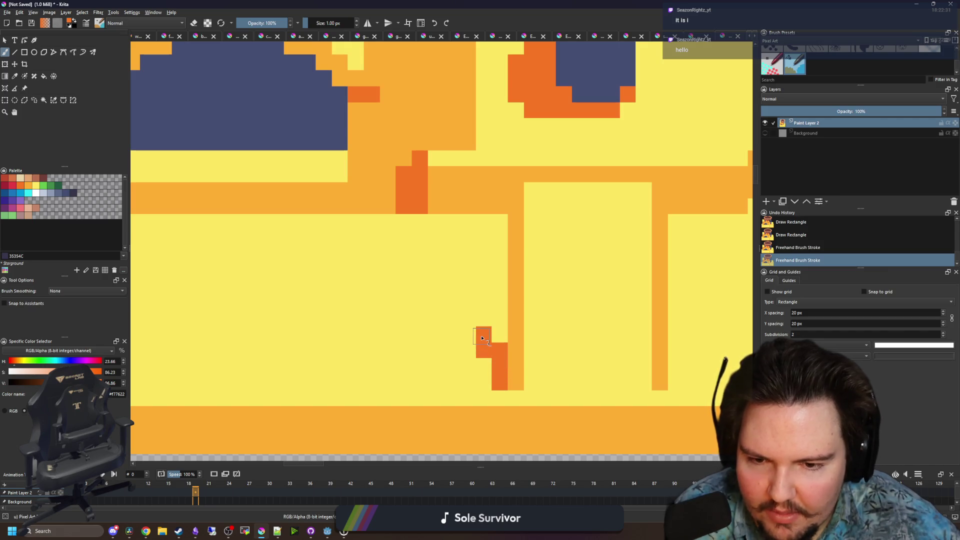
left_click_drag(468, 303, 469, 288)
mouse_move(448, 235)
left_mouse_down()
mouse_move(450, 220)
mouse_move(483, 265)
left_mouse_up()
left_click_drag(499, 335, 500, 216)
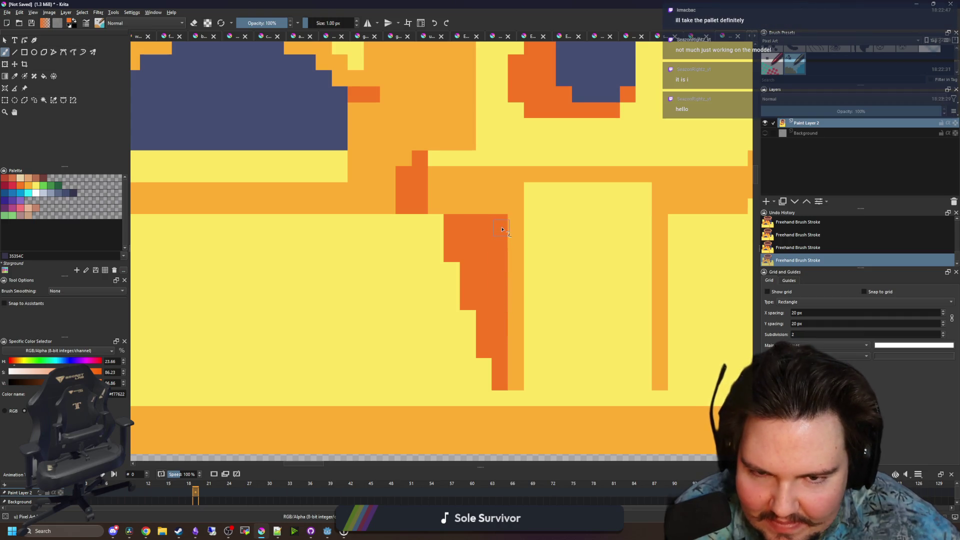
scroll(443, 285, "down", 5)
scroll(446, 297, "up", 8)
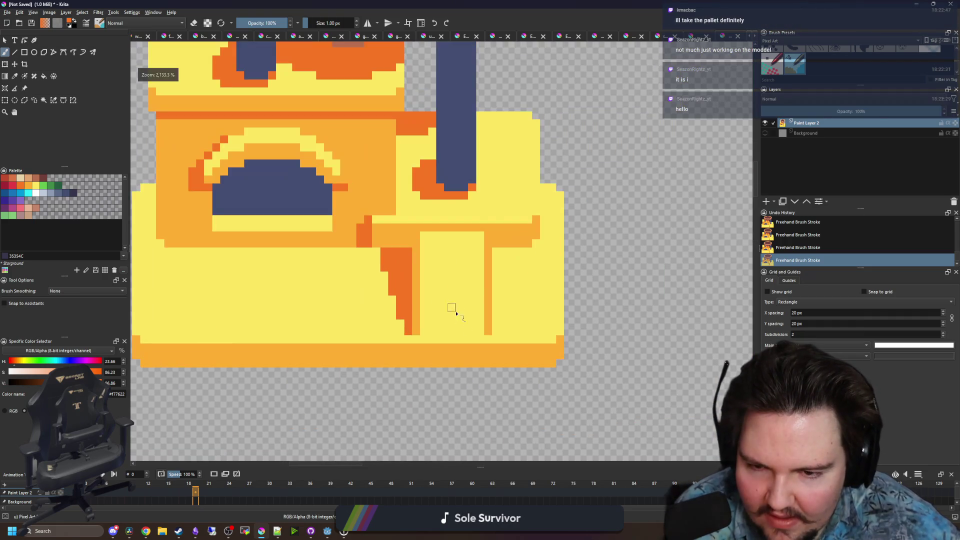
left_click_drag(342, 343, 560, 346)
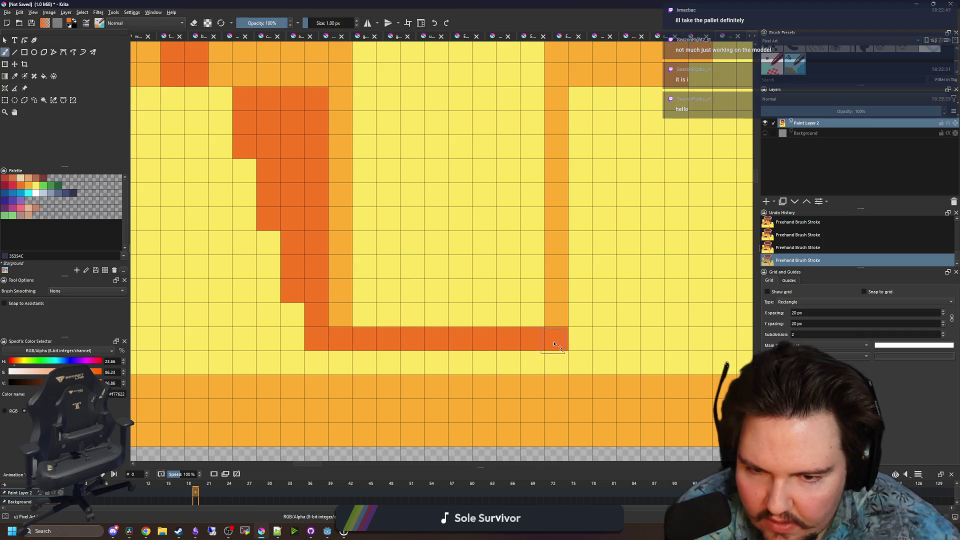
scroll(375, 303, "down", 2)
Paint light orange outline lines inside the panel
key("p")
left_click(332, 299)
scroll(347, 313, "up", 2)
key("b")
mouse_move(345, 305)
left_mouse_down()
mouse_move(450, 302)
mouse_move(447, 294)
left_mouse_up()
scroll(448, 294, "up", 2)
left_click_drag(344, 263, 466, 264)
Add light-orange handle marks above both ends of the front panel's handle
left_click(350, 237)
left_click(465, 235)
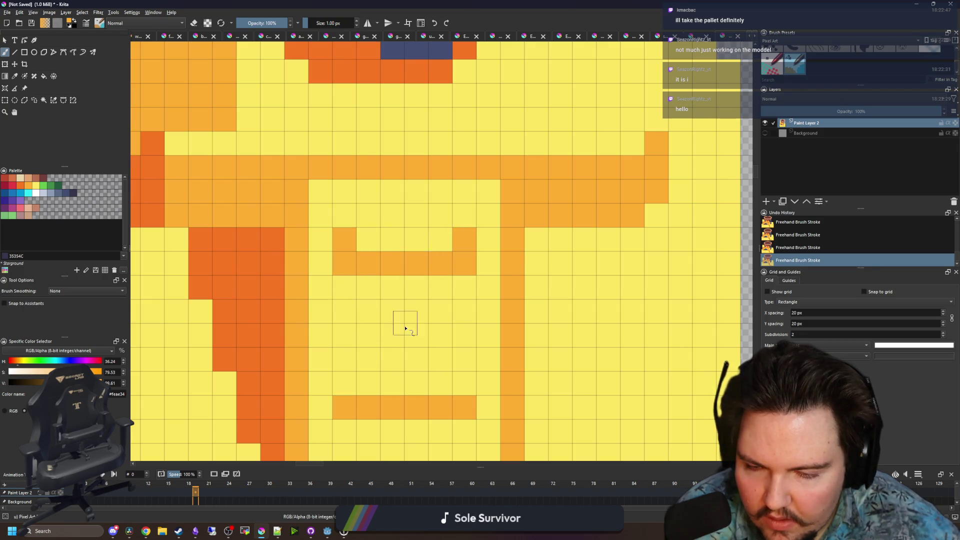
scroll(405, 328, "down", 1)
scroll(448, 320, "down", 5)
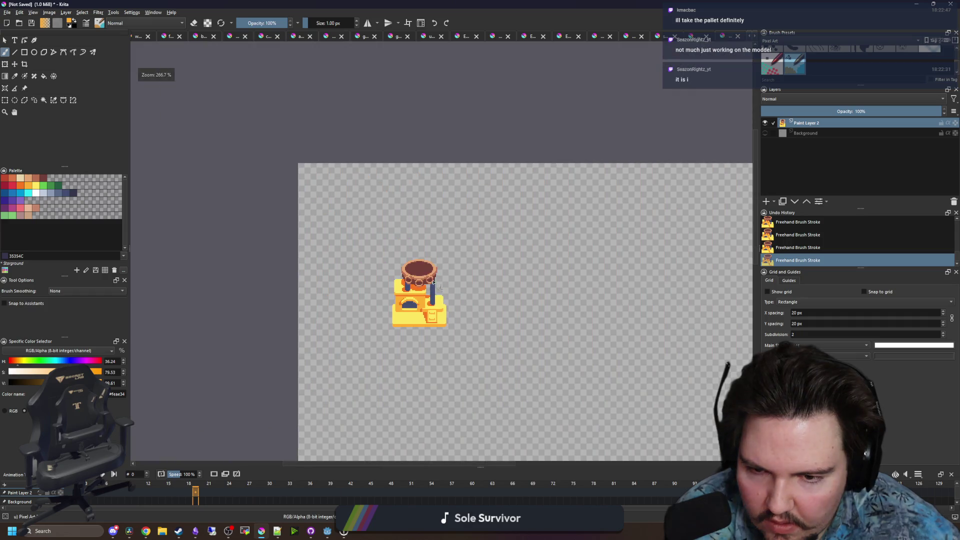
scroll(440, 284, "down", 1)
scroll(411, 332, "up", 4)
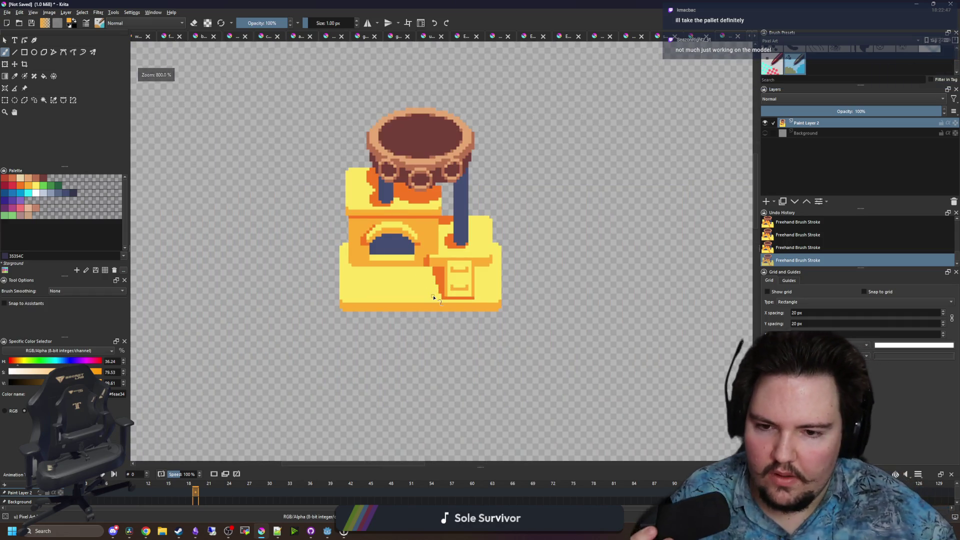
scroll(433, 296, "up", 4)
scroll(388, 295, "down", 1)
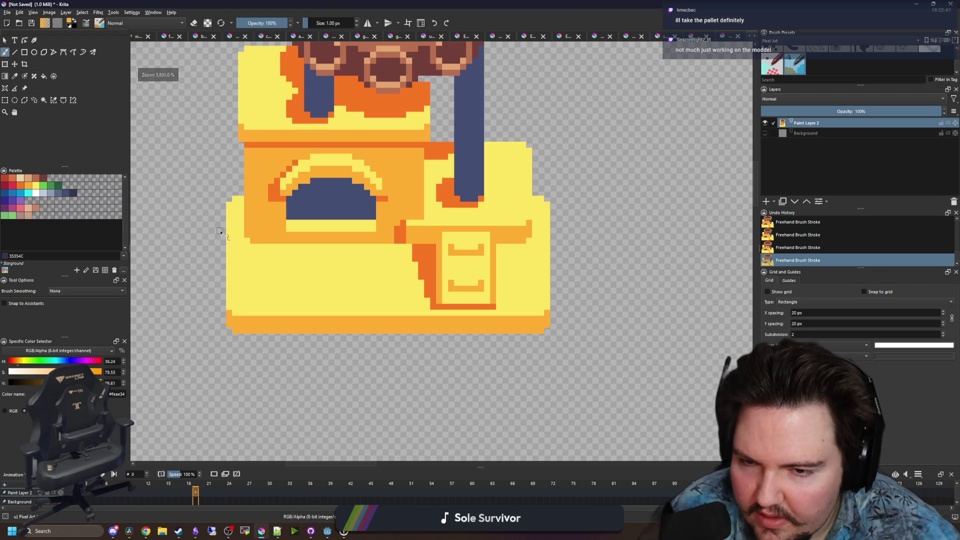
Sample the dark blue and draw the first stepped leg under the arch with filled rectangles
left_click_drag(387, 226, 414, 255)
left_click(414, 255, "ctrl")
key("r")
scroll(366, 254, "up", 1)
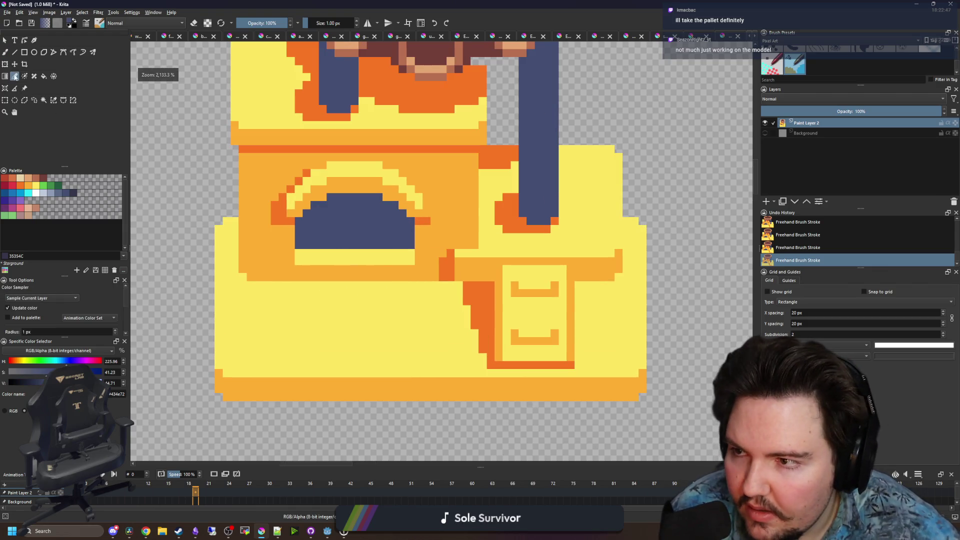
scroll(330, 262, "up", 2)
scroll(262, 242, "down", 1)
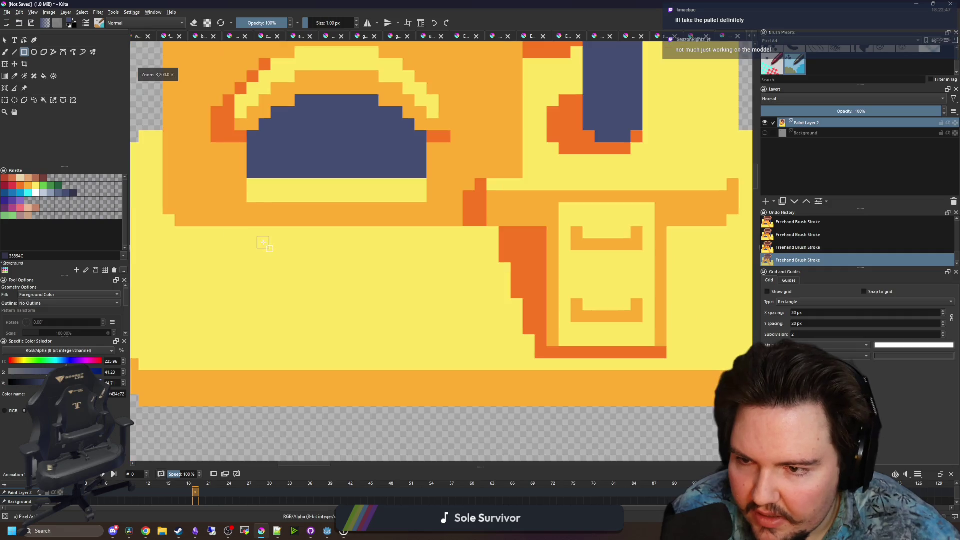
scroll(276, 235, "down", 1)
mouse_move(276, 233)
left_mouse_down()
mouse_move(278, 277)
mouse_move(261, 307)
left_mouse_up()
mouse_move(270, 229)
left_mouse_down()
mouse_move(305, 333)
mouse_move(318, 322)
left_mouse_up()
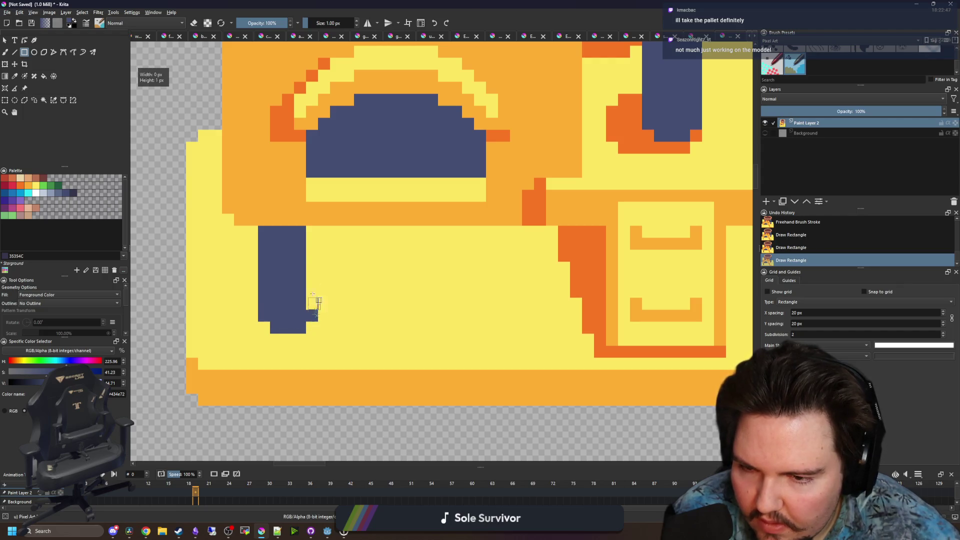
Draw the second dark-blue leg with a stepped bottom under the arch
scroll(326, 325, "down", 5)
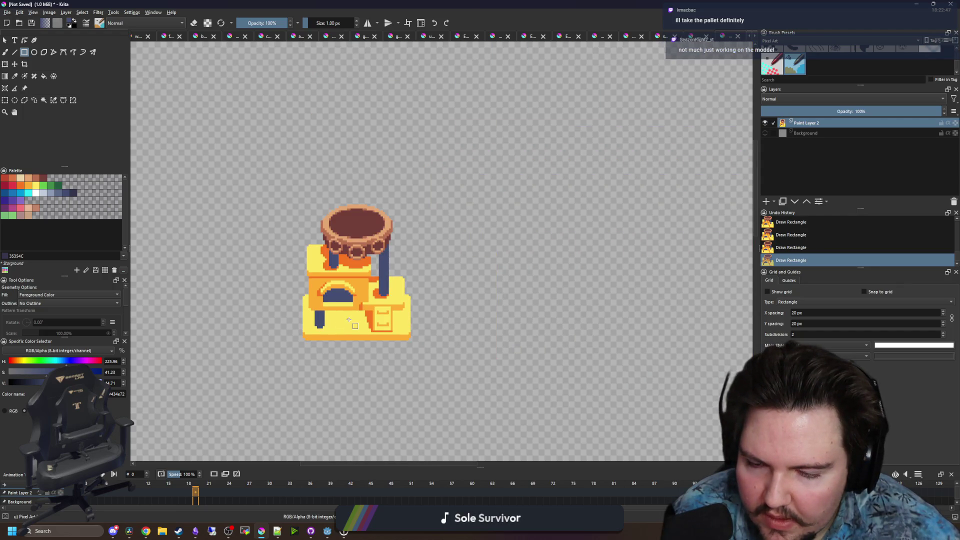
scroll(352, 319, "up", 5)
mouse_move(357, 266)
left_mouse_down()
mouse_move(383, 280)
mouse_move(395, 304)
mouse_move(404, 361)
mouse_move(386, 372)
mouse_move(359, 360)
left_mouse_up()
left_click_drag(359, 360, 343, 262)
scroll(342, 261, "down", 5)
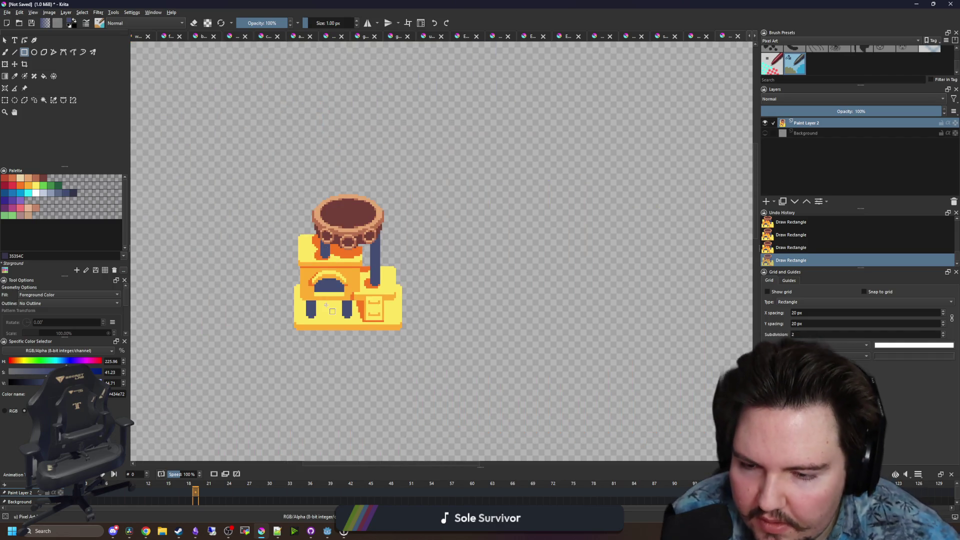
scroll(326, 305, "up", 3)
Sample the dark orange and brush shading beside the right and left blue legs
key("p")
scroll(425, 262, "up", 2)
left_click(455, 232)
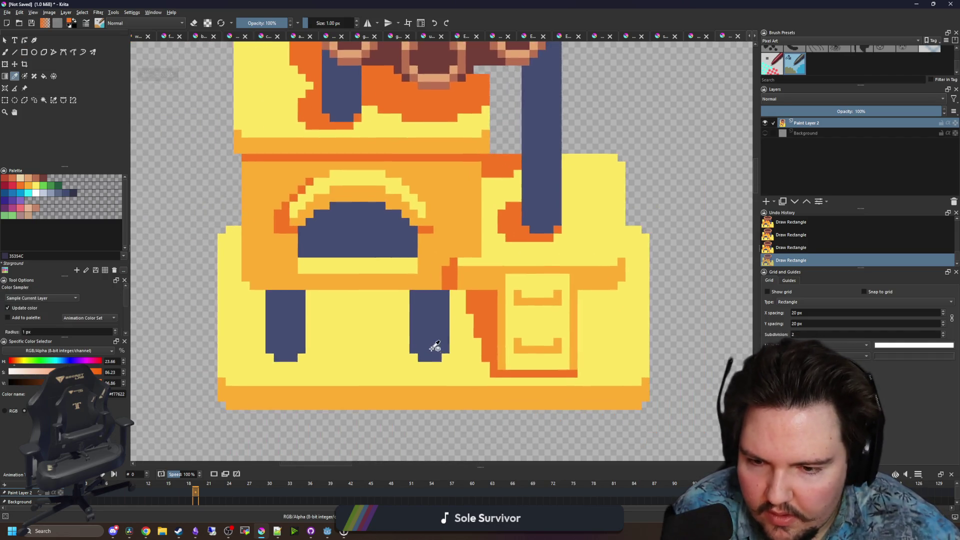
scroll(435, 346, "up", 2)
key("b")
mouse_move(452, 361)
left_mouse_down()
mouse_move(440, 373)
mouse_move(391, 374)
mouse_move(391, 356)
left_mouse_up()
scroll(330, 341, "left", 3)
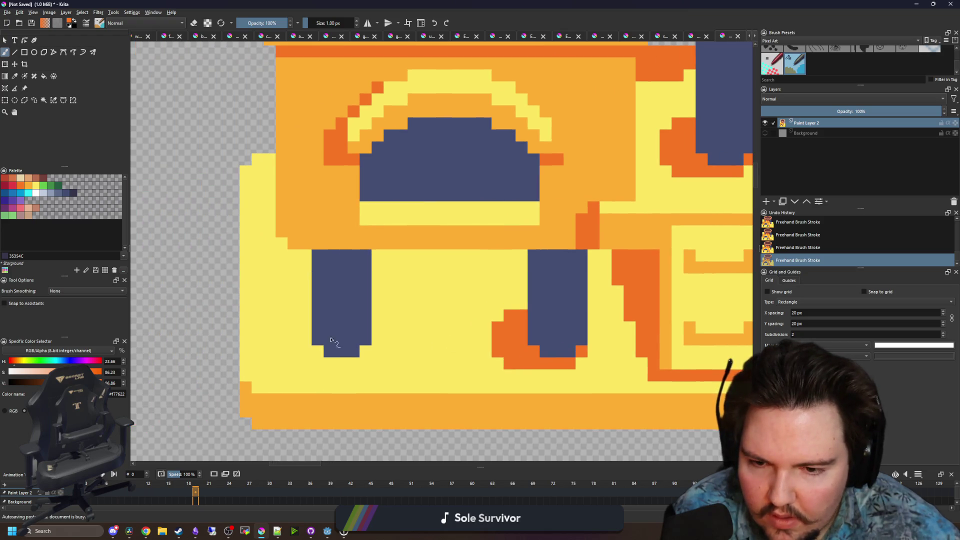
left_click(305, 305)
key("ctrl+z")
mouse_move(306, 317)
left_mouse_down()
mouse_move(292, 318)
mouse_move(281, 356)
mouse_move(344, 366)
mouse_move(304, 343)
left_mouse_up()
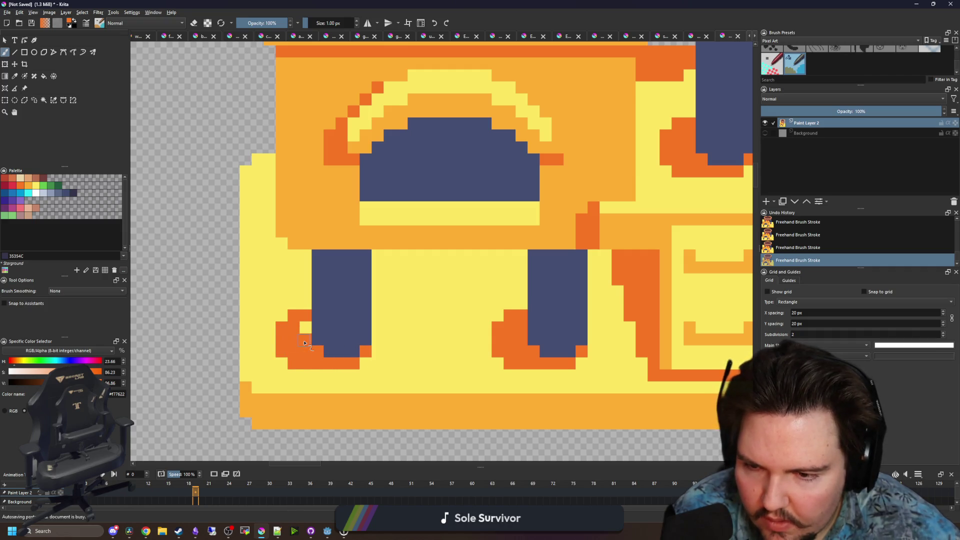
scroll(304, 332, "down", 3)
scroll(344, 317, "up", 2)
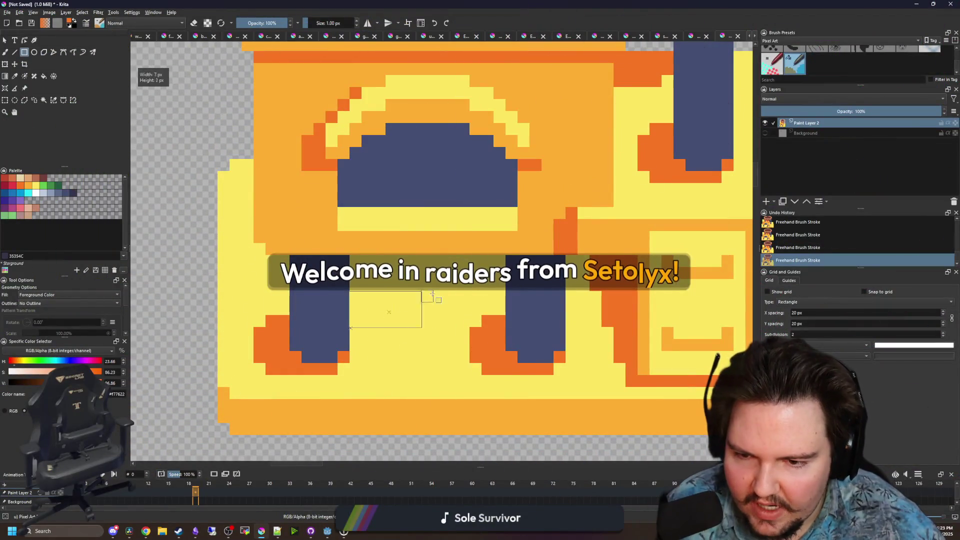
Fill dark-orange blocks between the legs, left of the left leg, and right of the drawer
left_click_drag(350, 328, 505, 256)
left_click_drag(289, 256, 255, 322)
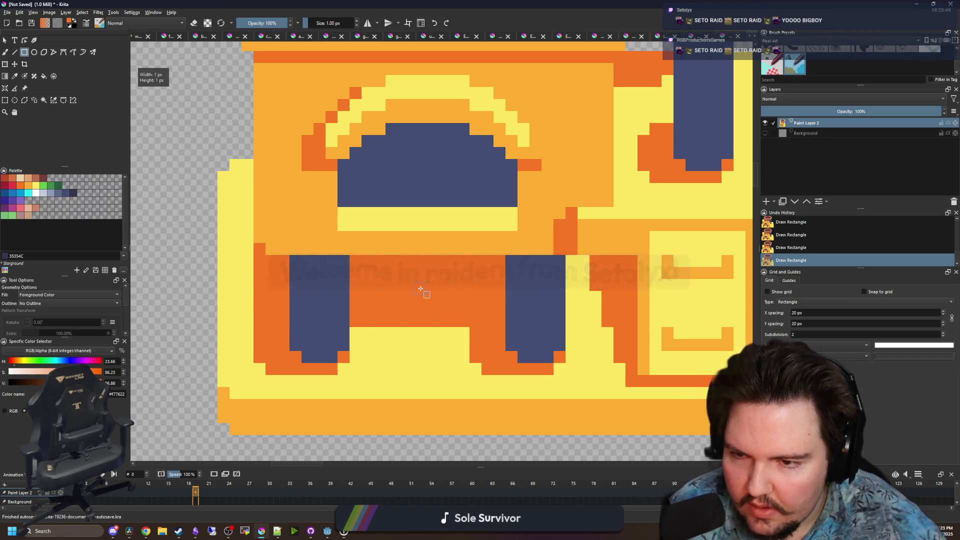
scroll(461, 319, "right", 3)
mouse_move(451, 329)
left_mouse_down()
mouse_move(482, 258)
mouse_move(494, 254)
left_mouse_up()
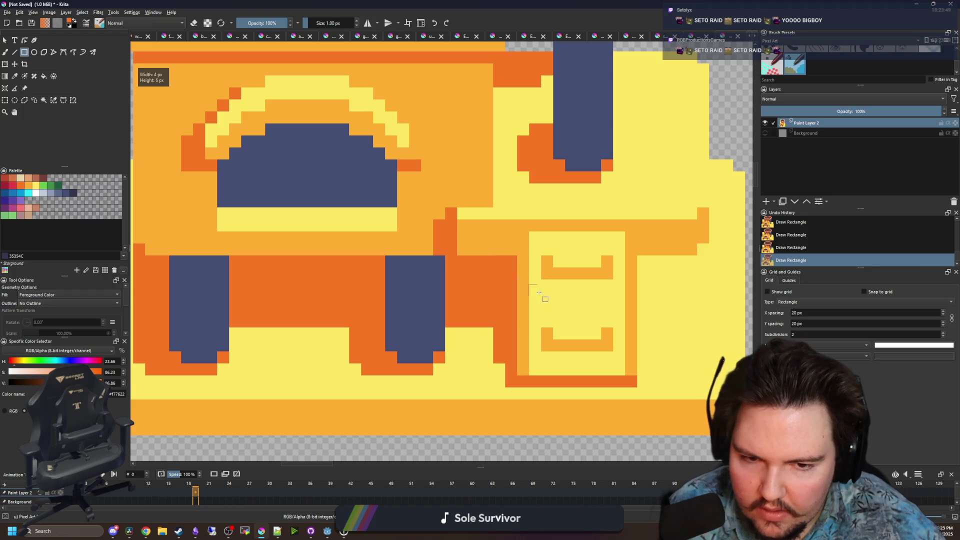
scroll(514, 341, "right", 3)
mouse_move(513, 325)
left_mouse_down()
mouse_move(547, 280)
mouse_move(578, 265)
left_mouse_up()
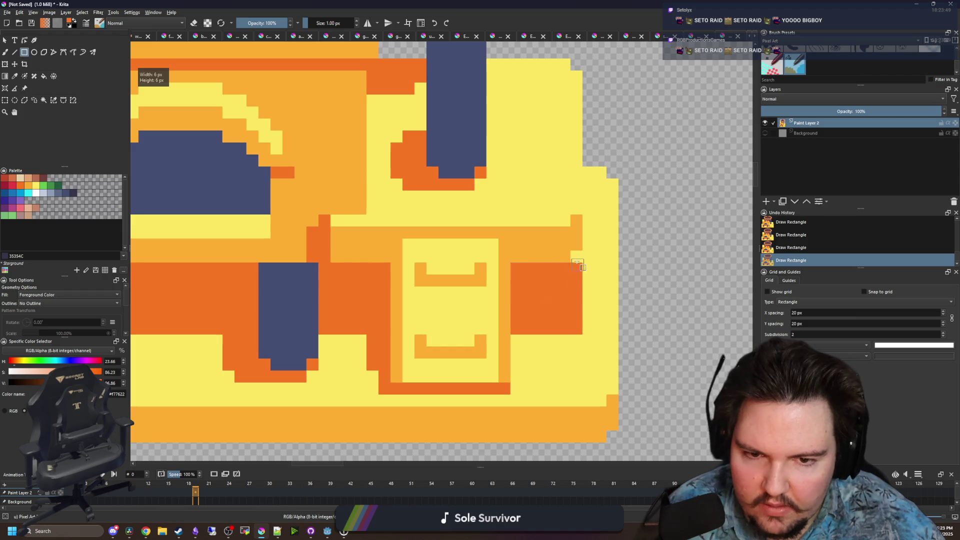
scroll(353, 291, "down", 2)
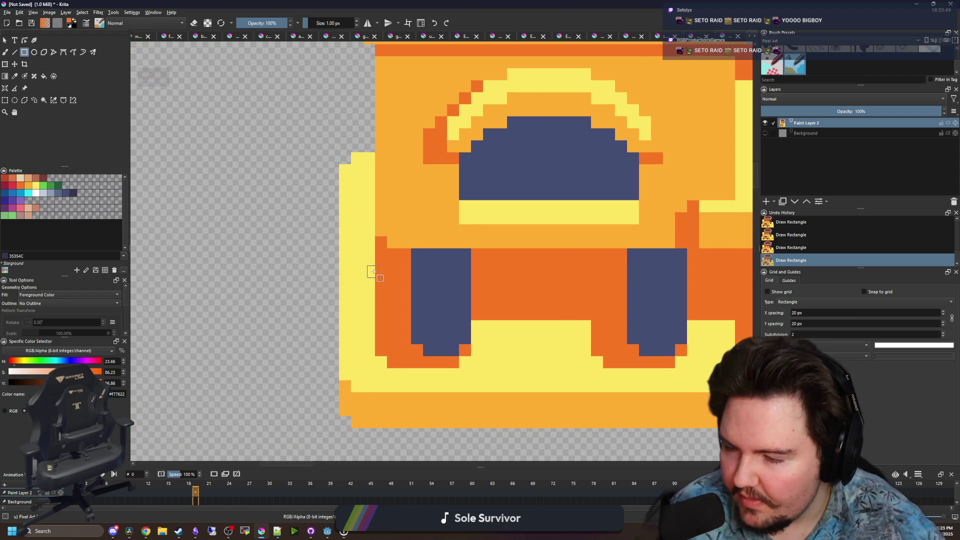
scroll(373, 271, "up", 3)
Paint a dark-orange stripe down the stand's left edge with the freehand brush
key("b")
left_click_drag(368, 350, 365, 165)
scroll(353, 200, "down", 10)
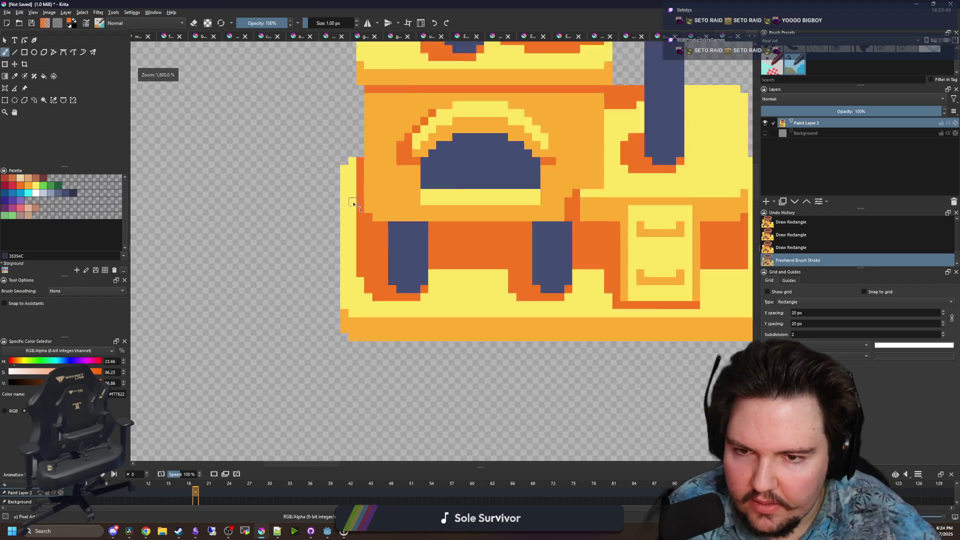
scroll(361, 256, "up", 5)
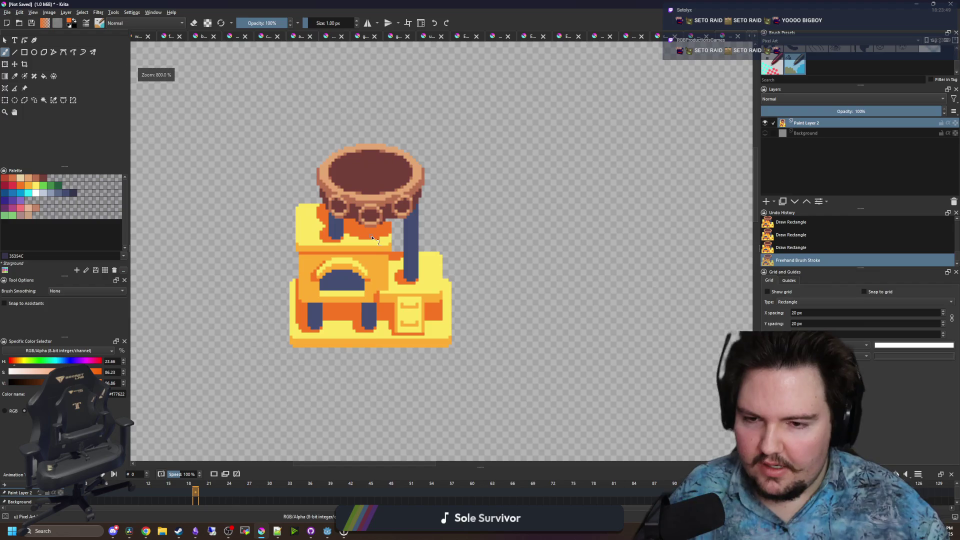
scroll(380, 220, "down", 2)
scroll(387, 214, "up", 2)
scroll(387, 214, "up", 3)
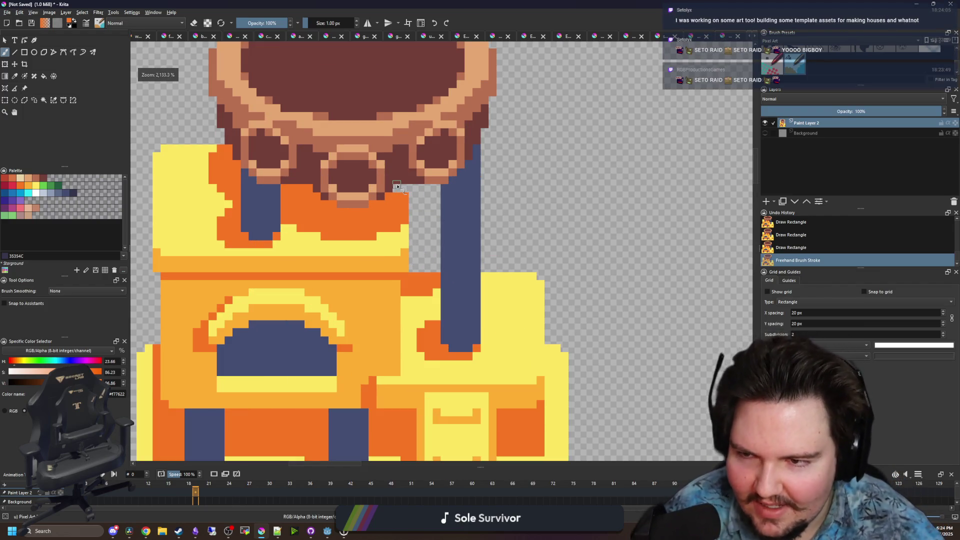
left_click(407, 193)
scroll(407, 194, "down", 9)
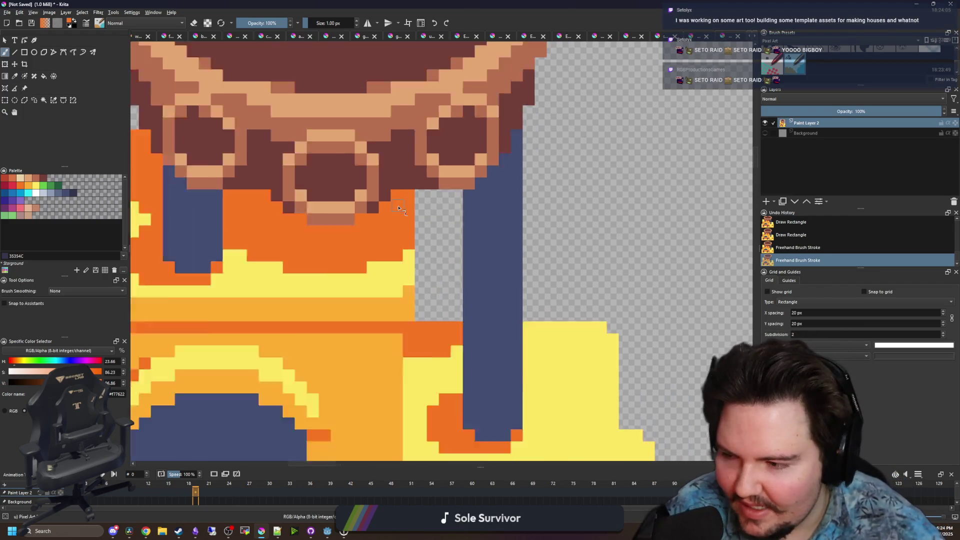
scroll(454, 222, "up", 1)
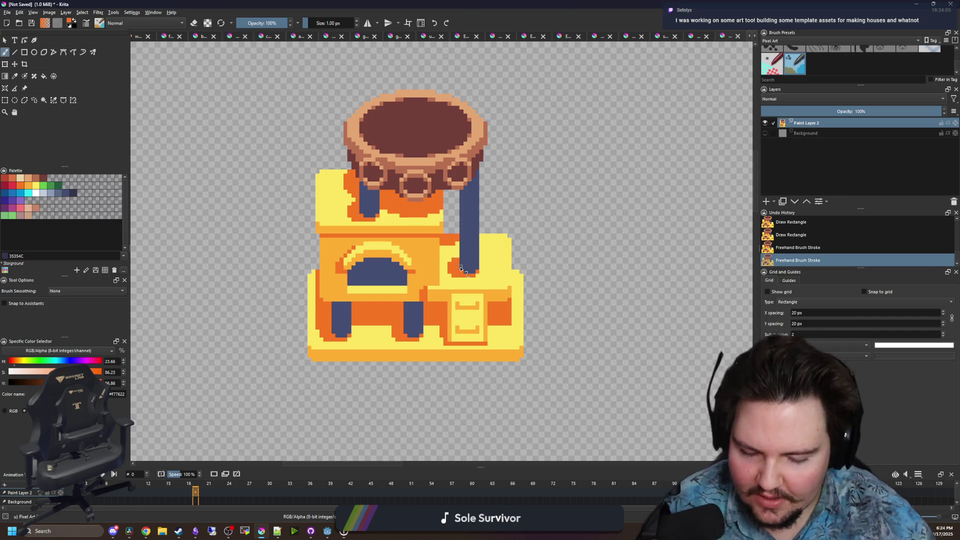
scroll(509, 325, "up", 5)
left_click(515, 350, "ctrl")
left_click(526, 273)
scroll(519, 319, "down", 5)
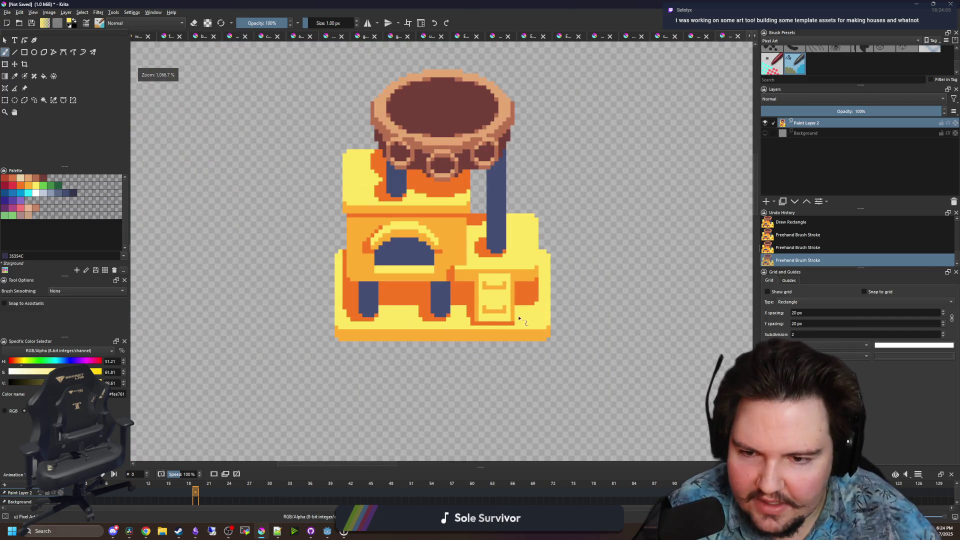
scroll(356, 305, "up", 2)
scroll(342, 320, "up", 1)
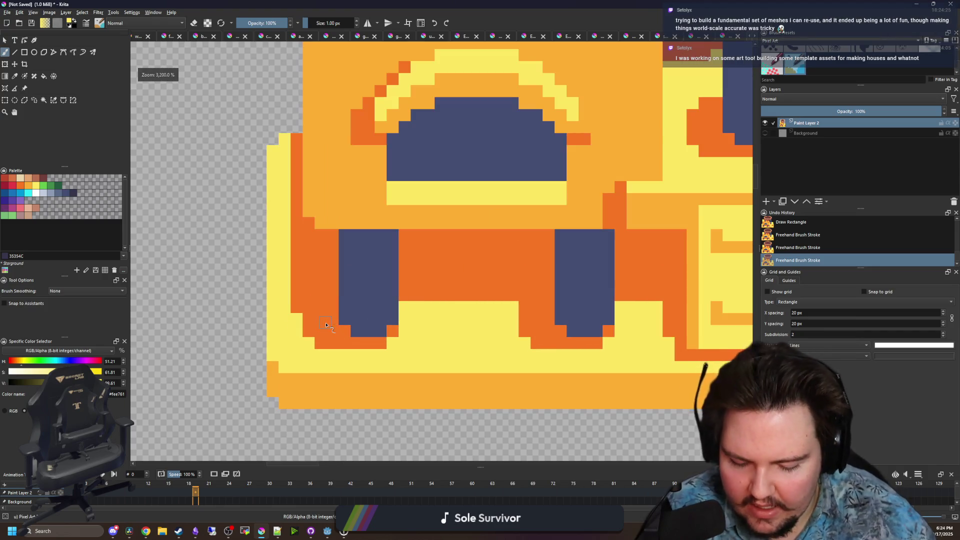
left_click(326, 306, "ctrl")
scroll(304, 323, "down", 2)
scroll(304, 322, "down", 3)
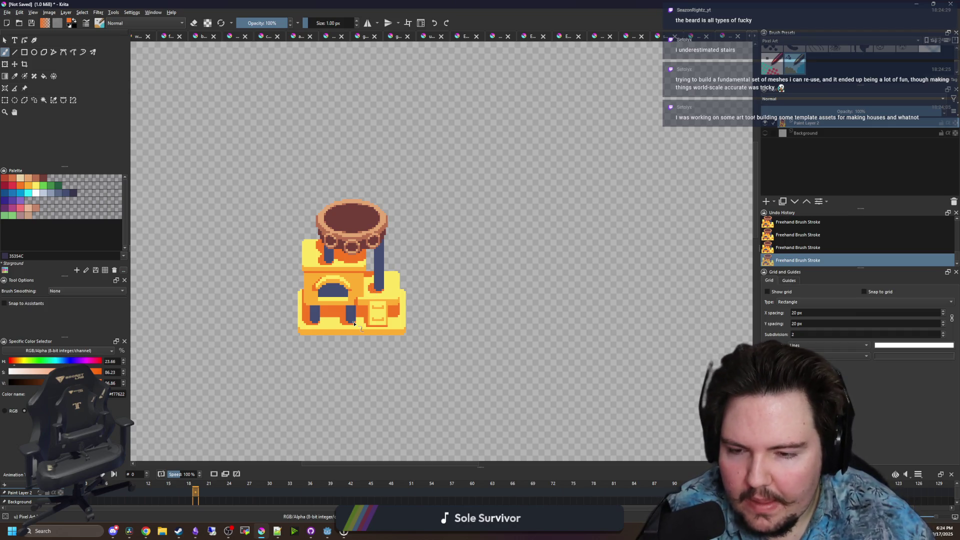
scroll(354, 324, "up", 4)
scroll(345, 331, "up", 2)
key("p")
scroll(343, 317, "down", 5)
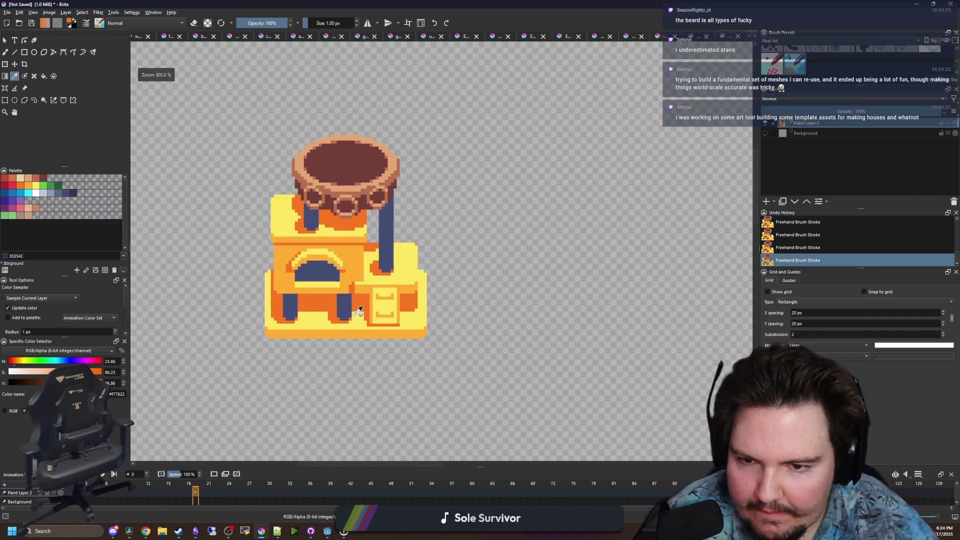
scroll(390, 270, "up", 2)
scroll(391, 270, "up", 1)
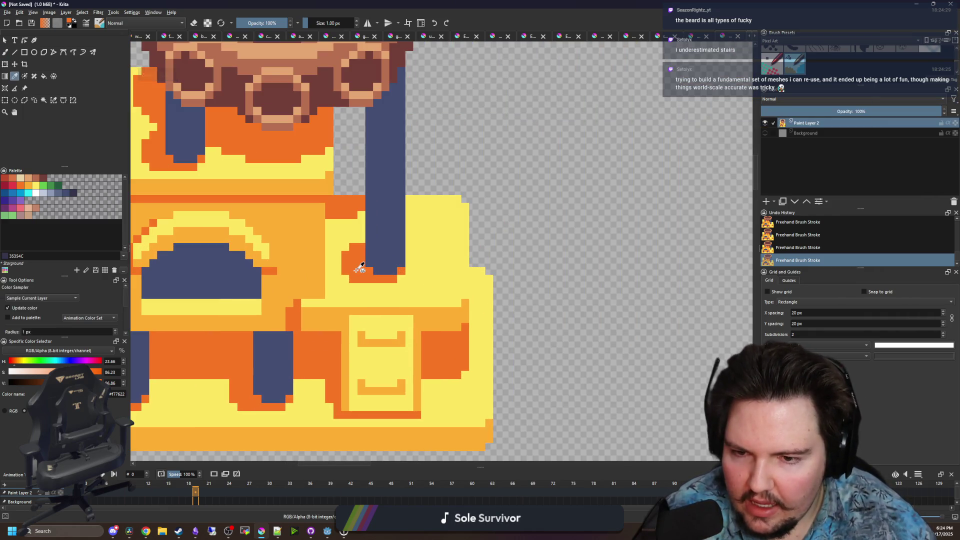
scroll(361, 268, "down", 7)
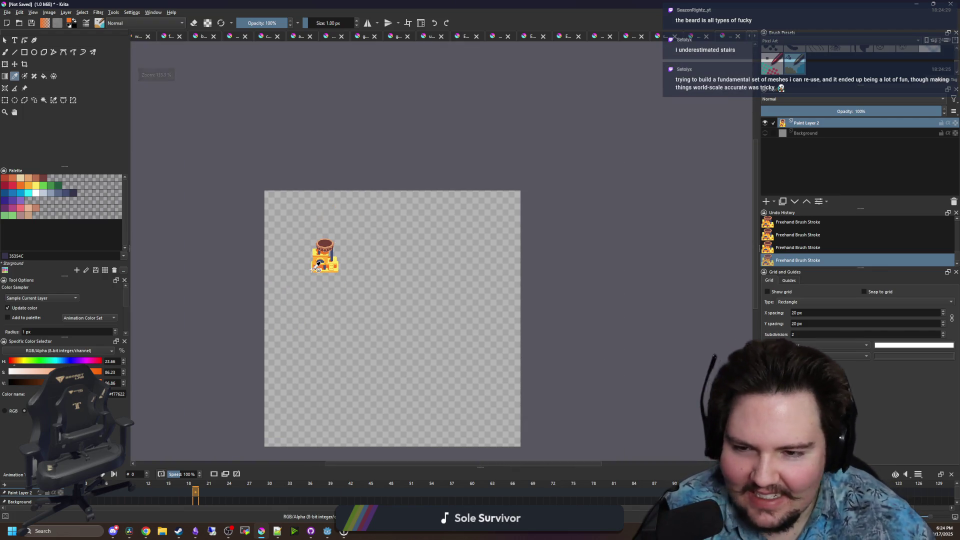
scroll(310, 281, "up", 2)
key("alt+Tab")
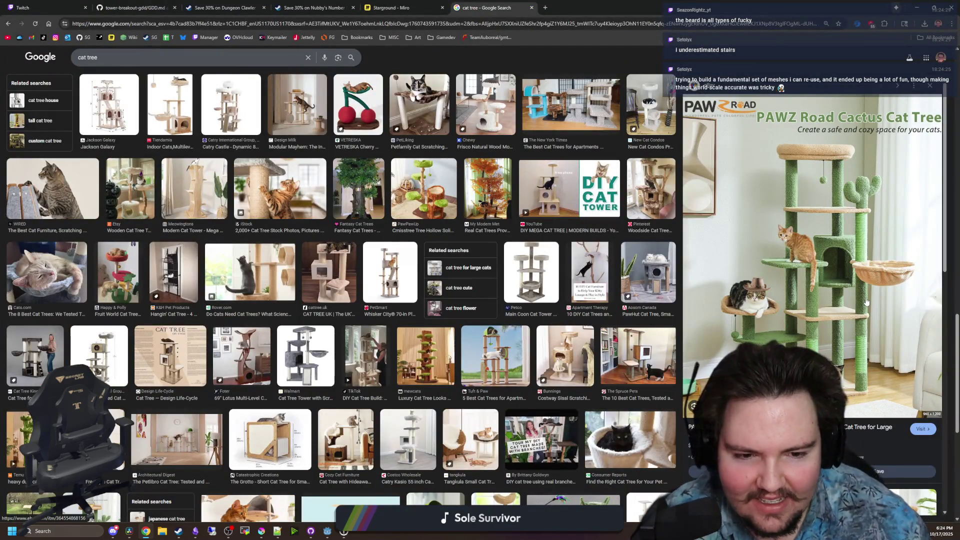
key("alt+Tab")
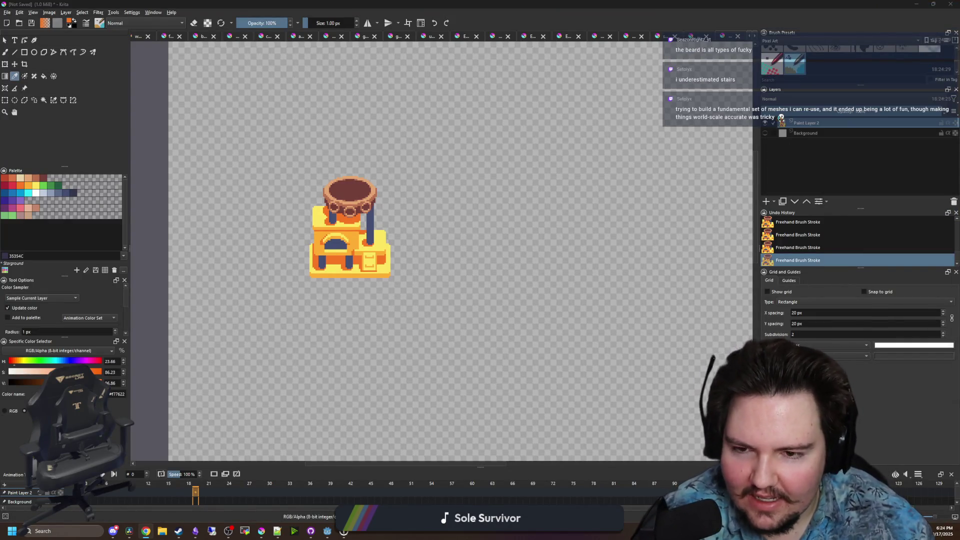
Briefly show the background layer behind the sprite, then hide it again
scroll(343, 260, "up", 2)
left_click(765, 133)
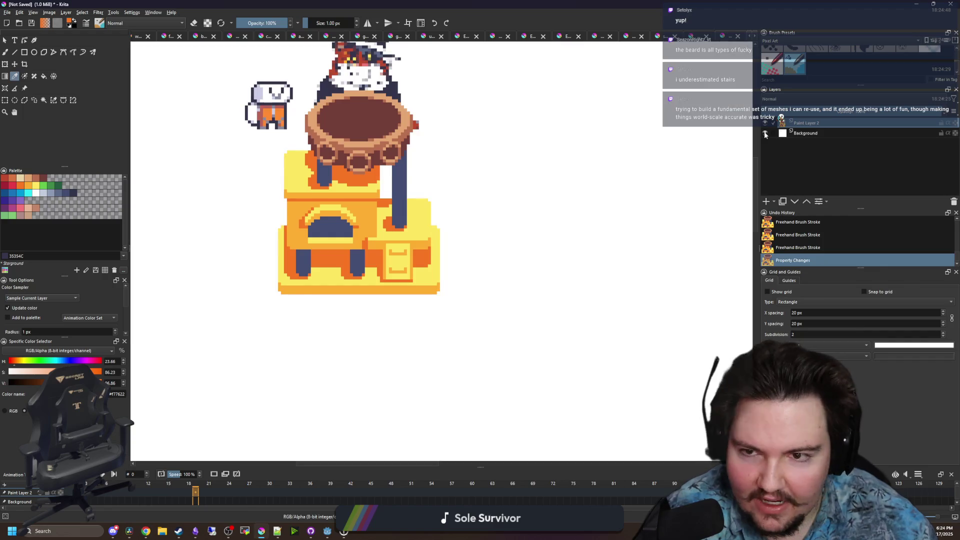
left_click(766, 134)
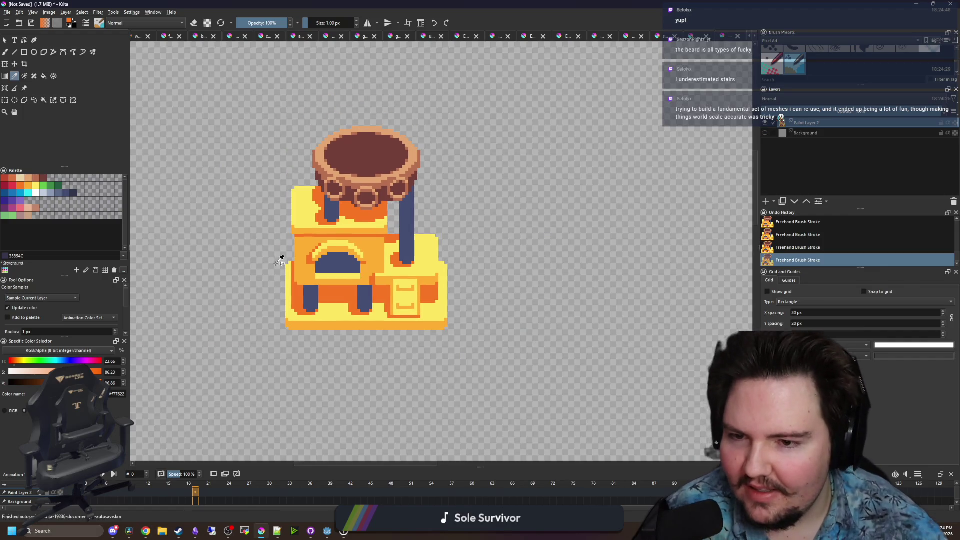
scroll(280, 255, "up", 1)
Select and move a small pixel block over the arch, then paint a stroke near the bowl's rings
left_click(5, 100)
mouse_move(344, 270)
left_mouse_down()
mouse_move(320, 265)
mouse_move(361, 296)
left_mouse_up()
left_click(319, 267)
left_click(320, 267)
left_click(362, 295)
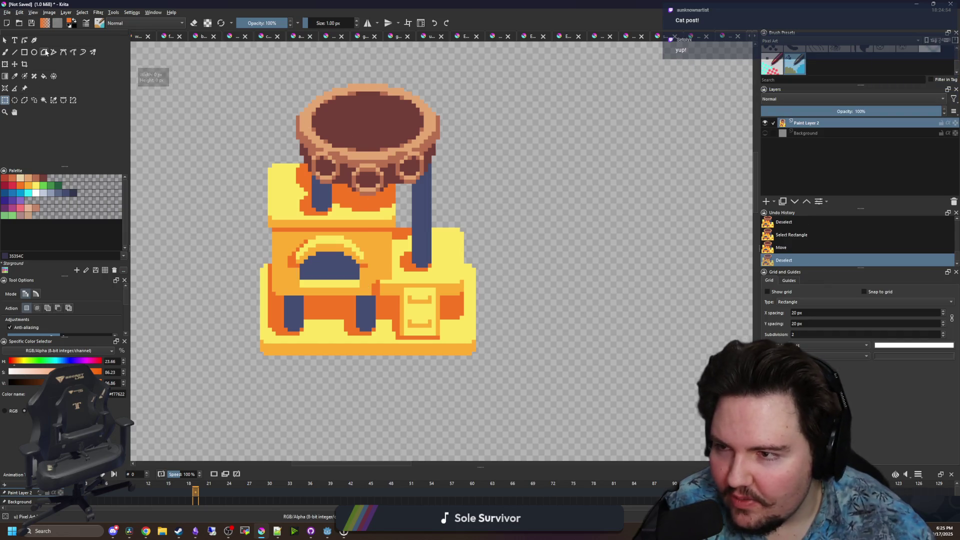
key("b")
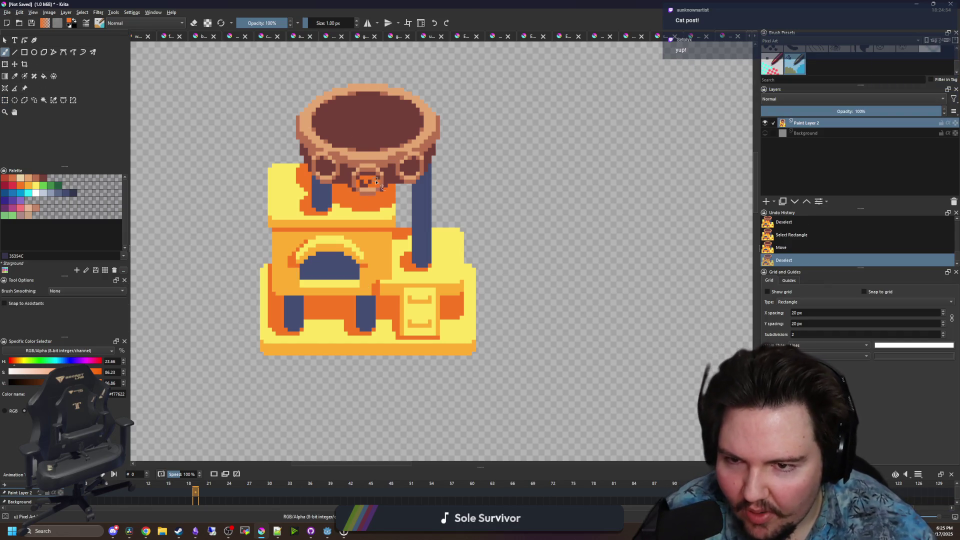
left_click(361, 185)
scroll(365, 174, "up", 2)
Delete the two unwanted extra swatches from the palette
left_click(75, 186)
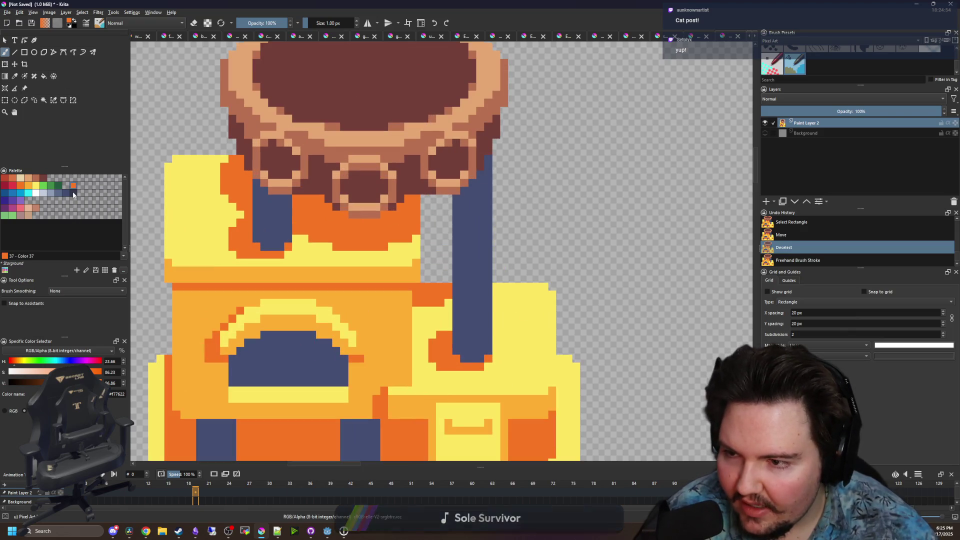
right_click(75, 187)
left_click(109, 197)
right_click(76, 176)
left_click(109, 187)
Pick #35354C and flood-fill the left, middle and right holes under the bowl
left_click(73, 194)
key("f")
left_click(280, 159)
left_click(363, 188)
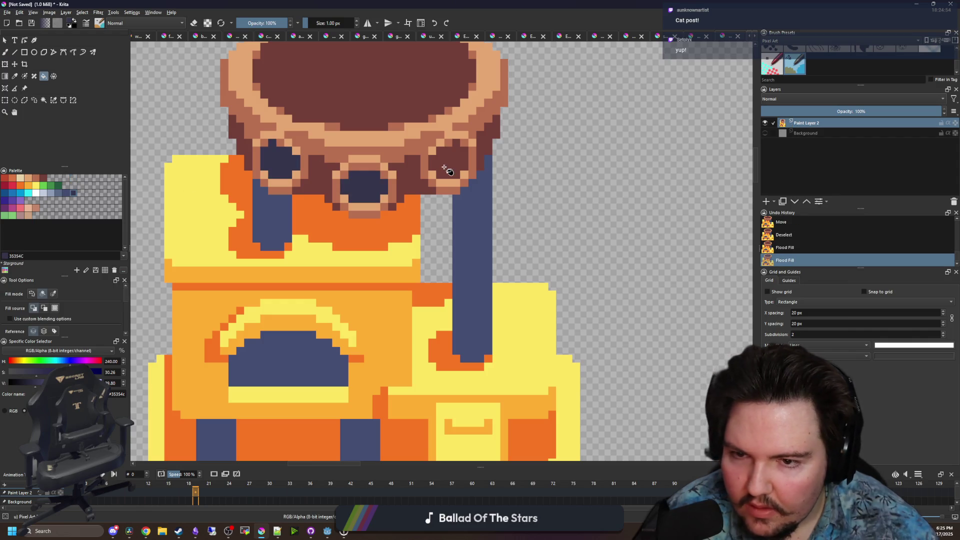
left_click(449, 160)
scroll(385, 230, "down", 2)
scroll(385, 230, "down", 4)
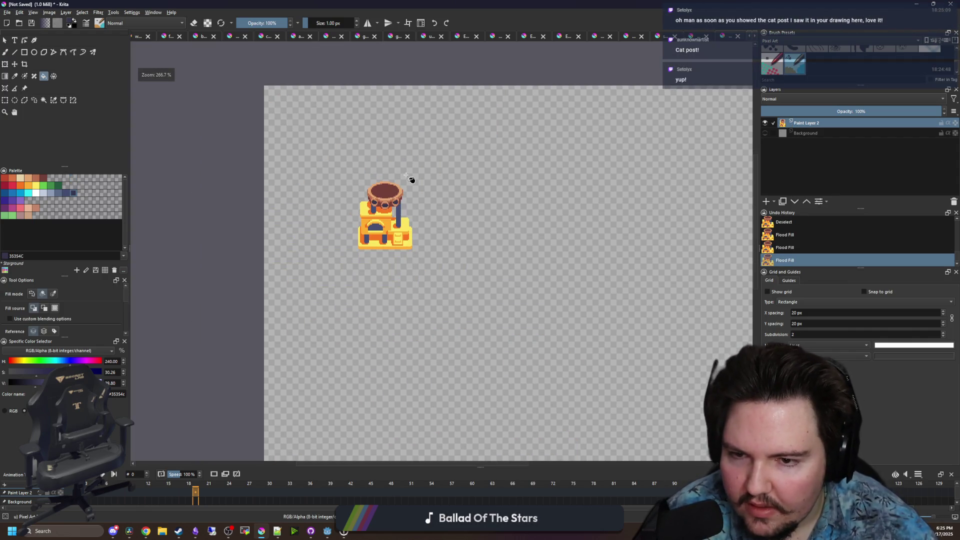
Pan to the lower part of the stand, then switch to the Beetleball Steam store page
scroll(389, 229, "up", 5)
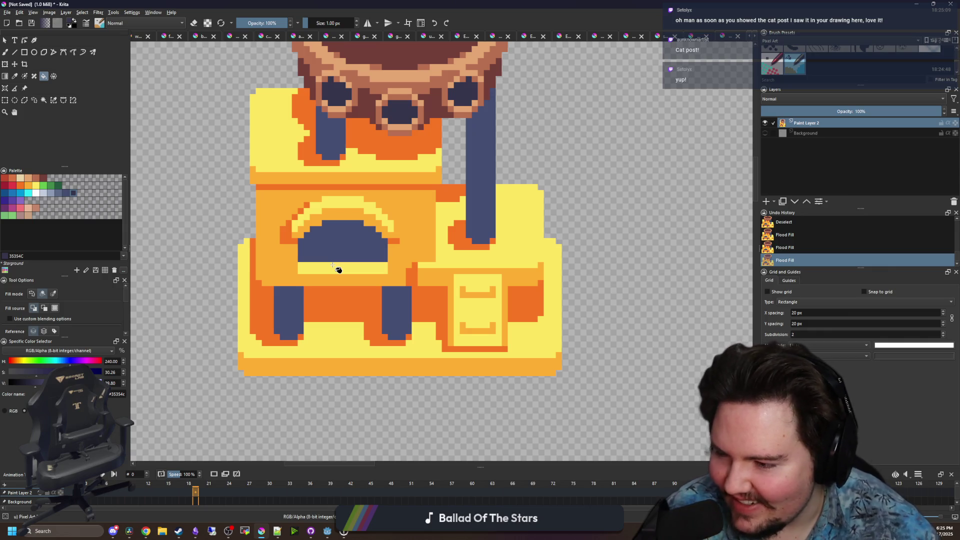
left_click_drag(370, 339, 394, 252)
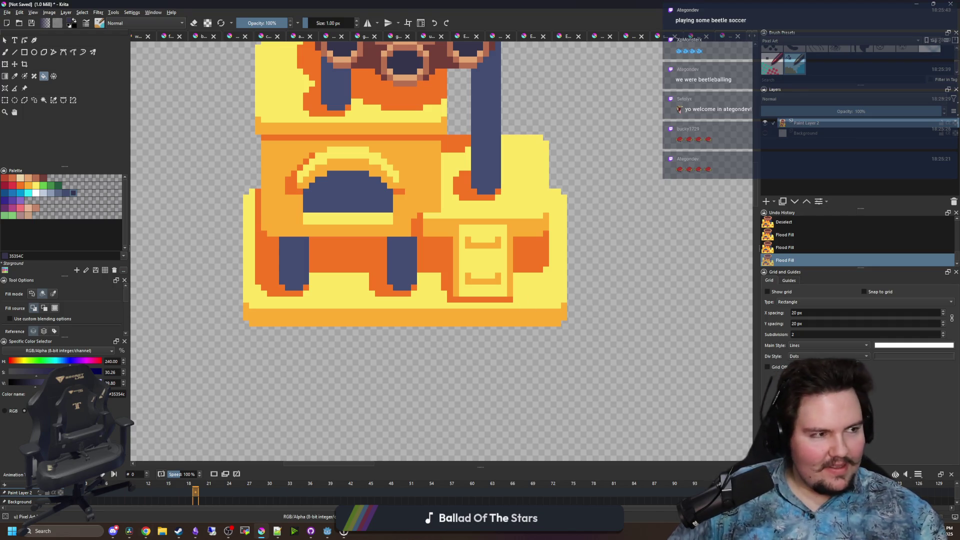
key("alt+Tab")
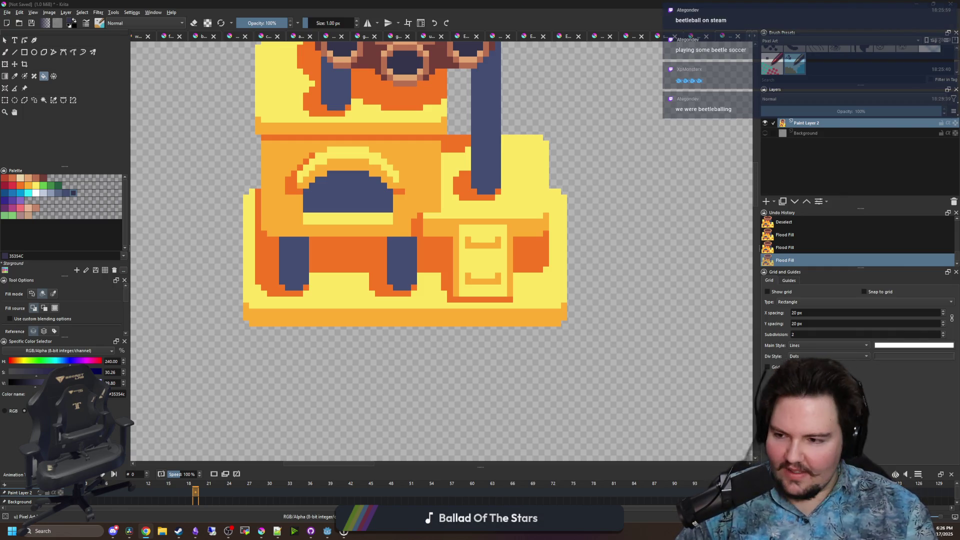
key("alt+Tab")
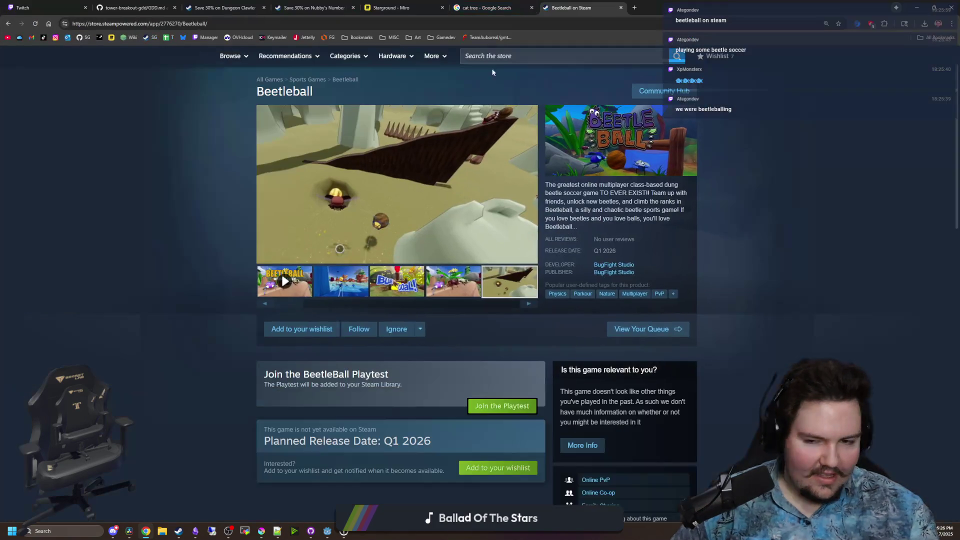
Browse the Beetleball screenshots (picnic table, Blue Goal, sand ramp), then return to Krita
left_click(529, 305)
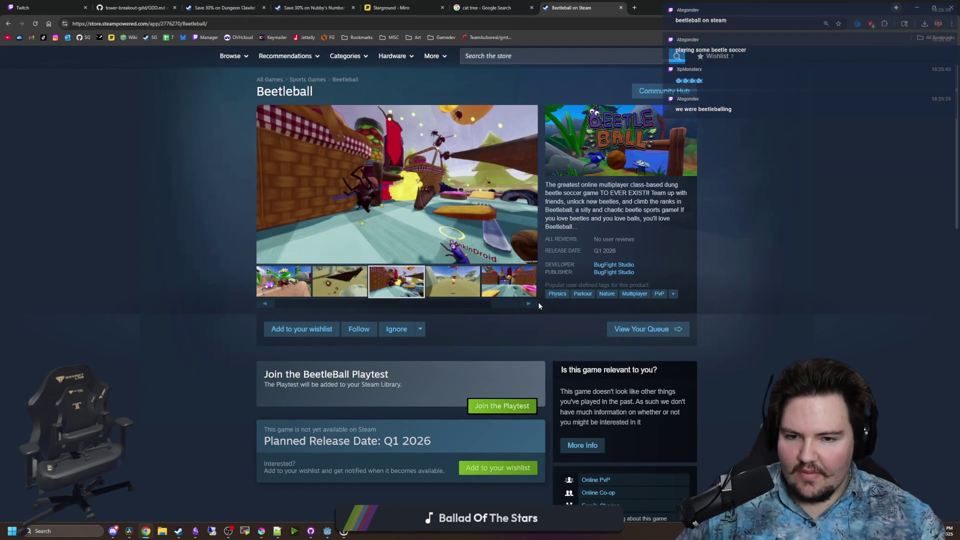
left_click(526, 305)
left_click(526, 306)
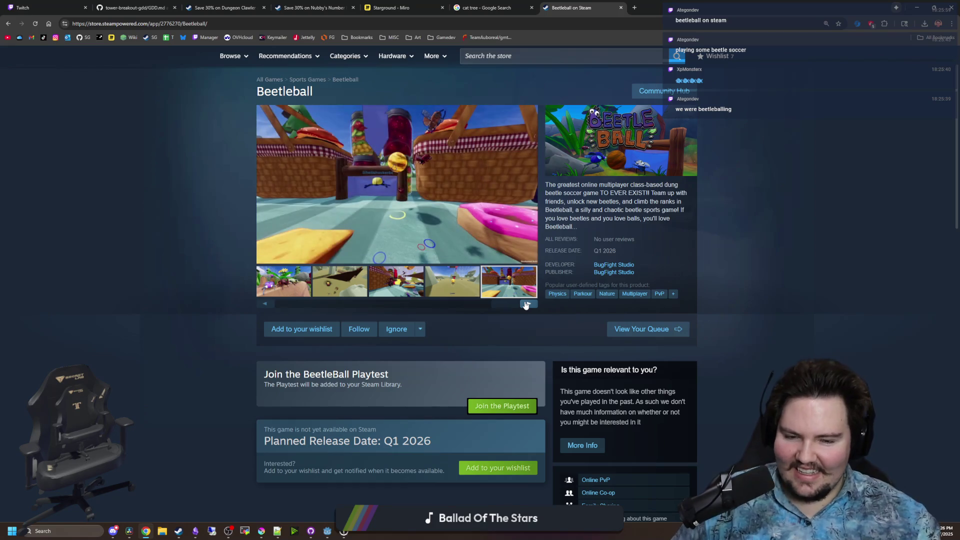
left_click(527, 305)
left_click(526, 305)
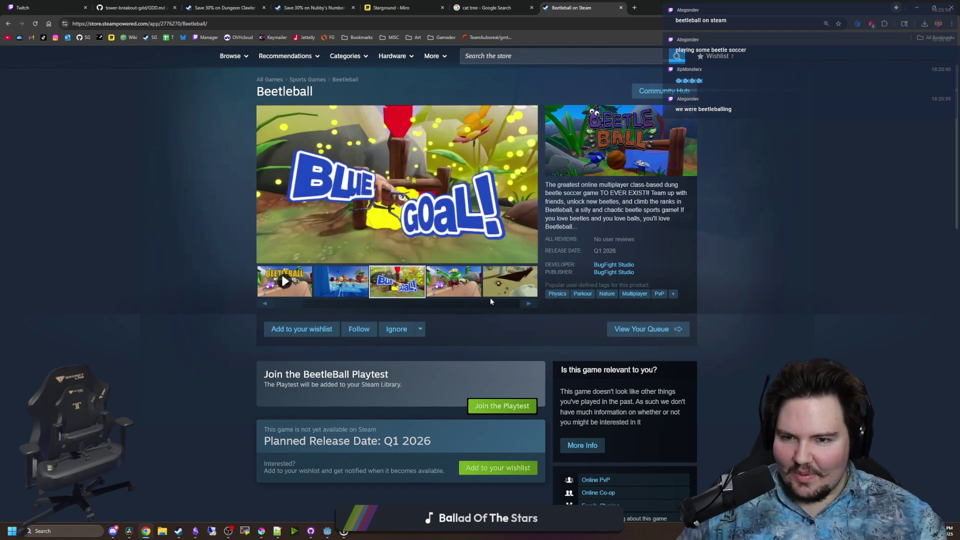
left_click(530, 305)
left_click(529, 304)
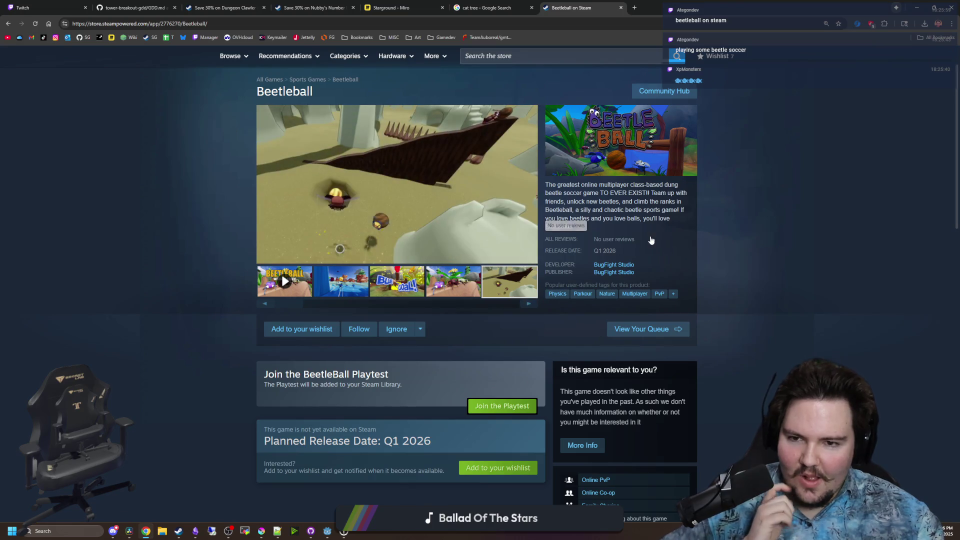
key("alt+Tab")
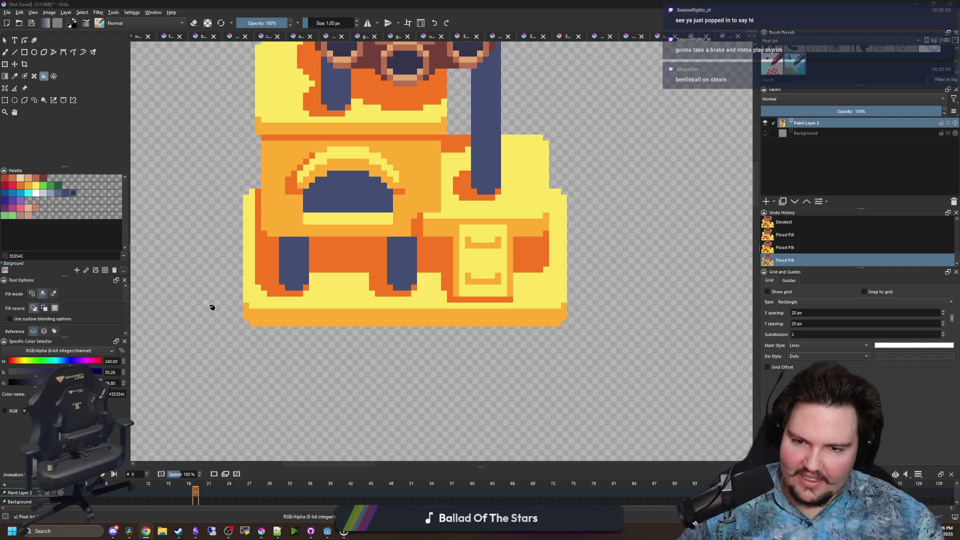
Extend the #f77622 orange blocks down one pixel row on both sides of the drawer
key("b")
left_click(445, 260, "ctrl")
scroll(444, 272, "up", 3)
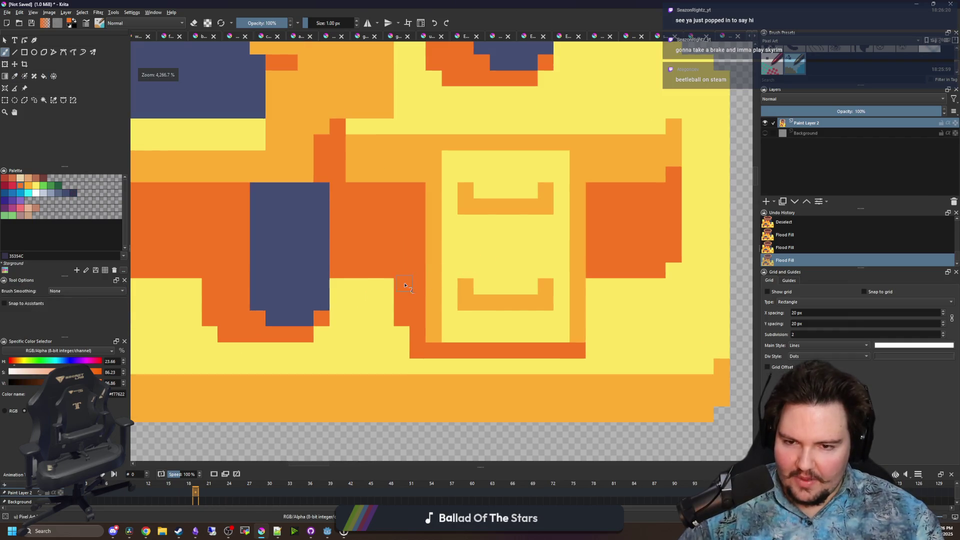
left_click_drag(405, 285, 333, 287)
left_click(590, 287)
left_click_drag(590, 288, 659, 288)
left_click(671, 268)
scroll(458, 286, "down", 7)
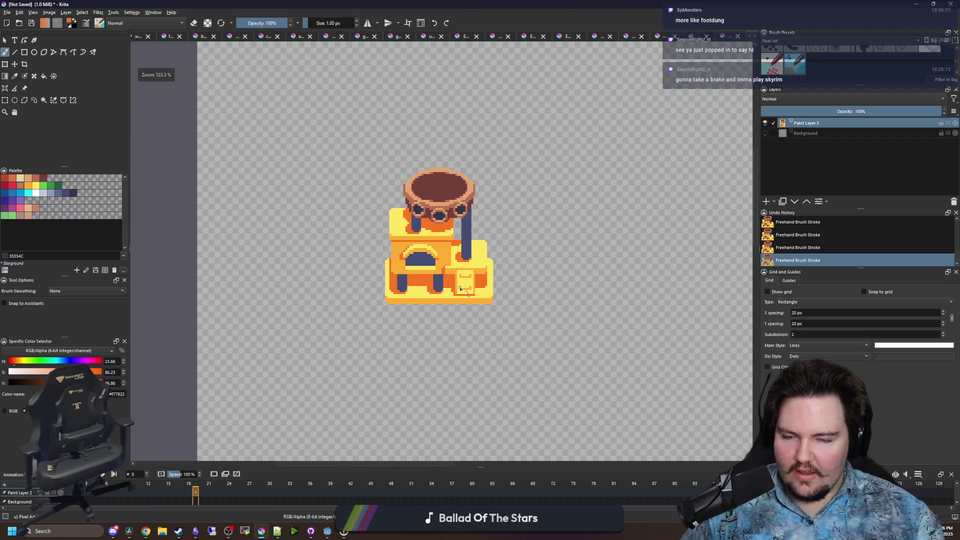
scroll(460, 289, "down", 1)
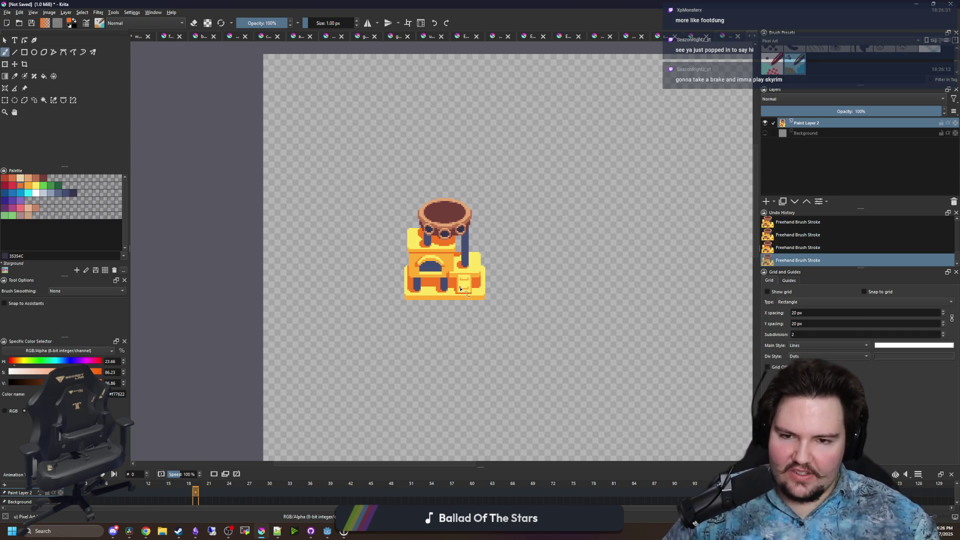
scroll(460, 289, "up", 6)
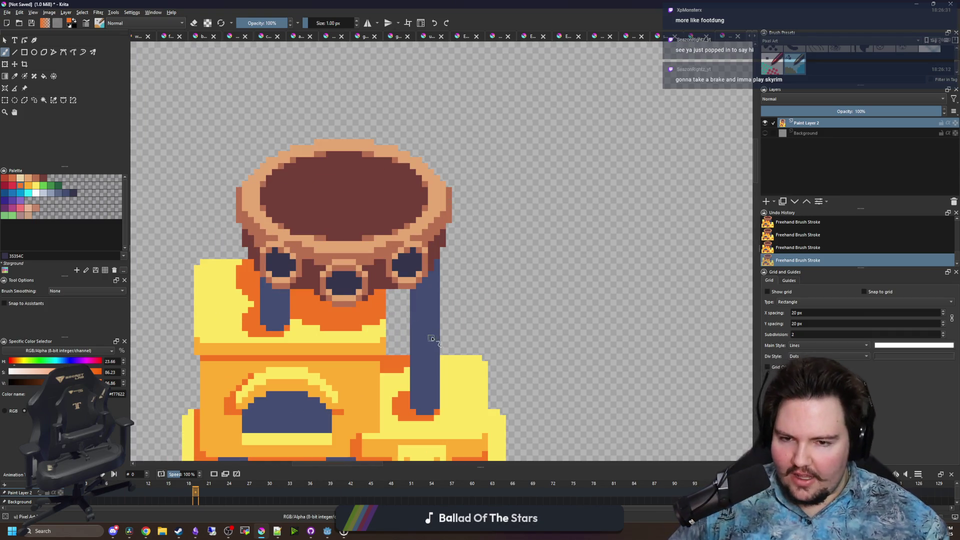
scroll(432, 339, "up", 2)
Pick the dark #35354C and shade the top of the right blue leg
key("p")
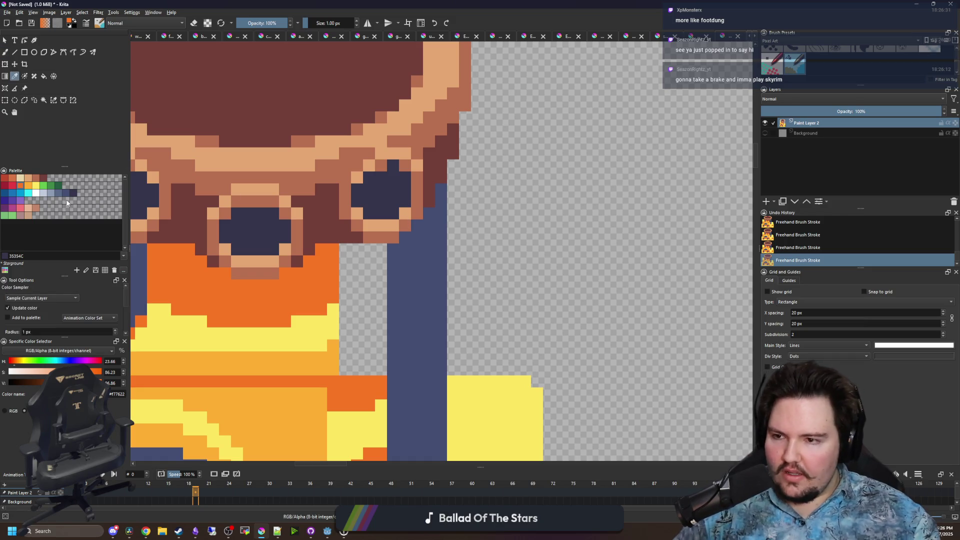
left_click(72, 194)
scroll(418, 236, "up", 2)
key("b")
mouse_move(411, 265)
left_mouse_down()
mouse_move(420, 290)
mouse_move(435, 261)
mouse_move(454, 257)
mouse_move(460, 236)
mouse_move(476, 242)
mouse_move(512, 155)
left_mouse_up()
scroll(512, 155, "down", 4)
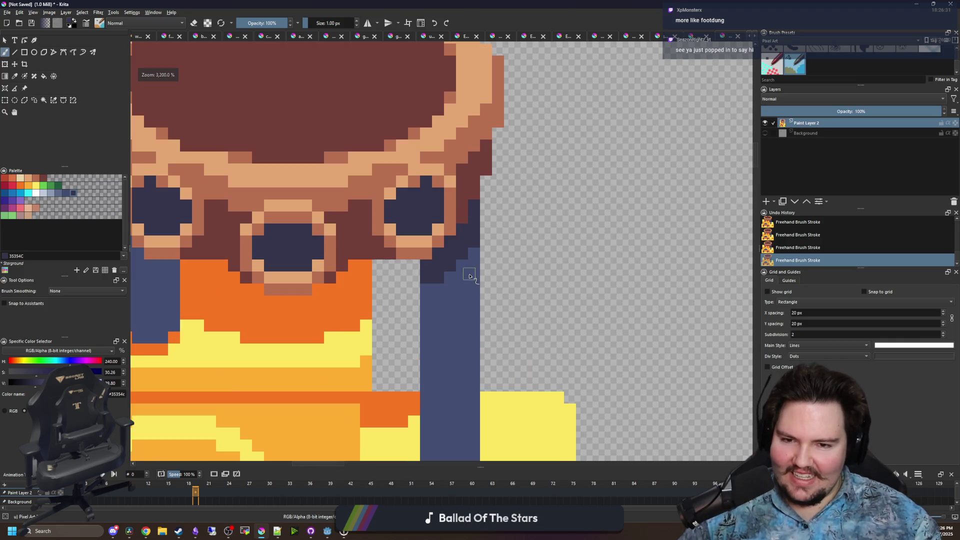
scroll(350, 274, "up", 2)
left_click_drag(370, 225, 362, 240)
scroll(398, 232, "up", 2)
scroll(361, 239, "down", 2)
Add more #35354C shading pixels across the tops of both blue legs
left_click_drag(332, 208, 320, 200)
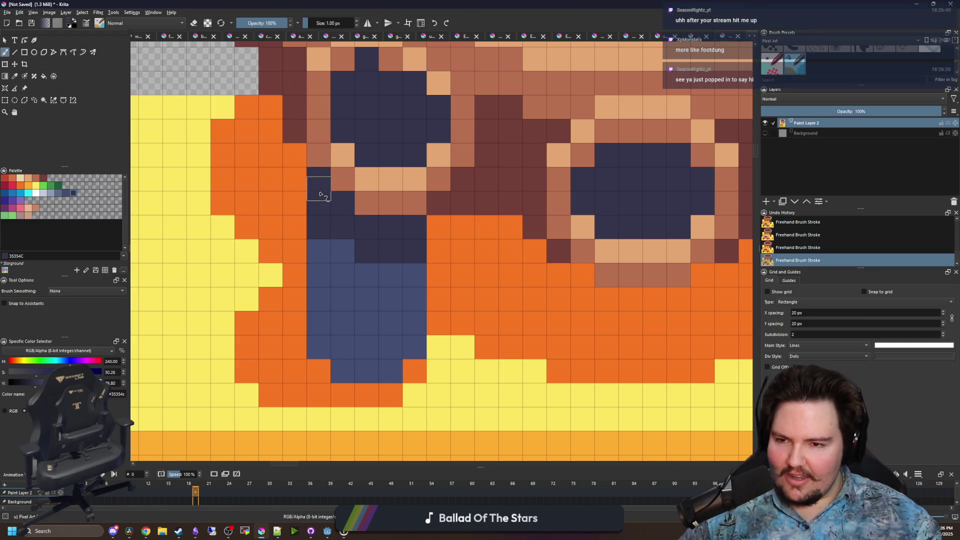
scroll(330, 210, "down", 3)
scroll(390, 300, "down", 2)
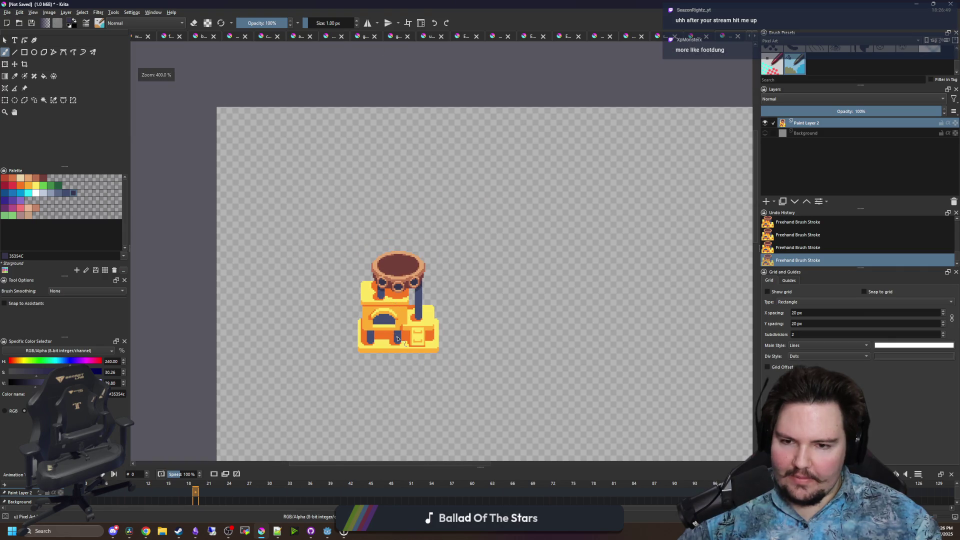
scroll(398, 337, "up", 6)
mouse_move(377, 295)
left_mouse_down()
mouse_move(423, 303)
mouse_move(300, 280)
mouse_move(350, 259)
left_mouse_up()
scroll(356, 292, "up", 2)
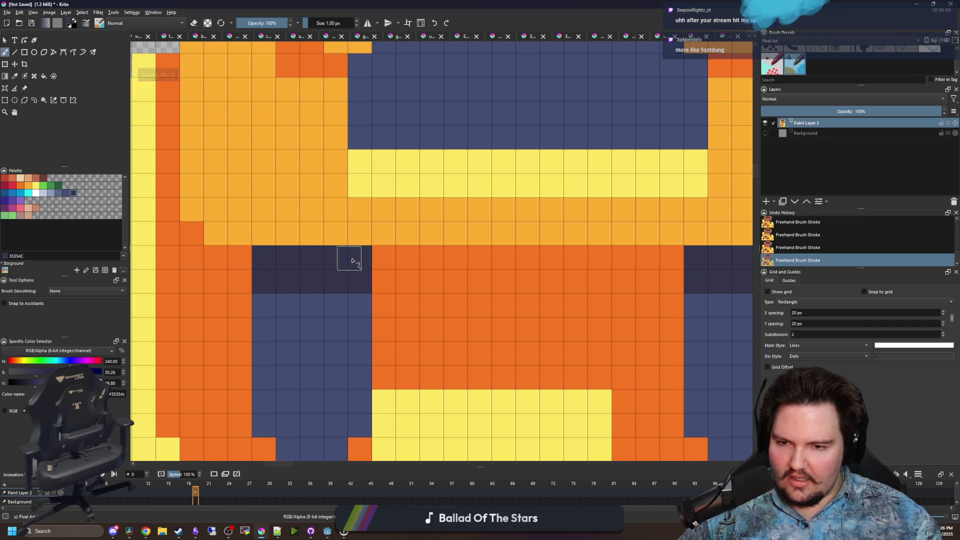
scroll(309, 295, "down", 3)
scroll(309, 295, "up", 3)
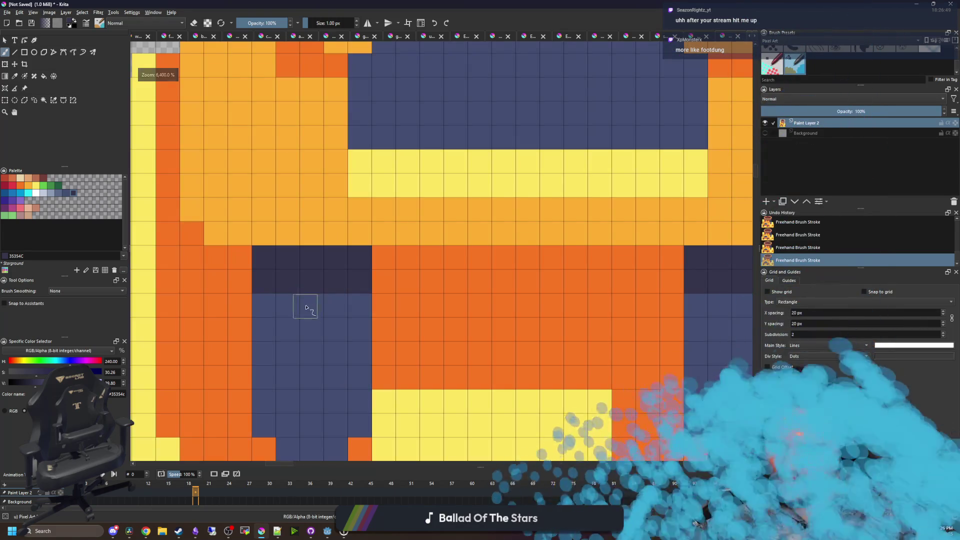
left_click_drag(310, 305, 326, 300)
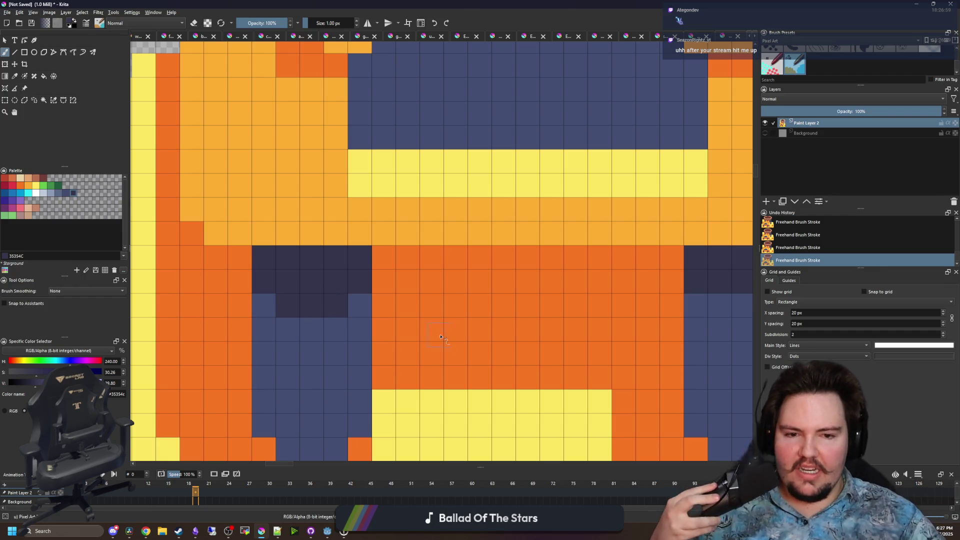
scroll(430, 285, "right", 3)
scroll(476, 325, "down", 5)
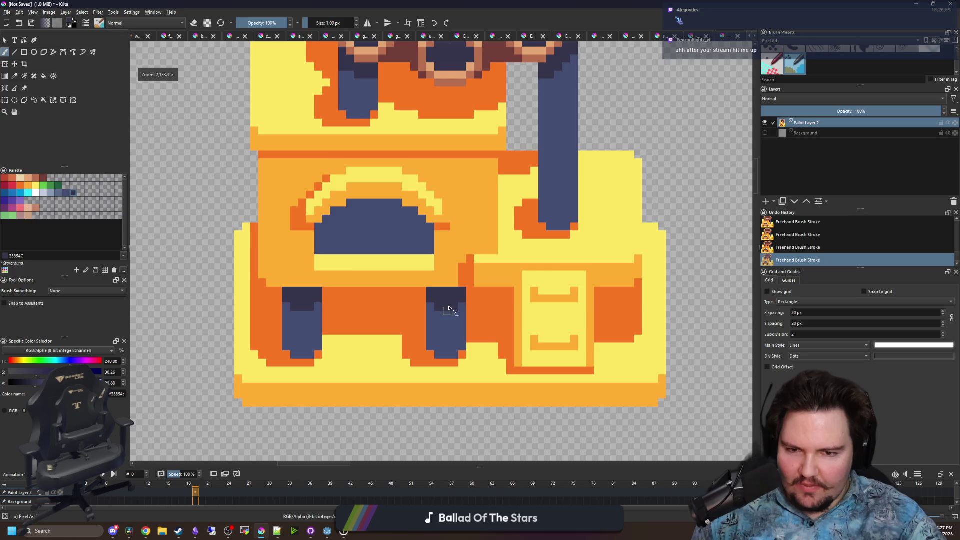
mouse_move(475, 325)
left_mouse_down()
mouse_move(414, 325)
mouse_move(407, 336)
left_mouse_up()
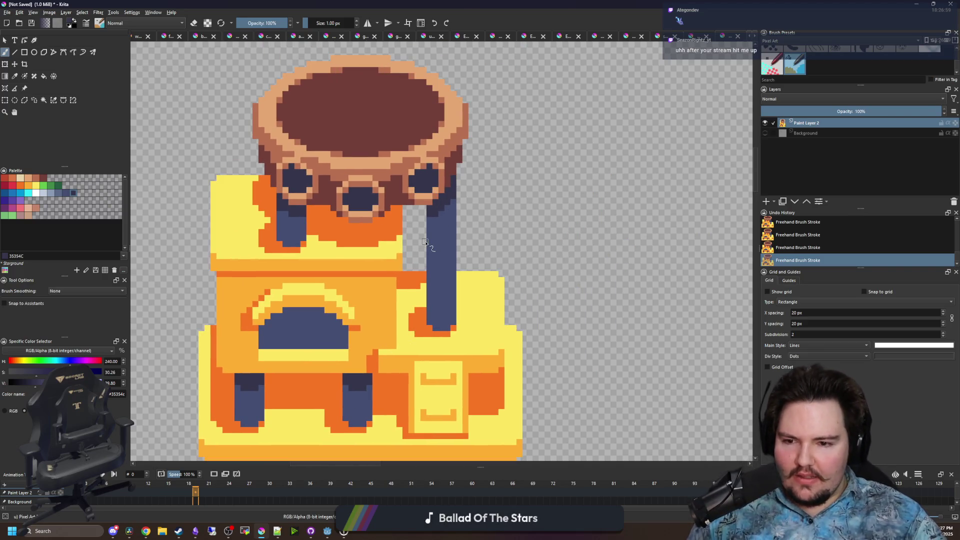
Flood-fill the stand's oven opening with darker navy
scroll(280, 315, "up", 6)
key("f")
left_click(320, 302)
scroll(323, 300, "down", 6)
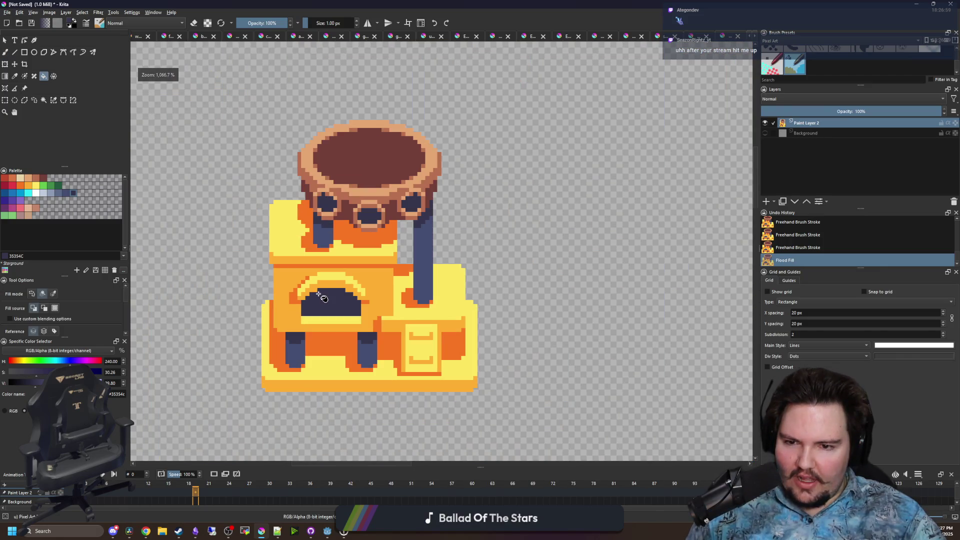
scroll(330, 319, "up", 6)
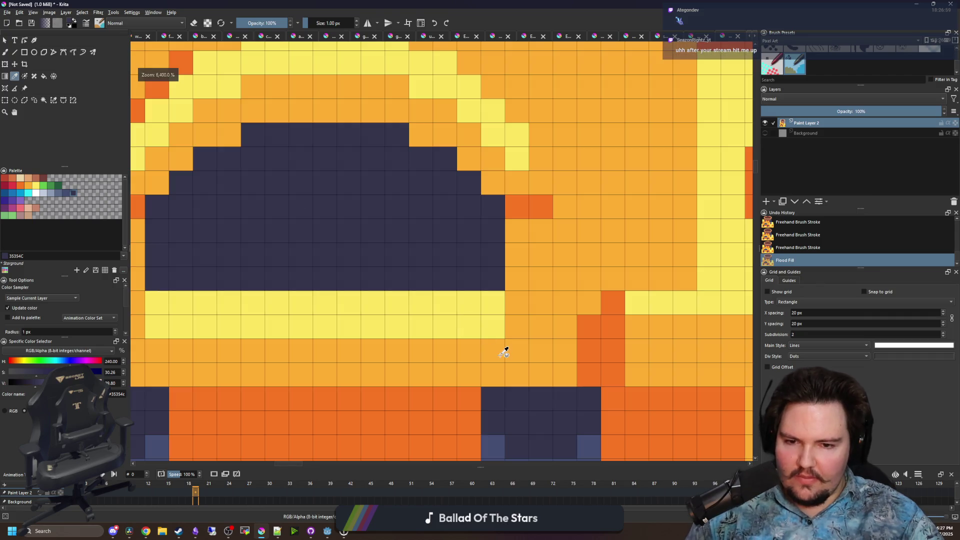
Sample the stand's orange and repaint a couple of edge pixels orange
key("b")
left_click(506, 349, "ctrl")
left_click(493, 327)
scroll(223, 330, "left", 2)
left_click(210, 332)
Paint the opening's corner and bottom-right cells light yellow and extend the arch one pixel
left_click(264, 317, "ctrl")
left_click(223, 288)
left_click_drag(527, 288, 551, 285)
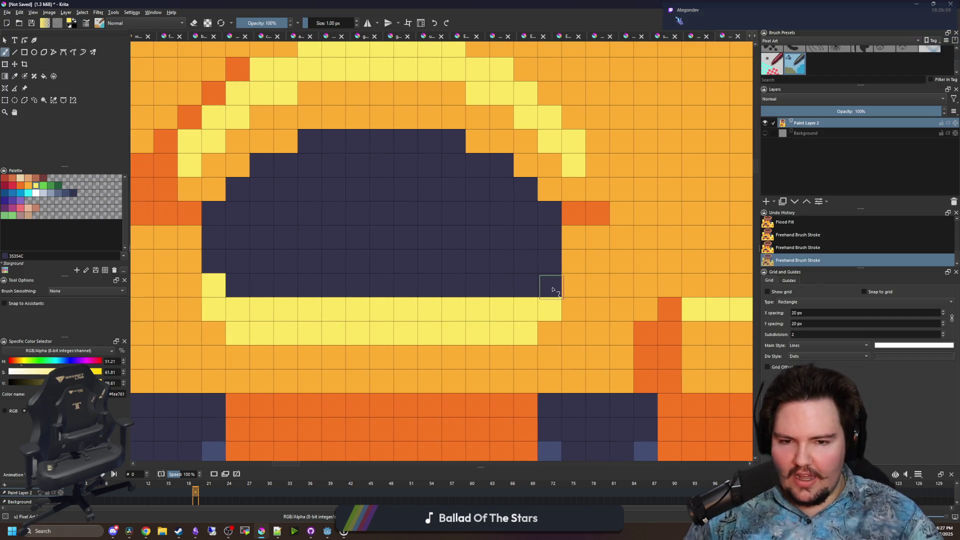
scroll(323, 308, "down", 5)
scroll(324, 309, "down", 5)
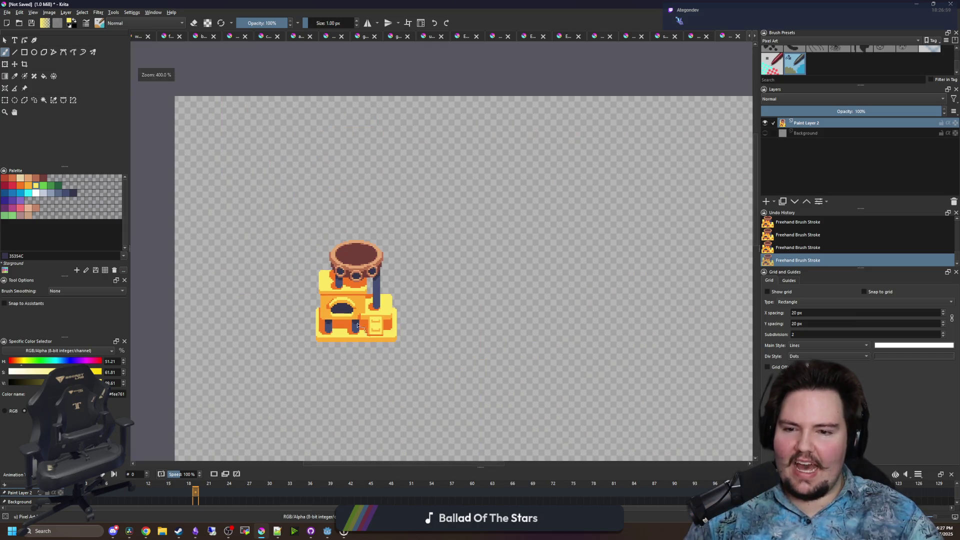
scroll(343, 296, "up", 5)
left_click(350, 261)
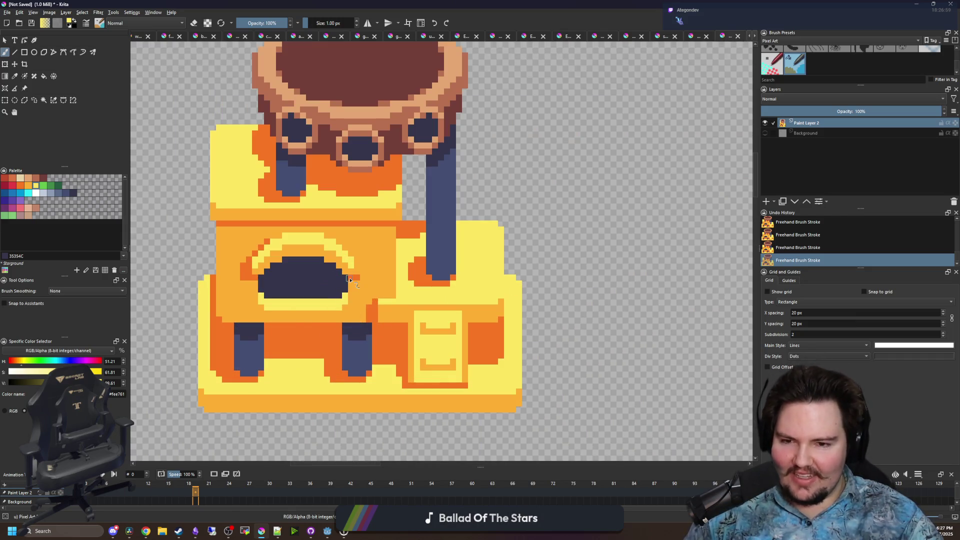
Inspect the stand and undo the last brush stroke
scroll(315, 266, "down", 5)
scroll(358, 241, "up", 5)
scroll(358, 241, "down", 5)
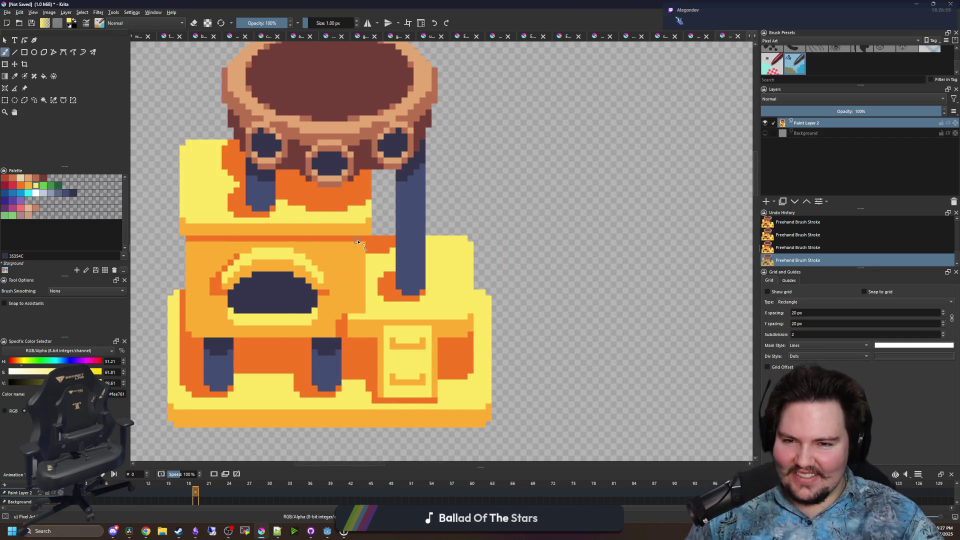
scroll(360, 216, "up", 8)
scroll(360, 216, "down", 1)
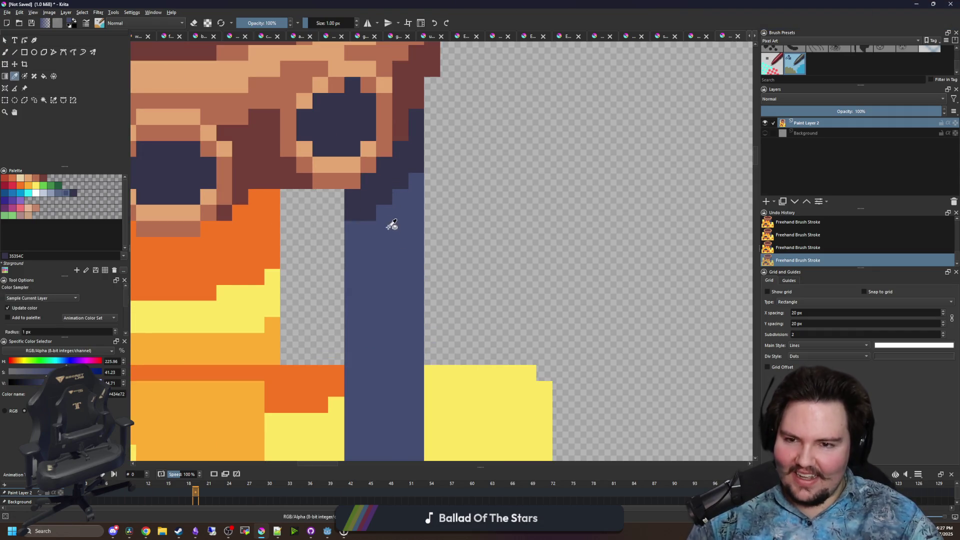
scroll(423, 249, "down", 1)
scroll(429, 252, "down", 3)
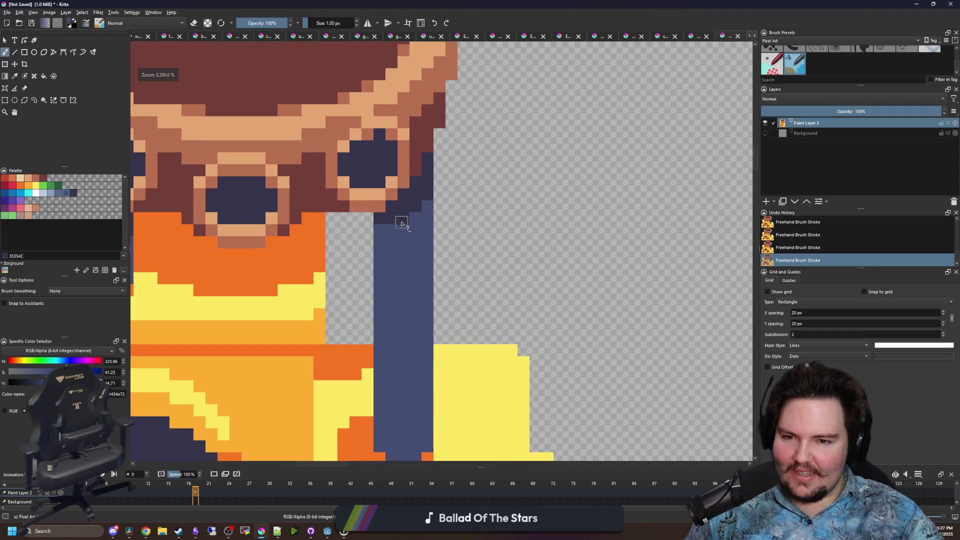
key("ctrl+z")
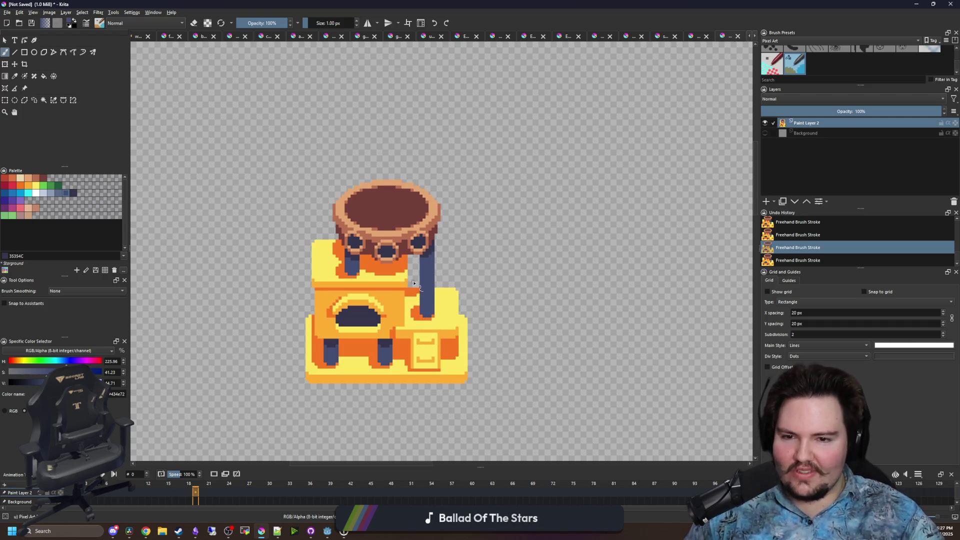
Pan over the stand, undo the stray wavy stroke, and switch to the Miro board
scroll(414, 286, "up", 3)
scroll(415, 266, "down", 5)
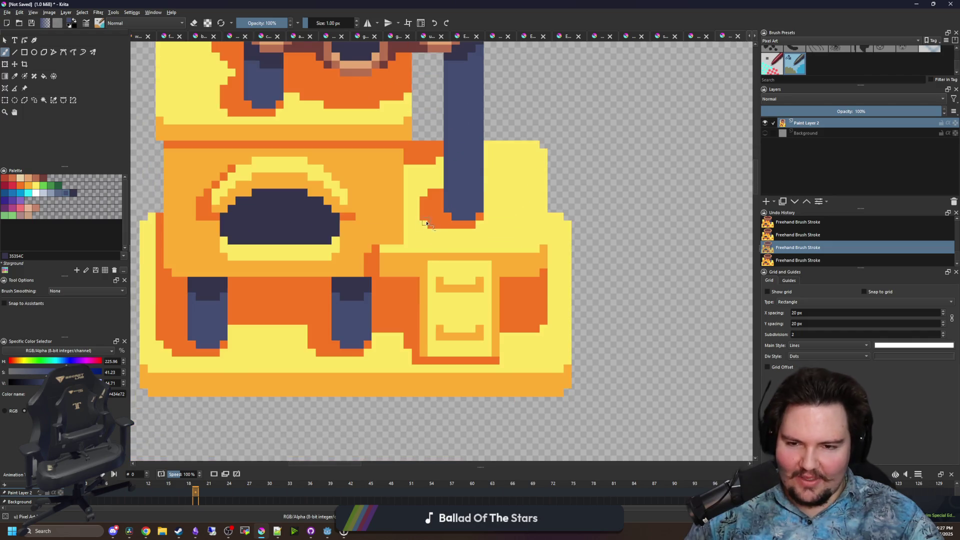
scroll(417, 241, "down", 3)
left_click_drag(416, 241, 419, 295)
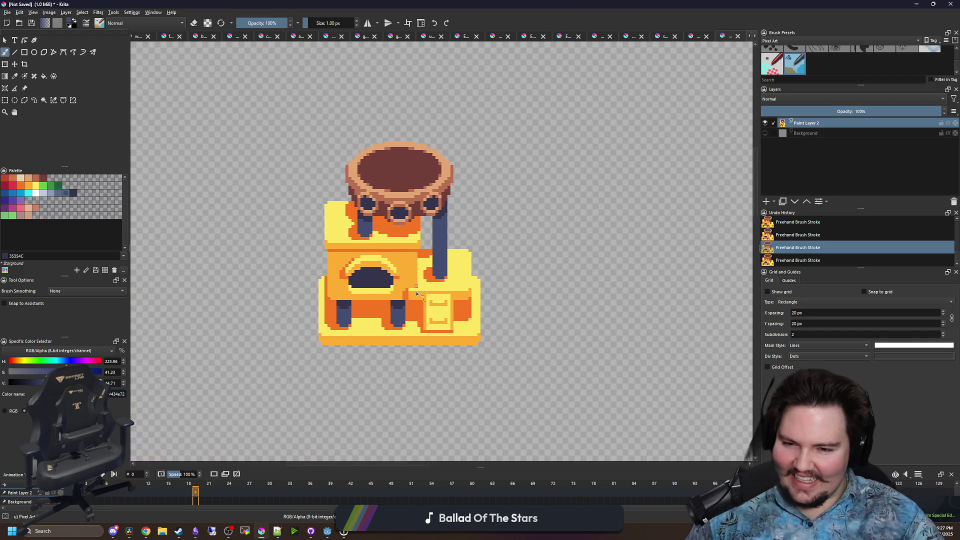
scroll(417, 294, "up", 2)
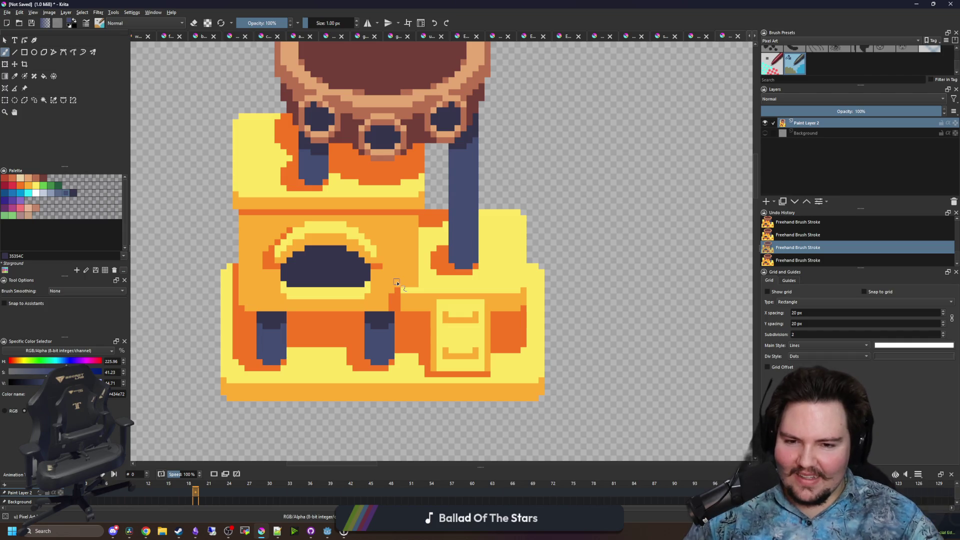
mouse_move(409, 349)
left_mouse_down()
mouse_move(404, 235)
mouse_move(396, 358)
left_mouse_up()
scroll(405, 316, "down", 5)
scroll(411, 310, "down", 2)
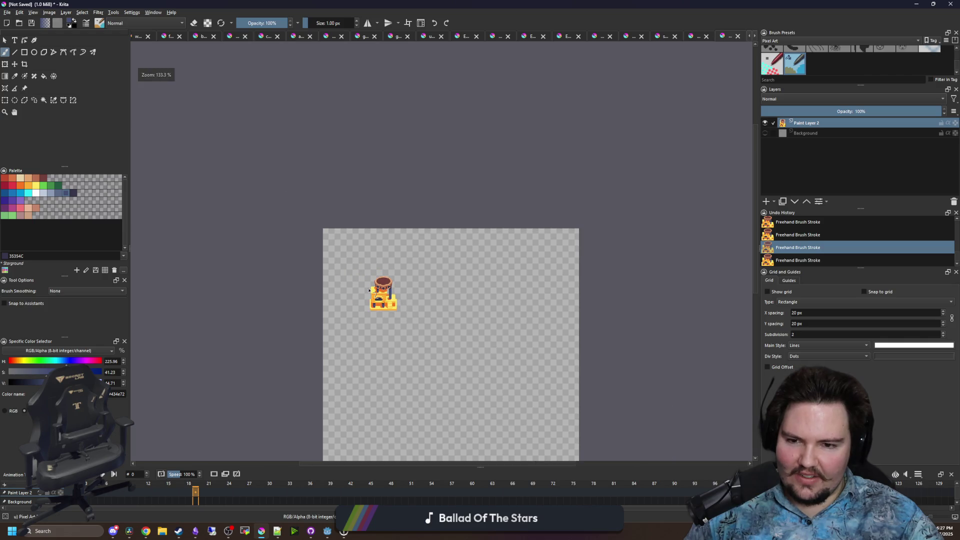
scroll(445, 331, "up", 5)
scroll(445, 330, "up", 3)
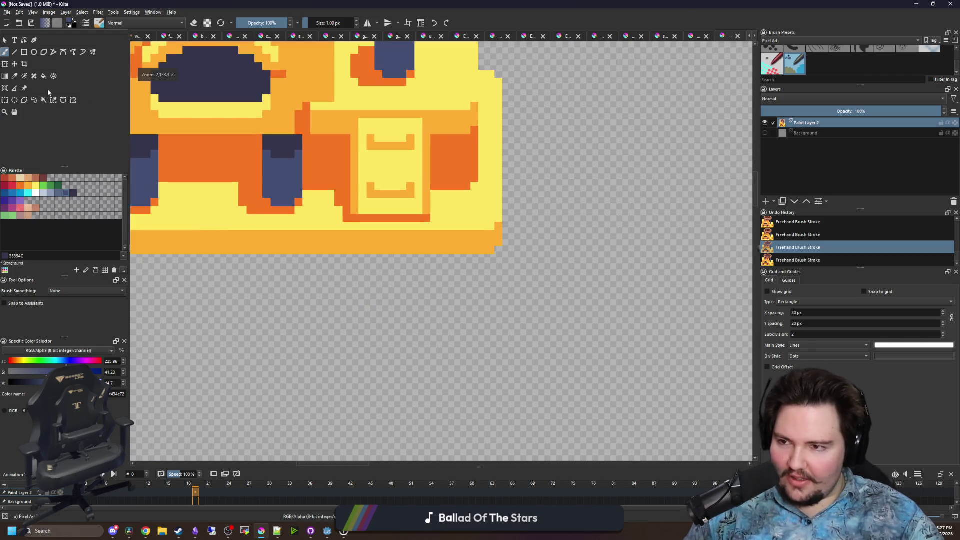
mouse_move(224, 285)
left_mouse_down()
mouse_move(382, 313)
mouse_move(656, 334)
left_mouse_up()
key("ctrl+z")
scroll(402, 332, "down", 2)
scroll(403, 321, "up", 3)
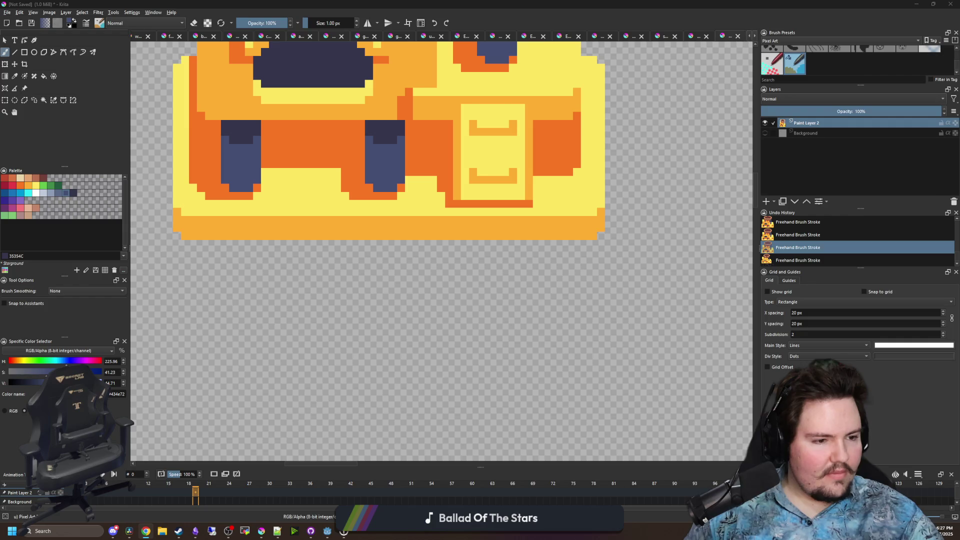
key("alt+Tab")
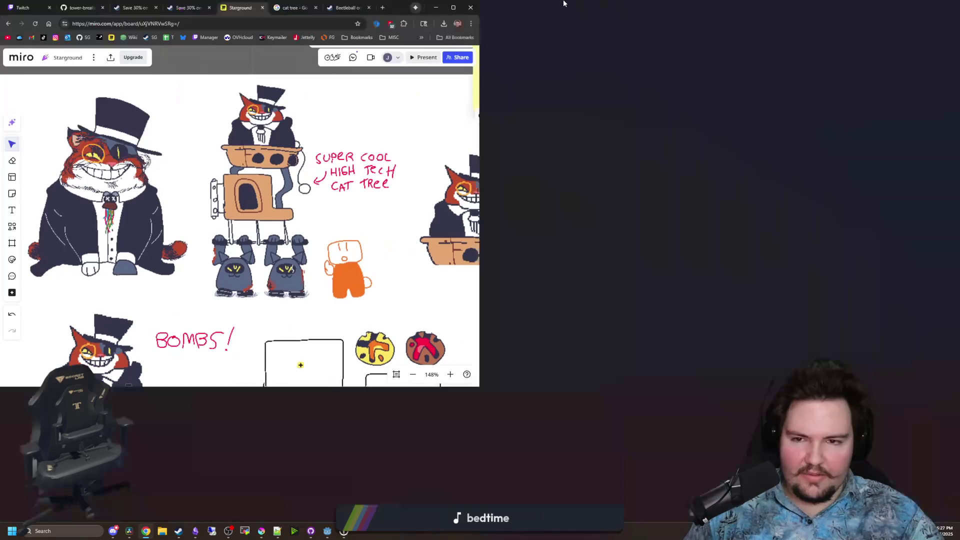
Zoom and pan around the Starground board's cat-tree and enemy sketches
scroll(372, 251, "down", 5)
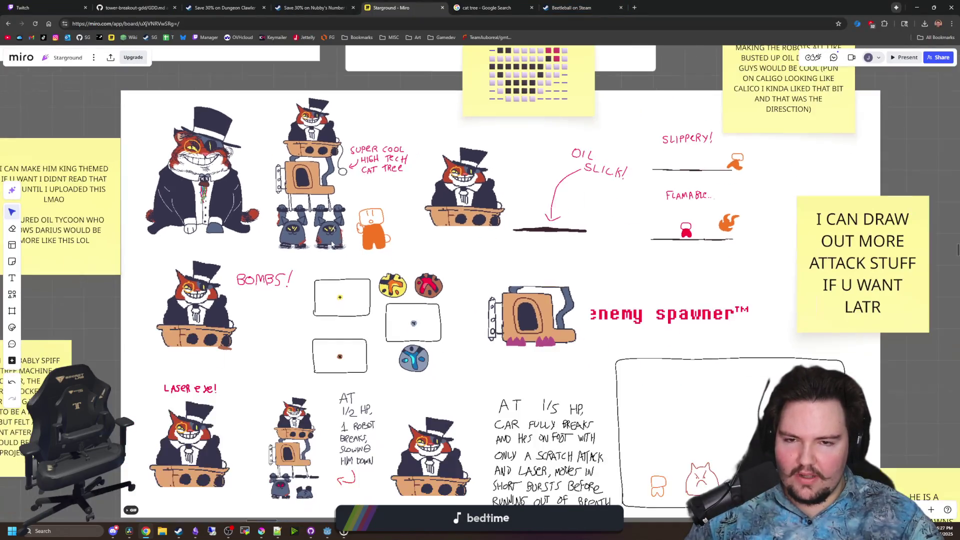
scroll(331, 244, "down", 3)
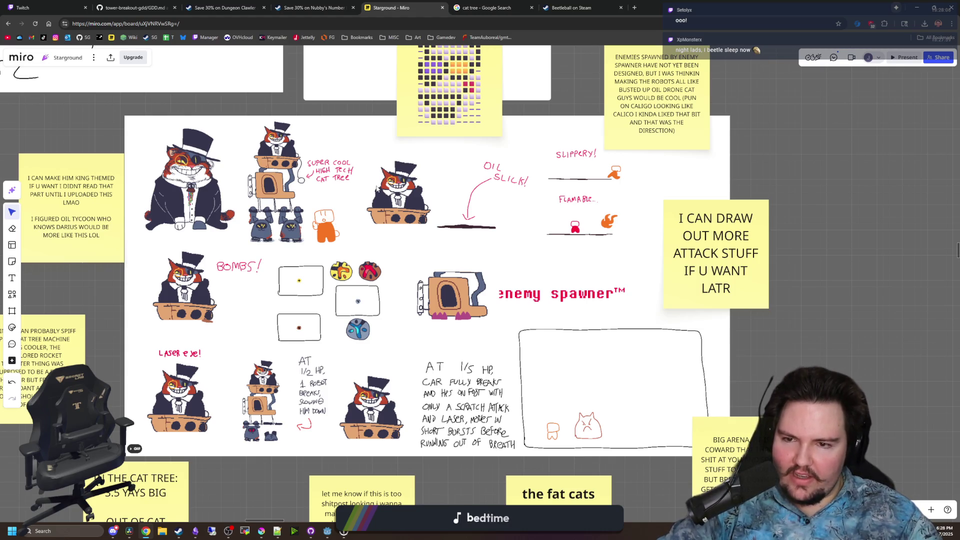
scroll(376, 187, "up", 5)
scroll(274, 210, "down", 5)
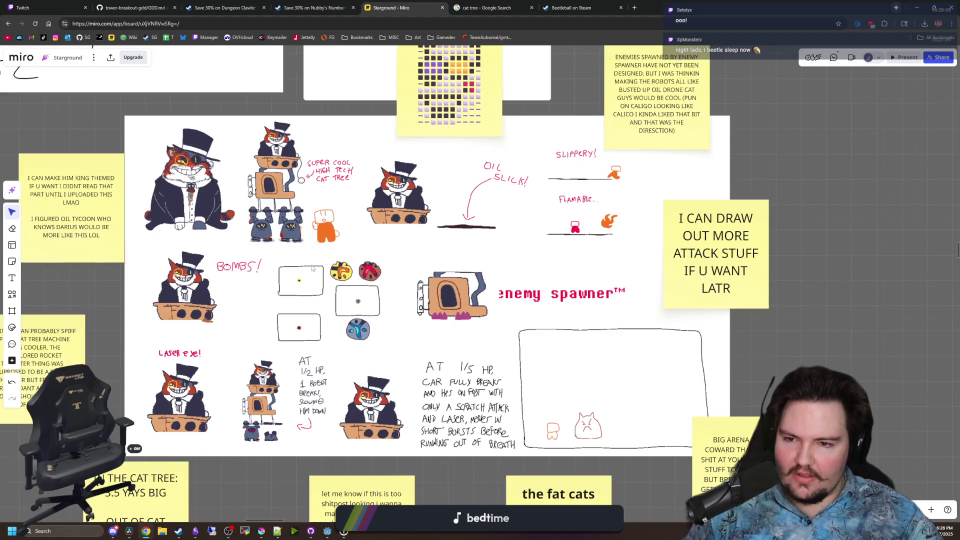
scroll(266, 219, "up", 3)
scroll(266, 218, "up", 5)
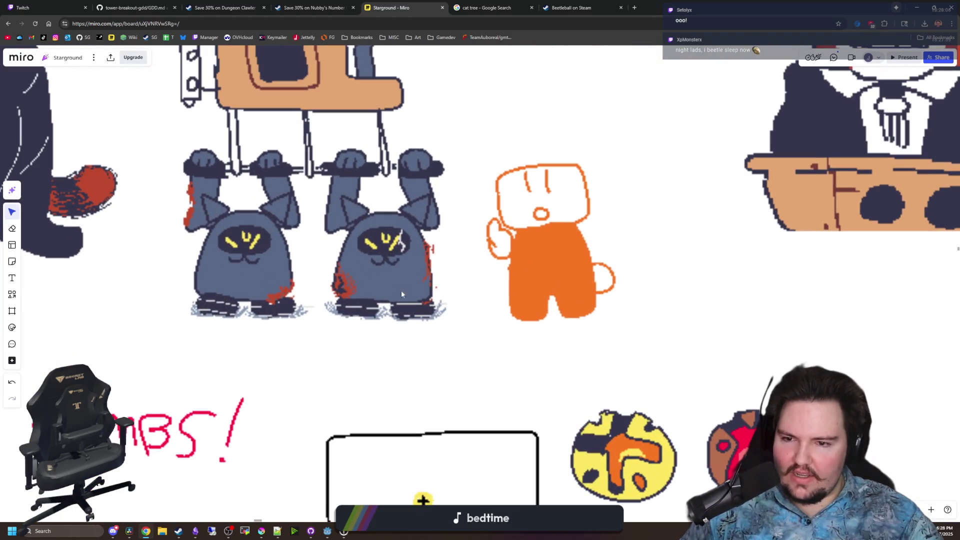
scroll(352, 287, "down", 5)
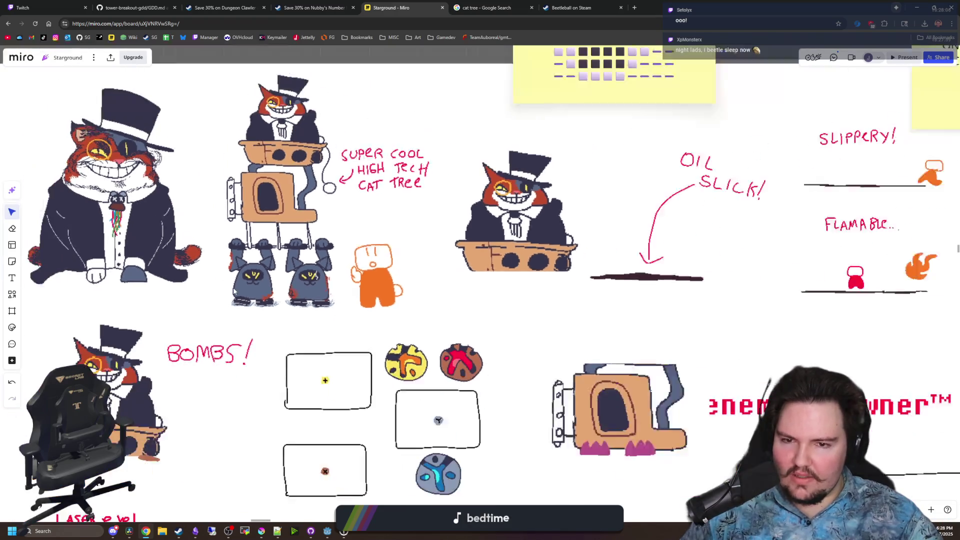
scroll(216, 312, "down", 5)
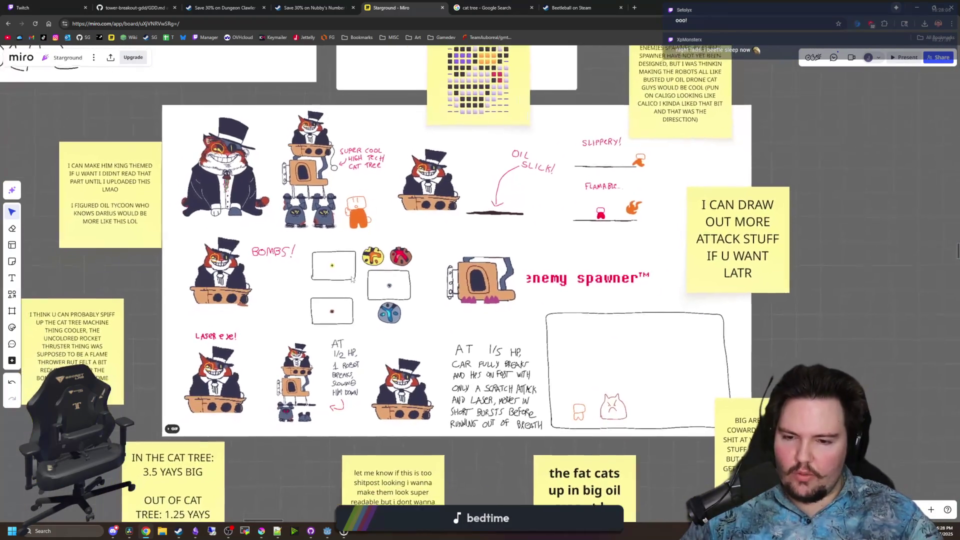
scroll(352, 279, "up", 2)
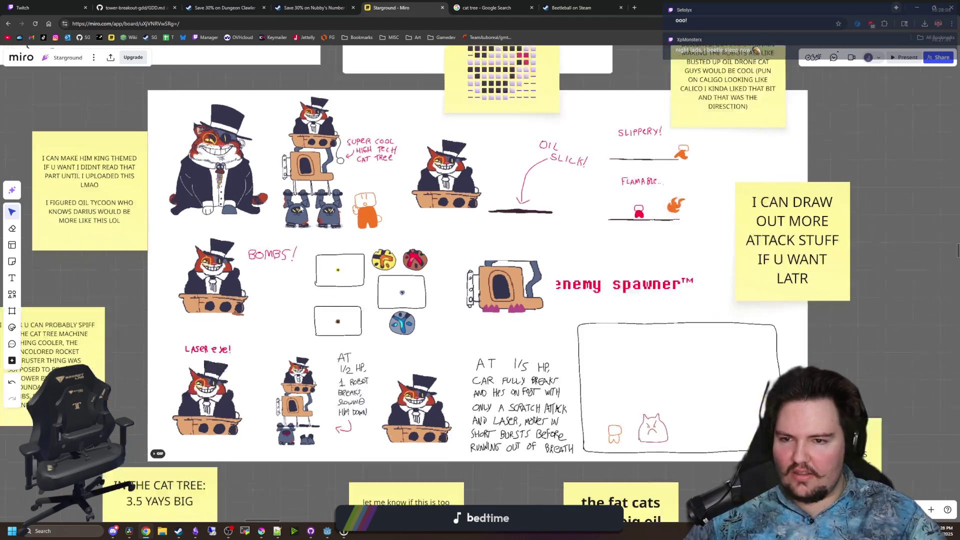
scroll(300, 253, "up", 2)
scroll(262, 257, "down", 2)
scroll(396, 257, "right", 1)
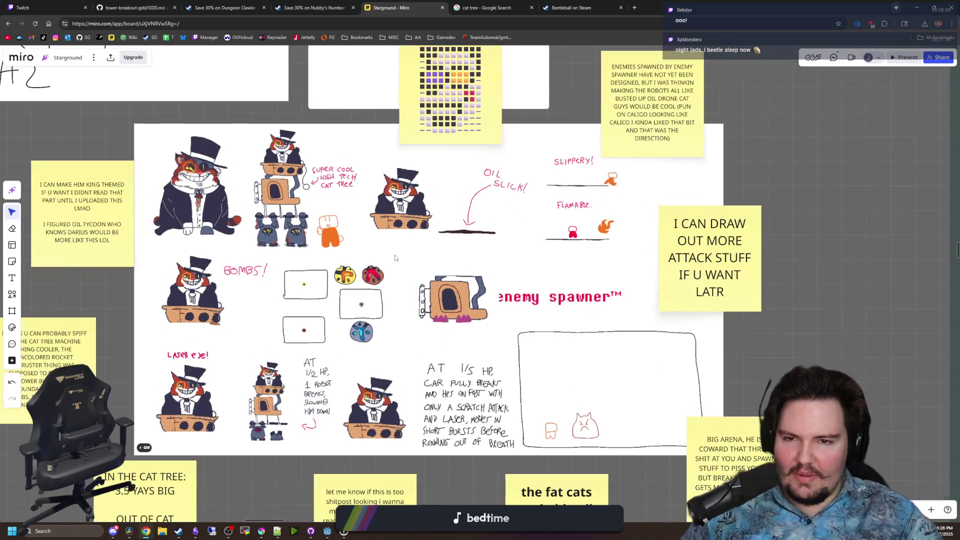
left_click_drag(413, 256, 423, 259)
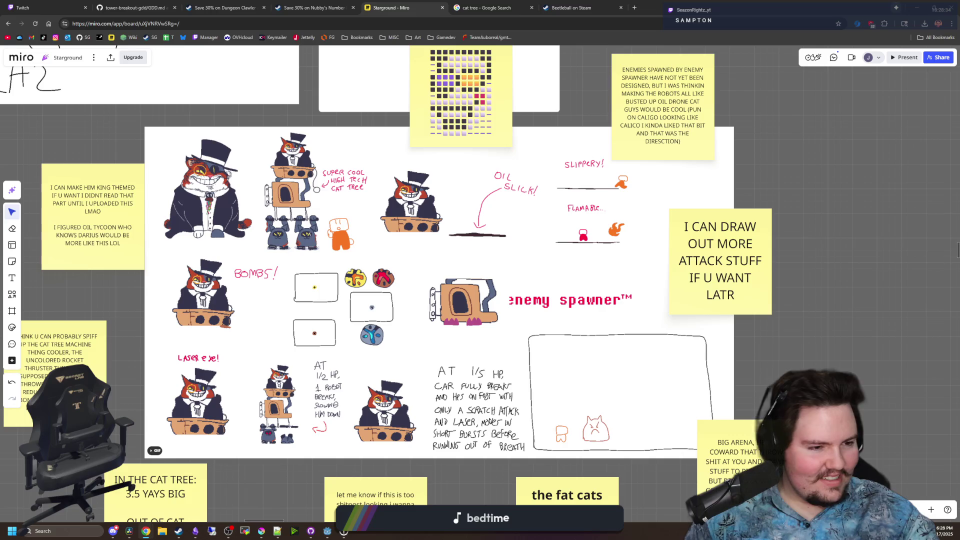
Select the baronChonkCaligo.gif boss sheet and play its animation
scroll(529, 278, "left", 2)
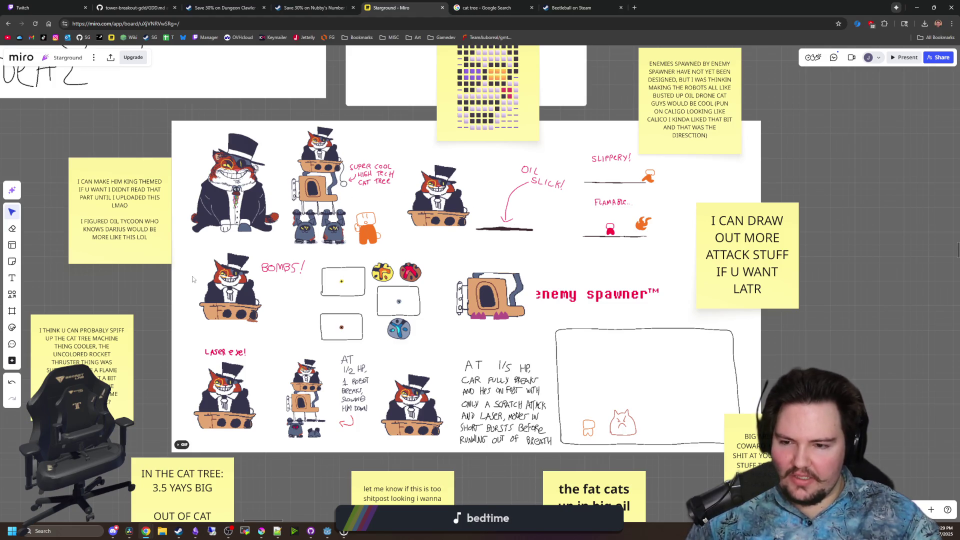
scroll(193, 280, "right", 1)
left_click(328, 301)
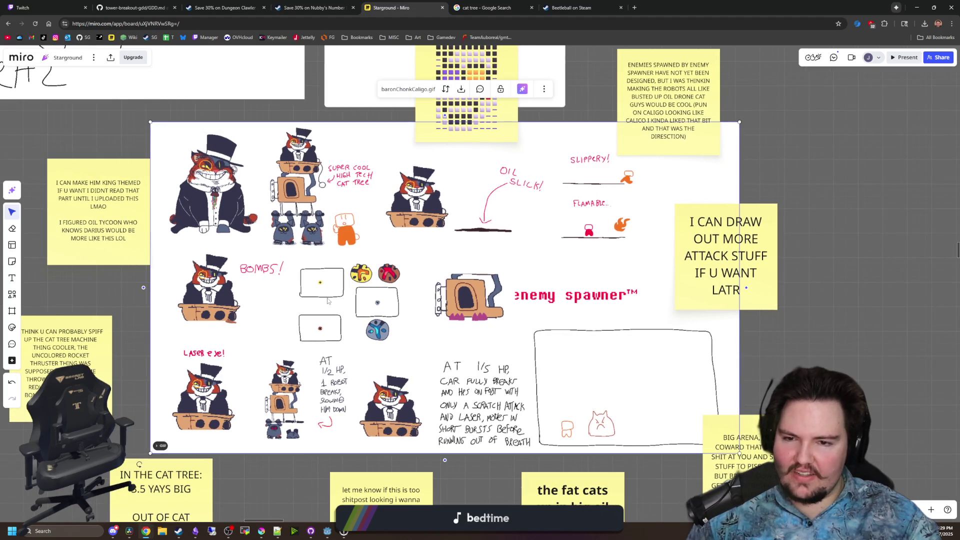
left_click(159, 447)
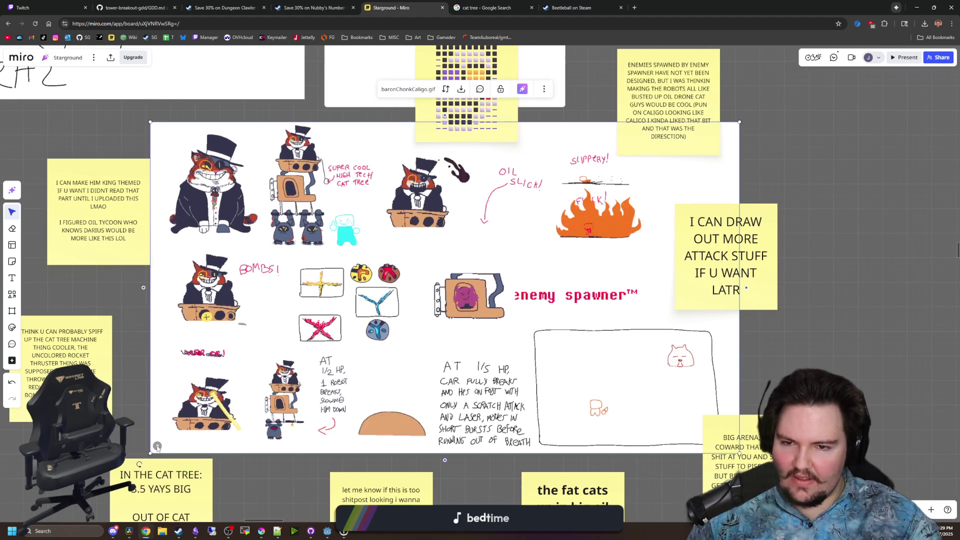